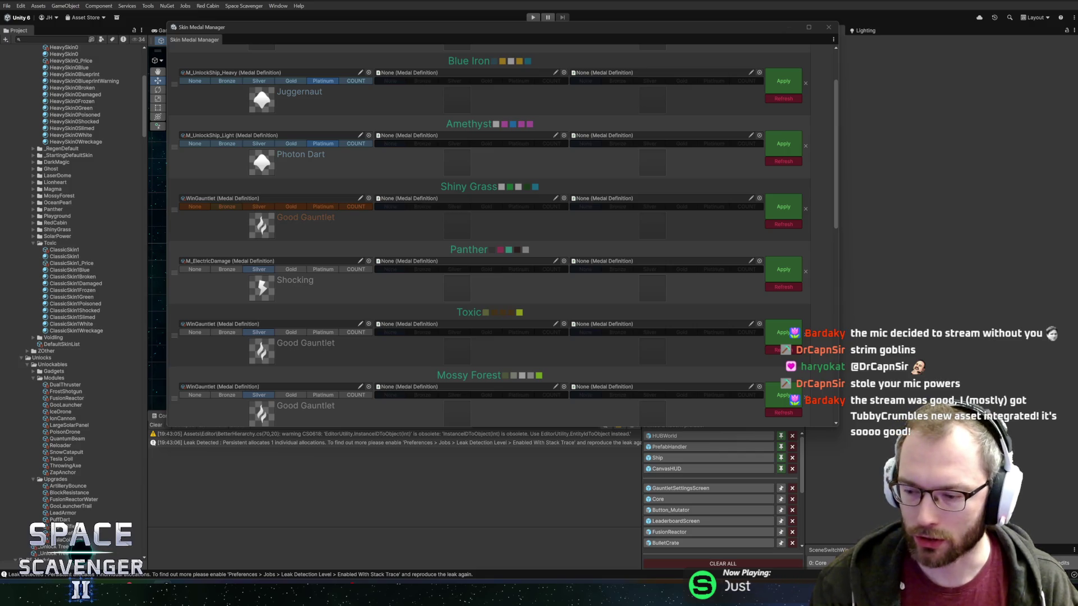
Assign WinGauntlet as Panther's second required medal, apply it, close the manager and enter Play mode.
{"action": "left_click_drag", "start_coordinate": [467, 33], "coordinate": [486, 41]}
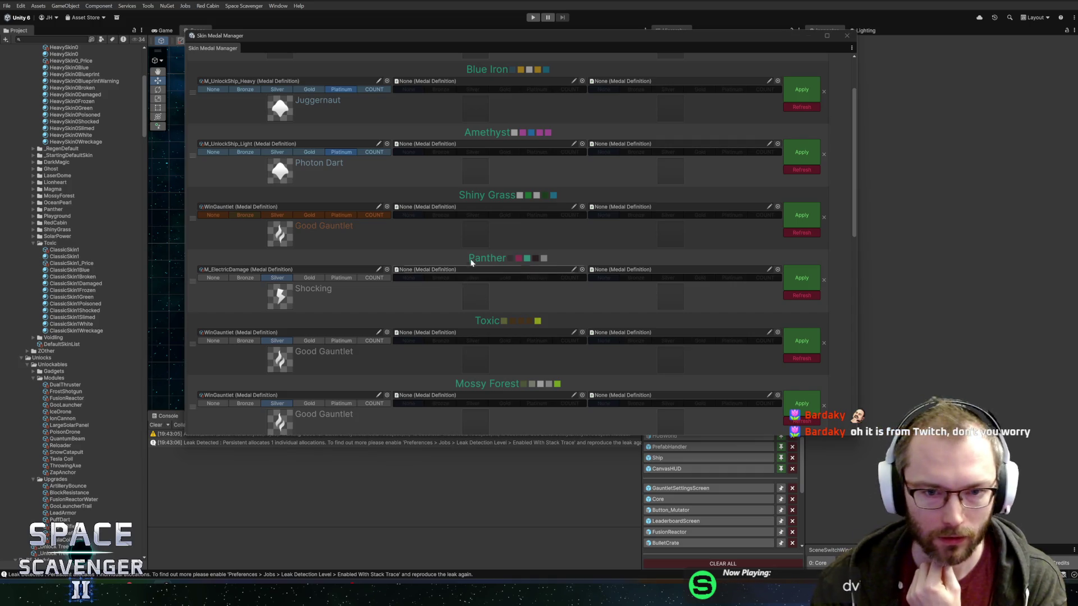
{"action": "left_click", "coordinate": [582, 270]}
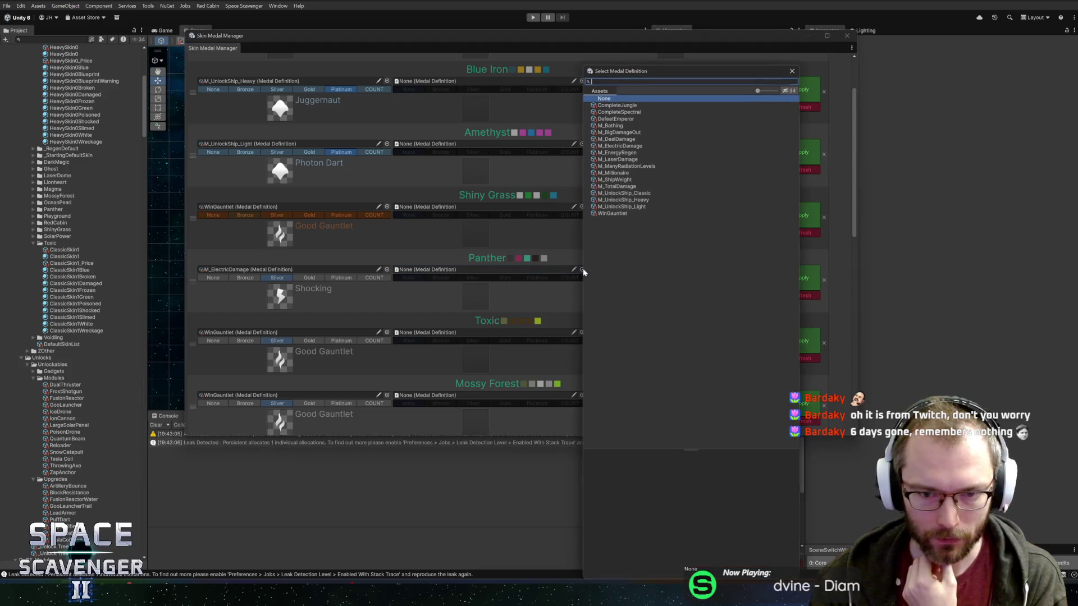
{"action": "double_click", "coordinate": [612, 213]}
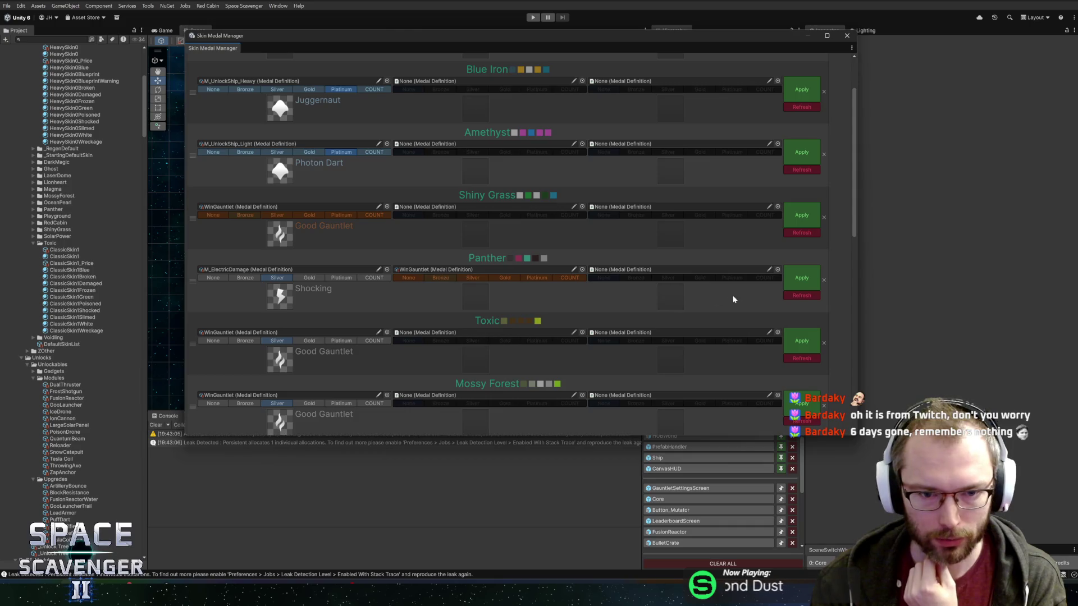
{"action": "left_click", "coordinate": [801, 279]}
{"action": "left_click", "coordinate": [801, 280]}
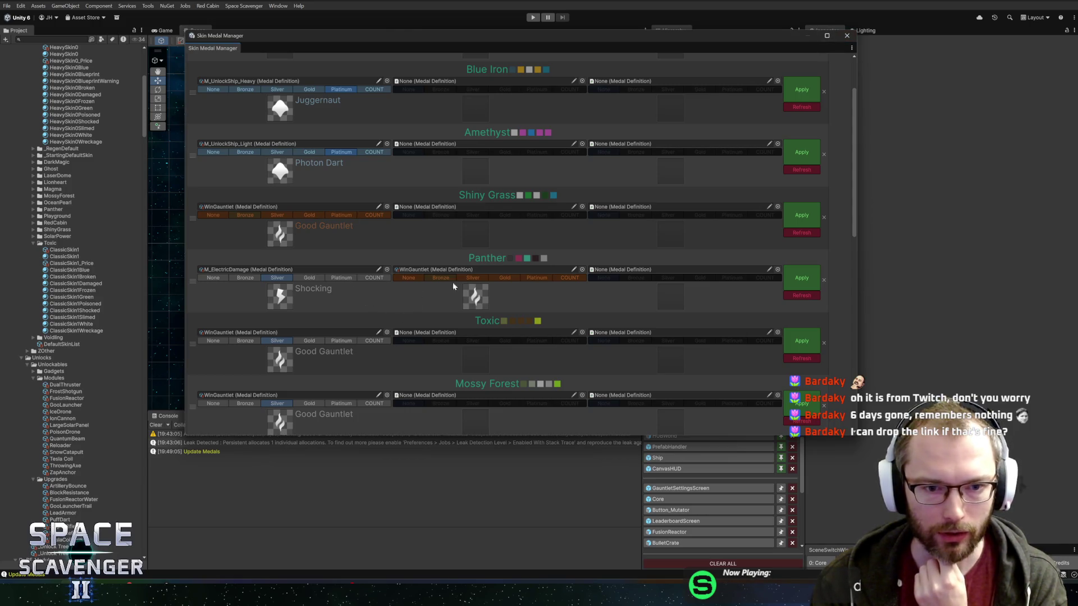
{"action": "left_click", "coordinate": [846, 36]}
{"action": "key", "text": "ctrl+p"}
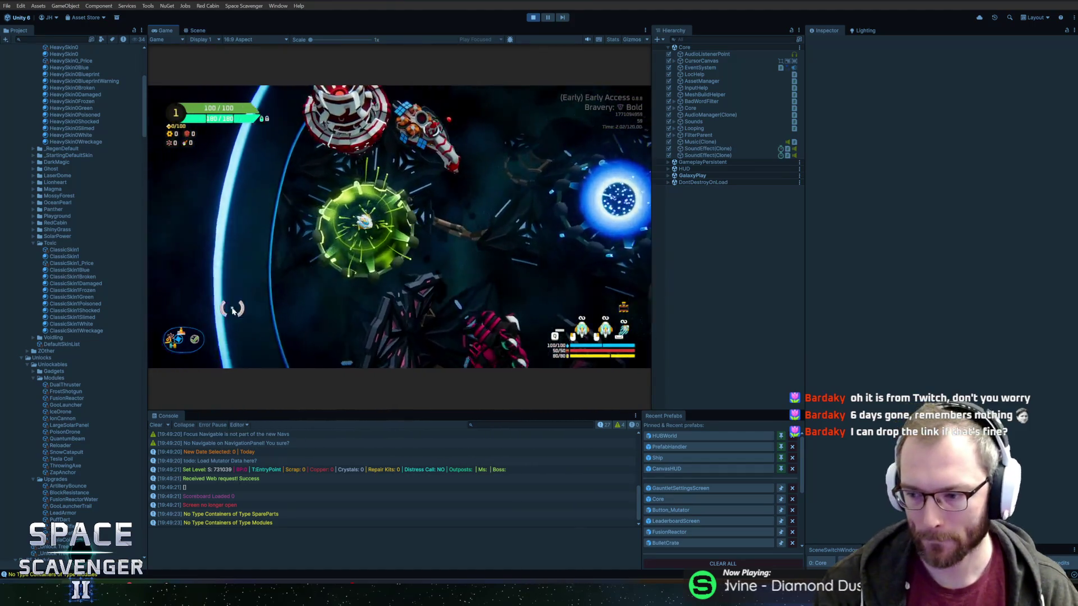
Fly to the trial portal, open and close the trial setup panel, and maximize the Game view.
{"action": "key", "text": "d"}
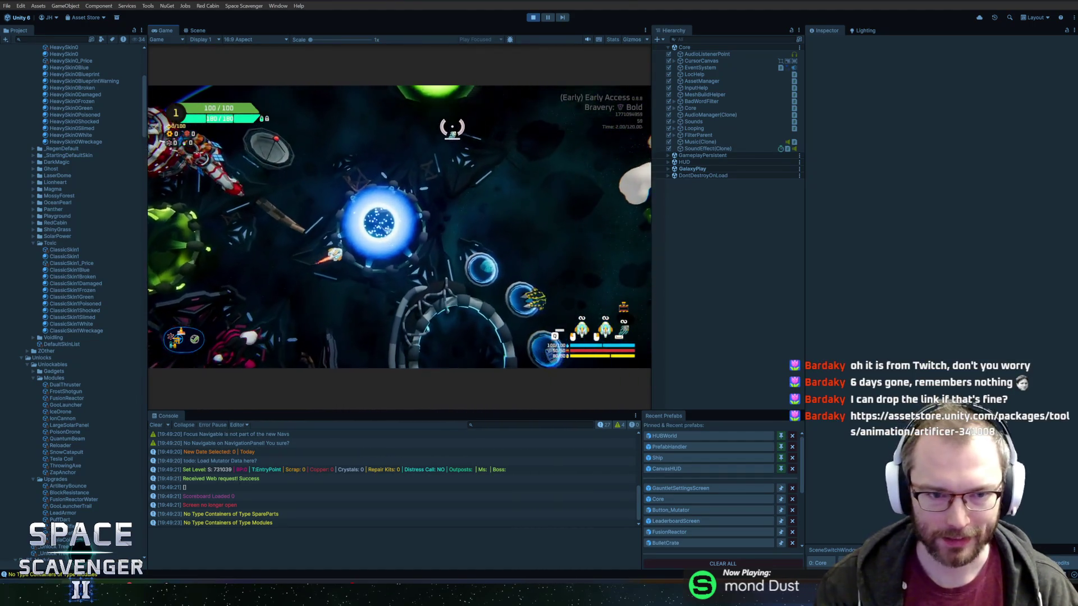
{"action": "key", "text": "f"}
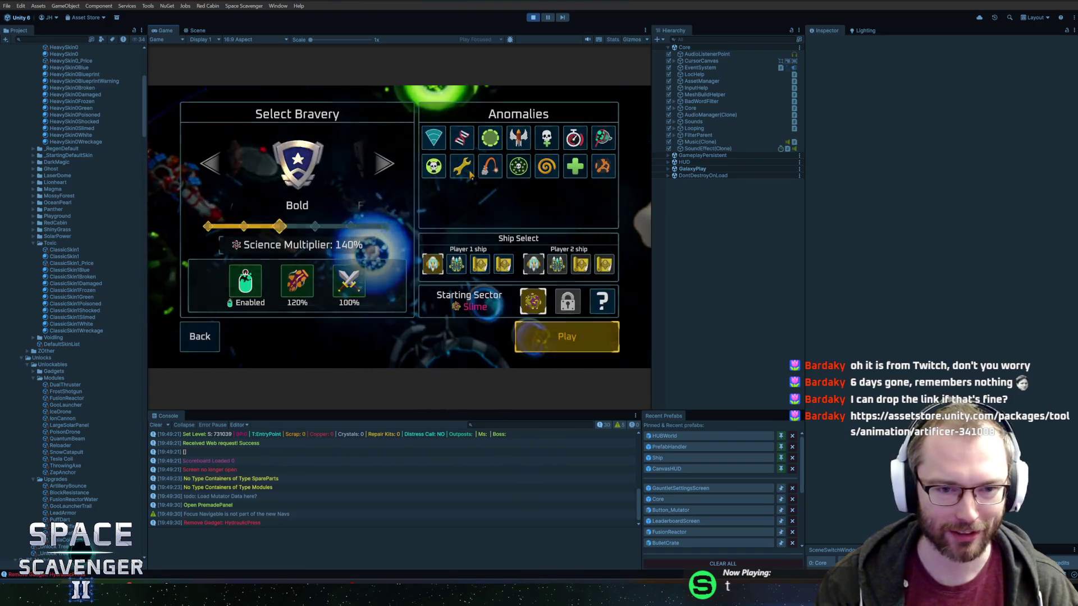
{"action": "key", "text": "super"}
{"action": "left_click", "coordinate": [167, 32]}
{"action": "double_click", "coordinate": [166, 32]}
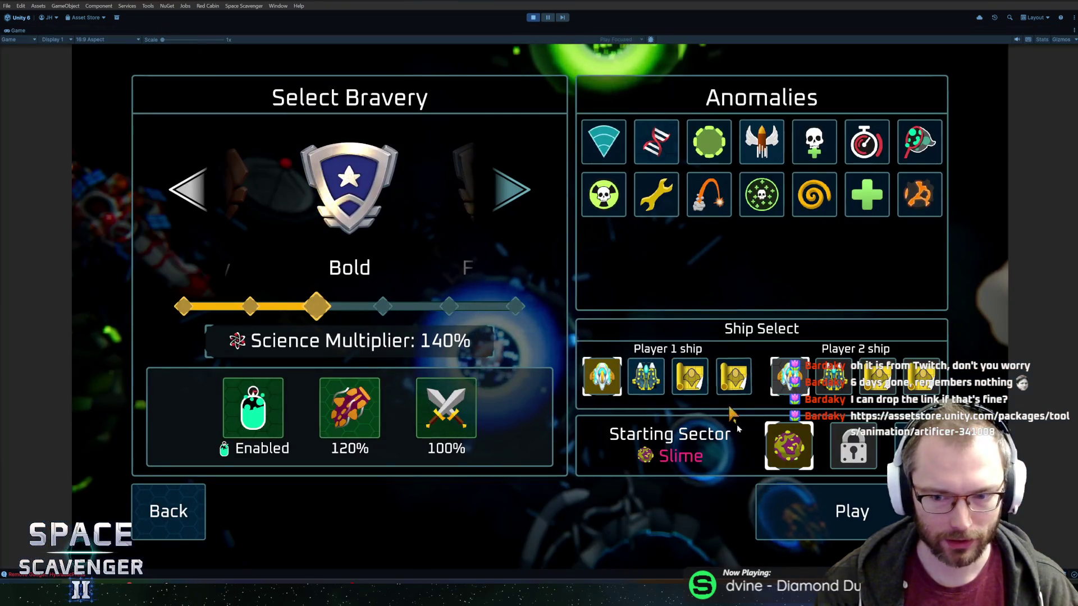
{"action": "key", "text": "Escape"}
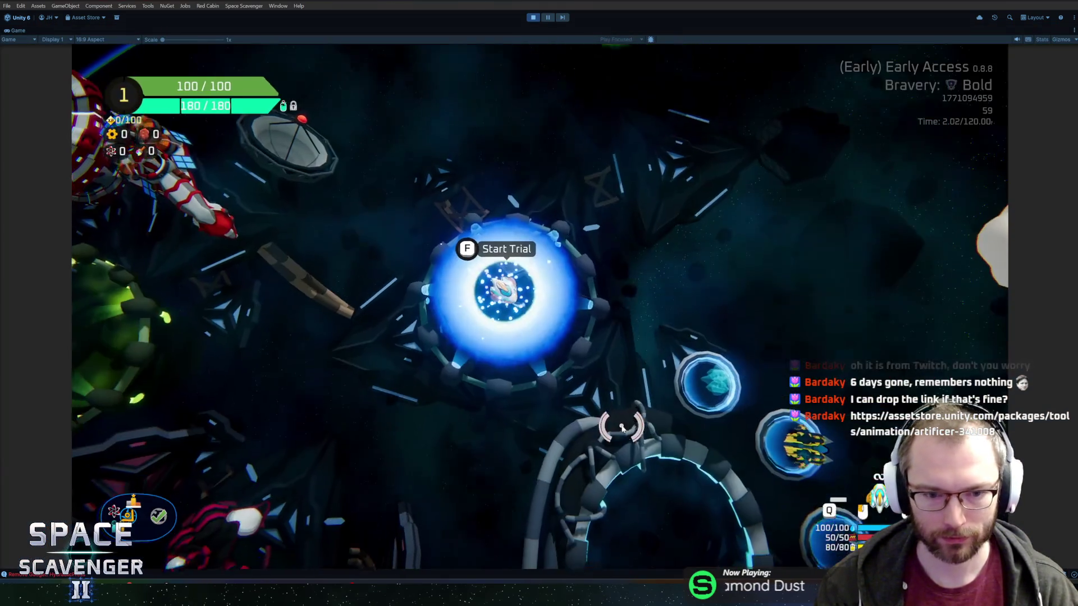
Fly into the customization ring, open Customize Ship and scroll the skin list.
{"action": "key", "text": "s"}
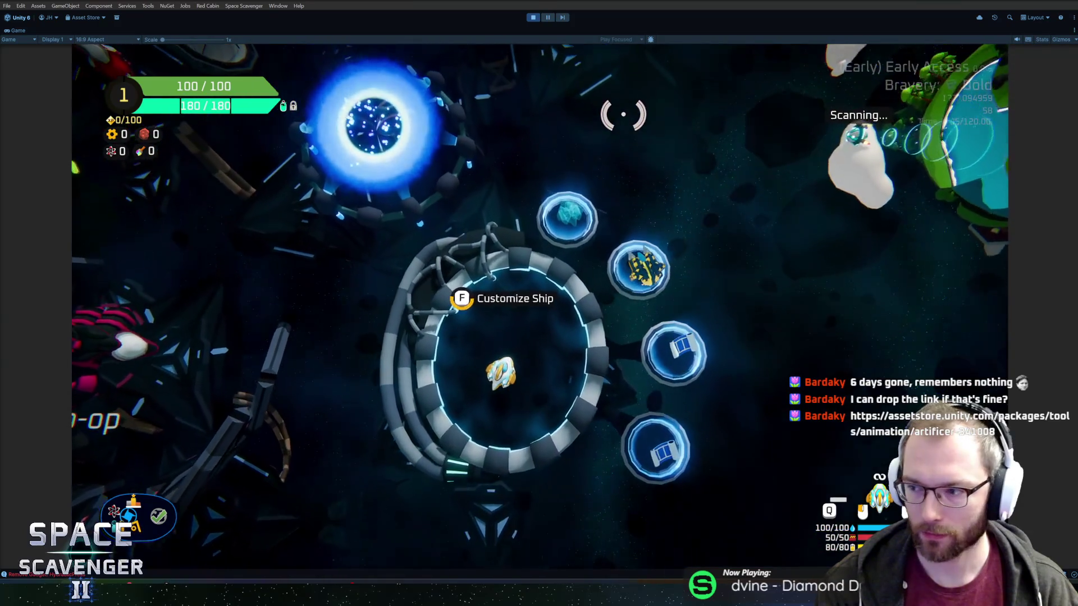
{"action": "key", "text": "f"}
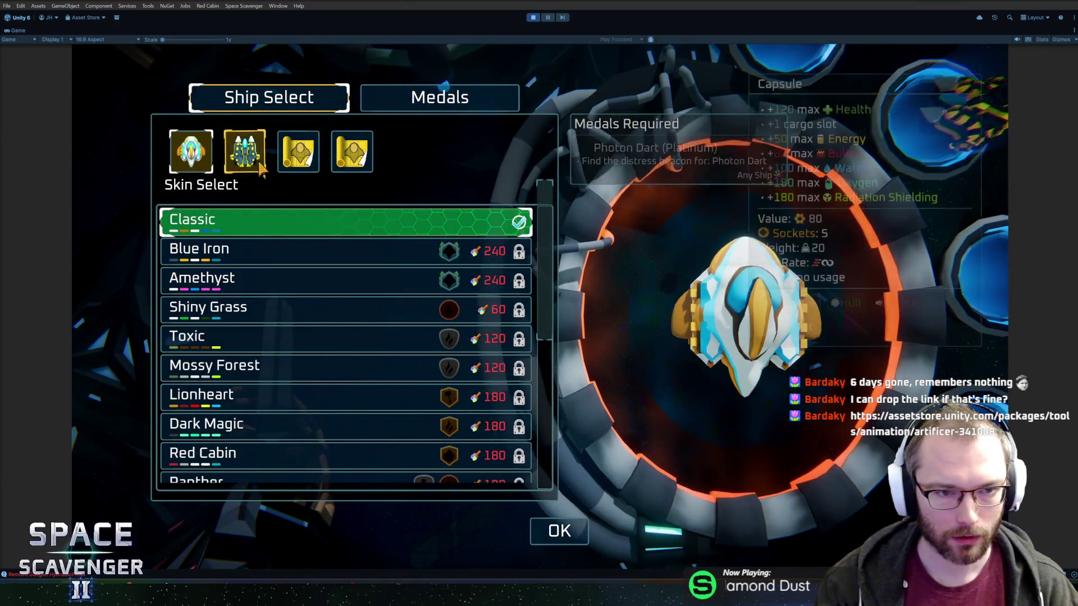
{"action": "scroll", "coordinate": [297, 349], "scroll_direction": "down", "scroll_amount": 3}
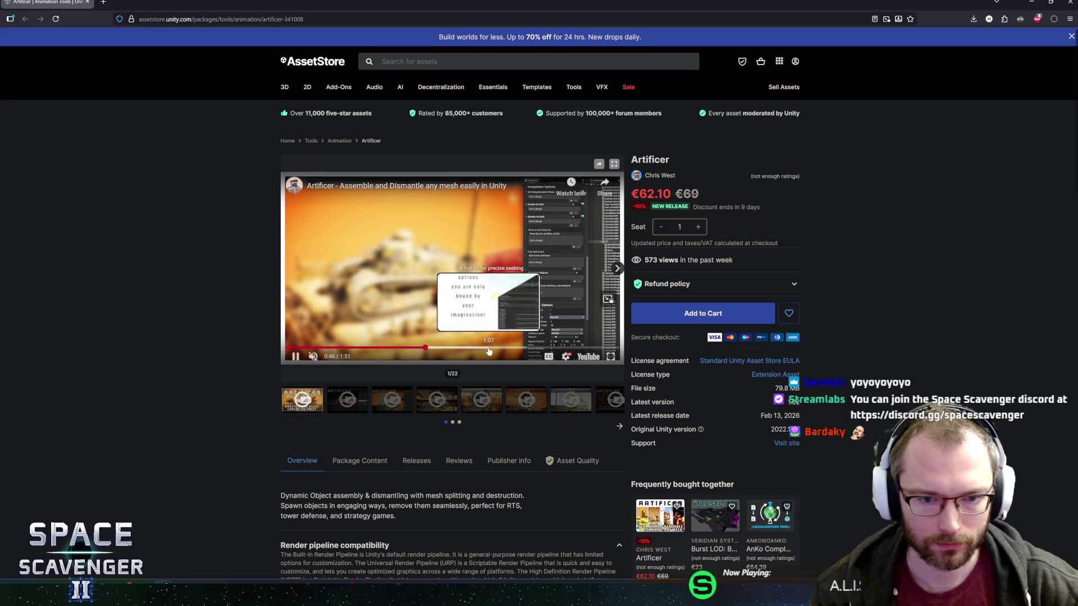
{"action": "scroll", "coordinate": [242, 418], "scroll_direction": "down", "scroll_amount": 3}
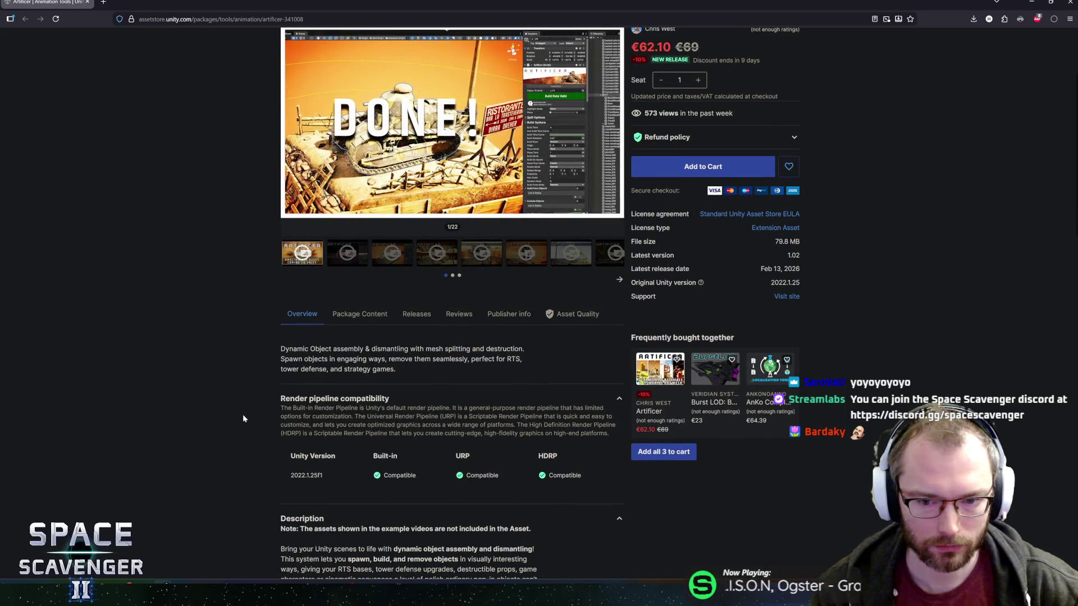
{"action": "scroll", "coordinate": [242, 418], "scroll_direction": "up", "scroll_amount": 1}
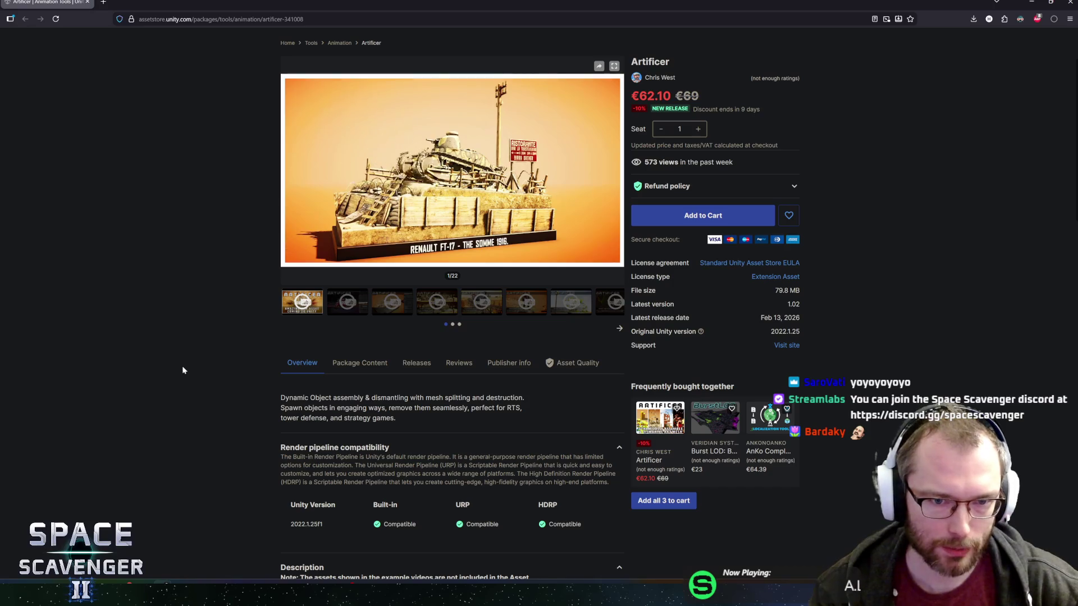
{"action": "scroll", "coordinate": [189, 369], "scroll_direction": "up", "scroll_amount": 1}
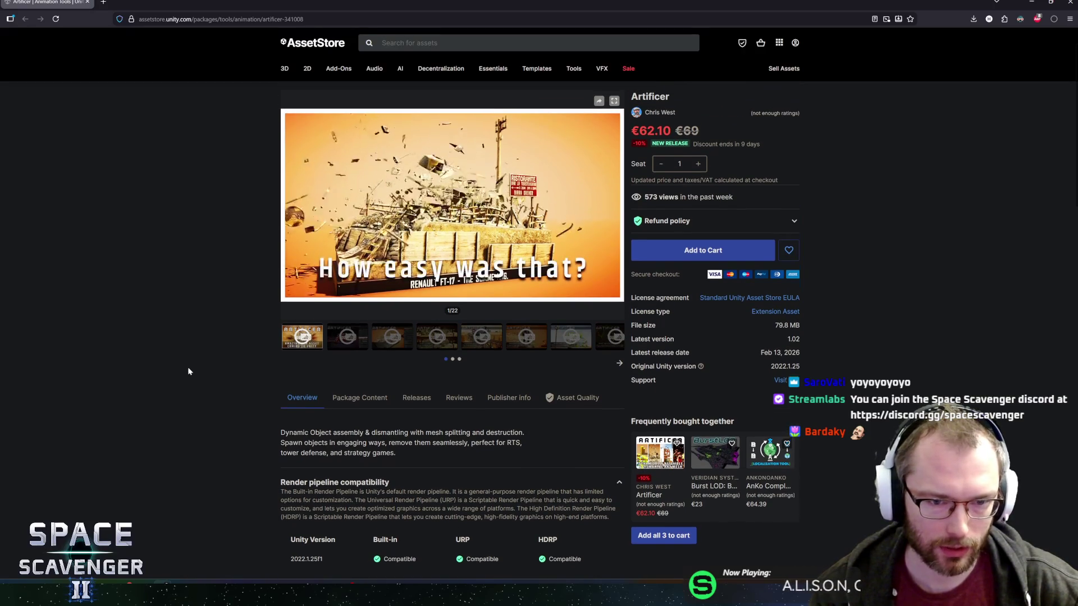
{"action": "scroll", "coordinate": [188, 370], "scroll_direction": "up", "scroll_amount": 1}
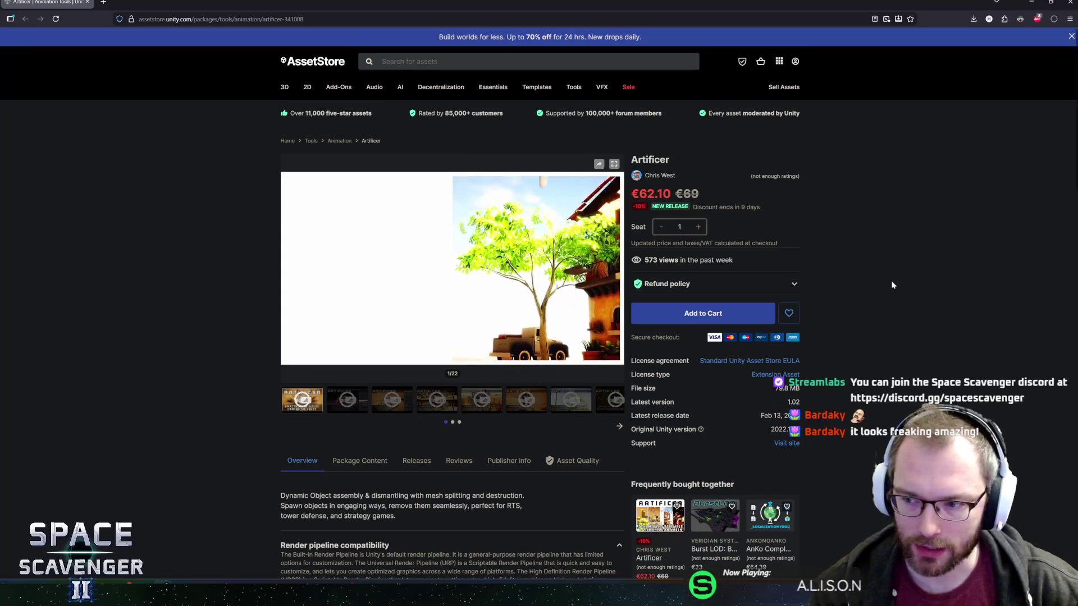
{"action": "mouse_move", "coordinate": [578, 254]}
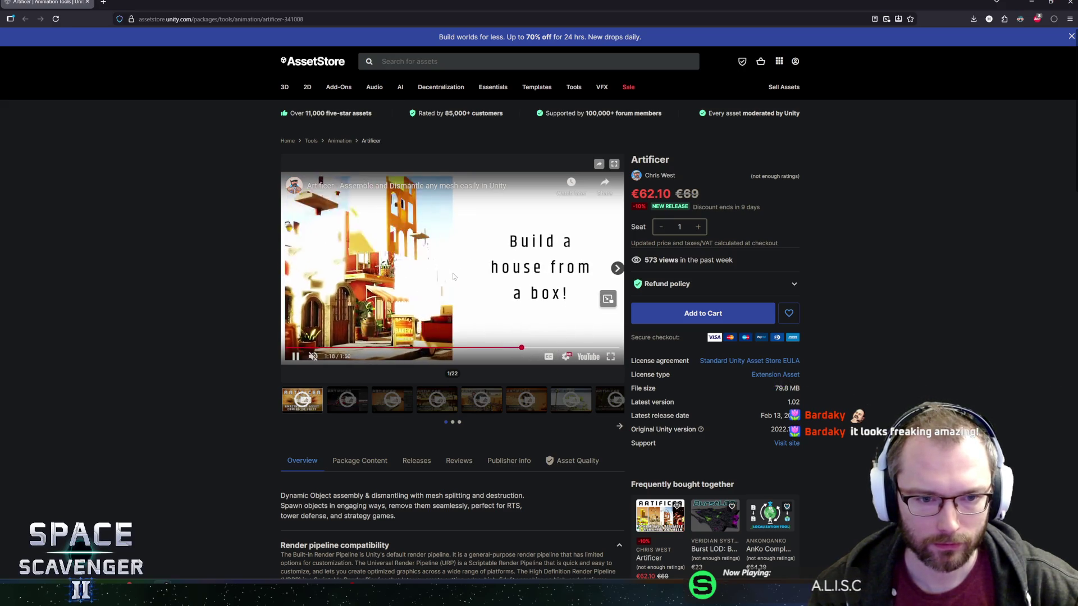
{"action": "left_click", "coordinate": [334, 243]}
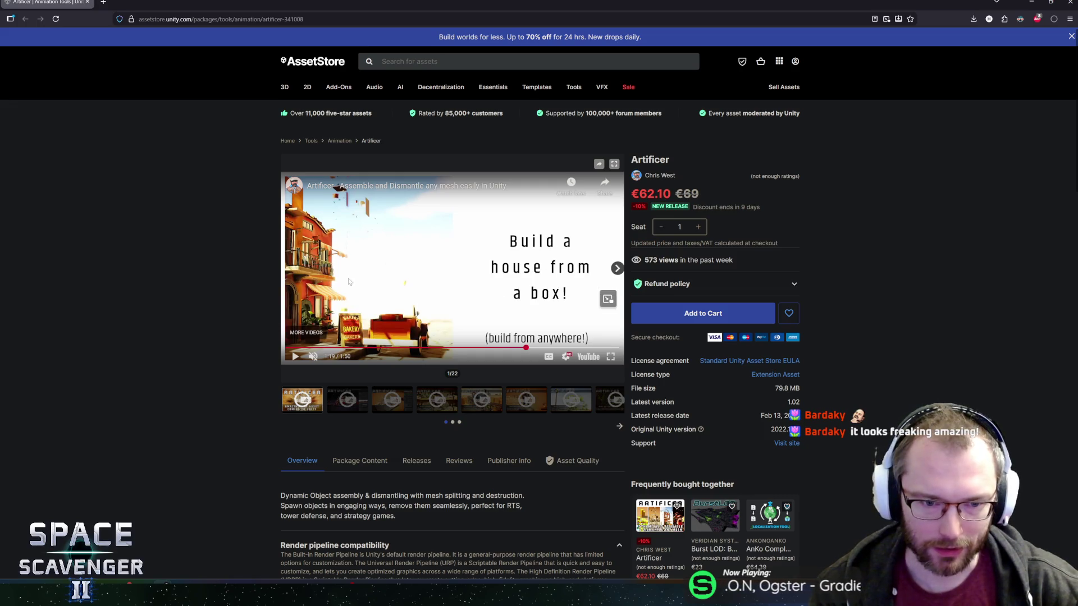
{"action": "left_click", "coordinate": [456, 348]}
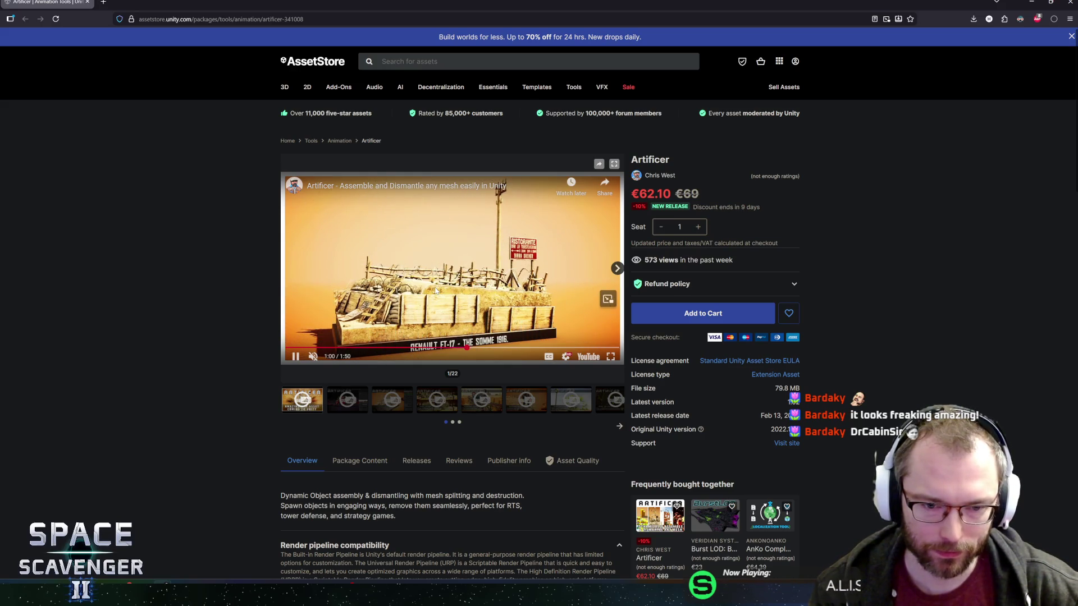
{"action": "left_click", "coordinate": [507, 347]}
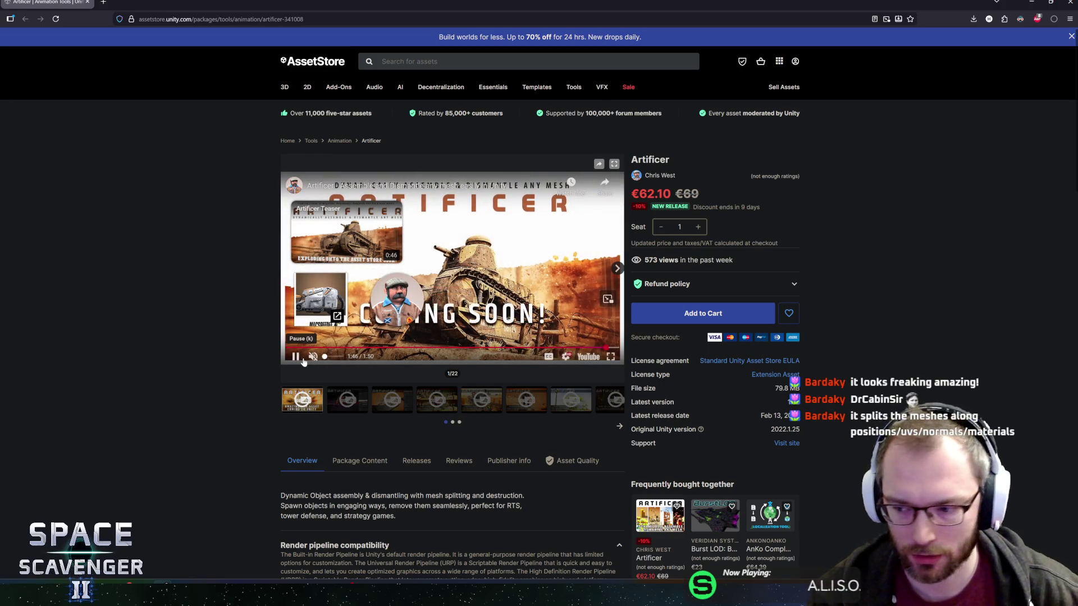
{"action": "scroll", "coordinate": [227, 350], "scroll_direction": "down", "scroll_amount": 2}
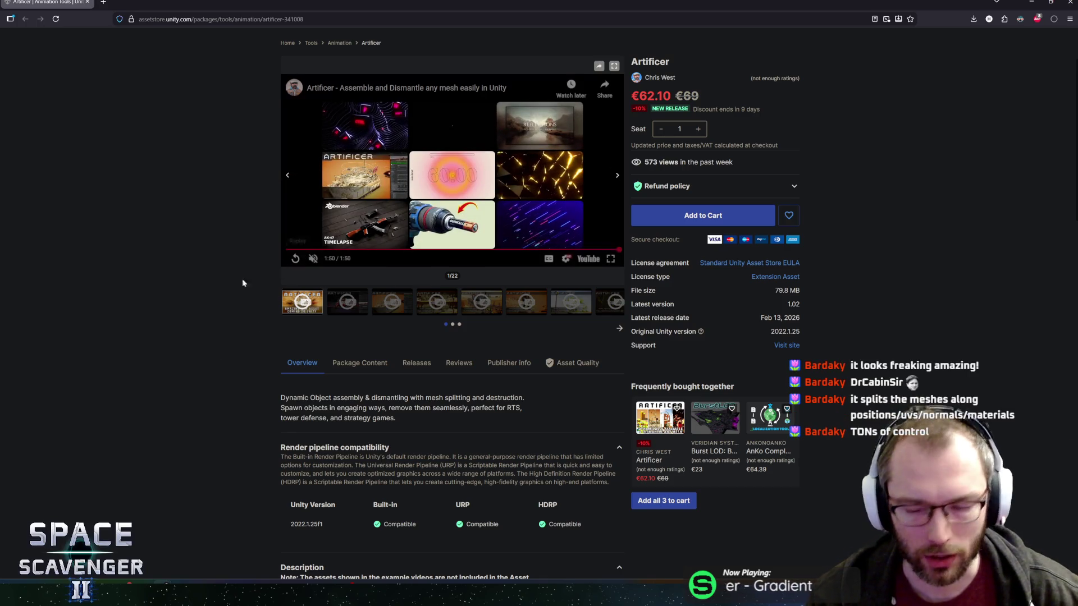
{"action": "scroll", "coordinate": [214, 315], "scroll_direction": "down", "scroll_amount": 3}
Scroll to the Artificer Description's key features, then return to the game's Skin Select list.
{"action": "scroll", "coordinate": [211, 312], "scroll_direction": "down", "scroll_amount": 5}
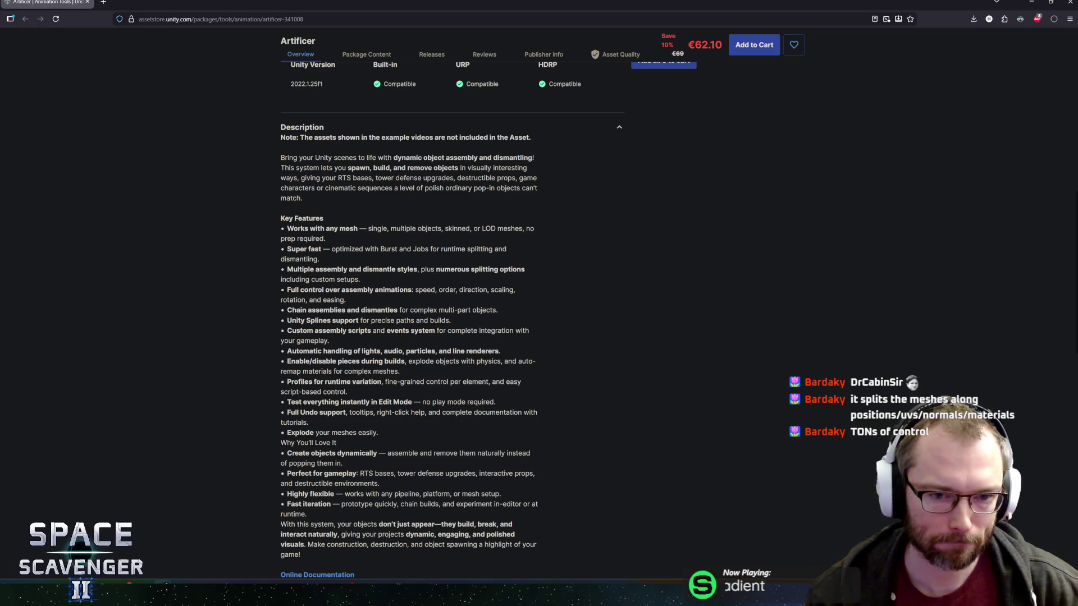
{"action": "scroll", "coordinate": [410, 315], "scroll_direction": "down", "scroll_amount": 3}
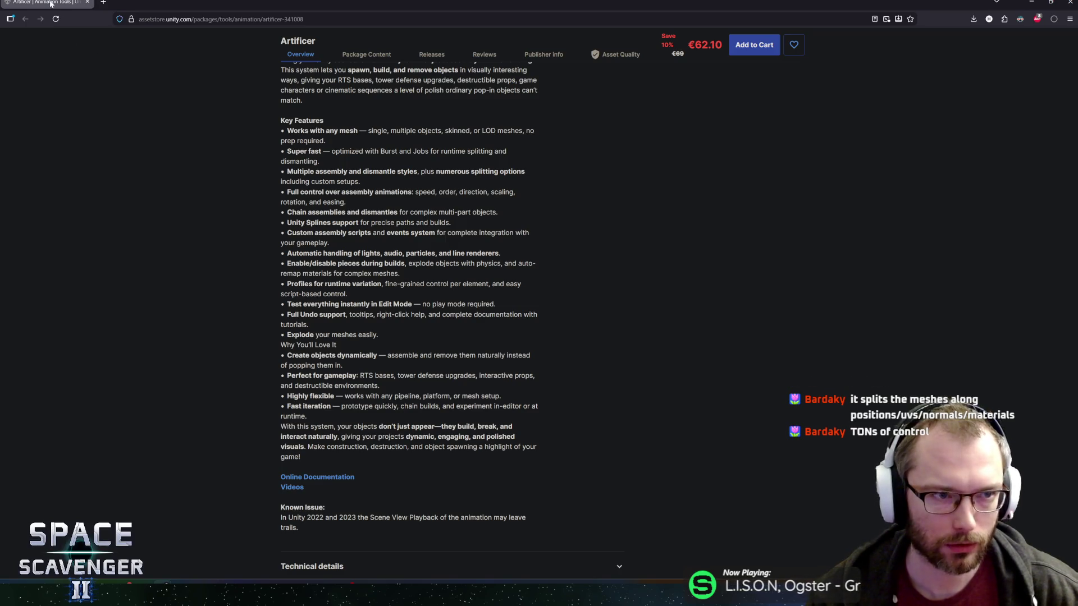
{"action": "key", "text": "alt+Tab"}
{"action": "scroll", "coordinate": [342, 348], "scroll_direction": "down", "scroll_amount": 4}
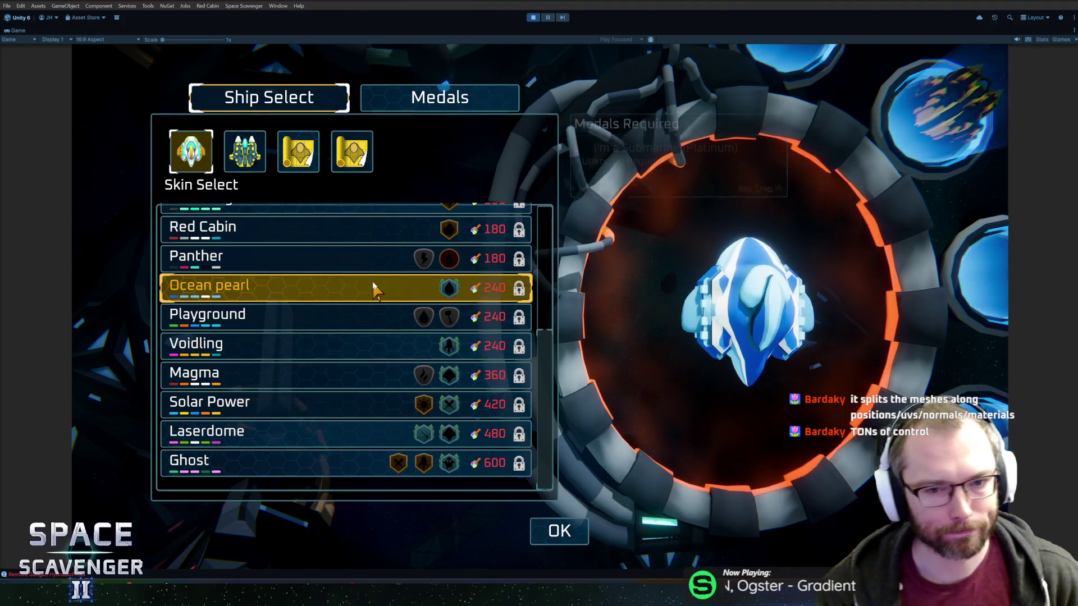
Scroll back up the Skin Select list and stop Play mode with Ctrl+P.
{"action": "scroll", "coordinate": [418, 339], "scroll_direction": "up", "scroll_amount": 2}
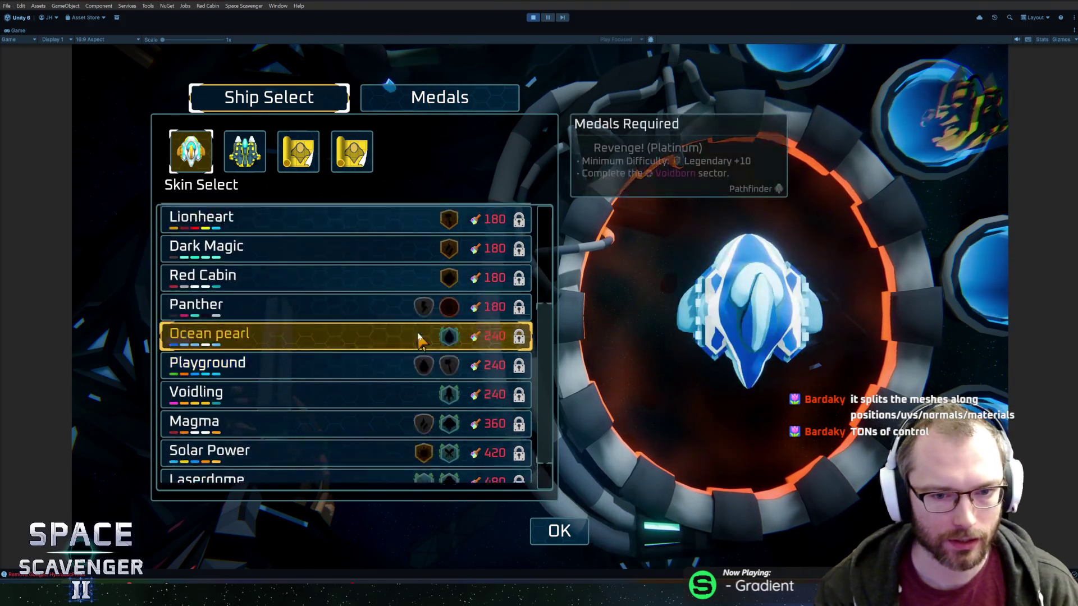
{"action": "scroll", "coordinate": [418, 339], "scroll_direction": "up", "scroll_amount": 3}
{"action": "key", "text": "ctrl+p"}
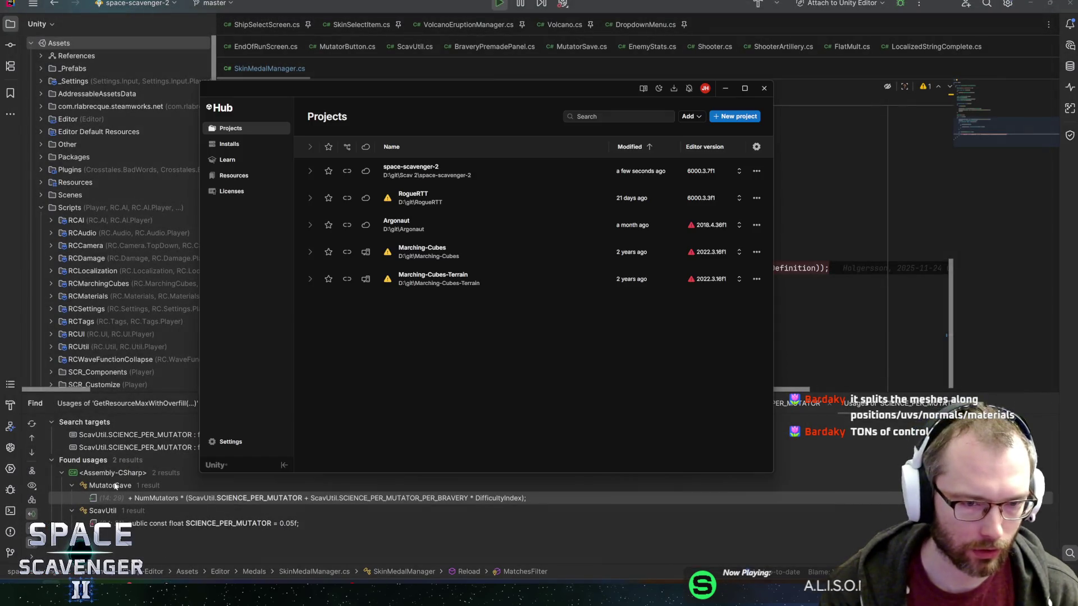
Open space-scavenger-2, review the StartingSkin1_Price.asset and SkinMedalManager.cs diffs, then close GitHub Desktop.
{"action": "left_click", "coordinate": [477, 170]}
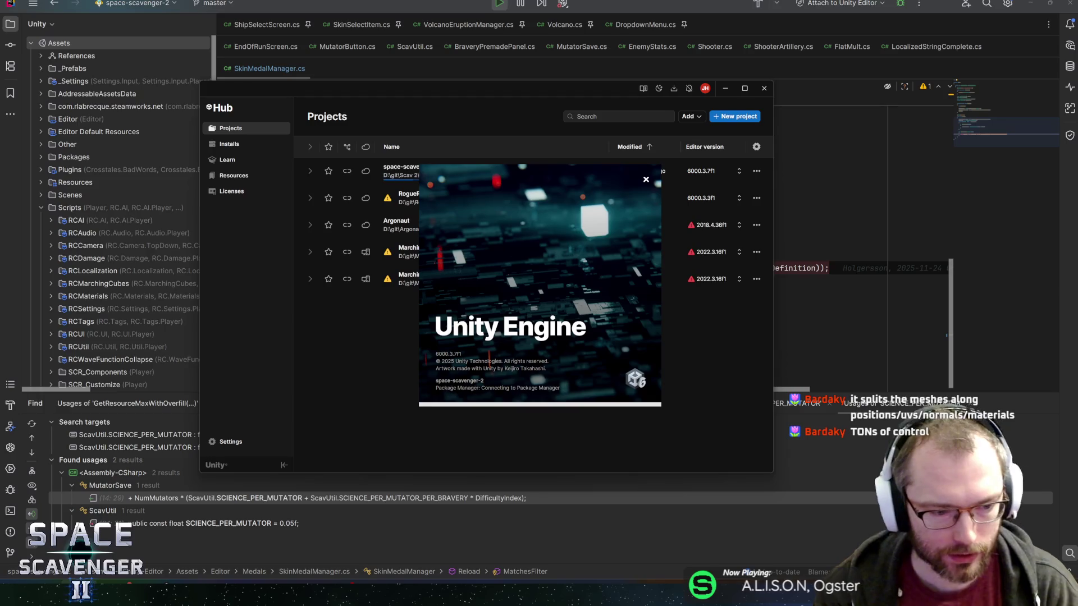
{"action": "left_click", "coordinate": [32, 527]}
{"action": "left_click", "coordinate": [282, 115]}
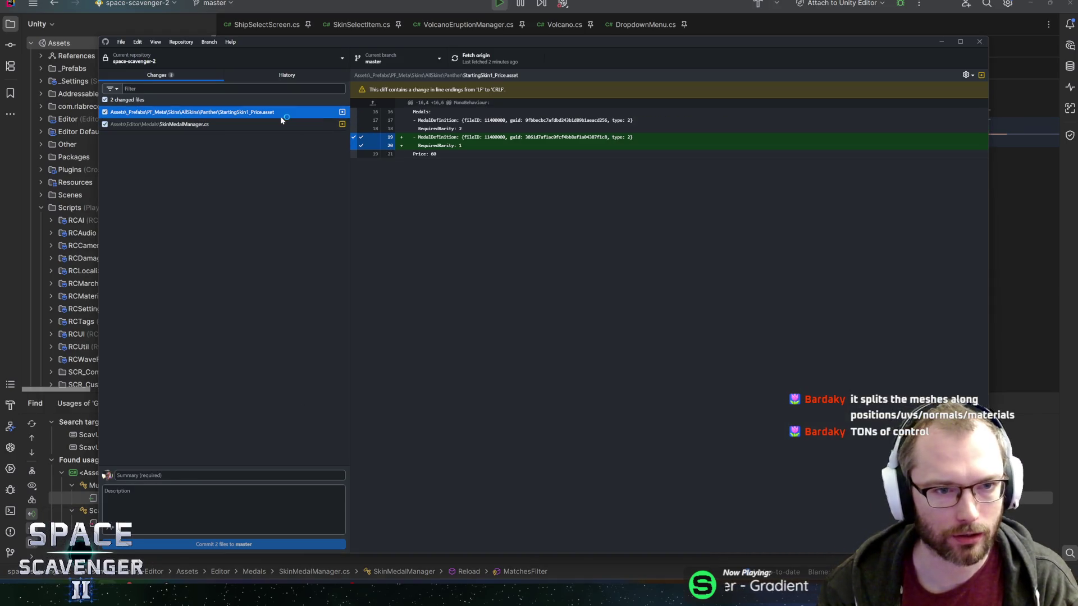
{"action": "left_click", "coordinate": [277, 124]}
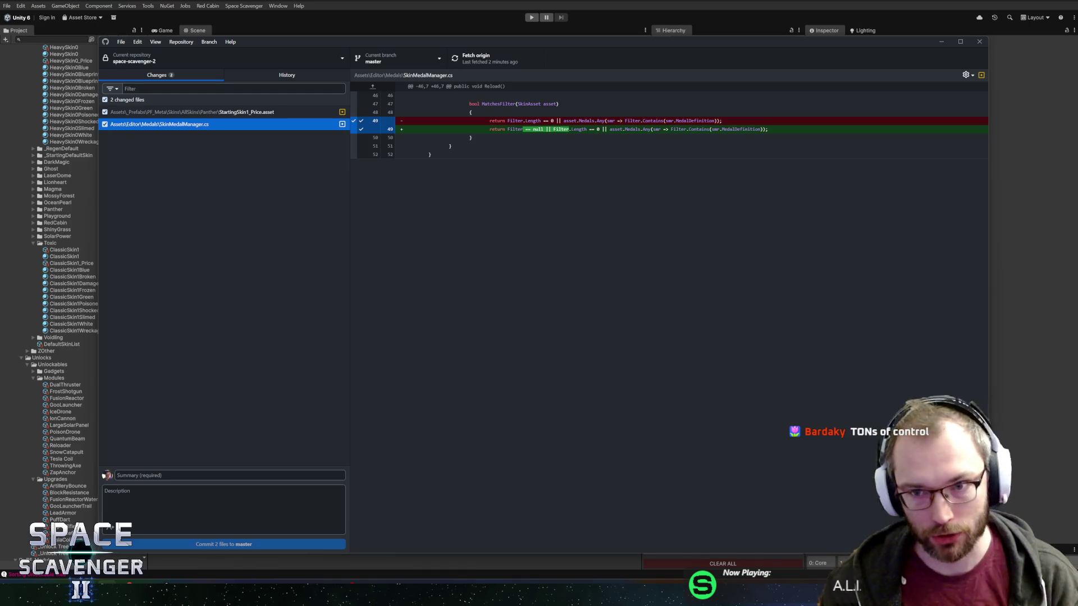
{"action": "left_click", "coordinate": [979, 43]}
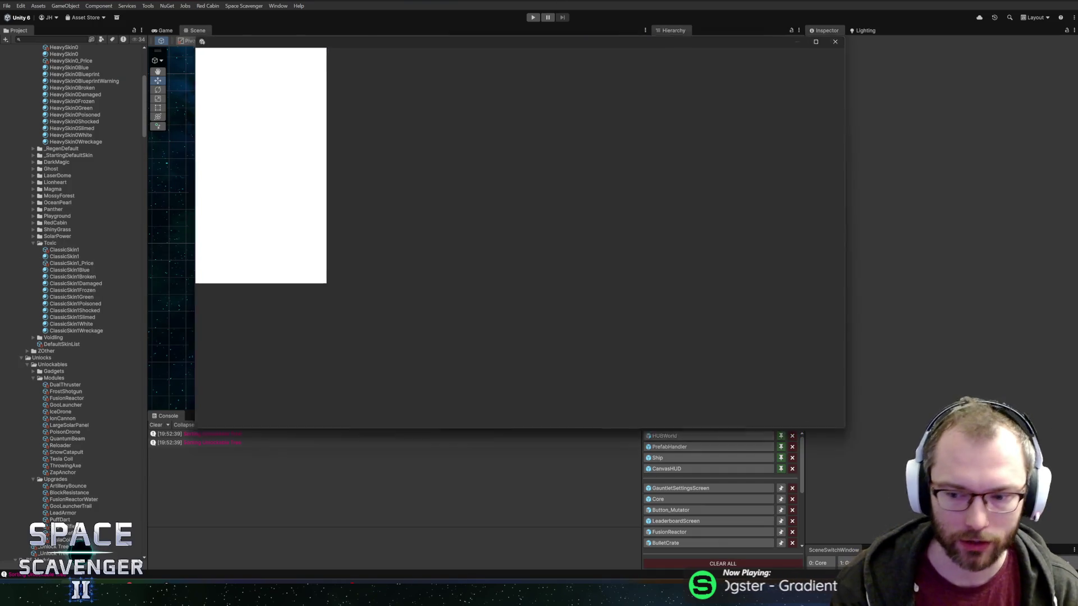
Move the Skin Medal Manager window left and enlarge it.
{"action": "left_click_drag", "start_coordinate": [497, 44], "coordinate": [463, 48]}
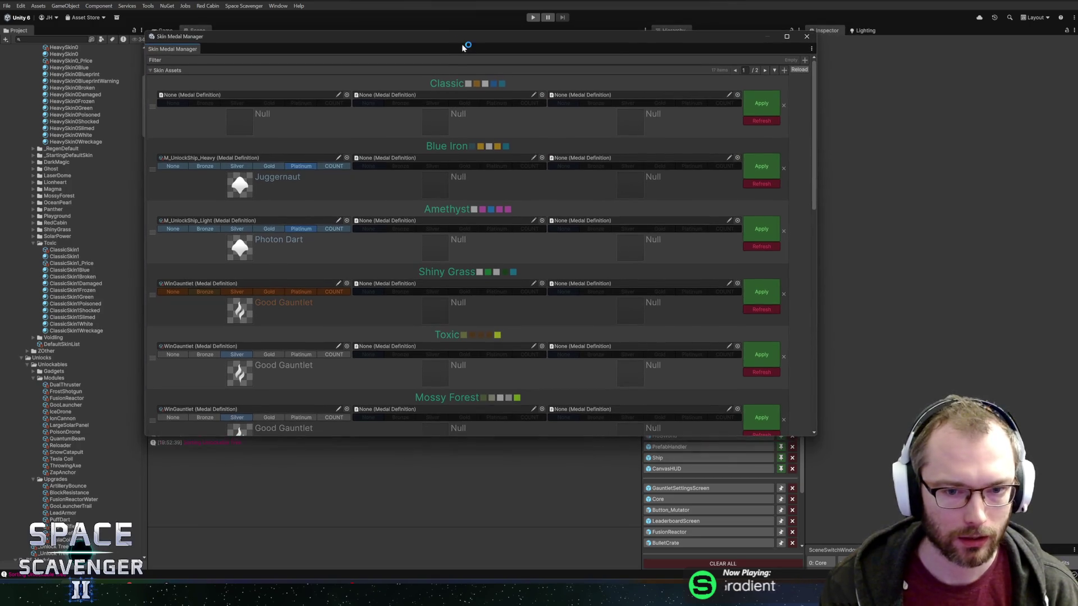
{"action": "mouse_move", "coordinate": [816, 435]}
{"action": "left_mouse_down"}
{"action": "mouse_move", "coordinate": [968, 547]}
{"action": "mouse_move", "coordinate": [965, 568]}
{"action": "left_mouse_up"}
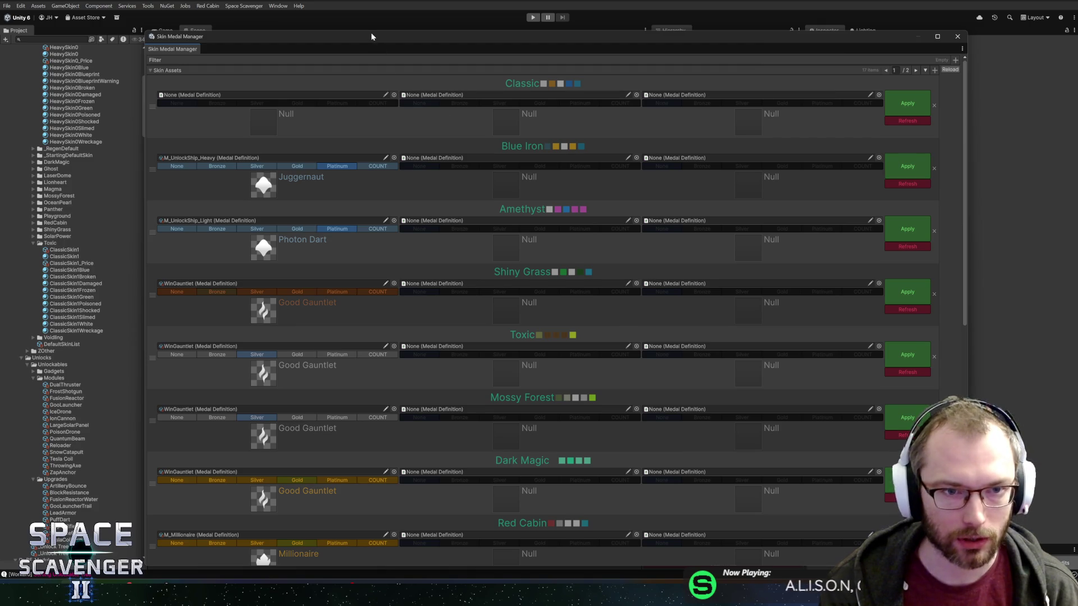
{"action": "left_click_drag", "start_coordinate": [372, 36], "coordinate": [365, 21]}
Scroll to Ocean pearl, open its second medal slot picker, then switch away from Unity.
{"action": "scroll", "coordinate": [466, 328], "scroll_direction": "down", "scroll_amount": 5}
{"action": "scroll", "coordinate": [464, 340], "scroll_direction": "down", "scroll_amount": 13}
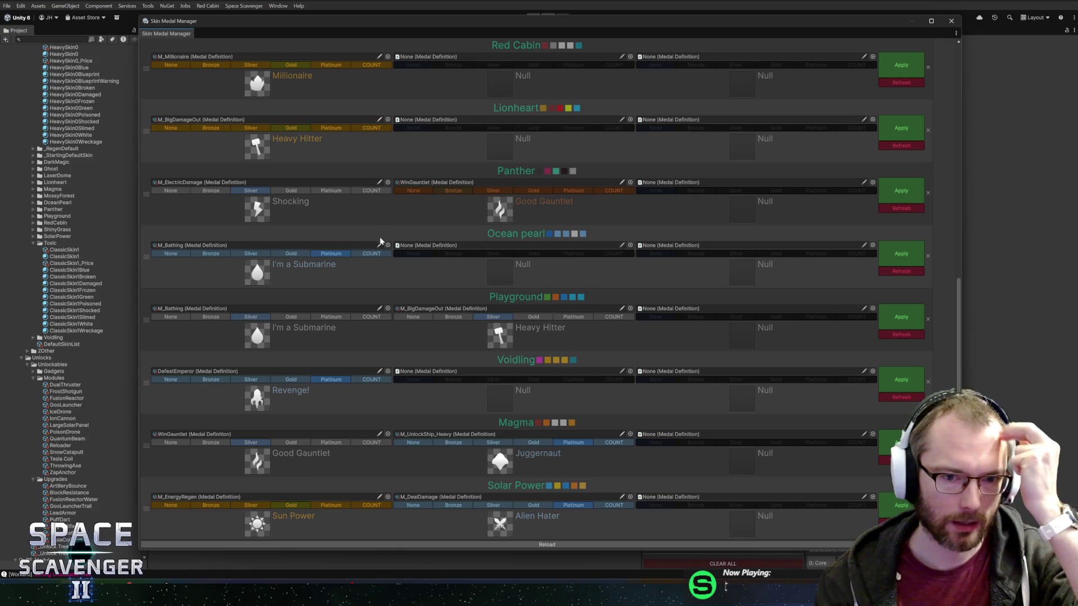
{"action": "scroll", "coordinate": [392, 283], "scroll_direction": "up", "scroll_amount": 3}
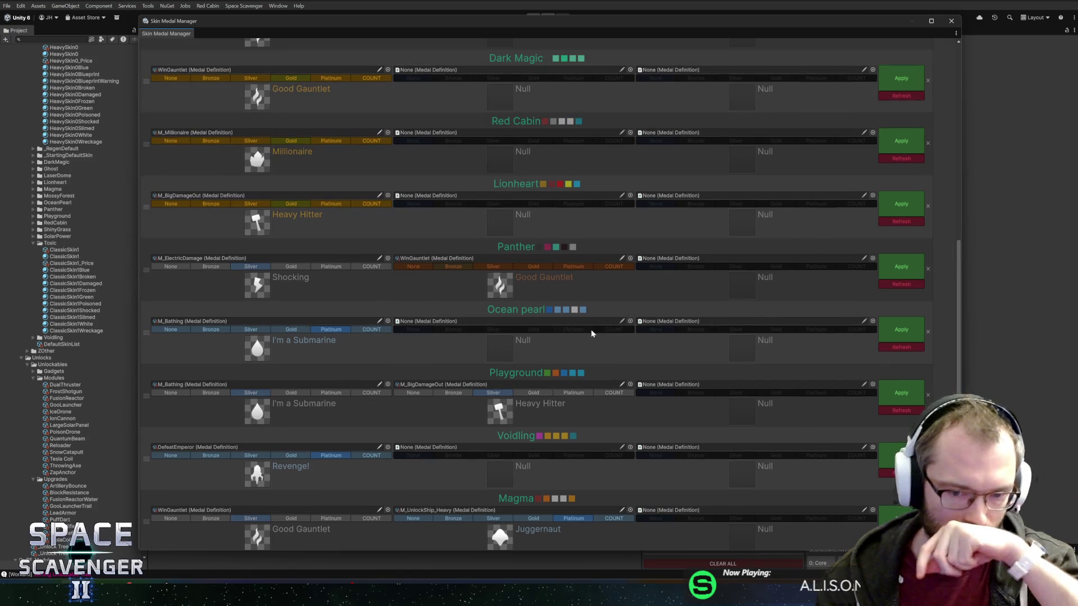
{"action": "left_click", "coordinate": [630, 322]}
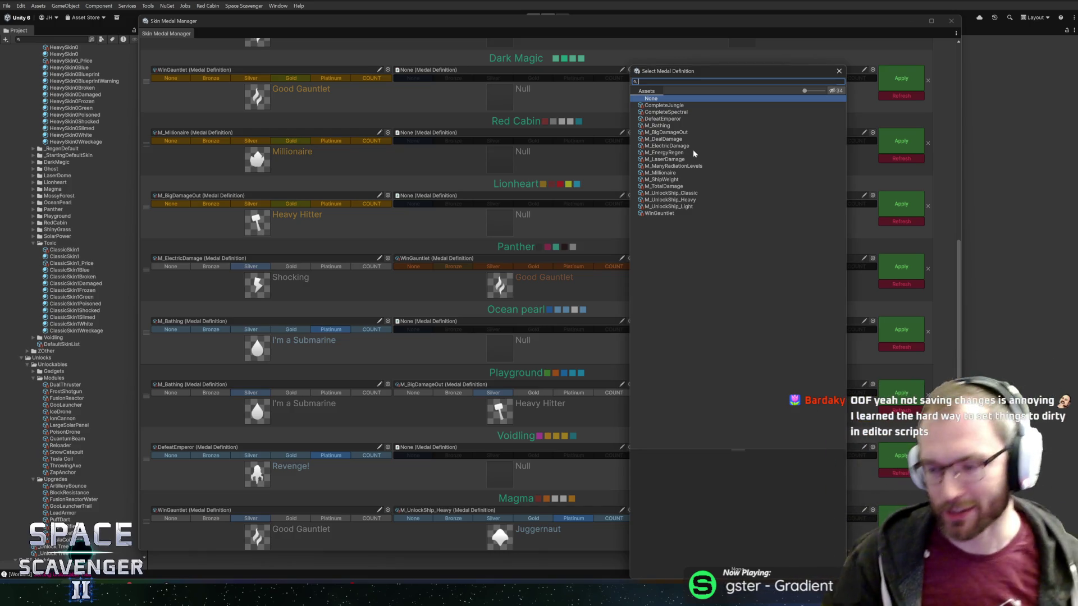
{"action": "key", "text": "alt+Tab"}
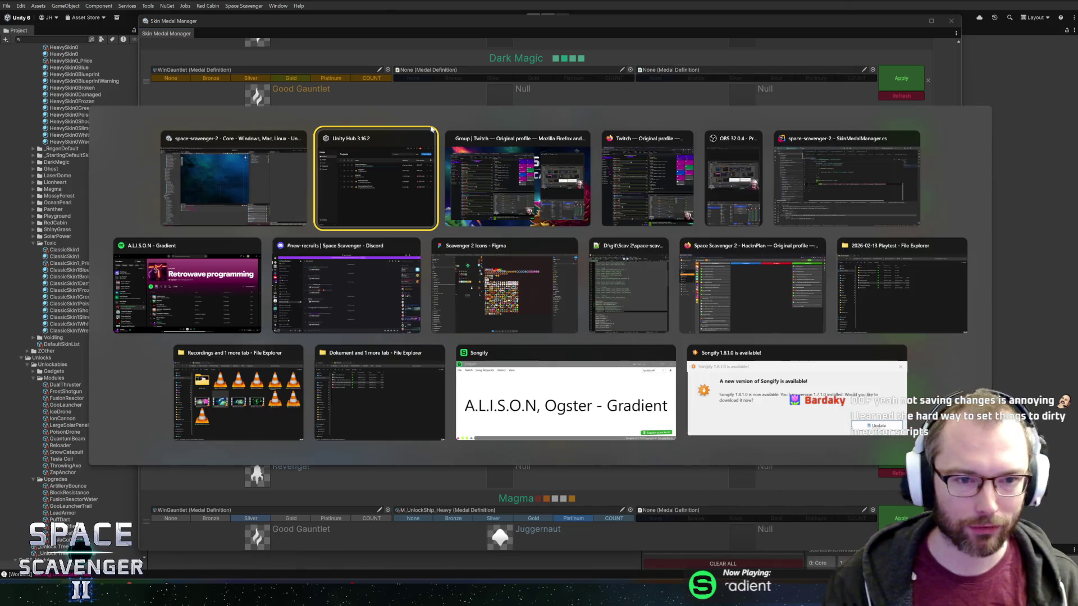
Browse SkinMedalManager.cs in Rider with a smaller find-results panel and highlight the class usages.
{"action": "left_click", "coordinate": [865, 185]}
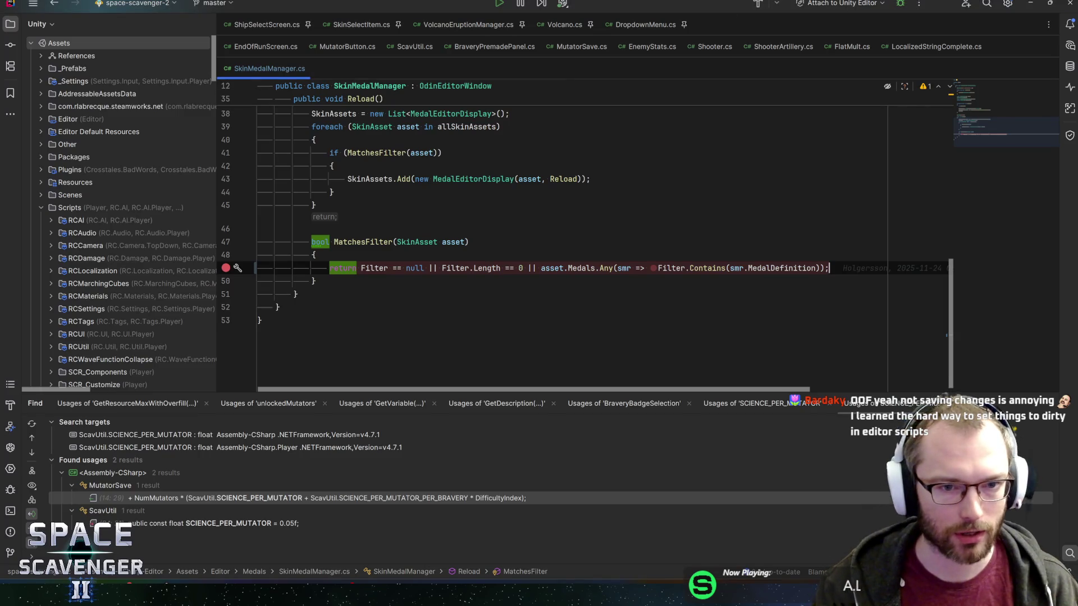
{"action": "scroll", "coordinate": [561, 236], "scroll_direction": "up", "scroll_amount": 5}
{"action": "scroll", "coordinate": [561, 236], "scroll_direction": "down", "scroll_amount": 3}
{"action": "scroll", "coordinate": [562, 236], "scroll_direction": "up", "scroll_amount": 6}
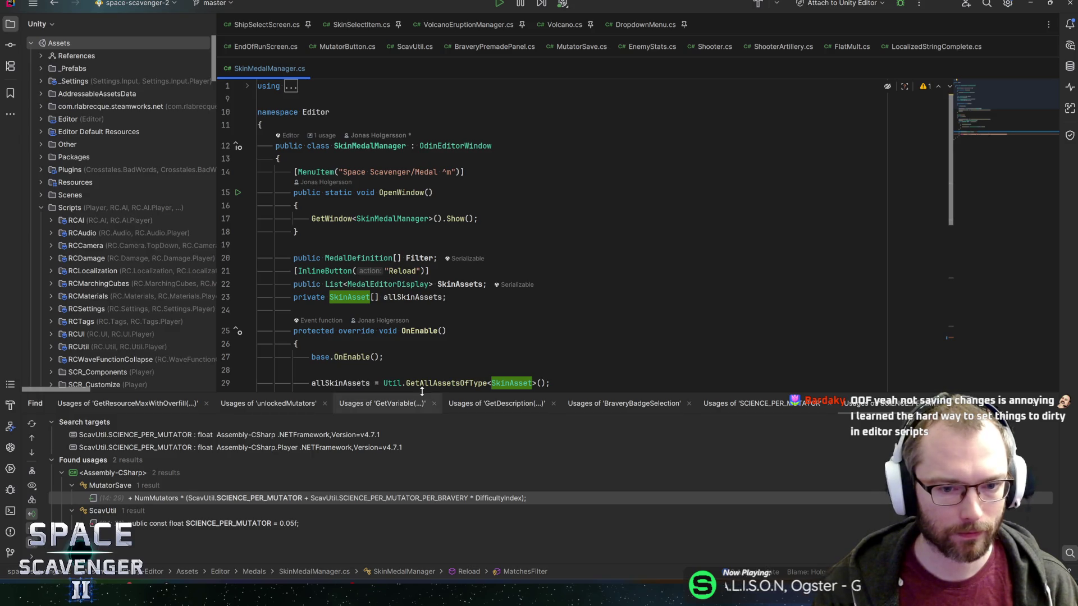
{"action": "left_click_drag", "start_coordinate": [387, 393], "coordinate": [387, 438]}
{"action": "scroll", "coordinate": [382, 418], "scroll_direction": "down", "scroll_amount": 3}
{"action": "scroll", "coordinate": [424, 287], "scroll_direction": "down", "scroll_amount": 7}
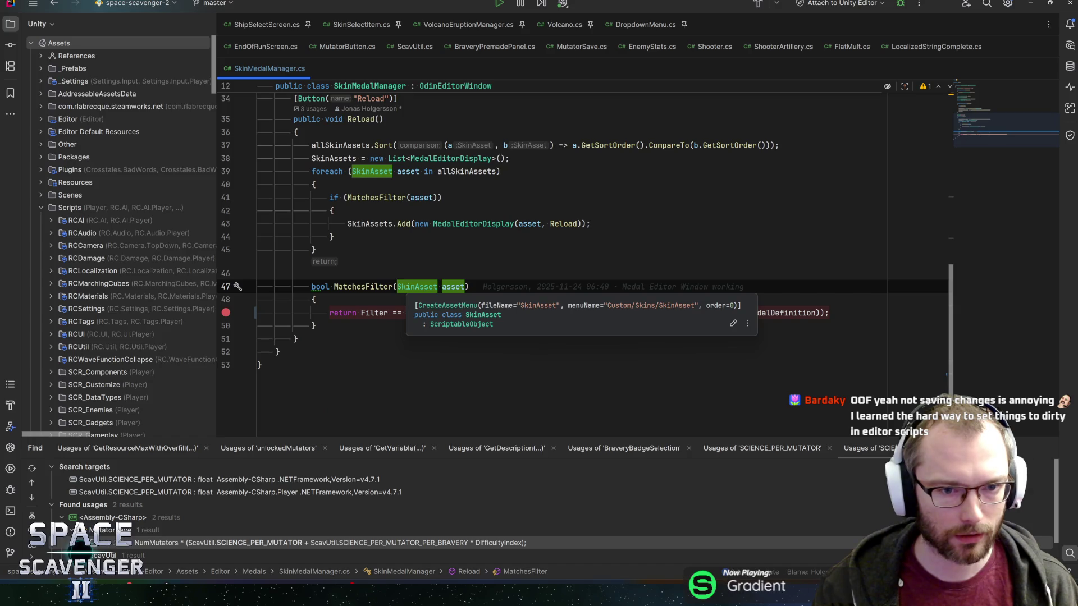
{"action": "scroll", "coordinate": [425, 287], "scroll_direction": "up", "scroll_amount": 10}
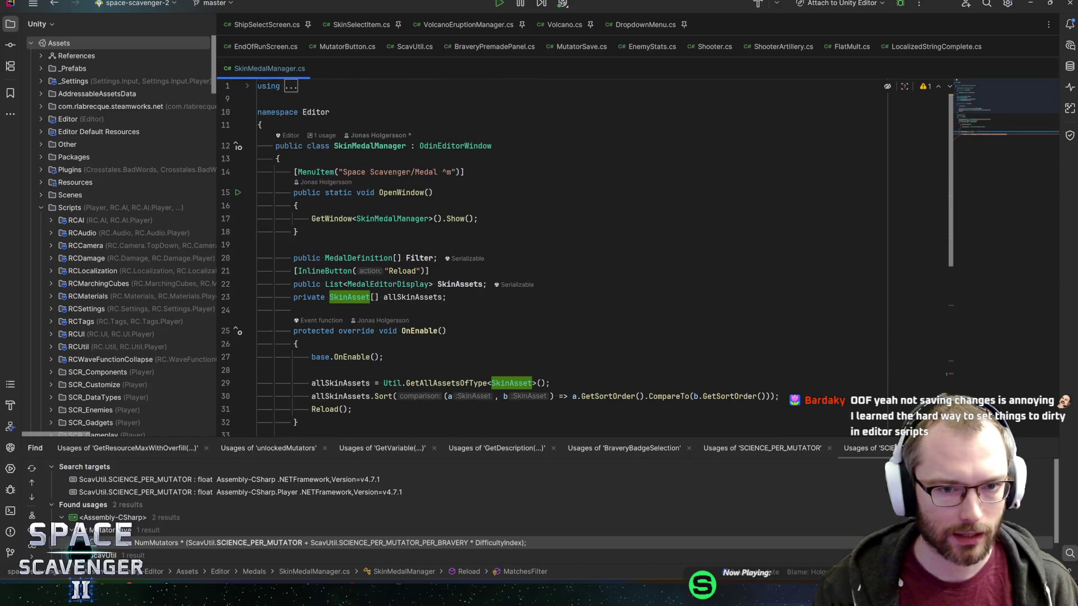
{"action": "left_click", "coordinate": [369, 146]}
{"action": "scroll", "coordinate": [425, 259], "scroll_direction": "down", "scroll_amount": 4}
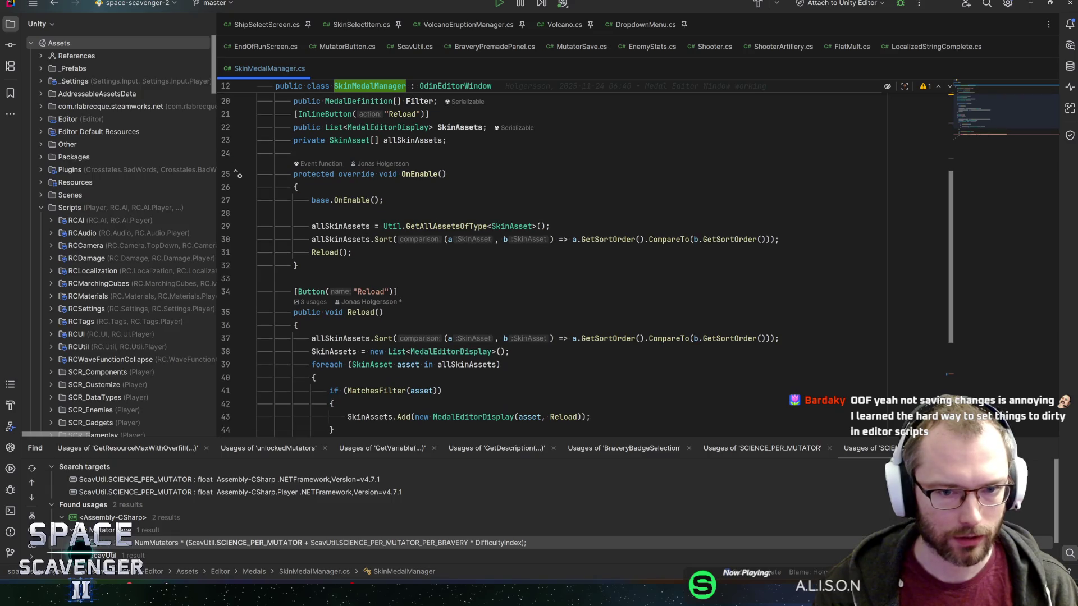
Jump to the MedalEditorDisplay class and inspect its ReadMedal calls.
{"action": "left_click", "coordinate": [454, 352], "text": "ctrl"}
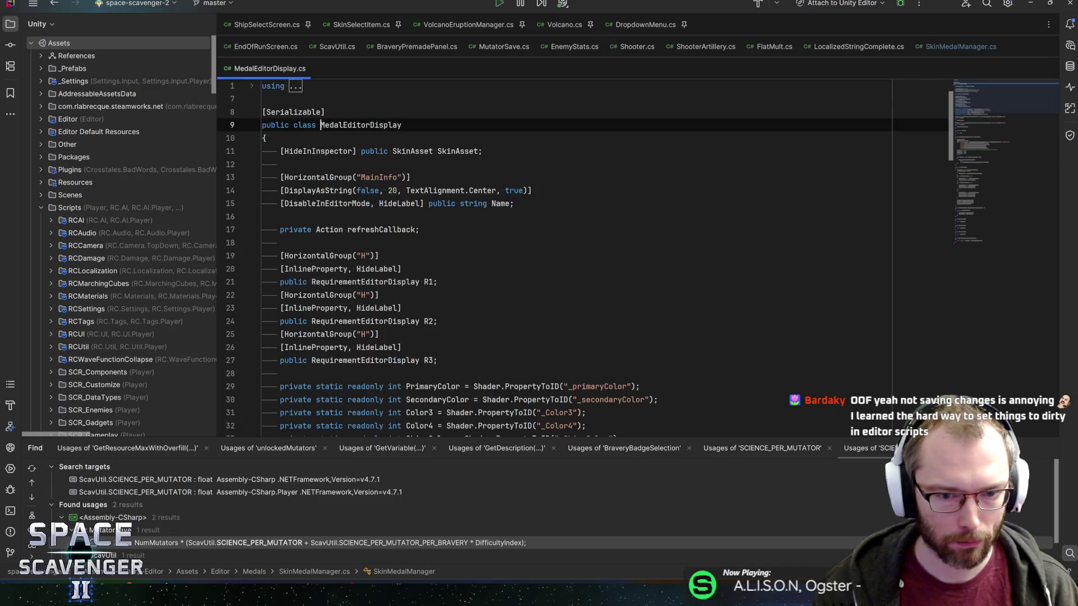
{"action": "scroll", "coordinate": [455, 352], "scroll_direction": "down", "scroll_amount": 6}
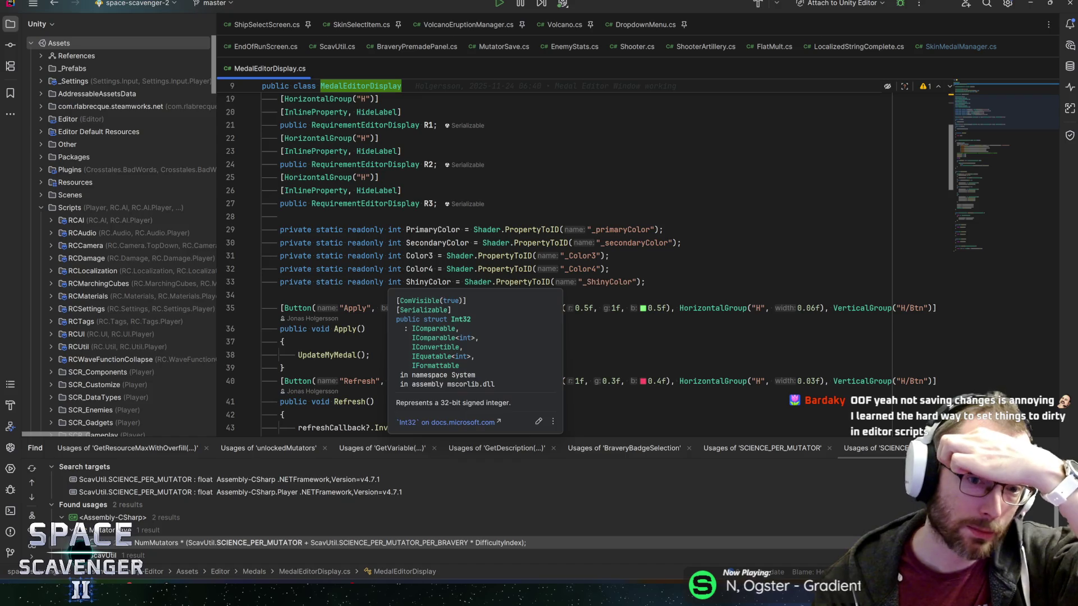
{"action": "scroll", "coordinate": [426, 280], "scroll_direction": "down", "scroll_amount": 5}
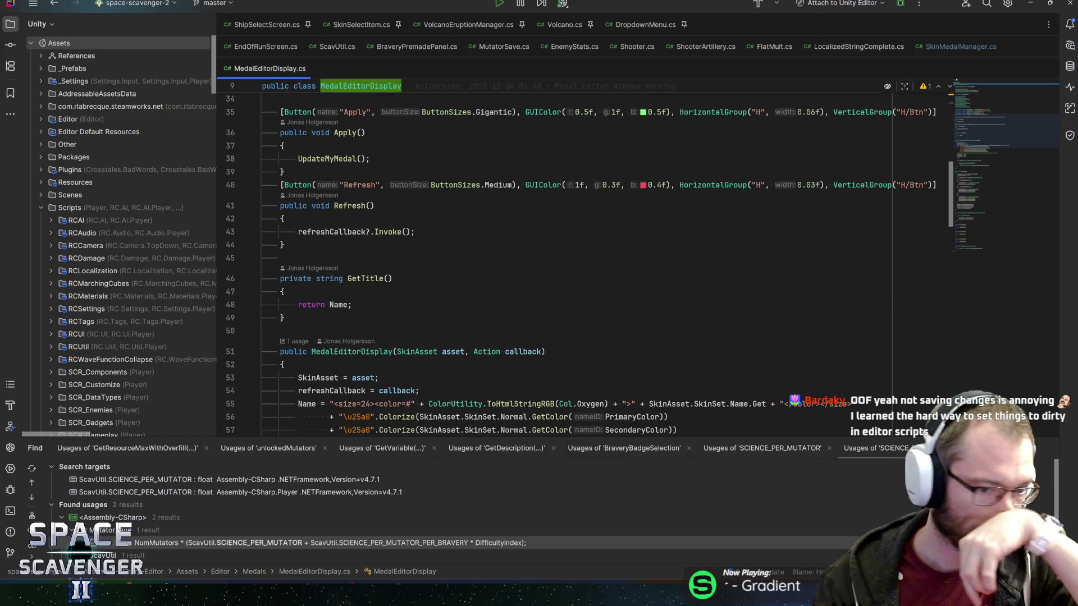
{"action": "scroll", "coordinate": [539, 269], "scroll_direction": "up", "scroll_amount": 6}
{"action": "scroll", "coordinate": [539, 270], "scroll_direction": "down", "scroll_amount": 13}
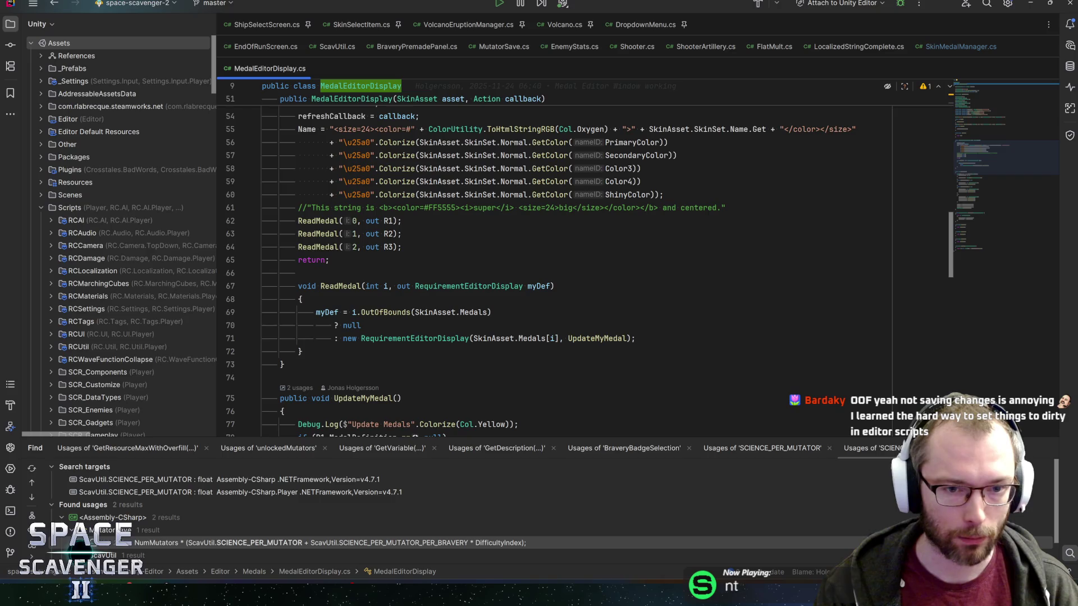
{"action": "left_click", "coordinate": [402, 234]}
{"action": "key", "text": "Down"}
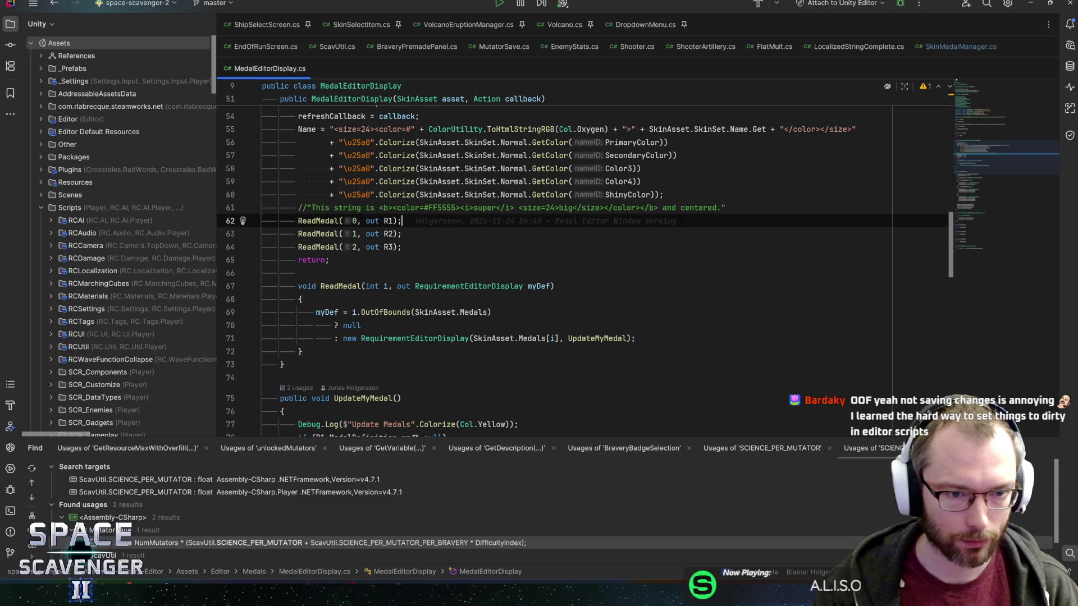
{"action": "scroll", "coordinate": [584, 270], "scroll_direction": "down", "scroll_amount": 9}
{"action": "scroll", "coordinate": [539, 270], "scroll_direction": "down", "scroll_amount": 5}
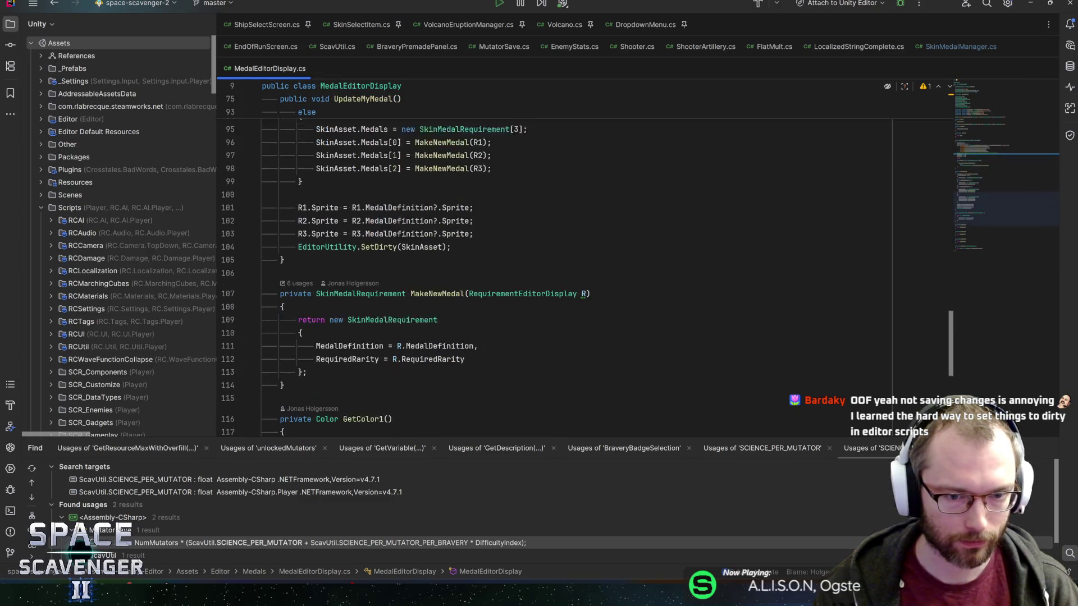
Examine the UpdateMyMedal body around the EditorUtility.SetDirty(SkinAsset) call.
{"action": "left_click", "coordinate": [451, 229]}
{"action": "key", "text": "ctrl+w"}
{"action": "key", "text": "ctrl+w"}
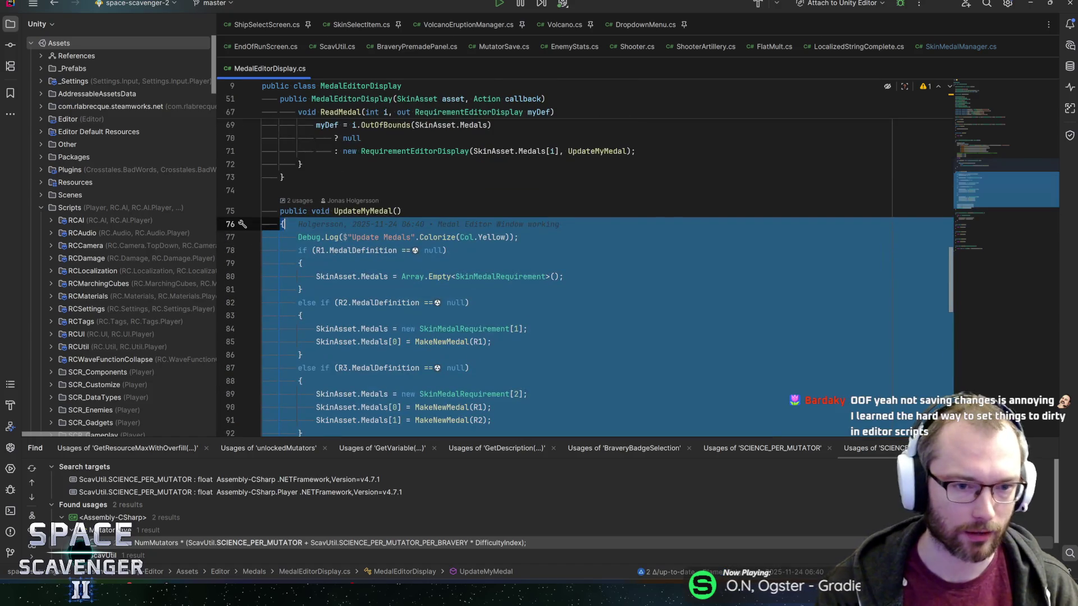
{"action": "key", "text": "Escape"}
{"action": "key", "text": "Up"}
{"action": "key", "text": "Down"}
{"action": "key", "text": "Up"}
{"action": "left_click", "coordinate": [451, 315]}
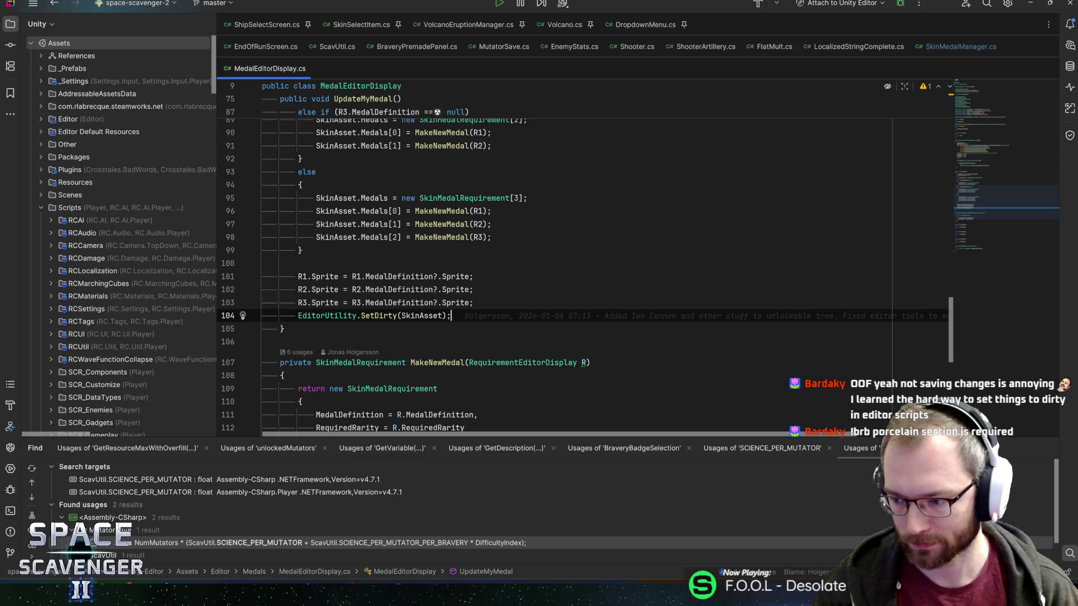
Scroll through the surrounding MedalEditorDisplay.cs code, then switch back to Unity.
{"action": "scroll", "coordinate": [583, 258], "scroll_direction": "down", "scroll_amount": 8}
{"action": "scroll", "coordinate": [584, 258], "scroll_direction": "up", "scroll_amount": 14}
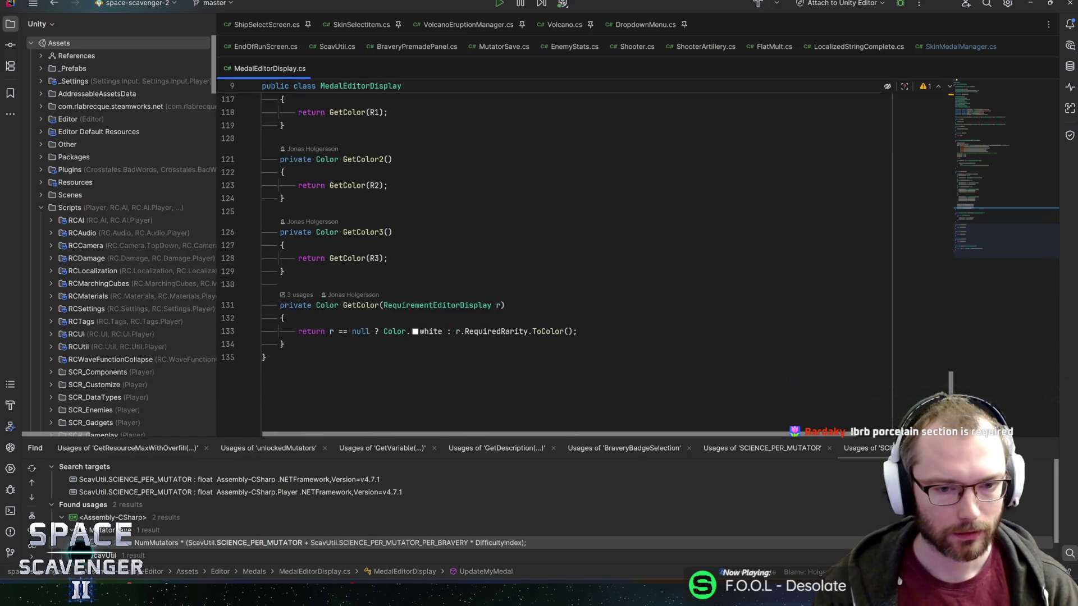
{"action": "scroll", "coordinate": [583, 258], "scroll_direction": "up", "scroll_amount": 14}
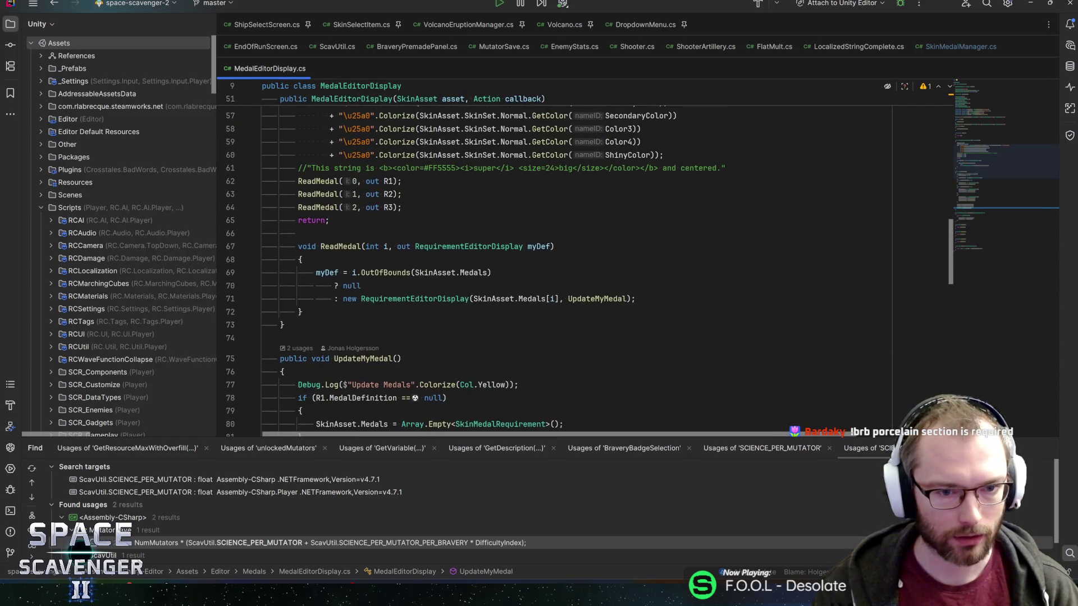
{"action": "scroll", "coordinate": [609, 176], "scroll_direction": "up", "scroll_amount": 1}
{"action": "scroll", "coordinate": [609, 176], "scroll_direction": "down", "scroll_amount": 6}
{"action": "scroll", "coordinate": [609, 176], "scroll_direction": "up", "scroll_amount": 4}
{"action": "scroll", "coordinate": [609, 175], "scroll_direction": "up", "scroll_amount": 5}
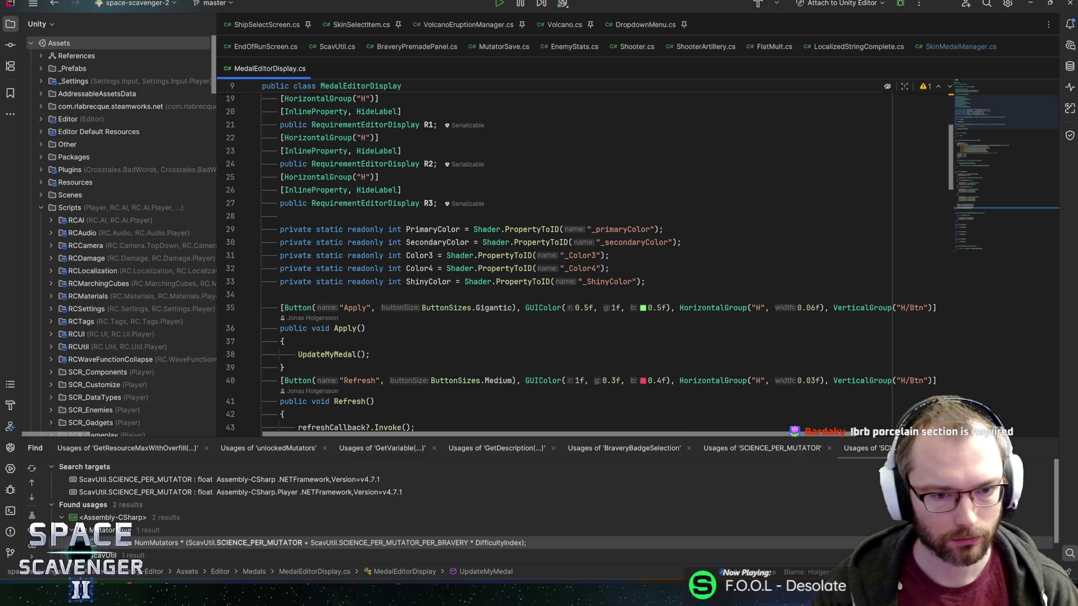
{"action": "scroll", "coordinate": [584, 258], "scroll_direction": "down", "scroll_amount": 20}
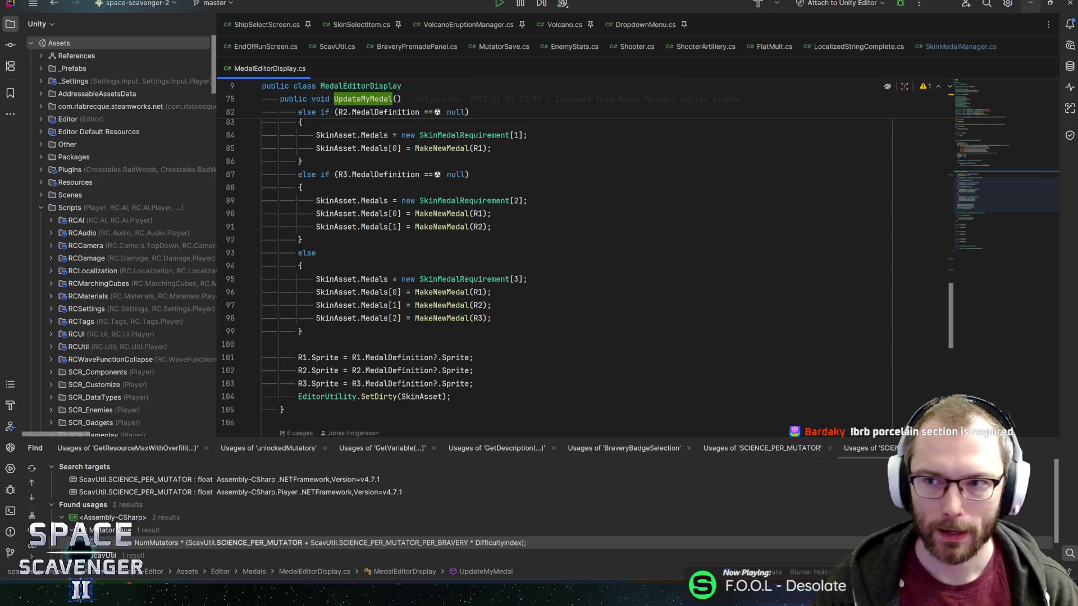
{"action": "key", "text": "alt+Tab"}
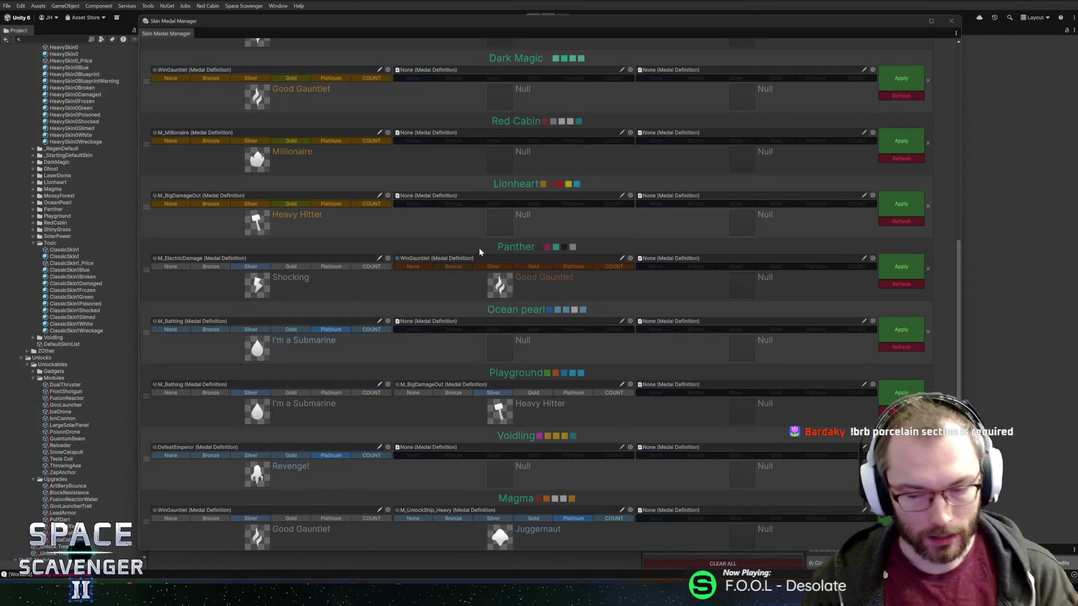
Shrink the Skin Medal Manager and filter its skin list by the M_Bathing medal.
{"action": "mouse_move", "coordinate": [414, 17]}
{"action": "left_mouse_down"}
{"action": "mouse_move", "coordinate": [416, 101]}
{"action": "mouse_move", "coordinate": [404, 53]}
{"action": "left_mouse_up"}
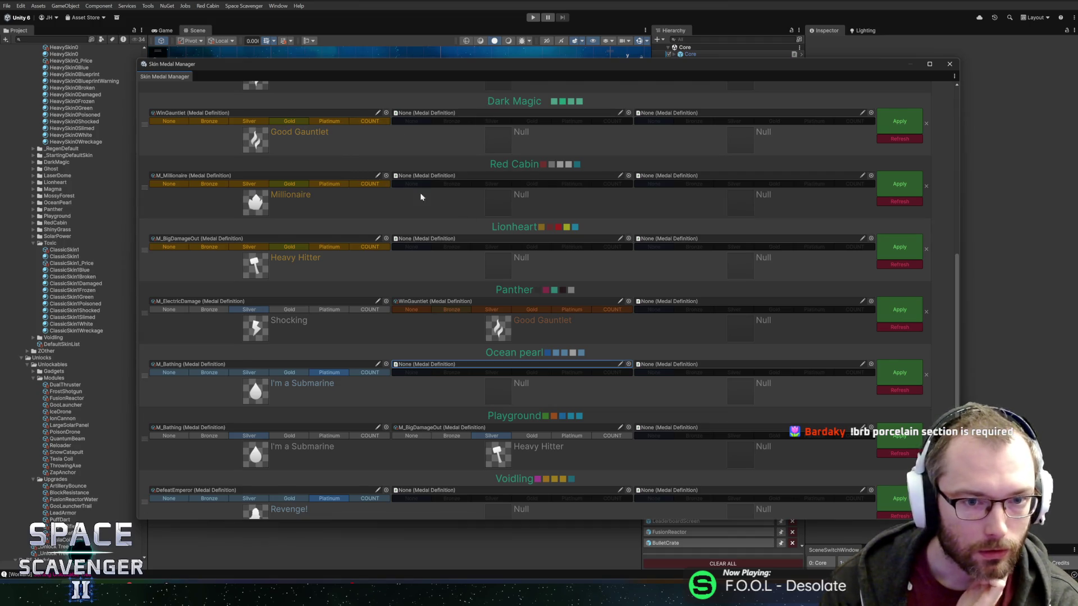
{"action": "scroll", "coordinate": [505, 229], "scroll_direction": "up", "scroll_amount": 5}
{"action": "scroll", "coordinate": [511, 217], "scroll_direction": "up", "scroll_amount": 2}
{"action": "scroll", "coordinate": [530, 221], "scroll_direction": "down", "scroll_amount": 8}
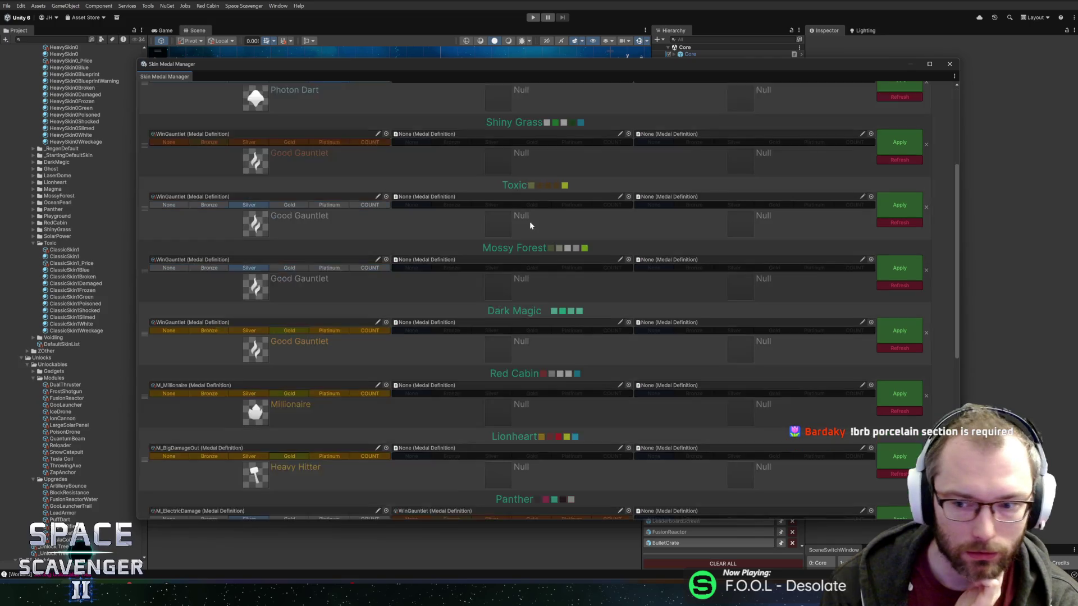
{"action": "scroll", "coordinate": [678, 178], "scroll_direction": "down", "scroll_amount": 4}
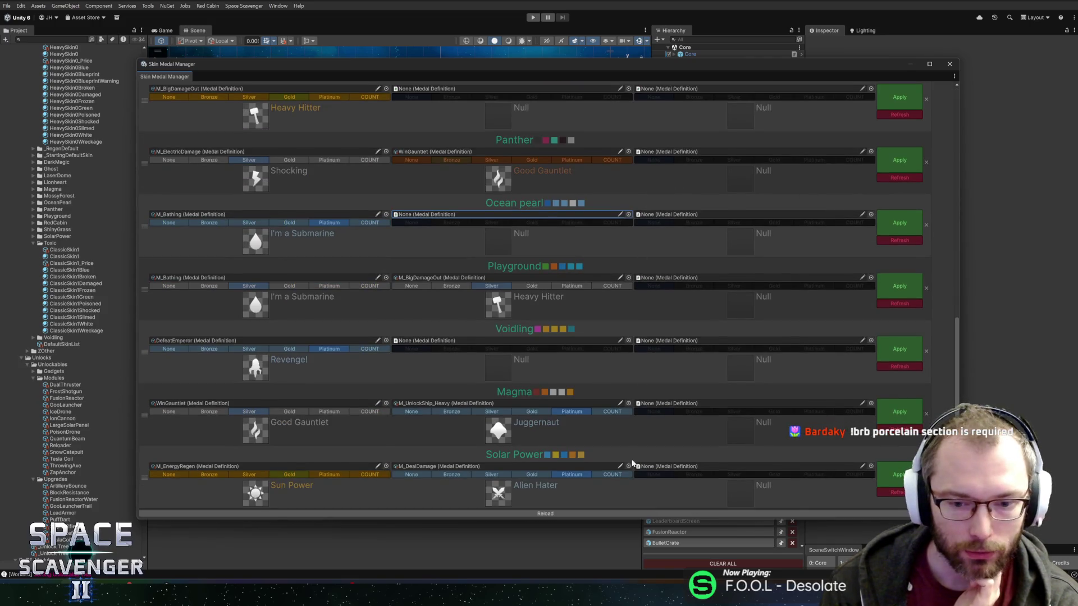
{"action": "scroll", "coordinate": [678, 181], "scroll_direction": "up", "scroll_amount": 10}
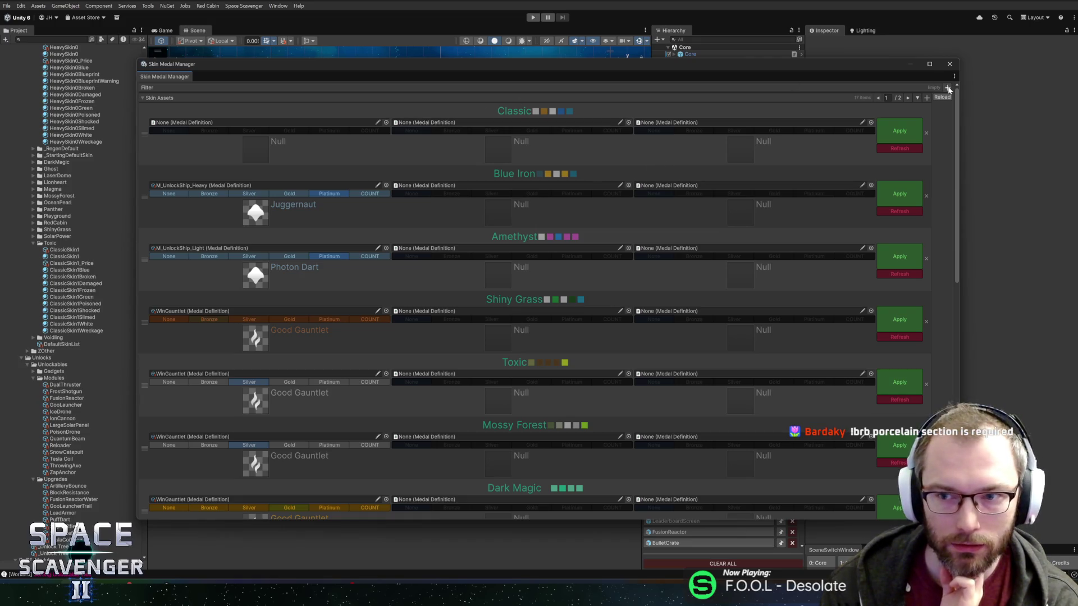
{"action": "left_click", "coordinate": [628, 122]}
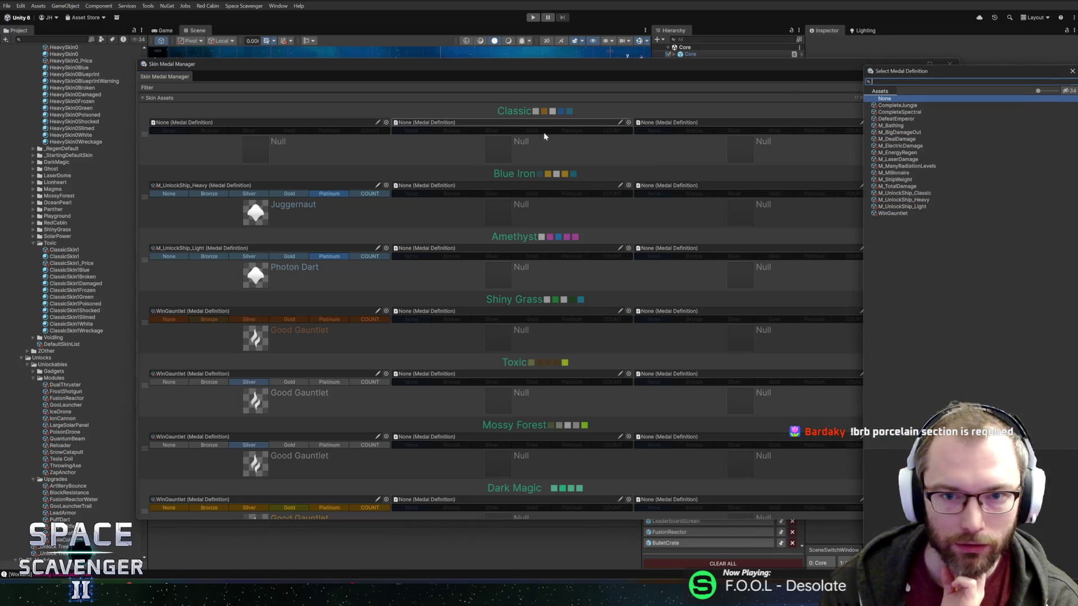
{"action": "double_click", "coordinate": [893, 125]}
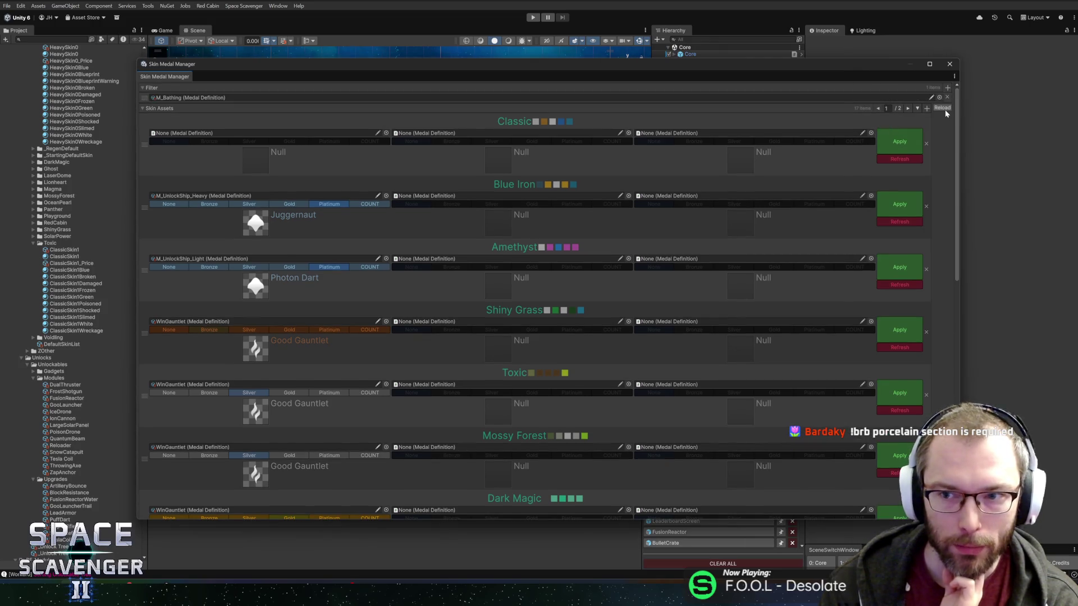
{"action": "left_click", "coordinate": [943, 108]}
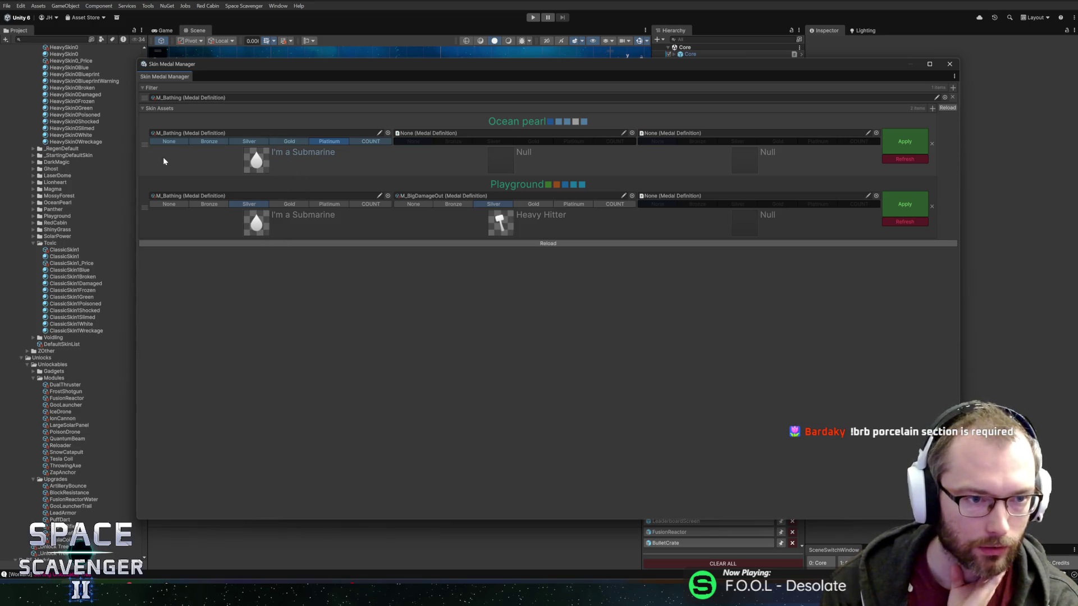
Assign CompleteJungle to Ocean pearl's second slot at Silver tier and ping the asset.
{"action": "mouse_move", "coordinate": [260, 226]}
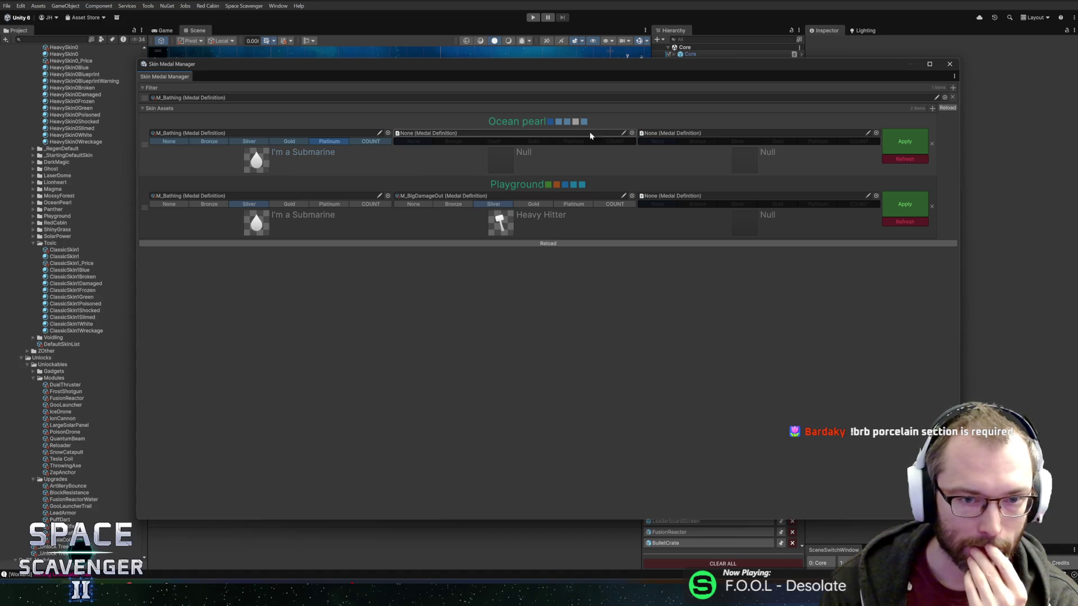
{"action": "left_click", "coordinate": [632, 133]}
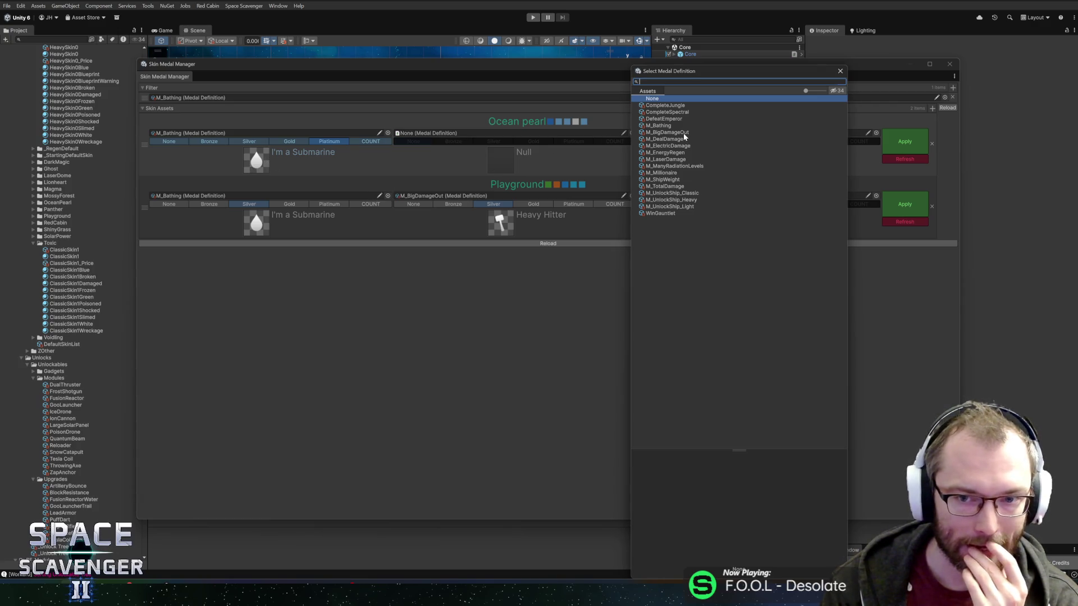
{"action": "double_click", "coordinate": [673, 106]}
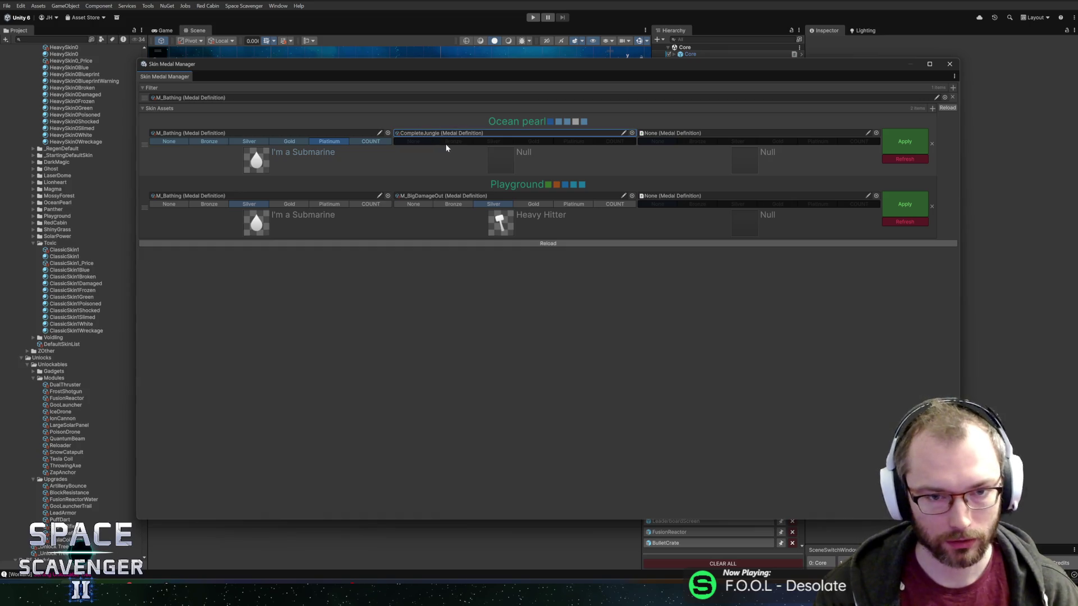
{"action": "left_click", "coordinate": [489, 140]}
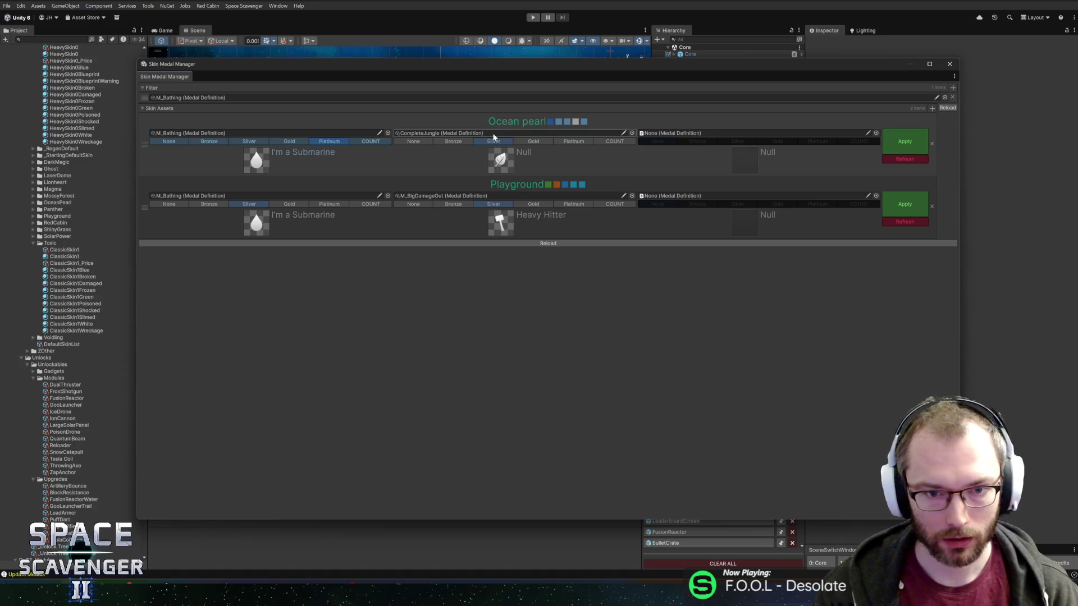
{"action": "mouse_move", "coordinate": [500, 167]}
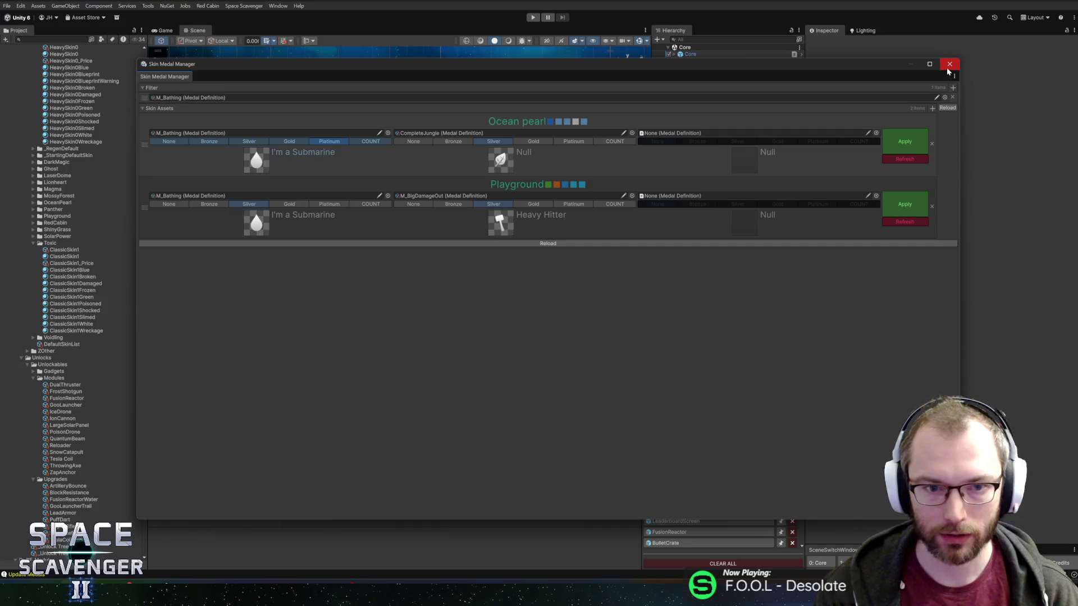
{"action": "left_click", "coordinate": [449, 133]}
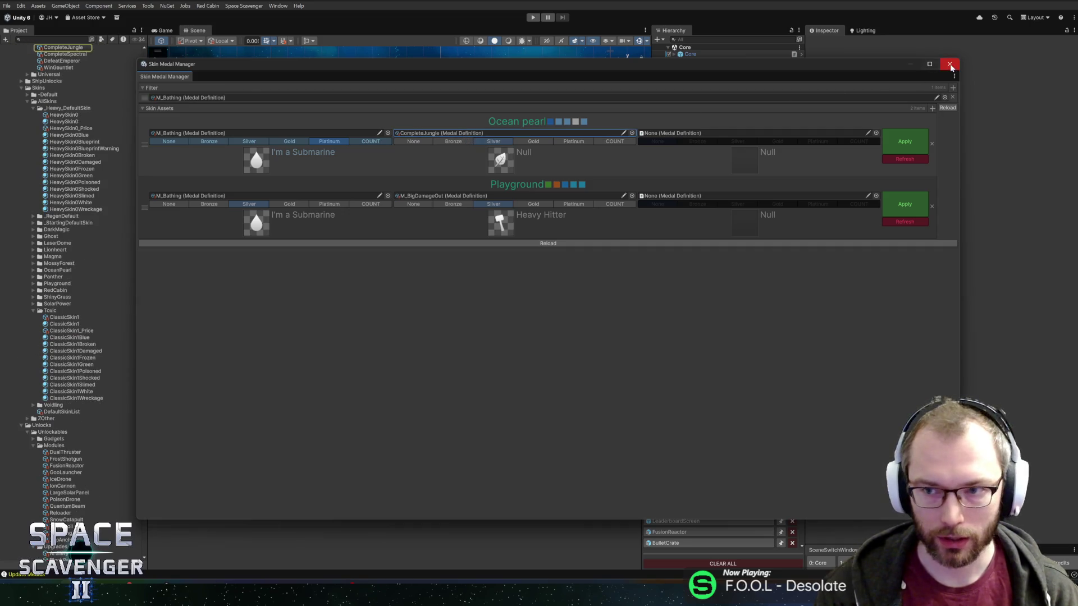
Close the Skin Medal Manager, widen the Project panel and select the shared CompleteJungle medal asset.
{"action": "left_click", "coordinate": [949, 65]}
{"action": "scroll", "coordinate": [130, 227], "scroll_direction": "up", "scroll_amount": 5}
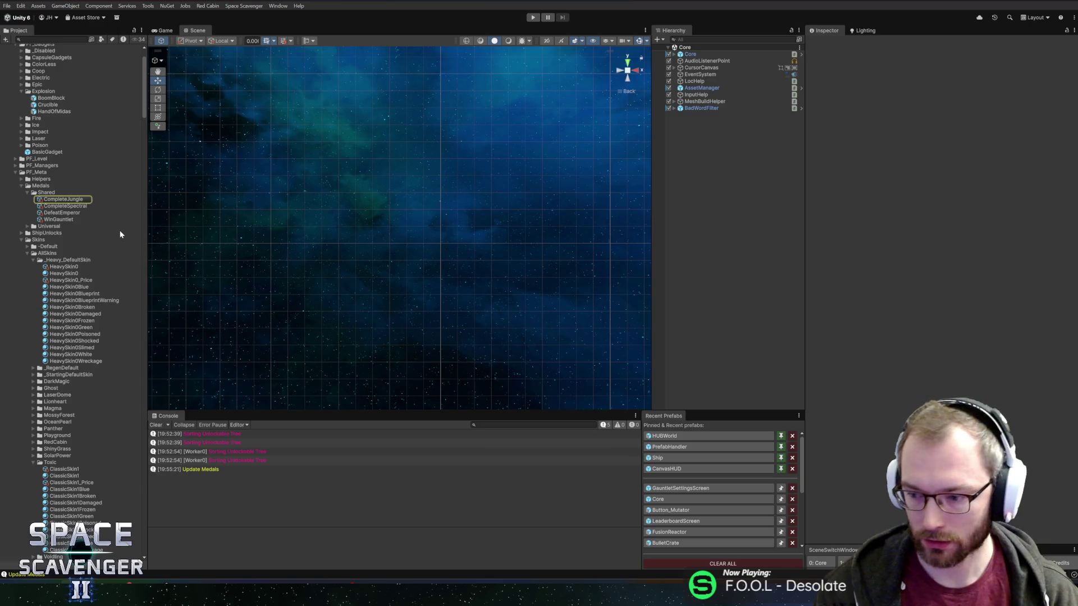
{"action": "scroll", "coordinate": [84, 240], "scroll_direction": "up", "scroll_amount": 2}
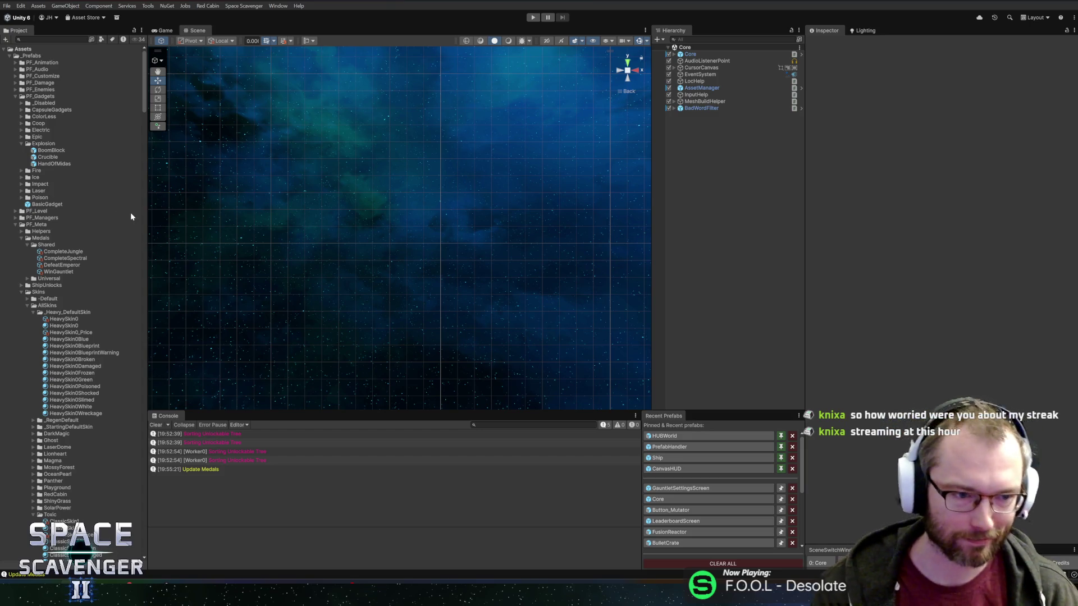
{"action": "mouse_move", "coordinate": [147, 220]}
{"action": "left_mouse_down"}
{"action": "mouse_move", "coordinate": [156, 220]}
{"action": "mouse_move", "coordinate": [139, 225]}
{"action": "left_mouse_up"}
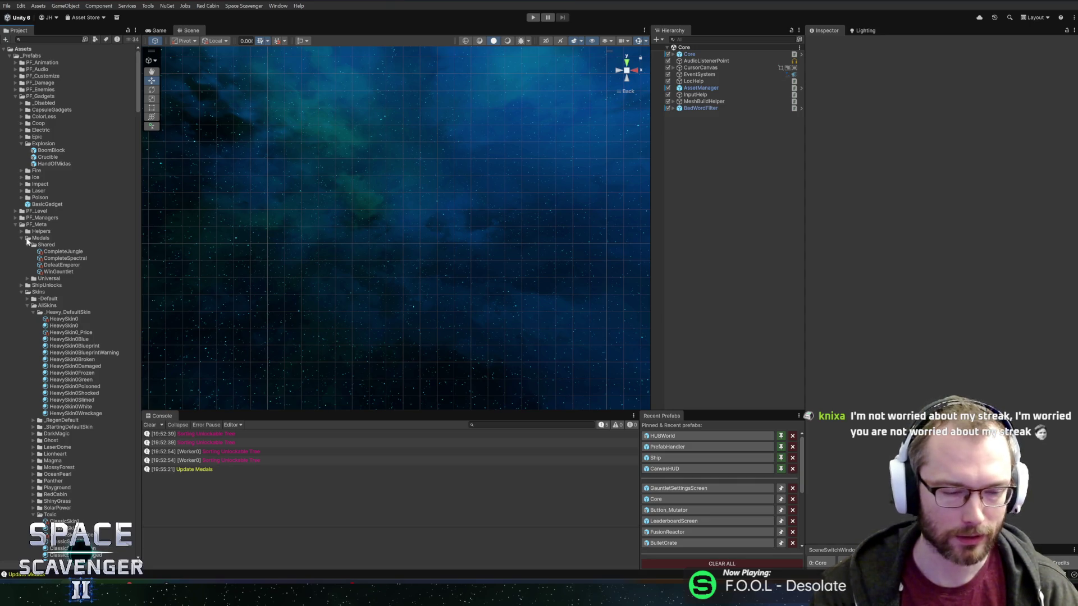
{"action": "left_click", "coordinate": [49, 254]}
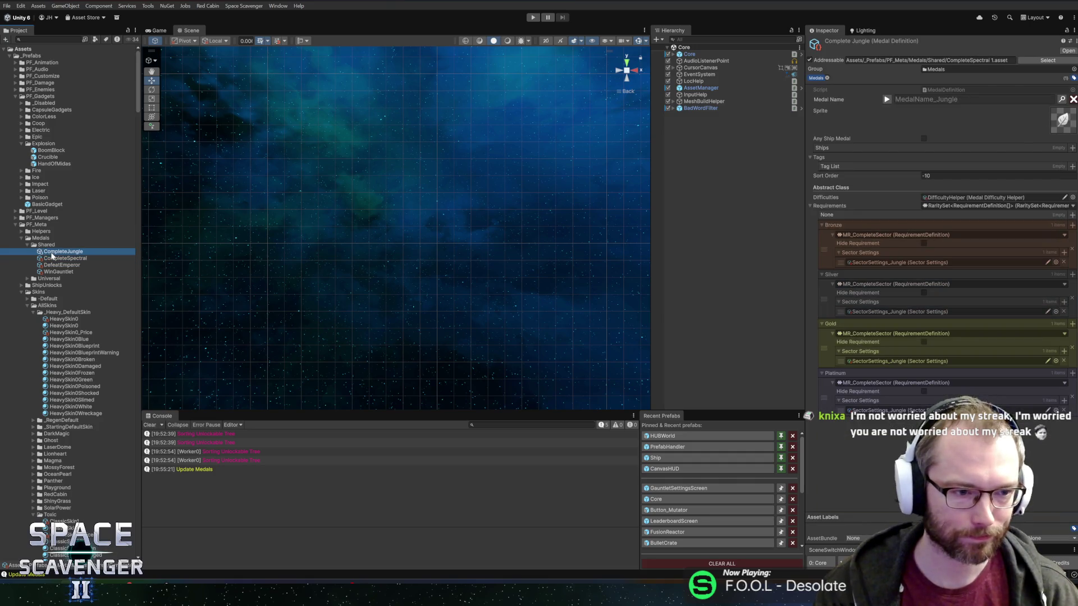
Duplicate the CompleteJungle medal and rename the copy CompleteSlime.
{"action": "key", "text": "ctrl+d"}
{"action": "key", "text": "F2"}
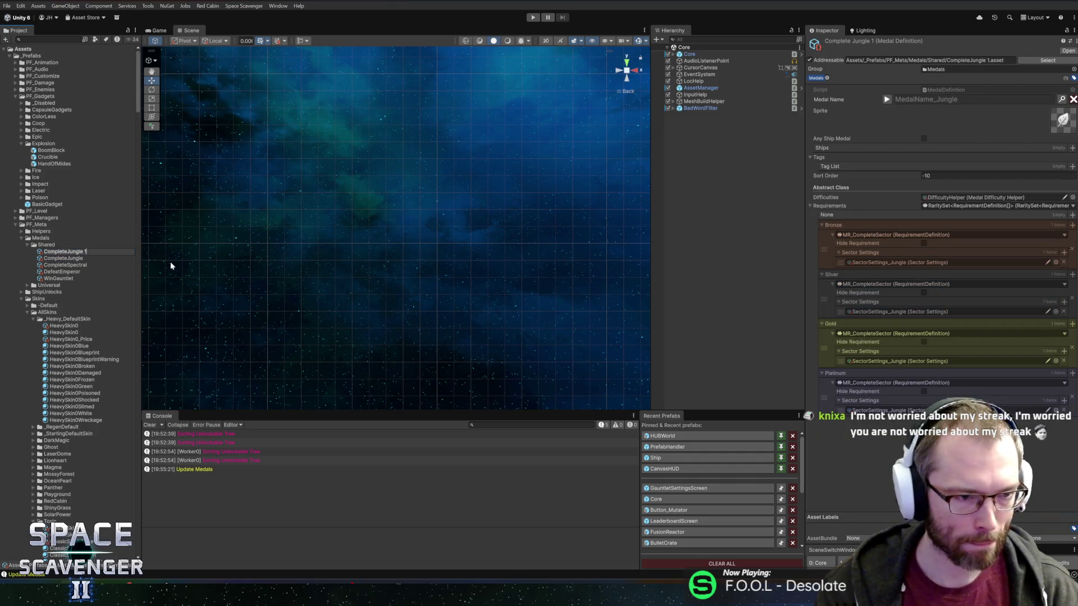
{"action": "key", "text": "BackSpace"}
{"action": "key", "text": "BackSpace"}
{"action": "key", "text": "BackSpace"}
{"action": "type", "text": "Slime"}
{"action": "key", "text": "Return"}
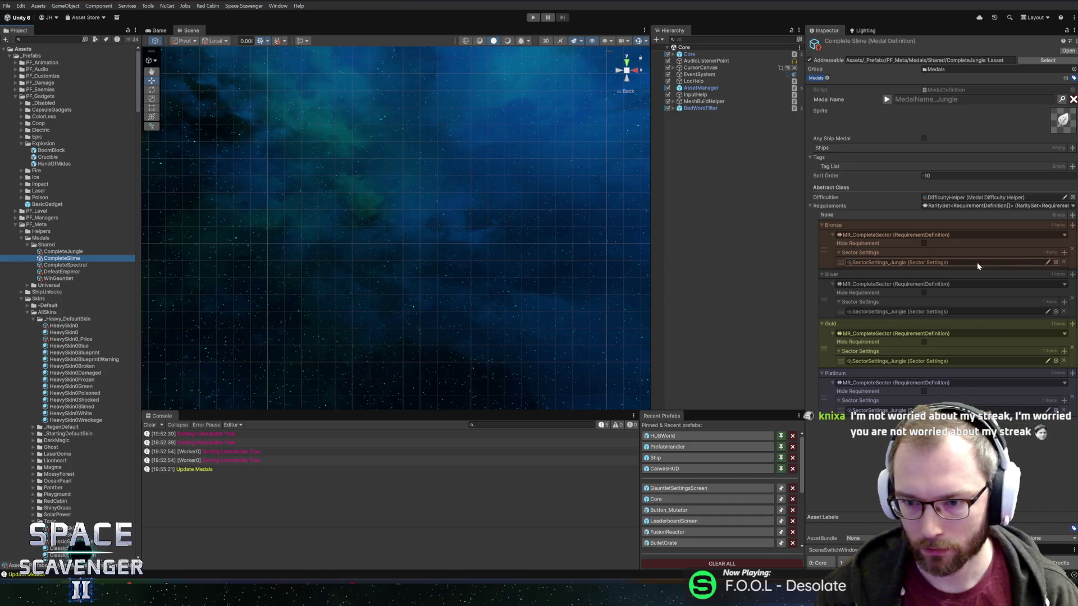
Set the Bronze, Silver, Gold and Platinum Sector Settings to SectorSettings_Slime.
{"action": "left_click", "coordinate": [1056, 262]}
{"action": "double_click", "coordinate": [903, 180]}
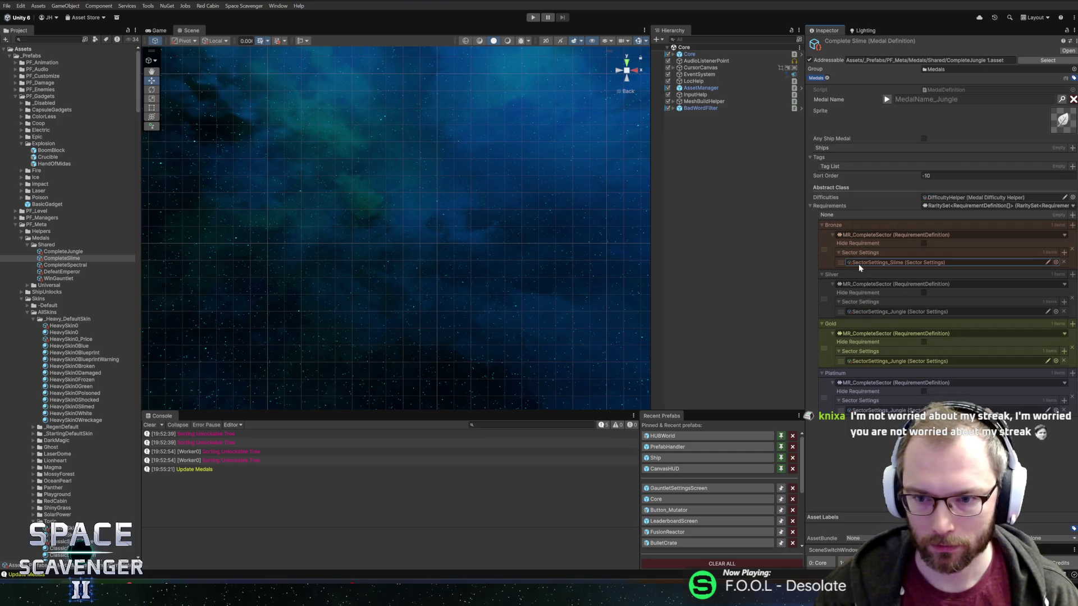
{"action": "left_click", "coordinate": [1056, 312]}
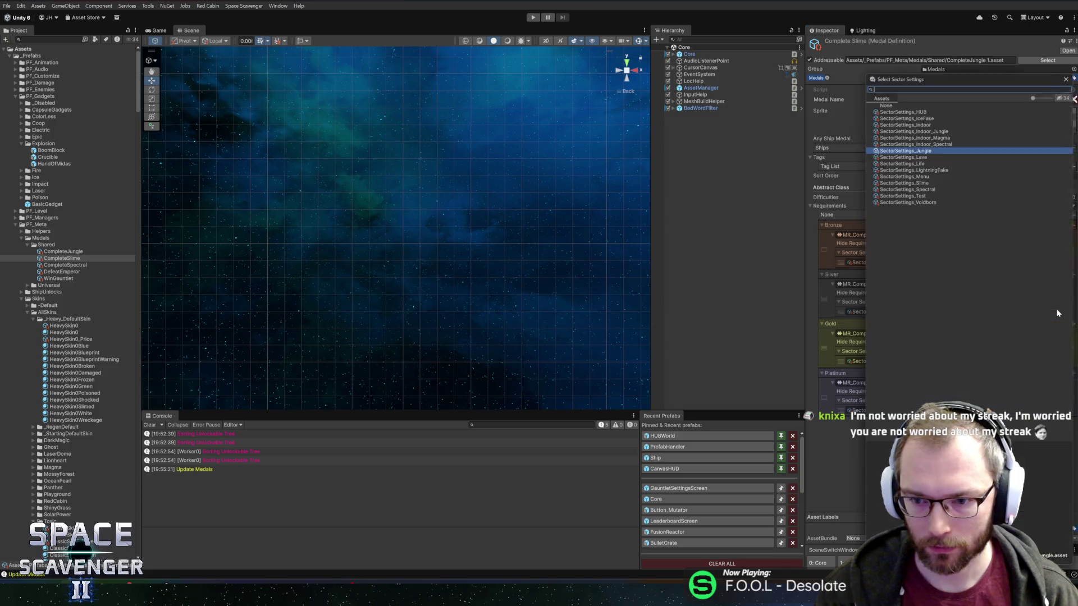
{"action": "type", "text": "slime"}
{"action": "left_click", "coordinate": [905, 105]}
{"action": "double_click", "coordinate": [906, 105]}
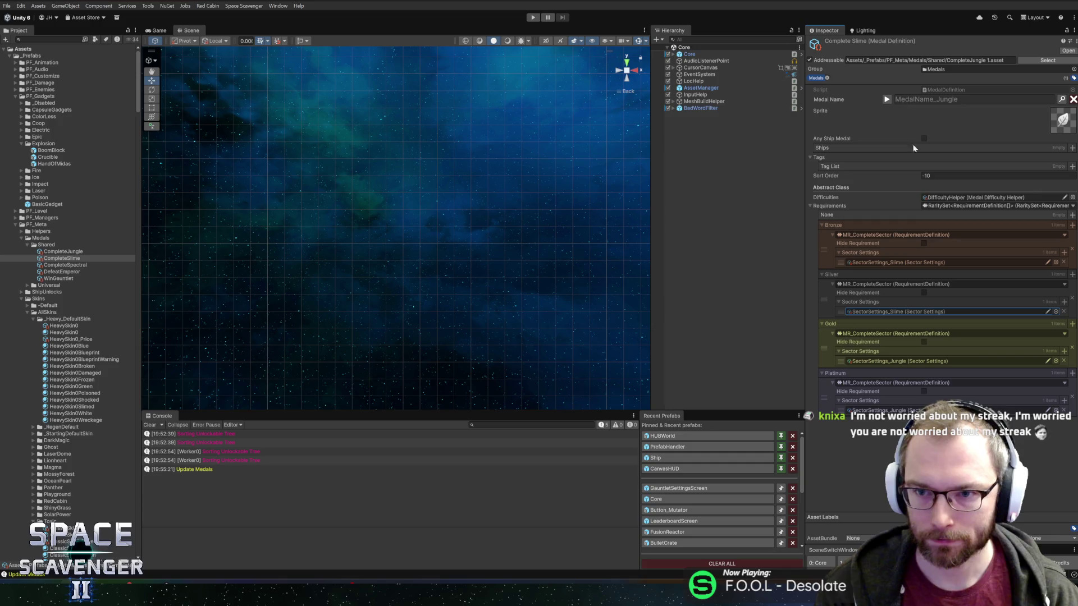
{"action": "left_click", "coordinate": [1055, 361]}
{"action": "type", "text": "slime"}
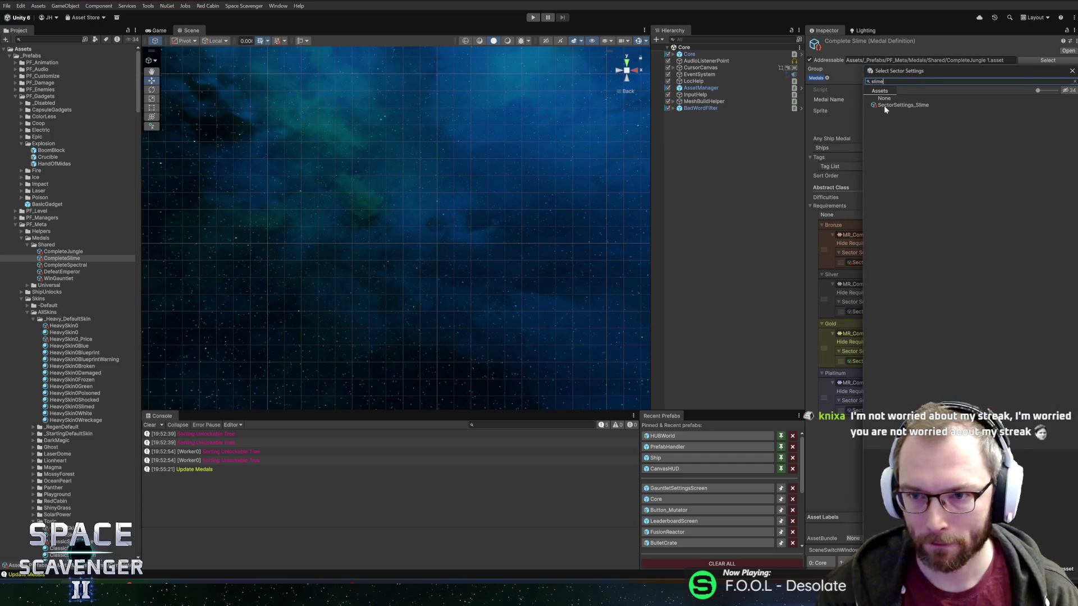
{"action": "double_click", "coordinate": [905, 105]}
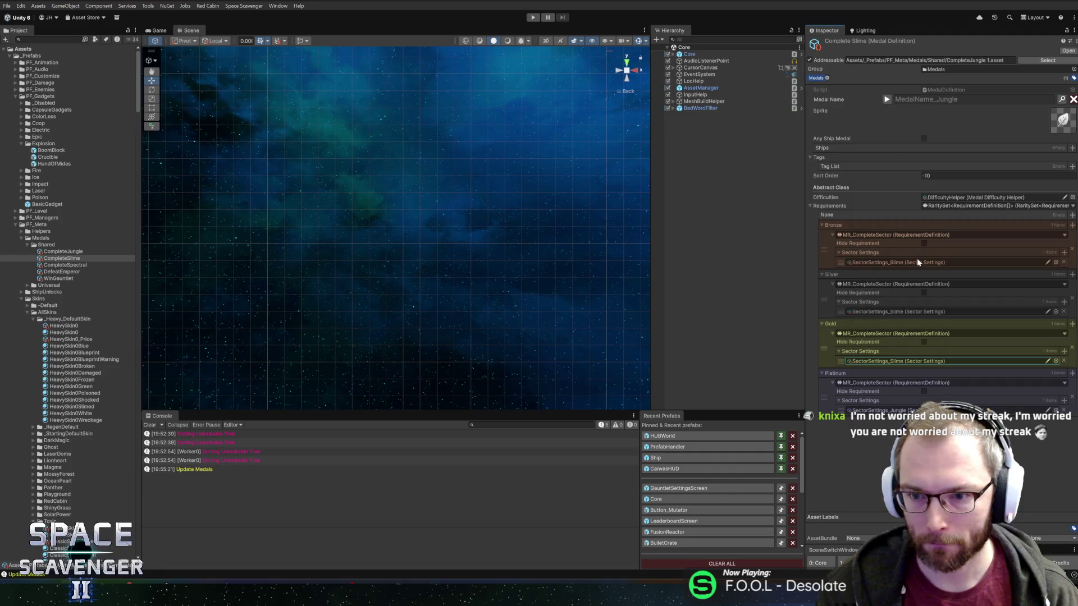
{"action": "left_click", "coordinate": [1056, 410]}
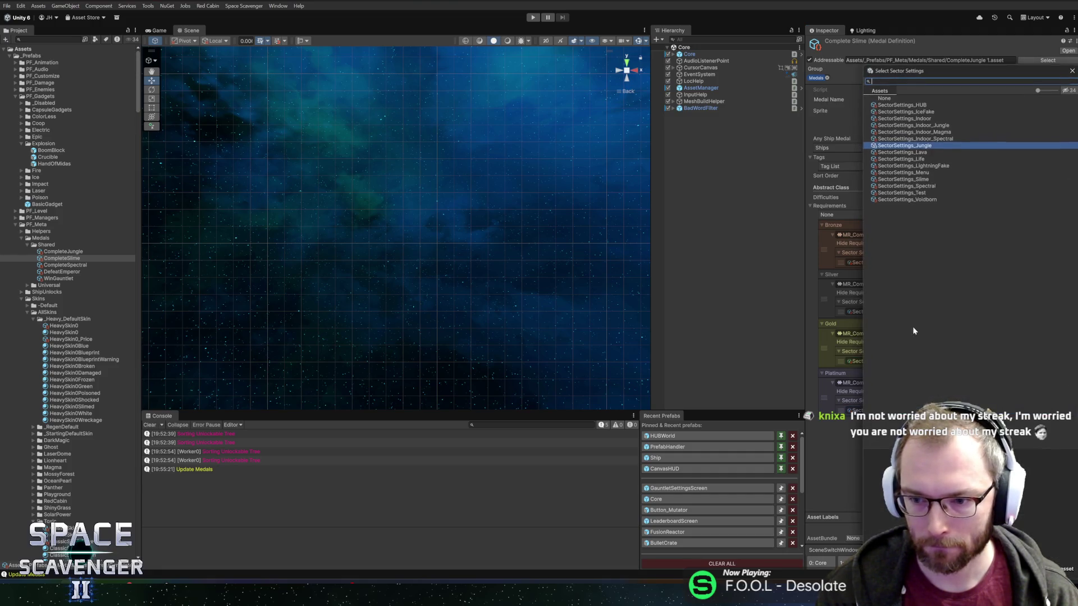
{"action": "type", "text": "slime"}
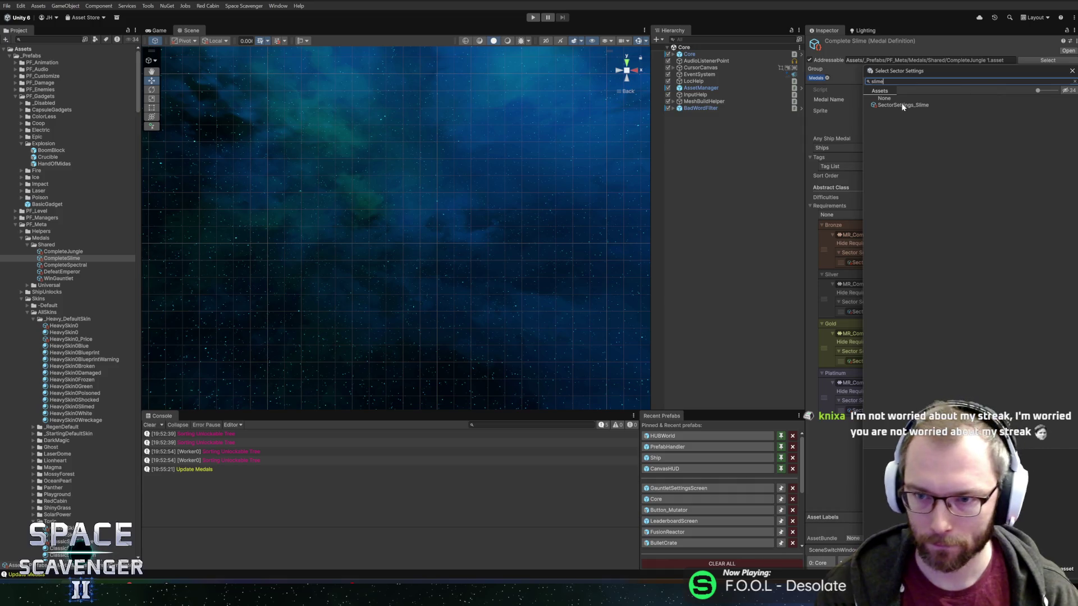
{"action": "double_click", "coordinate": [900, 105]}
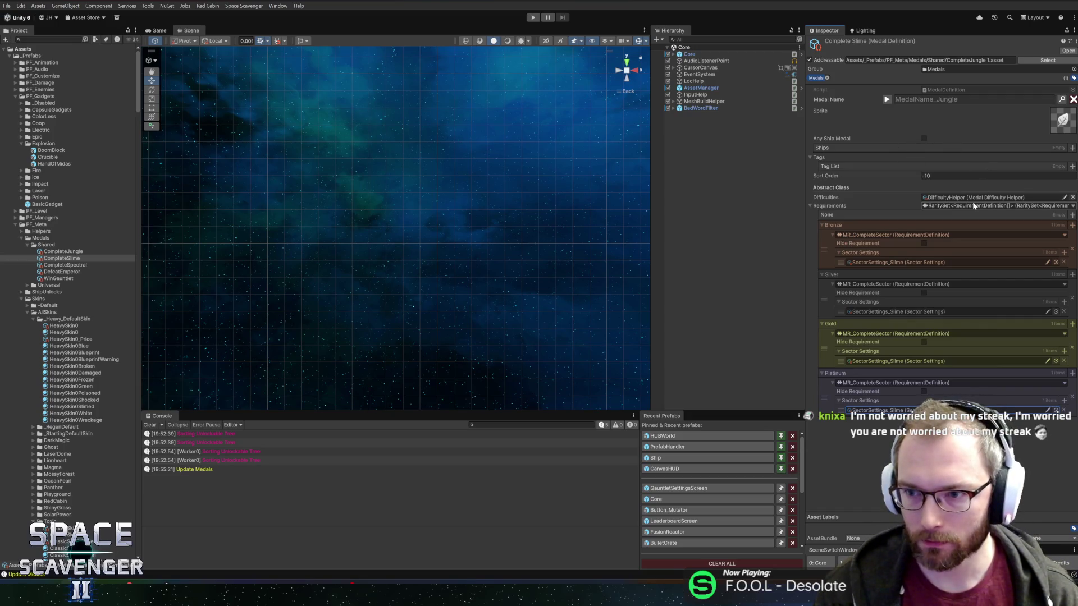
Browse the 'slime' and 'jungl' sprite search results in the medal's Sprite picker.
{"action": "left_click", "coordinate": [1066, 135]}
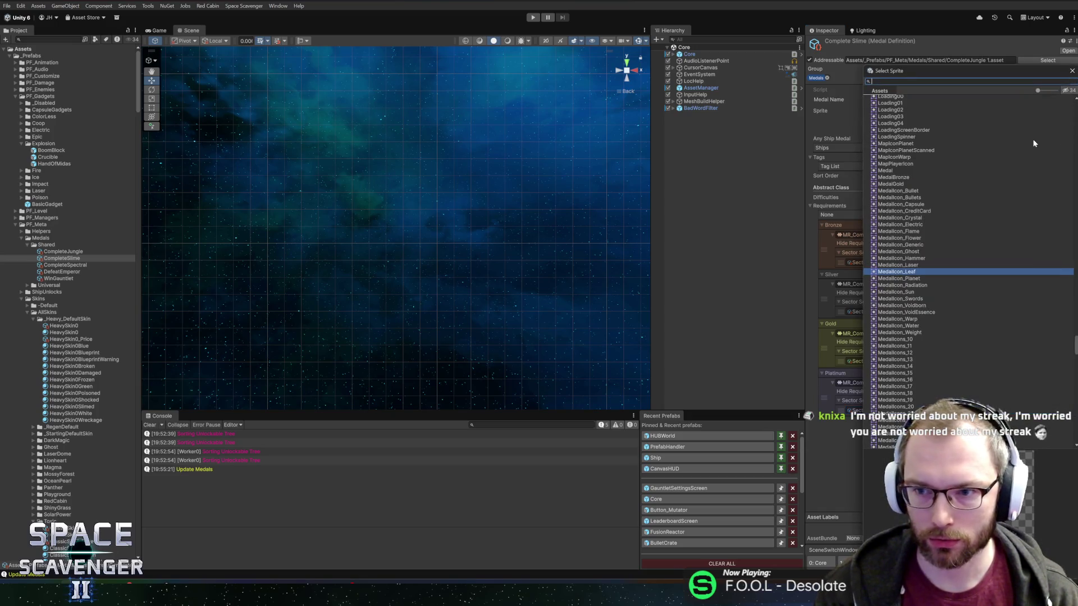
{"action": "type", "text": "slime"}
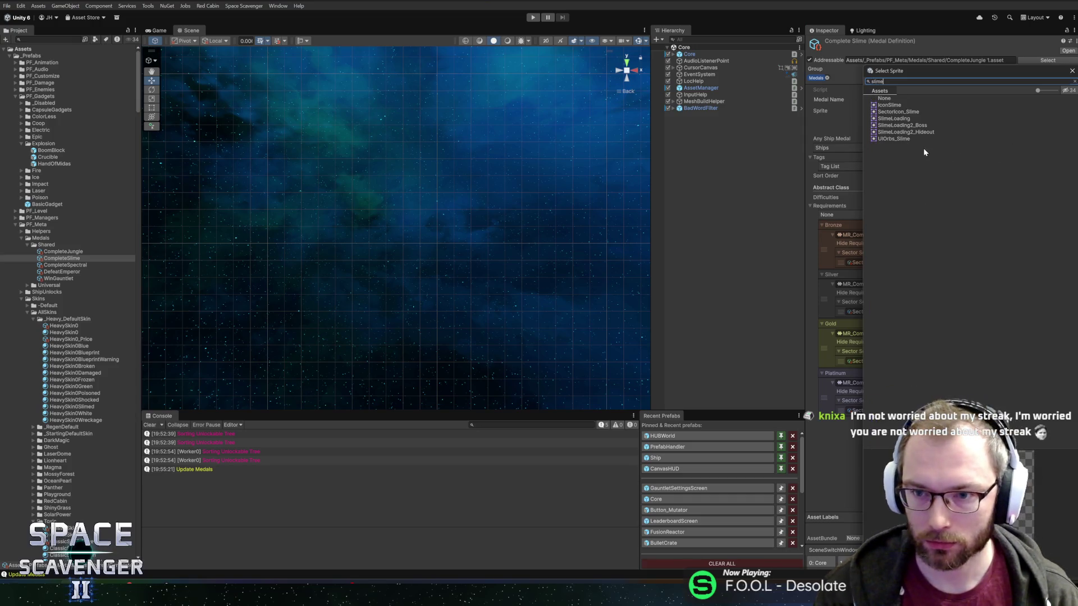
{"action": "left_click_drag", "start_coordinate": [925, 77], "coordinate": [552, 56]}
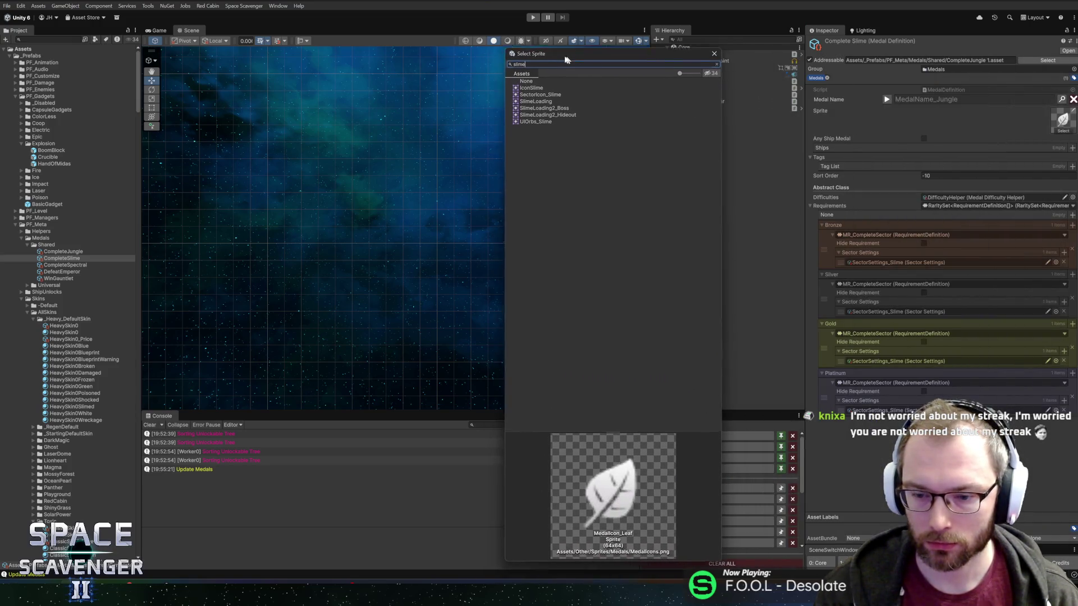
{"action": "left_click", "coordinate": [525, 93]}
{"action": "left_click", "coordinate": [519, 100]}
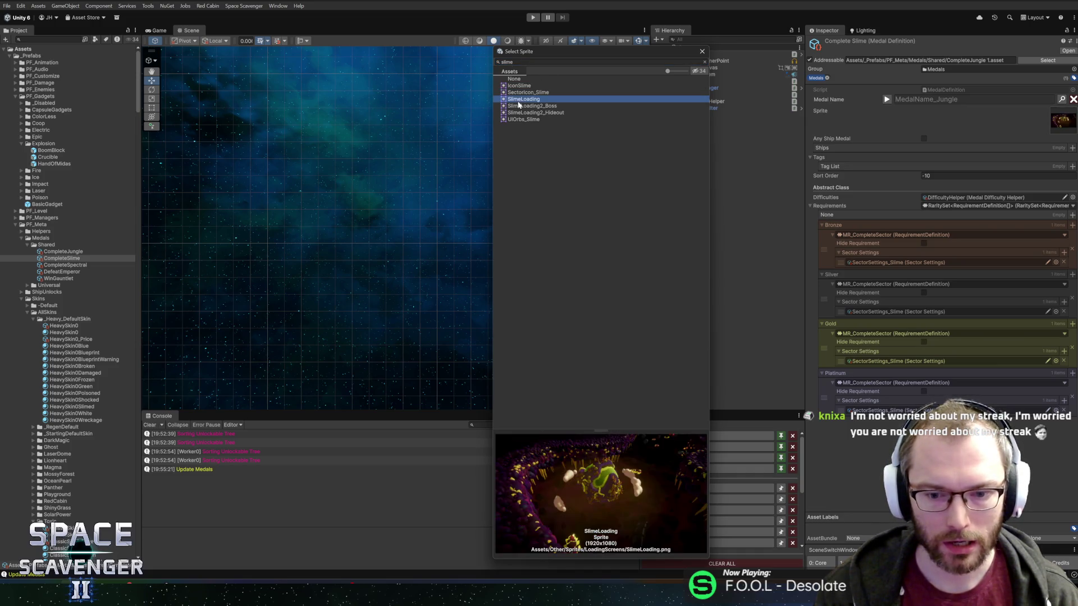
{"action": "key", "text": "Down"}
{"action": "key", "text": "Down"}
{"action": "key", "text": "Down"}
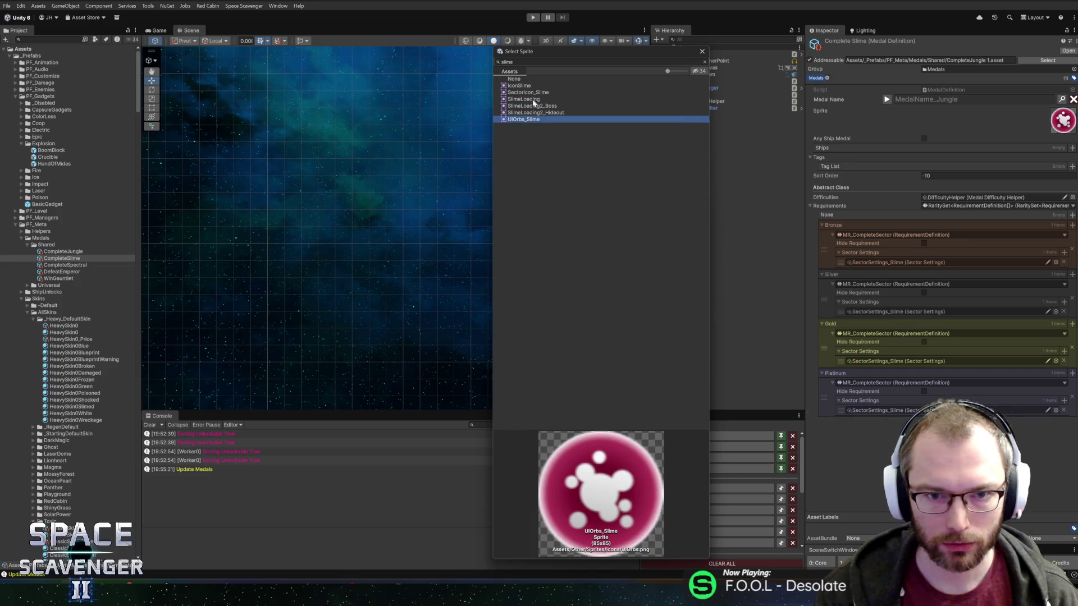
{"action": "type", "text": "jungl"}
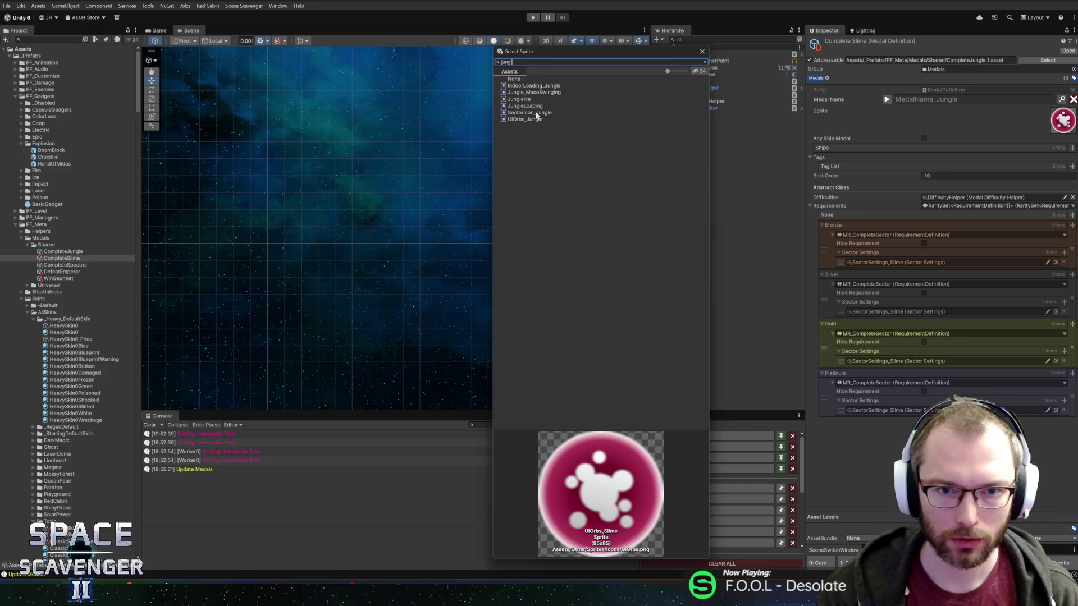
{"action": "left_click", "coordinate": [526, 114]}
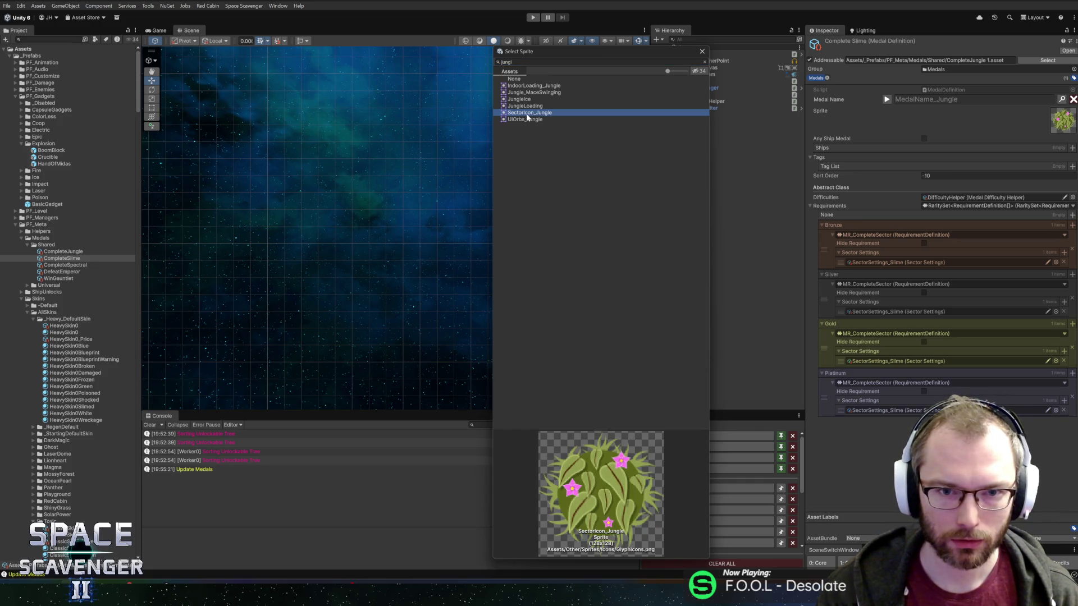
{"action": "left_click", "coordinate": [531, 94]}
Search 'medalicon', enlarge the thumbnails and confirm MedalIcon_Leaf as the medal sprite.
{"action": "left_click", "coordinate": [534, 63]}
{"action": "type", "text": "med"}
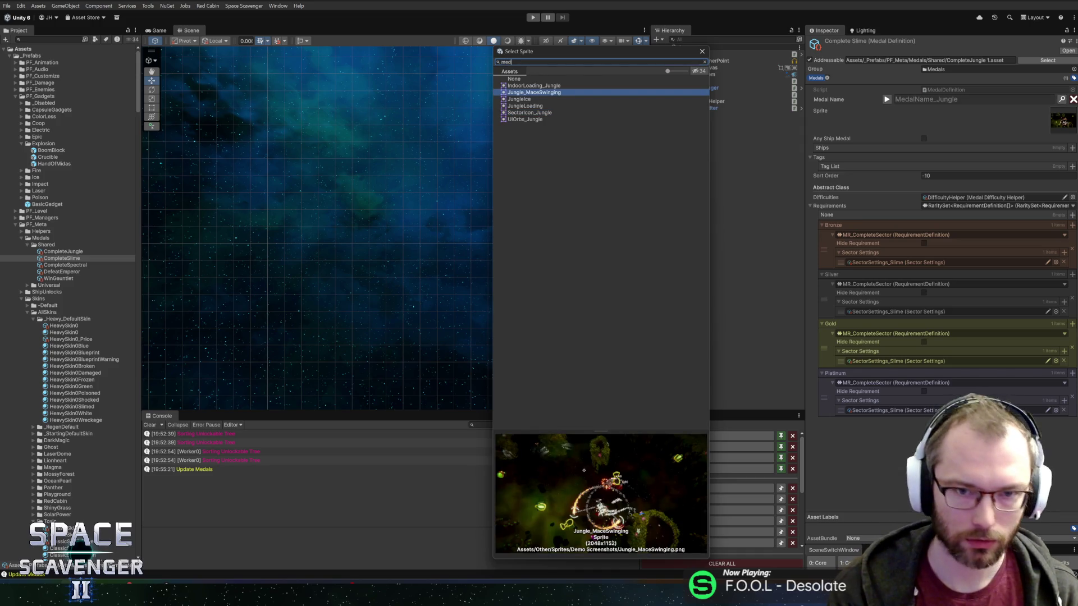
{"action": "type", "text": "al"}
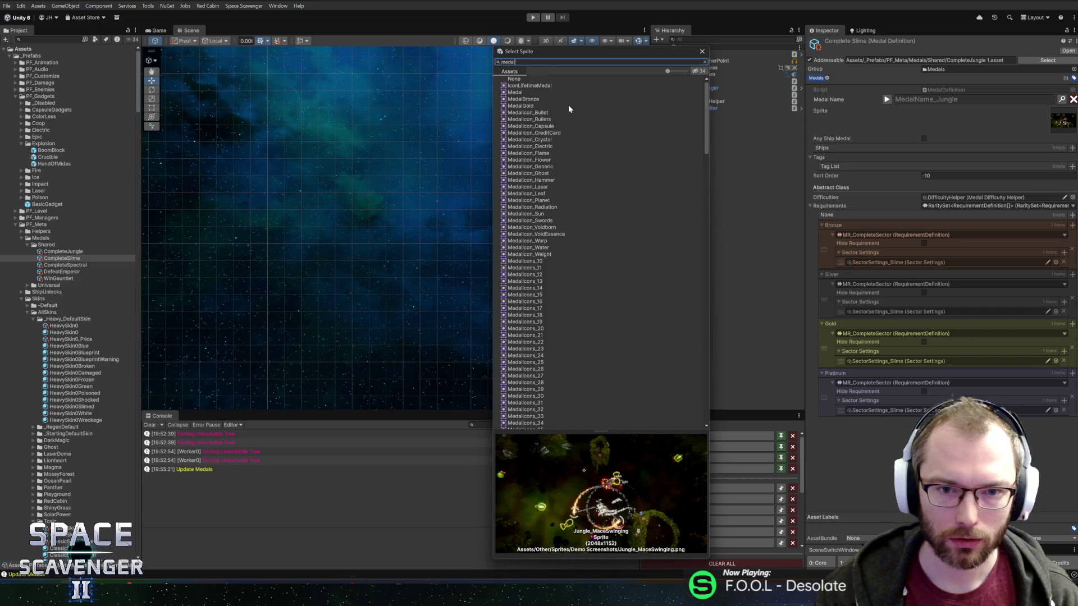
{"action": "type", "text": "icon"}
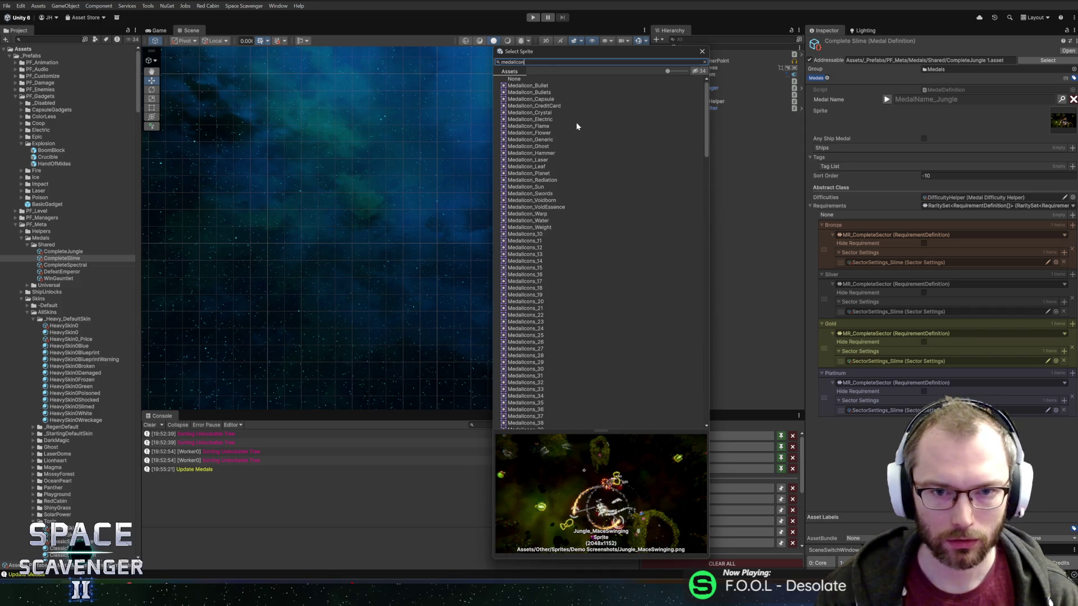
{"action": "left_click_drag", "start_coordinate": [667, 72], "coordinate": [677, 71]}
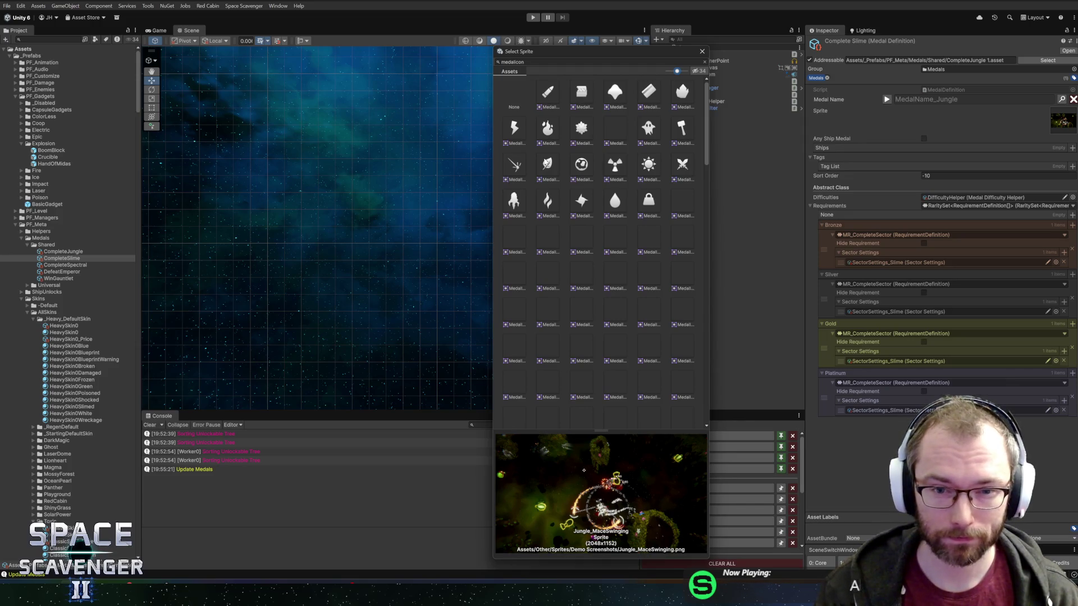
{"action": "left_click", "coordinate": [546, 163]}
{"action": "double_click", "coordinate": [548, 163]}
{"action": "key", "text": "alt+Tab"}
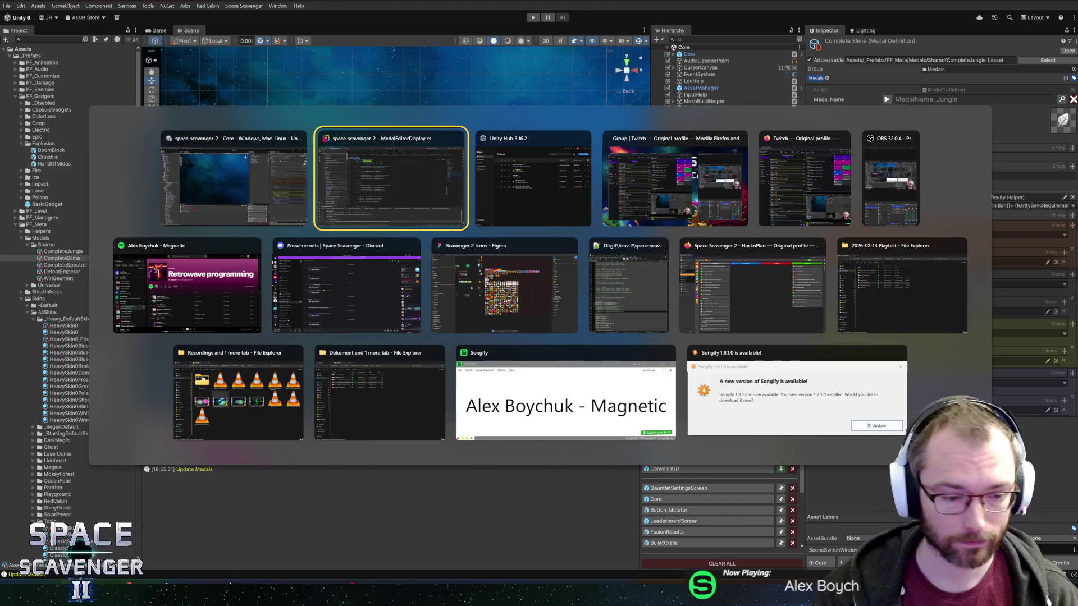
{"action": "key", "text": "alt+Tab"}
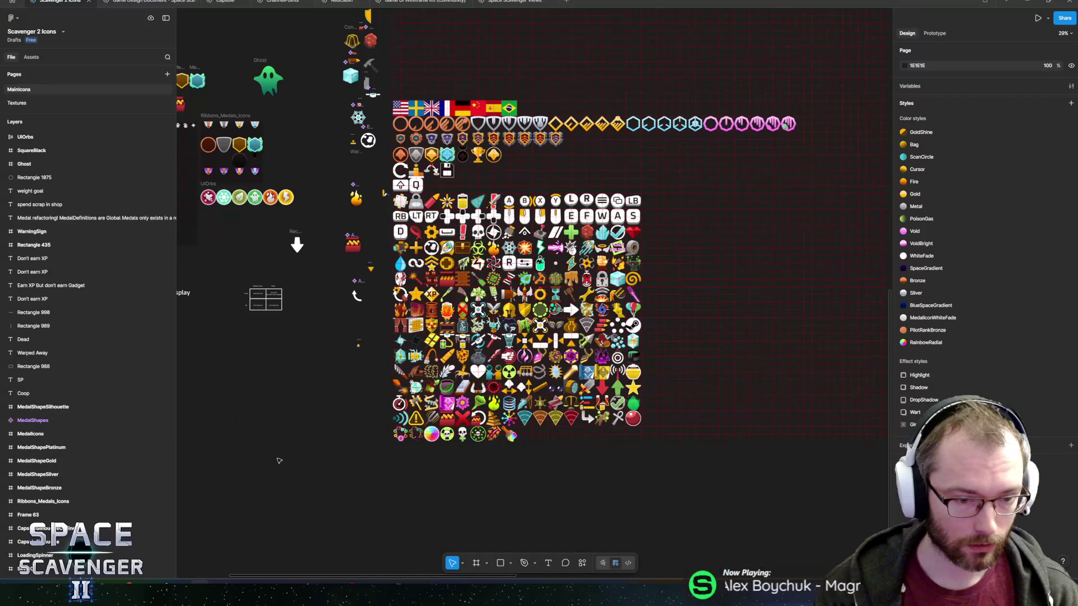
{"action": "scroll", "coordinate": [486, 217], "scroll_direction": "up", "scroll_amount": 3}
{"action": "scroll", "coordinate": [486, 217], "scroll_direction": "up", "scroll_amount": 10}
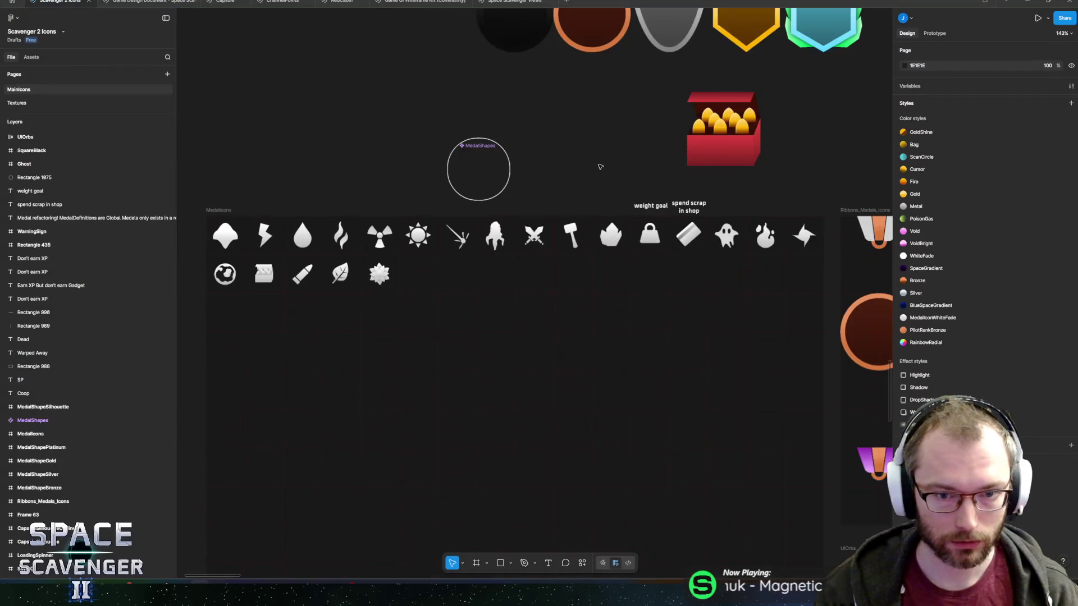
{"action": "scroll", "coordinate": [472, 226], "scroll_direction": "up", "scroll_amount": 1}
{"action": "scroll", "coordinate": [471, 225], "scroll_direction": "right", "scroll_amount": 2}
{"action": "scroll", "coordinate": [568, 194], "scroll_direction": "left", "scroll_amount": 3}
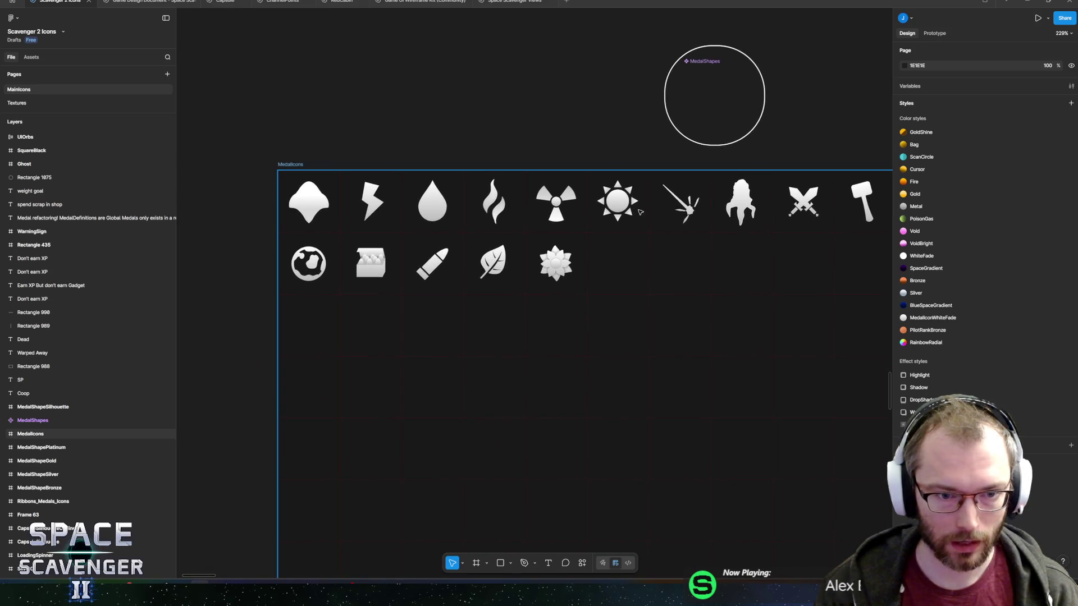
{"action": "scroll", "coordinate": [638, 249], "scroll_direction": "up", "scroll_amount": 3}
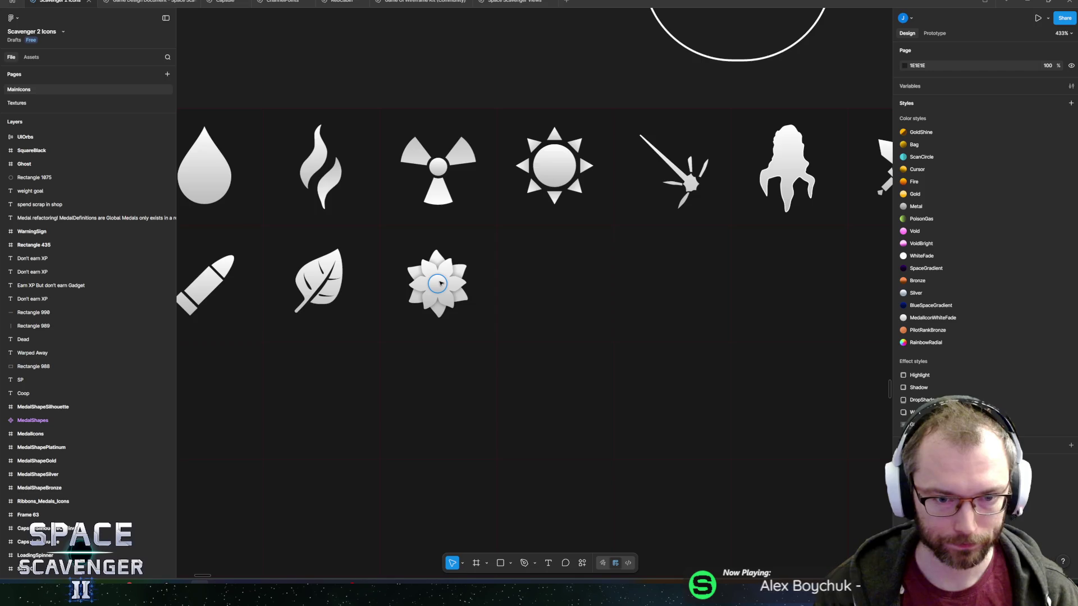
{"action": "scroll", "coordinate": [440, 285], "scroll_direction": "down", "scroll_amount": 5}
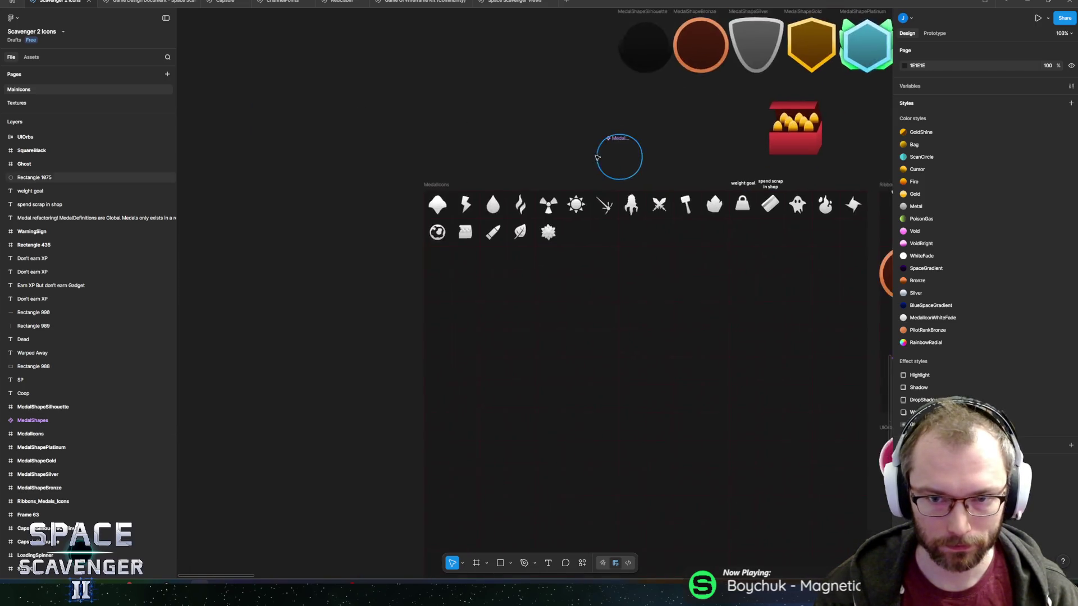
{"action": "scroll", "coordinate": [626, 125], "scroll_direction": "up", "scroll_amount": 2}
{"action": "left_click", "coordinate": [626, 125]}
{"action": "scroll", "coordinate": [549, 135], "scroll_direction": "left", "scroll_amount": 2}
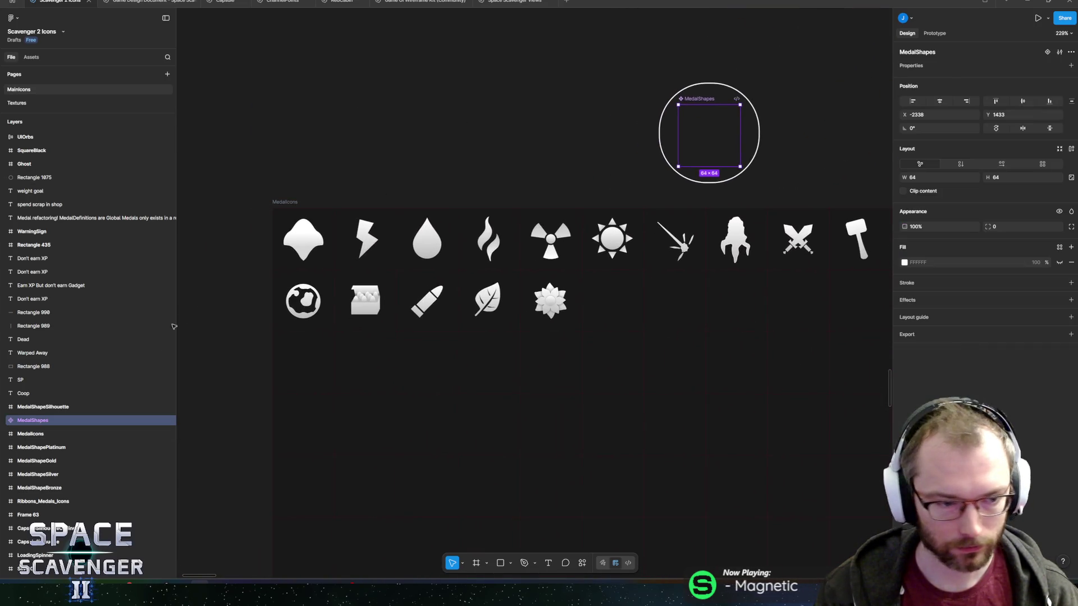
{"action": "left_click", "coordinate": [5, 421]}
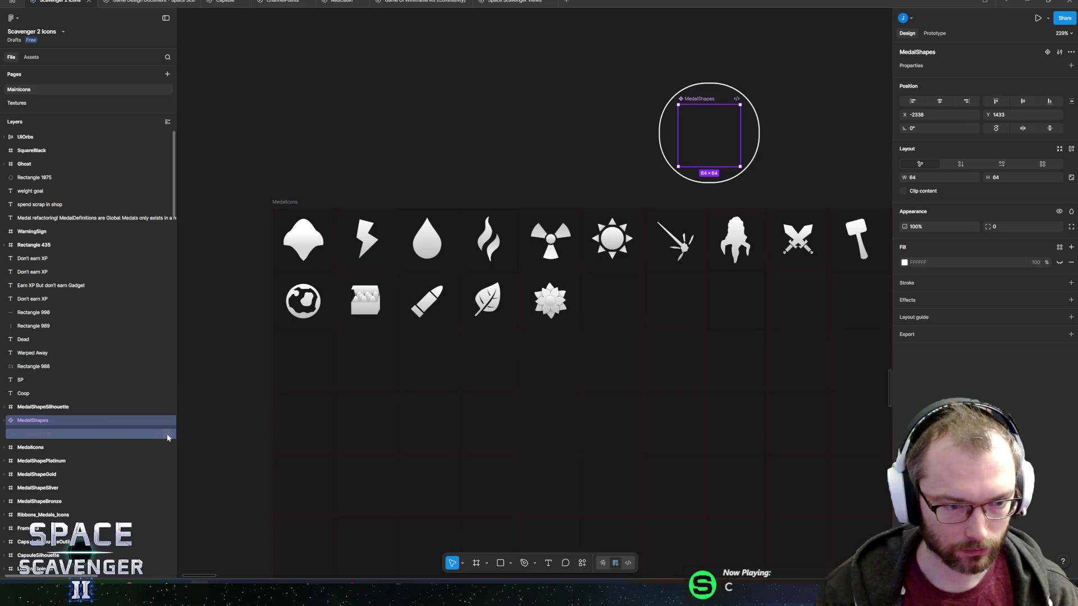
{"action": "scroll", "coordinate": [568, 278], "scroll_direction": "up", "scroll_amount": 5}
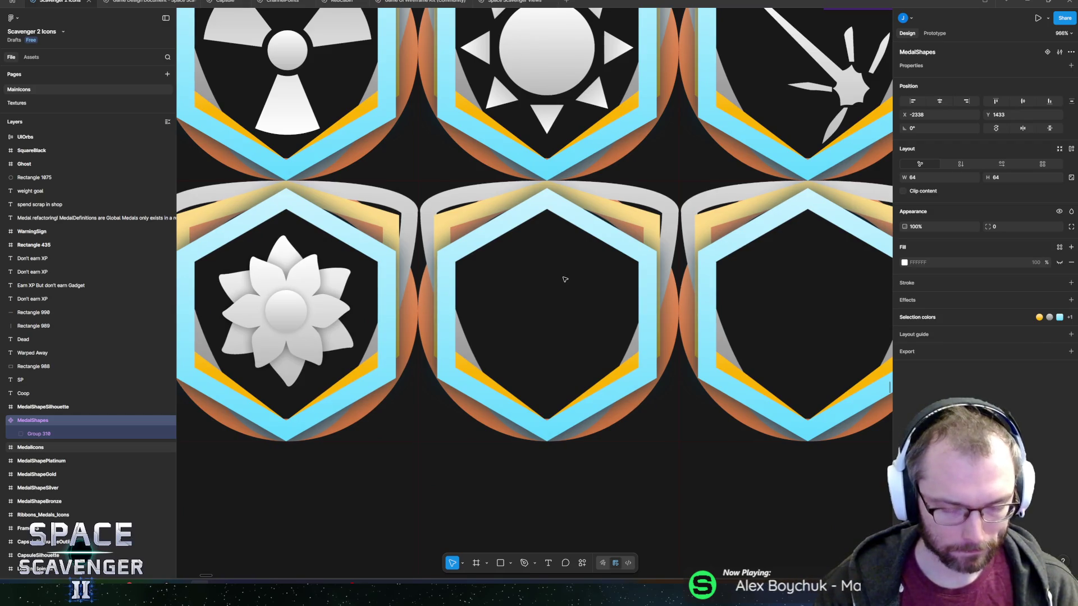
Draw a large circle centred inside the empty medal hexagon.
{"action": "key", "text": "o"}
{"action": "left_click_drag", "start_coordinate": [512, 257], "coordinate": [616, 361]}
{"action": "left_click_drag", "start_coordinate": [555, 310], "coordinate": [522, 290]}
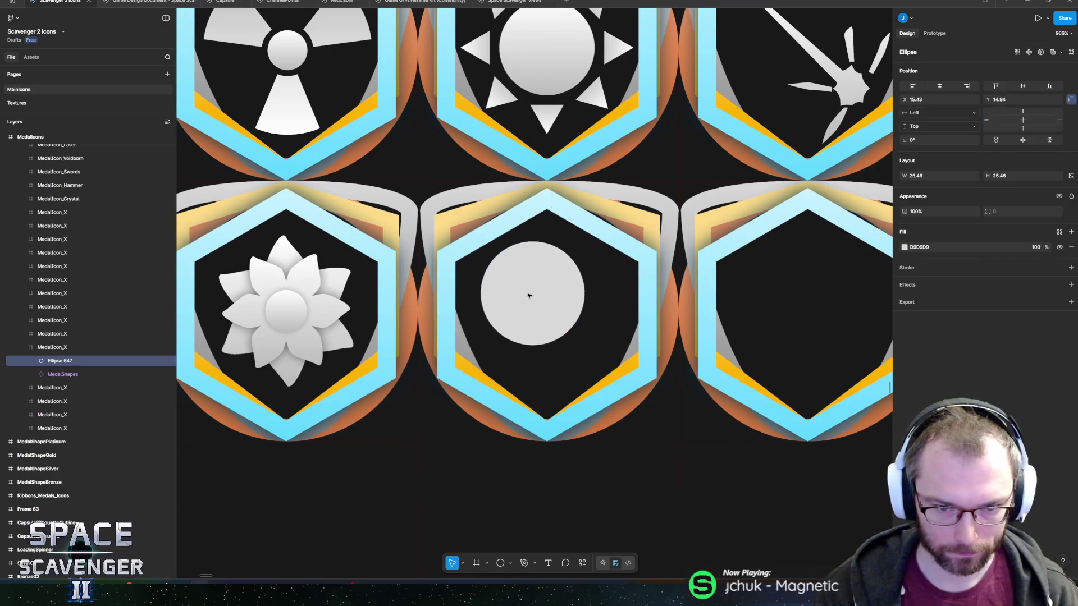
{"action": "mouse_move", "coordinate": [580, 343]}
{"action": "left_mouse_down"}
{"action": "mouse_move", "coordinate": [620, 379]}
{"action": "mouse_move", "coordinate": [606, 363]}
{"action": "left_mouse_up"}
{"action": "left_click_drag", "start_coordinate": [558, 299], "coordinate": [558, 320]}
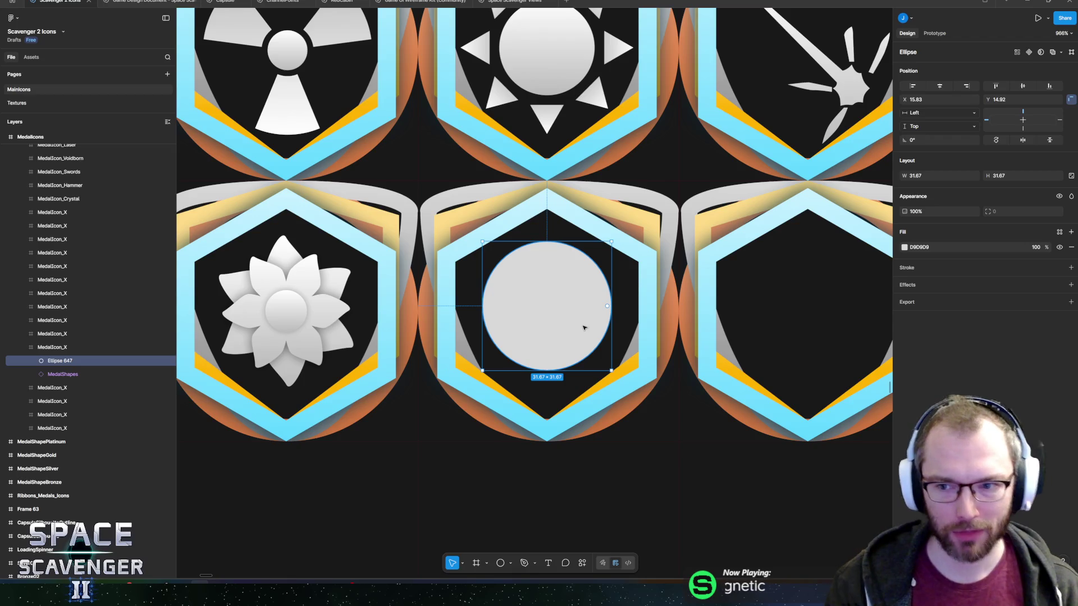
Add a small bump circle on the big circle's upper-left edge and duplicate it.
{"action": "scroll", "coordinate": [469, 253], "scroll_direction": "right", "scroll_amount": 3}
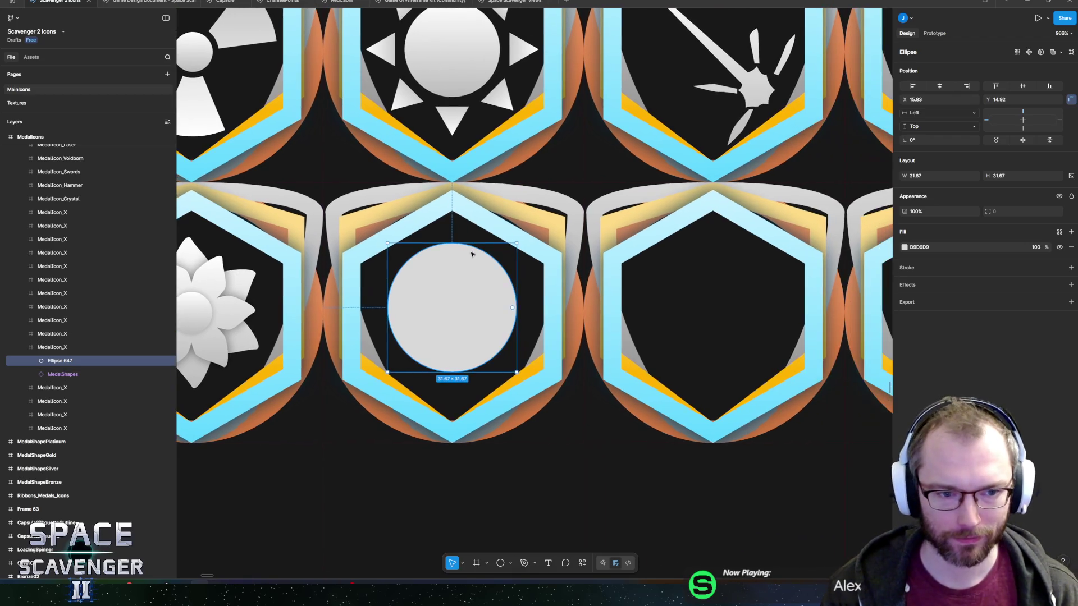
{"action": "scroll", "coordinate": [600, 256], "scroll_direction": "up", "scroll_amount": 2}
{"action": "scroll", "coordinate": [541, 339], "scroll_direction": "up", "scroll_amount": 3}
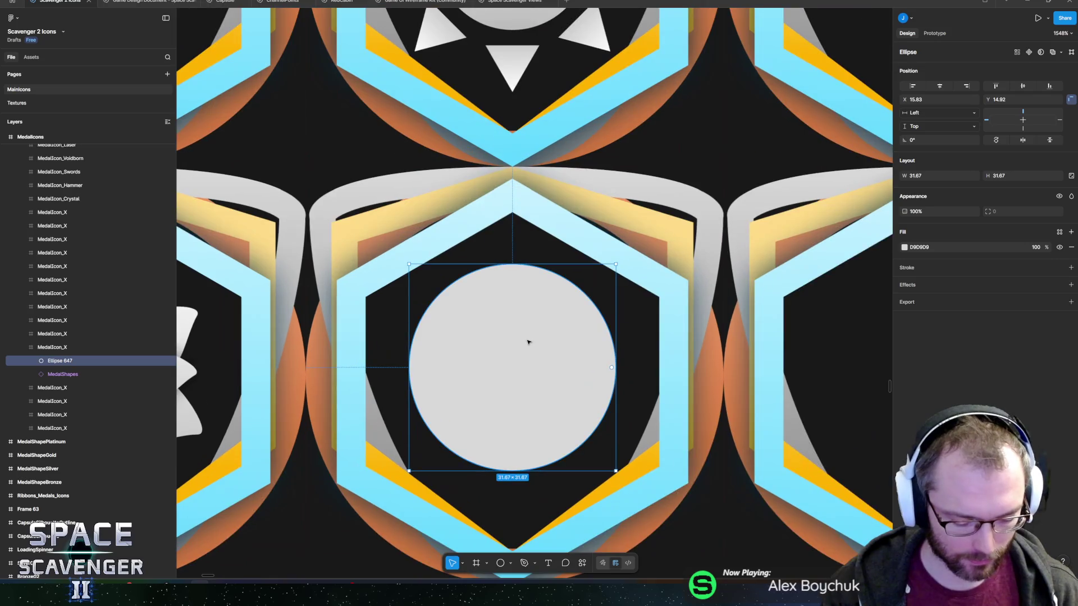
{"action": "key", "text": "o"}
{"action": "mouse_move", "coordinate": [420, 291]}
{"action": "left_mouse_down"}
{"action": "mouse_move", "coordinate": [450, 328]}
{"action": "mouse_move", "coordinate": [428, 315]}
{"action": "mouse_move", "coordinate": [578, 308]}
{"action": "mouse_move", "coordinate": [585, 297]}
{"action": "mouse_move", "coordinate": [573, 290]}
{"action": "mouse_move", "coordinate": [430, 308]}
{"action": "mouse_move", "coordinate": [606, 360]}
{"action": "mouse_move", "coordinate": [499, 284]}
{"action": "mouse_move", "coordinate": [498, 258]}
{"action": "mouse_move", "coordinate": [459, 265]}
{"action": "mouse_move", "coordinate": [471, 271]}
{"action": "mouse_move", "coordinate": [422, 305]}
{"action": "mouse_move", "coordinate": [413, 413]}
{"action": "mouse_move", "coordinate": [453, 371]}
{"action": "left_mouse_up"}
{"action": "key", "text": "ctrl+d"}
Duplicate the bump circle around the bottom, lower-right and upper-right edges of the blob.
{"action": "key", "text": "ctrl+d"}
{"action": "key", "text": "ctrl+d"}
{"action": "left_click_drag", "start_coordinate": [428, 408], "coordinate": [422, 406]}
{"action": "left_click", "coordinate": [425, 307]}
{"action": "key", "text": "ctrl+d"}
{"action": "mouse_move", "coordinate": [425, 307]}
{"action": "left_mouse_down"}
{"action": "mouse_move", "coordinate": [502, 457]}
{"action": "mouse_move", "coordinate": [469, 463]}
{"action": "left_mouse_up"}
{"action": "left_click", "coordinate": [425, 308]}
{"action": "key", "text": "ctrl+d"}
{"action": "mouse_move", "coordinate": [425, 307]}
{"action": "left_mouse_down"}
{"action": "mouse_move", "coordinate": [498, 354]}
{"action": "mouse_move", "coordinate": [600, 462]}
{"action": "mouse_move", "coordinate": [505, 462]}
{"action": "left_mouse_up"}
{"action": "left_click", "coordinate": [426, 308]}
{"action": "key", "text": "ctrl+d"}
{"action": "left_click_drag", "start_coordinate": [426, 308], "coordinate": [605, 340]}
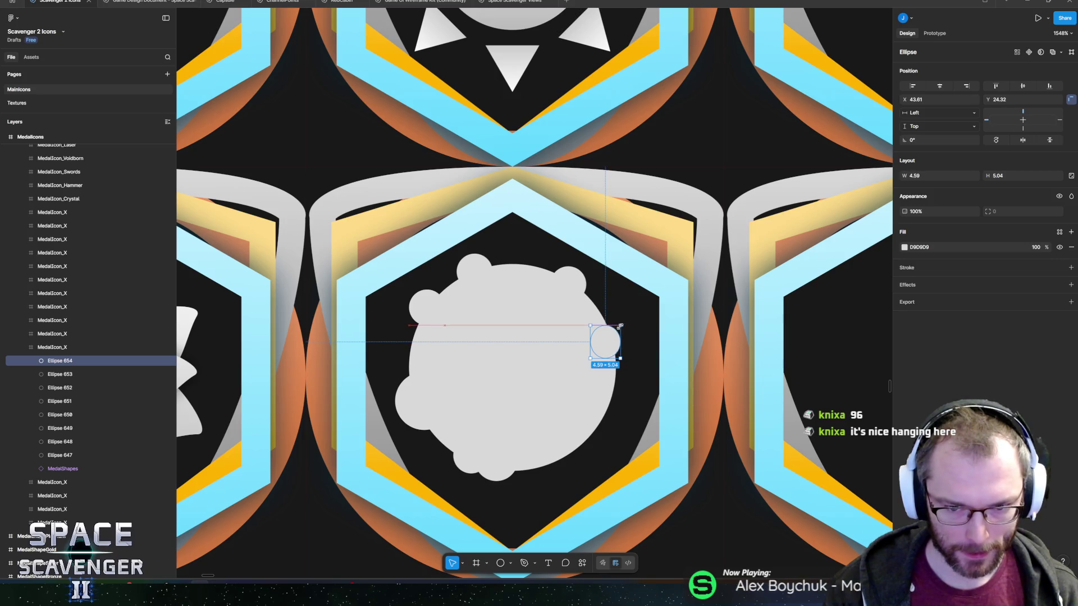
{"action": "mouse_move", "coordinate": [625, 322]}
{"action": "left_mouse_down"}
{"action": "mouse_move", "coordinate": [605, 341]}
{"action": "mouse_move", "coordinate": [596, 307]}
{"action": "left_mouse_up"}
{"action": "mouse_move", "coordinate": [423, 307]}
{"action": "left_mouse_down"}
{"action": "mouse_move", "coordinate": [599, 373]}
{"action": "mouse_move", "coordinate": [611, 405]}
{"action": "left_mouse_up"}
{"action": "scroll", "coordinate": [612, 405], "scroll_direction": "down", "scroll_amount": 10}
Select all nine blob circles and merge them with Union.
{"action": "left_click", "coordinate": [613, 408]}
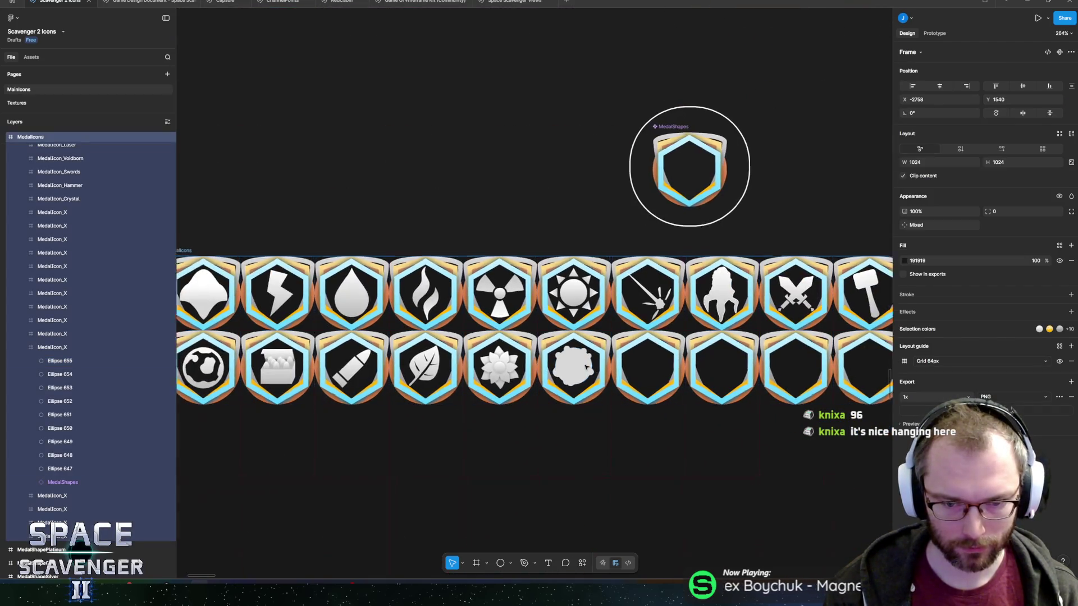
{"action": "scroll", "coordinate": [550, 355], "scroll_direction": "up", "scroll_amount": 8}
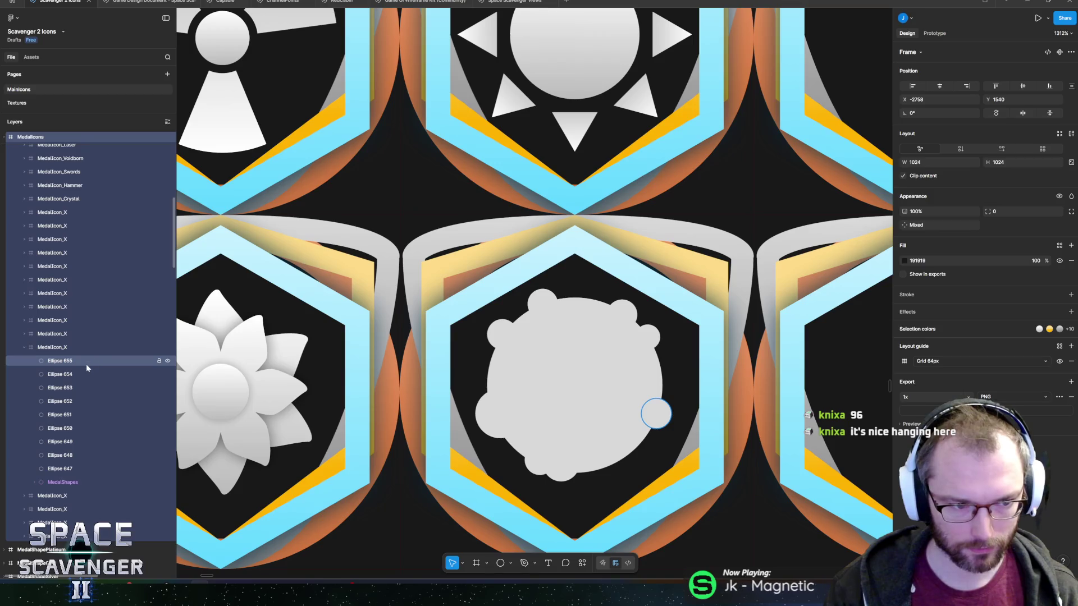
{"action": "left_click", "coordinate": [86, 362]}
{"action": "left_click", "coordinate": [55, 470], "text": "shift"}
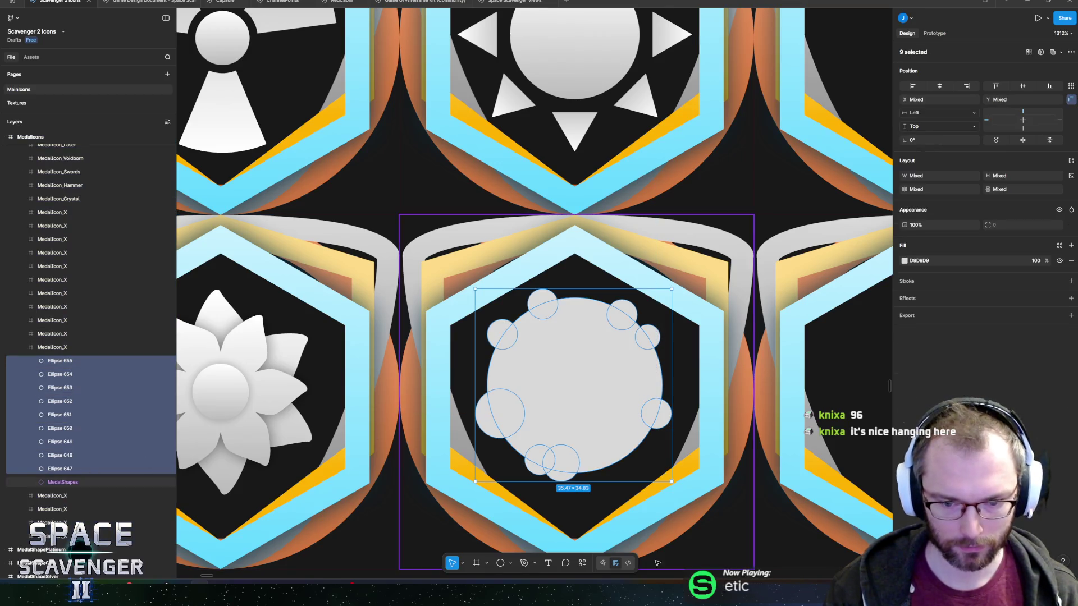
{"action": "left_click", "coordinate": [582, 563]}
{"action": "type", "text": "union"}
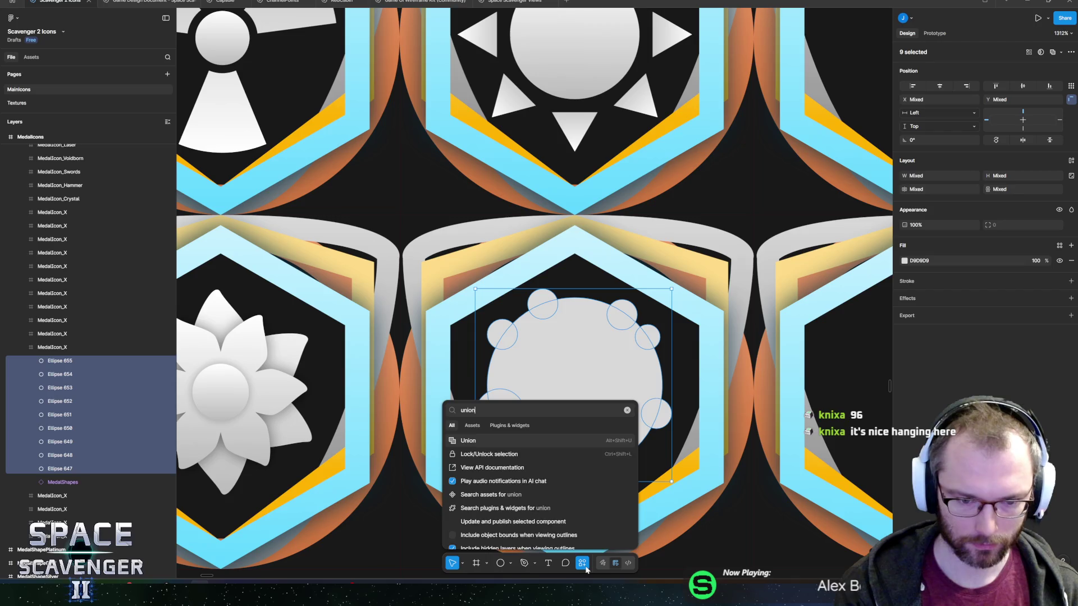
{"action": "key", "text": "Return"}
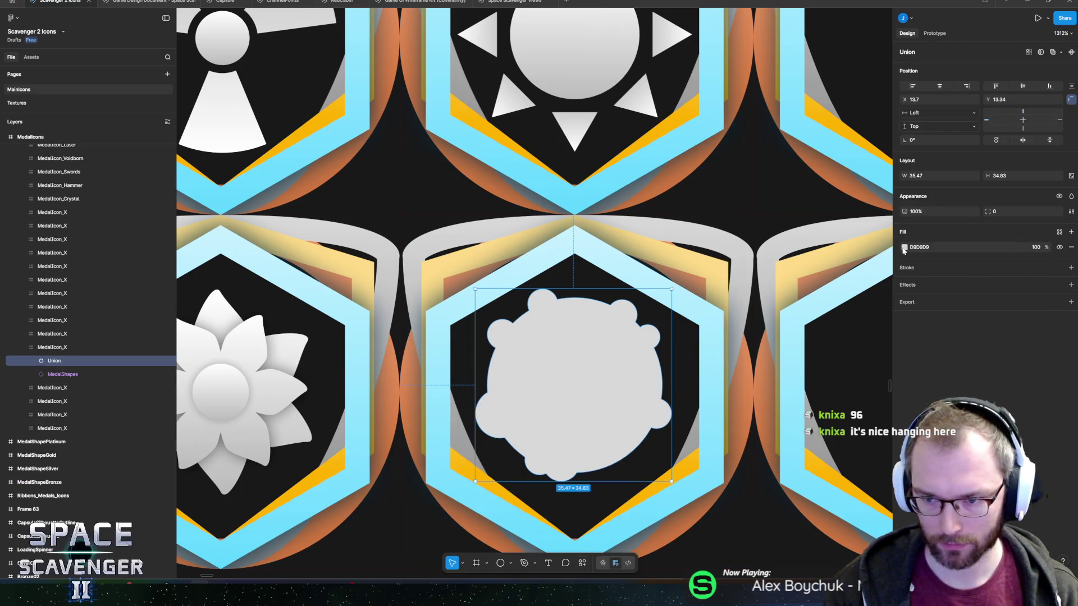
Fill the merged shape with the MedalIconWhiteFade library colour style.
{"action": "left_click", "coordinate": [904, 248]}
{"action": "left_click", "coordinate": [848, 266]}
{"action": "left_click", "coordinate": [836, 250]}
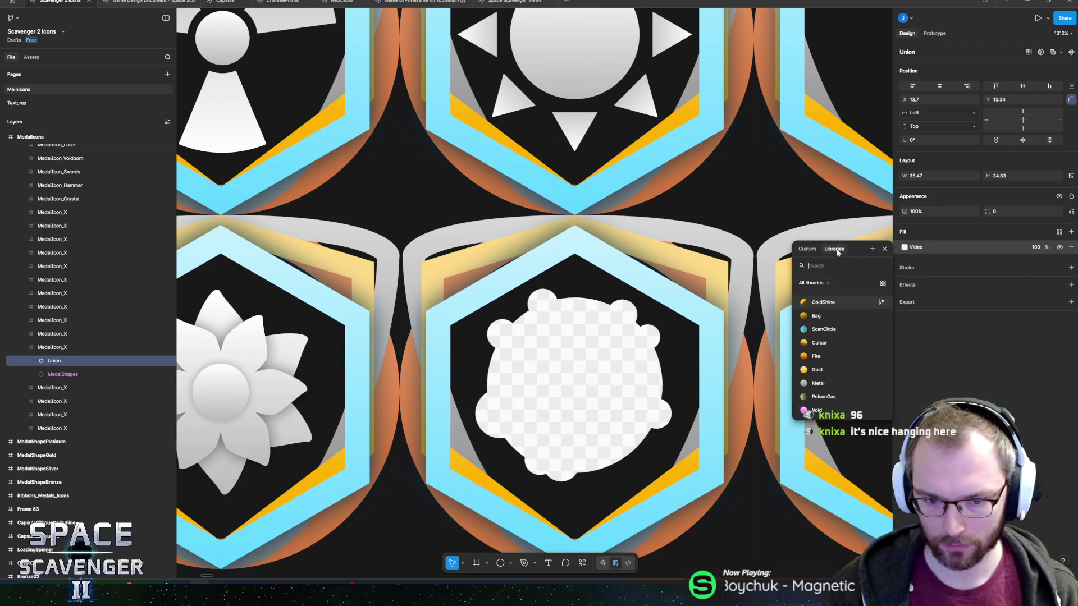
{"action": "left_click", "coordinate": [807, 248]}
{"action": "left_click", "coordinate": [796, 267]}
{"action": "left_click", "coordinate": [833, 250]}
{"action": "scroll", "coordinate": [830, 346], "scroll_direction": "down", "scroll_amount": 3}
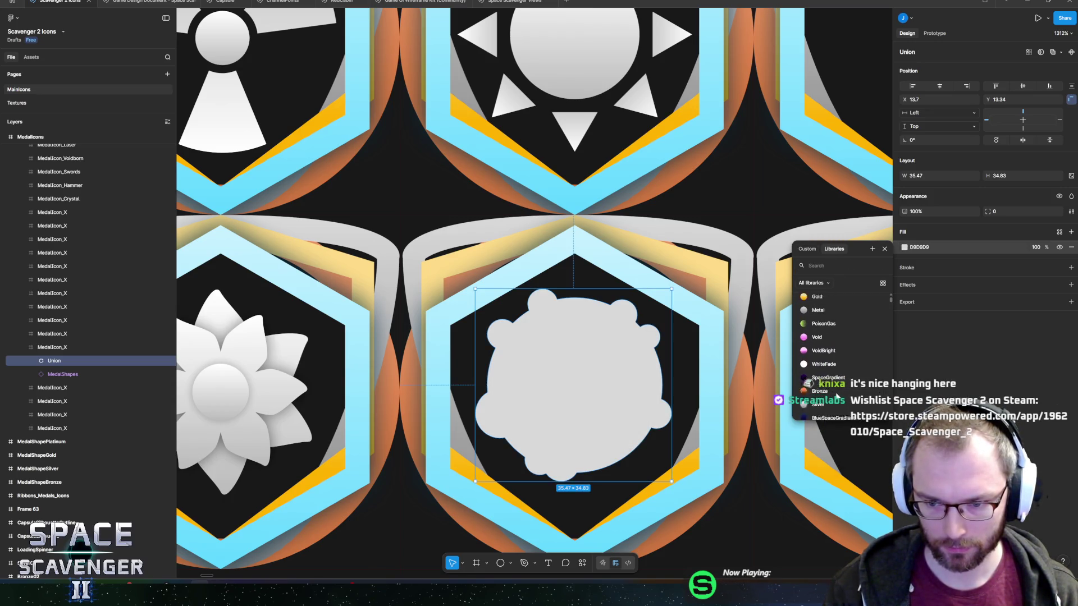
{"action": "scroll", "coordinate": [830, 353], "scroll_direction": "down", "scroll_amount": 3}
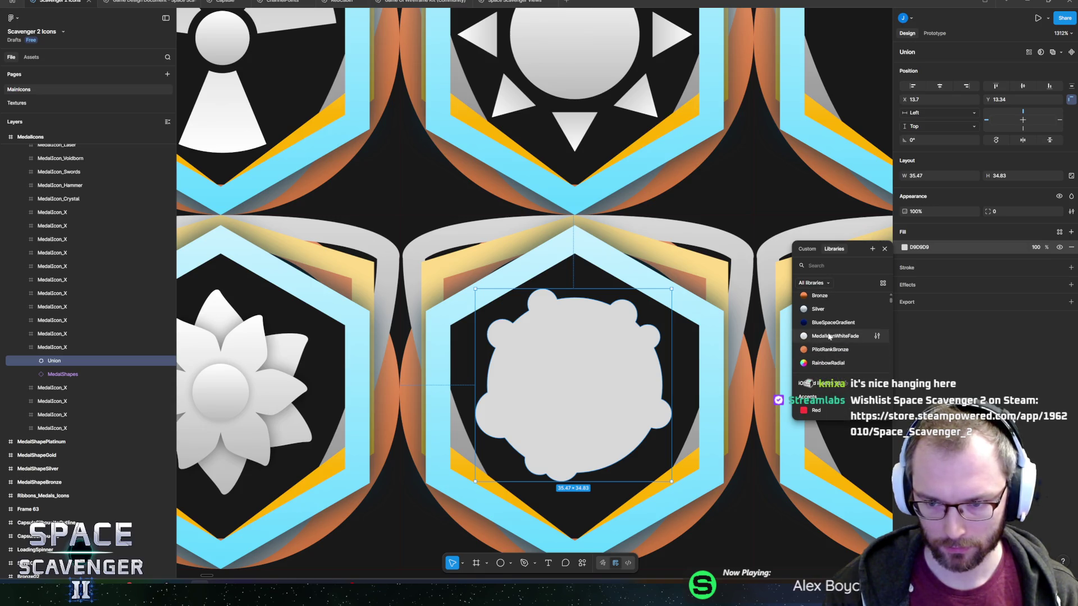
{"action": "left_click", "coordinate": [824, 339]}
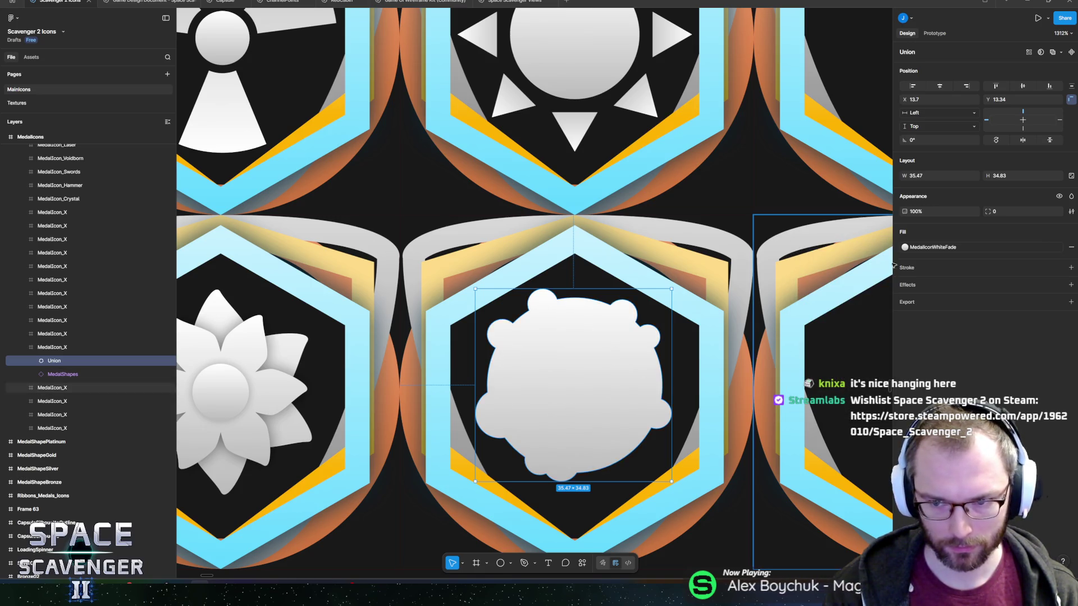
{"action": "scroll", "coordinate": [594, 390], "scroll_direction": "down", "scroll_amount": 10, "text": "ctrl"}
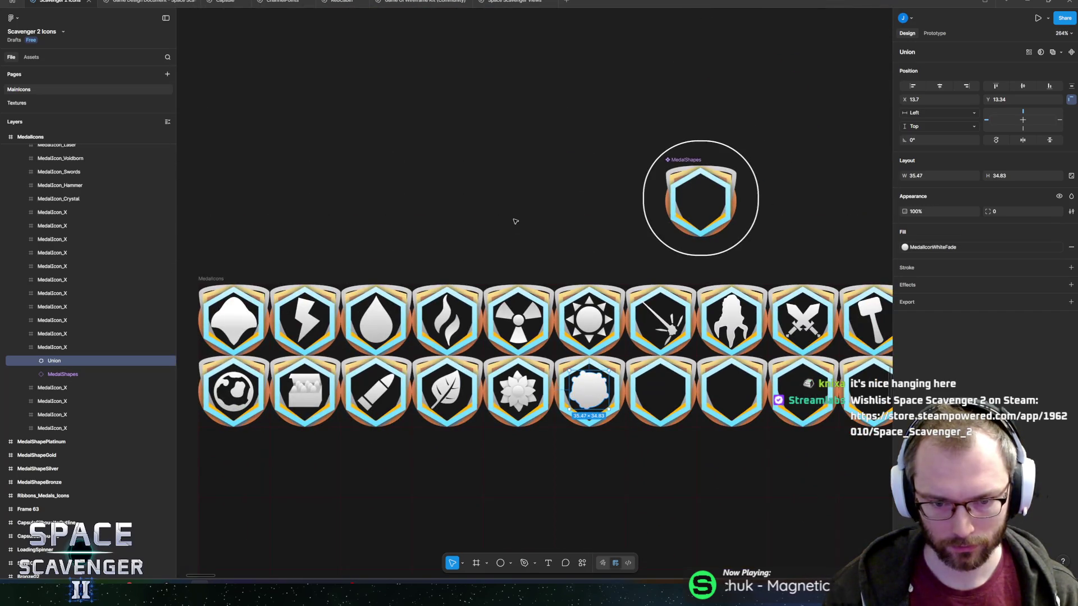
{"action": "left_click", "coordinate": [520, 231]}
{"action": "scroll", "coordinate": [609, 393], "scroll_direction": "up", "scroll_amount": 5, "text": "ctrl"}
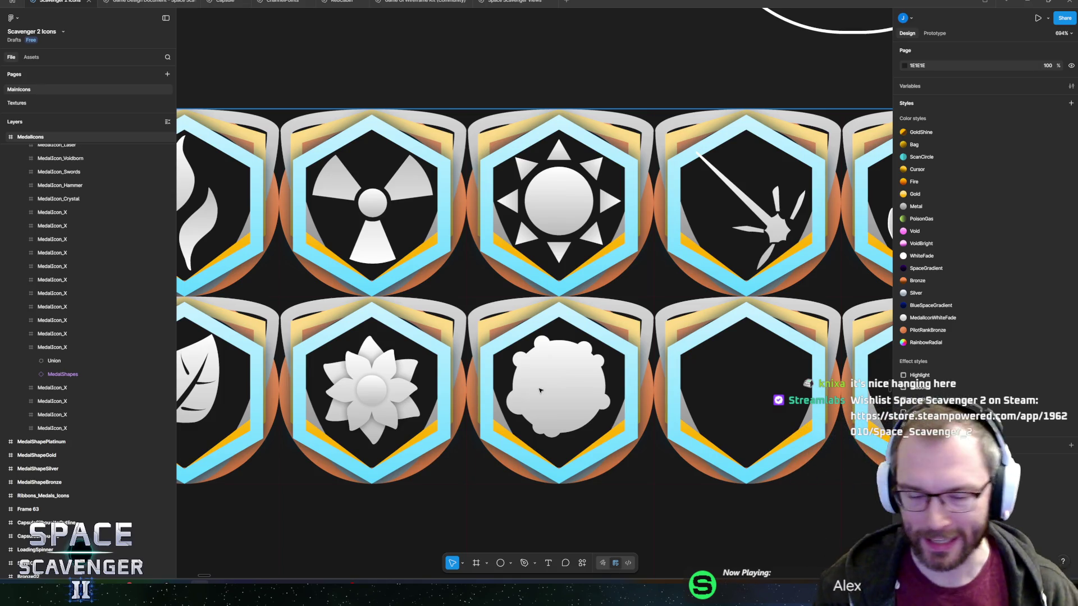
{"action": "scroll", "coordinate": [575, 361], "scroll_direction": "up", "scroll_amount": 3, "text": "ctrl"}
{"action": "scroll", "coordinate": [542, 397], "scroll_direction": "down", "scroll_amount": 3, "text": "ctrl"}
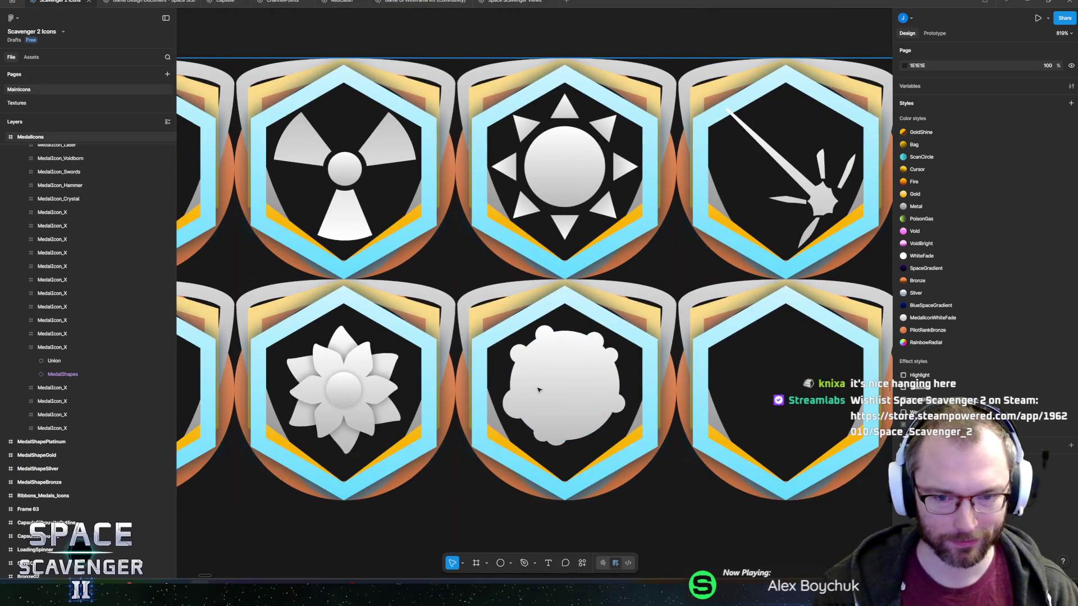
{"action": "scroll", "coordinate": [537, 381], "scroll_direction": "down", "scroll_amount": 1, "text": "ctrl"}
{"action": "scroll", "coordinate": [537, 382], "scroll_direction": "down", "scroll_amount": 3, "text": "ctrl"}
{"action": "scroll", "coordinate": [753, 355], "scroll_direction": "left", "scroll_amount": 2}
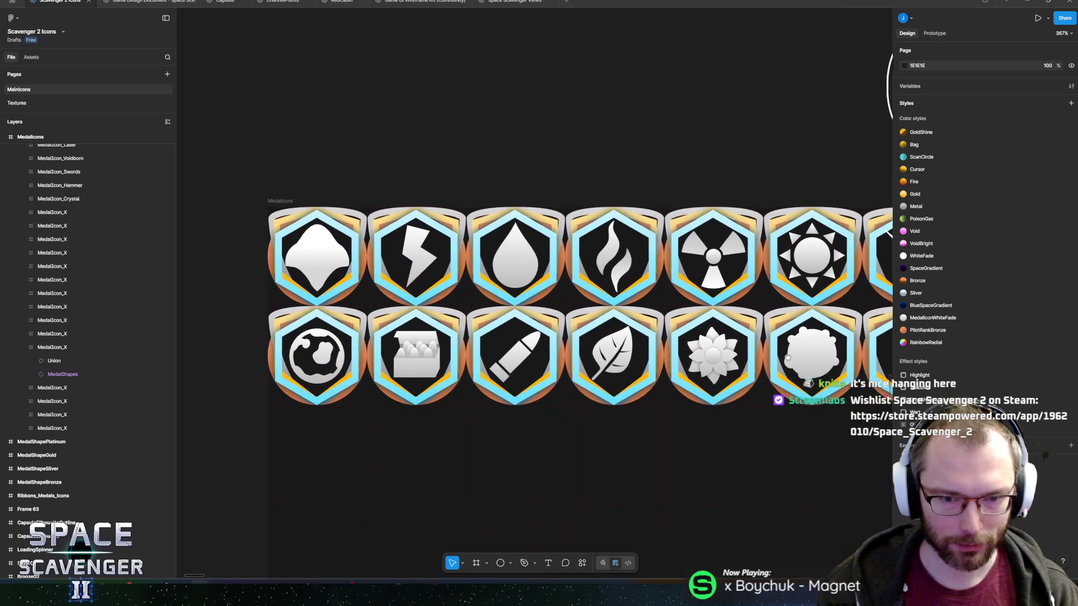
{"action": "mouse_move", "coordinate": [754, 355]}
{"action": "left_mouse_down"}
{"action": "mouse_move", "coordinate": [769, 359]}
{"action": "mouse_move", "coordinate": [665, 350]}
{"action": "left_mouse_up"}
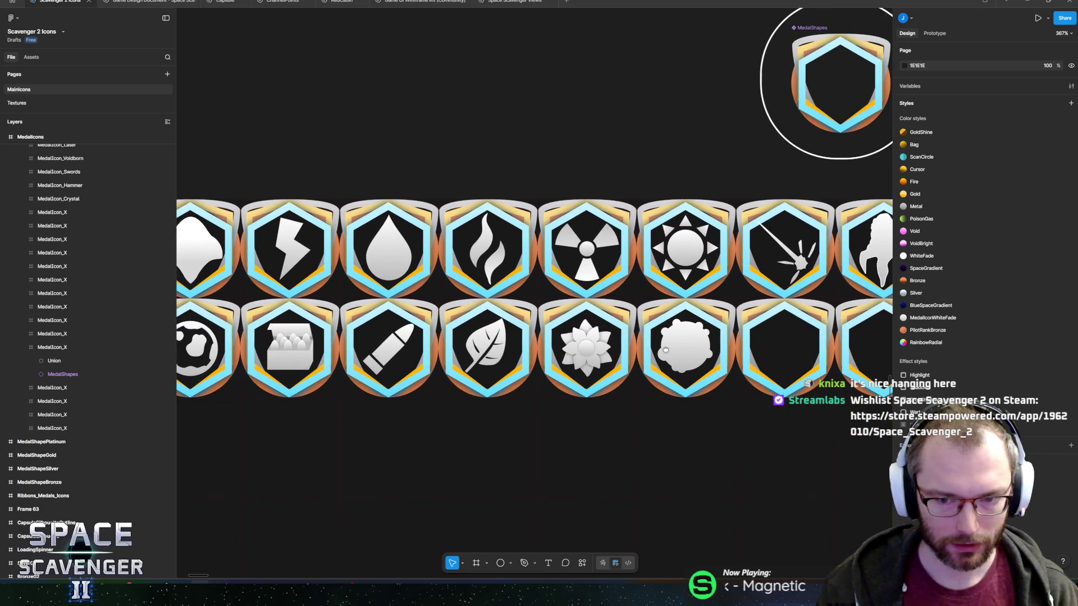
{"action": "scroll", "coordinate": [665, 350], "scroll_direction": "up", "scroll_amount": 5, "text": "ctrl"}
{"action": "scroll", "coordinate": [670, 349], "scroll_direction": "down", "scroll_amount": 4, "text": "ctrl"}
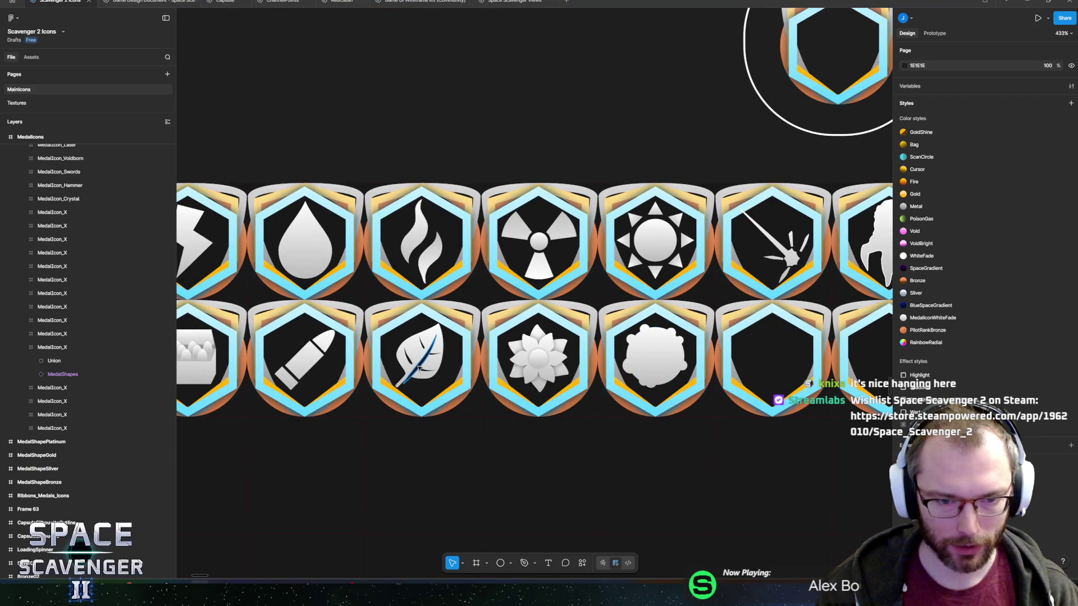
{"action": "left_click", "coordinate": [418, 368], "text": "ctrl"}
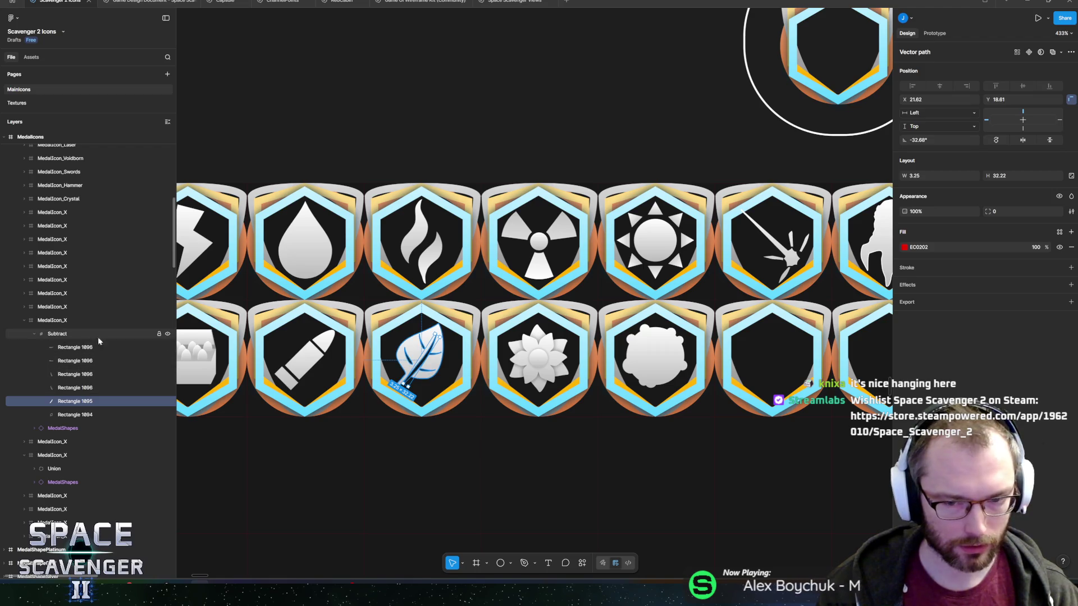
{"action": "scroll", "coordinate": [652, 350], "scroll_direction": "up", "scroll_amount": 8, "text": "ctrl"}
{"action": "scroll", "coordinate": [685, 367], "scroll_direction": "down", "scroll_amount": 10, "text": "ctrl"}
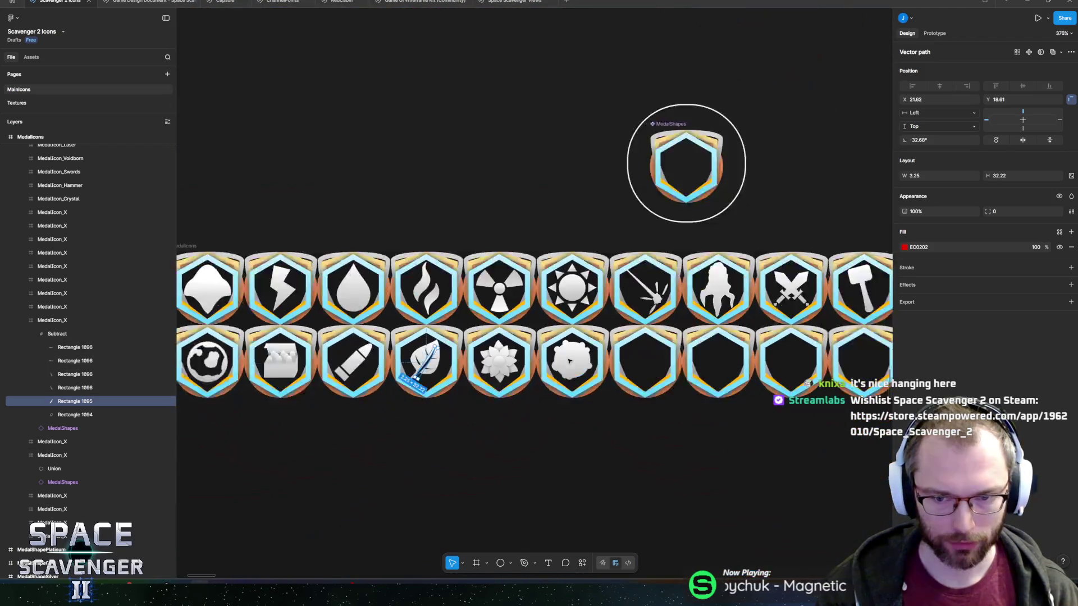
{"action": "scroll", "coordinate": [769, 346], "scroll_direction": "right", "scroll_amount": 5}
{"action": "scroll", "coordinate": [673, 337], "scroll_direction": "down", "scroll_amount": 5, "text": "ctrl"}
{"action": "scroll", "coordinate": [592, 317], "scroll_direction": "down", "scroll_amount": 8}
{"action": "scroll", "coordinate": [592, 317], "scroll_direction": "down", "scroll_amount": 1}
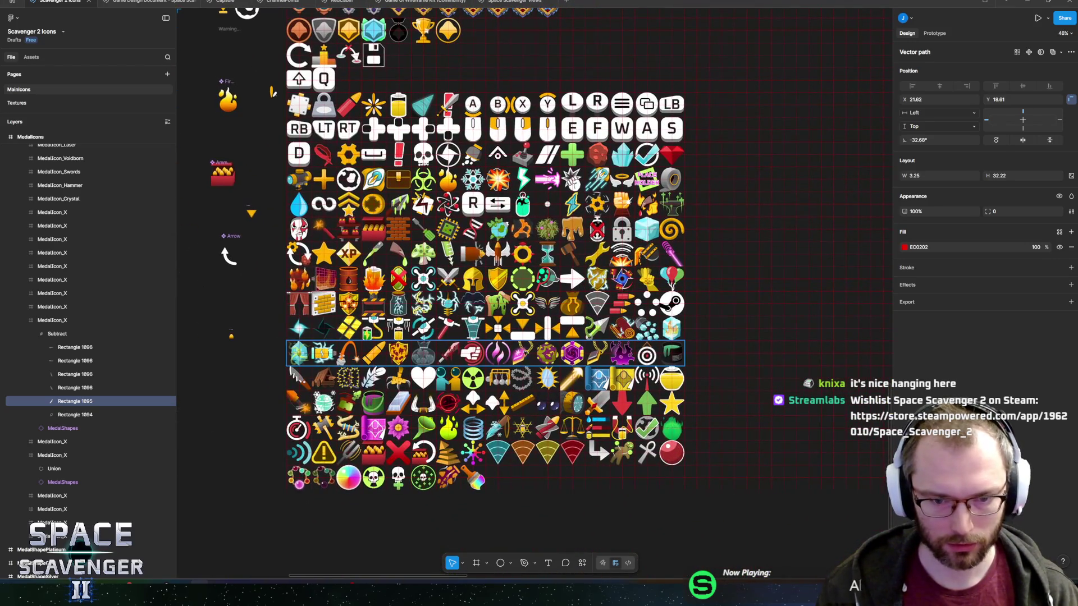
{"action": "scroll", "coordinate": [546, 347], "scroll_direction": "up", "scroll_amount": 10, "text": "ctrl"}
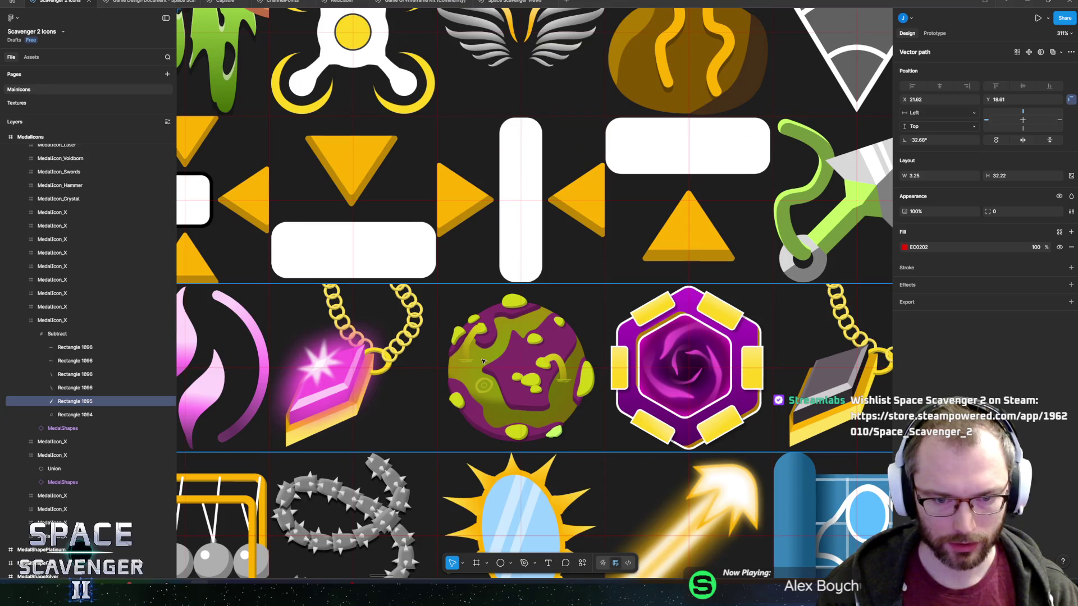
{"action": "scroll", "coordinate": [537, 409], "scroll_direction": "down", "scroll_amount": 12, "text": "ctrl"}
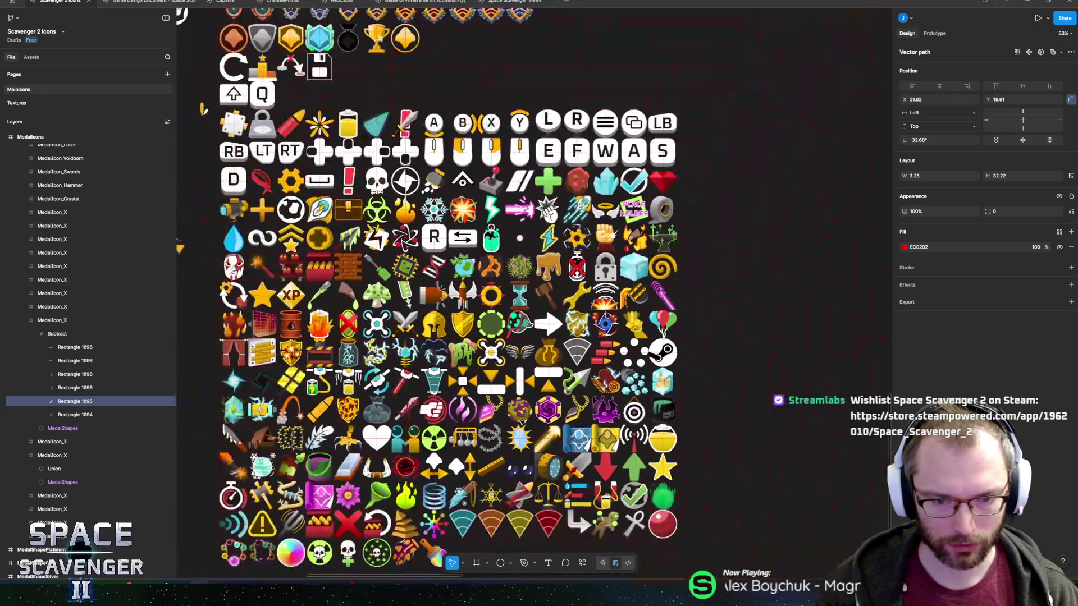
{"action": "scroll", "coordinate": [582, 344], "scroll_direction": "up", "scroll_amount": 15, "text": "ctrl"}
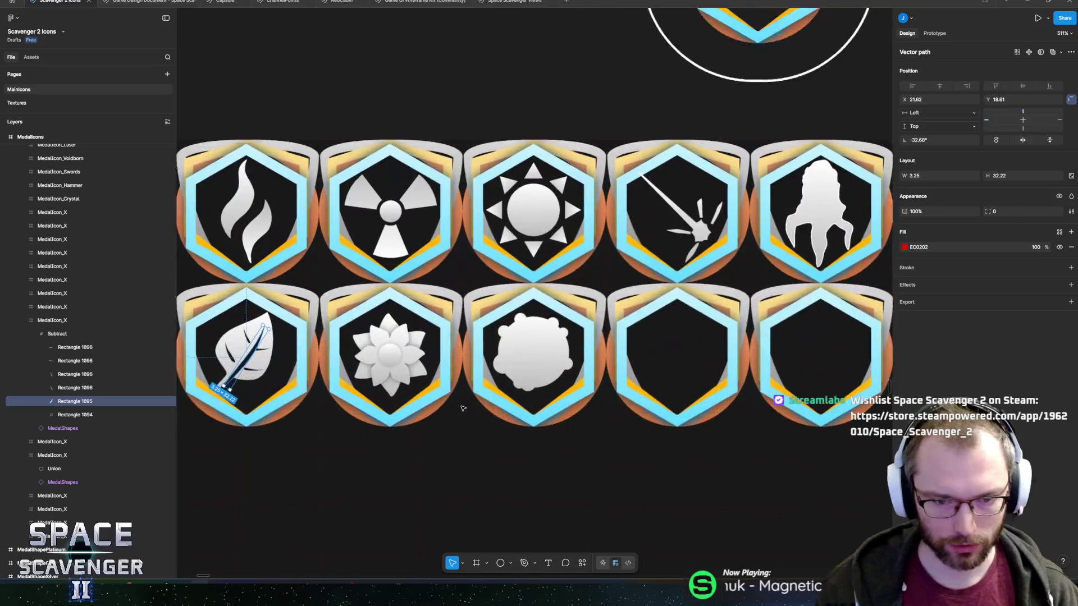
{"action": "scroll", "coordinate": [645, 363], "scroll_direction": "down", "scroll_amount": 2}
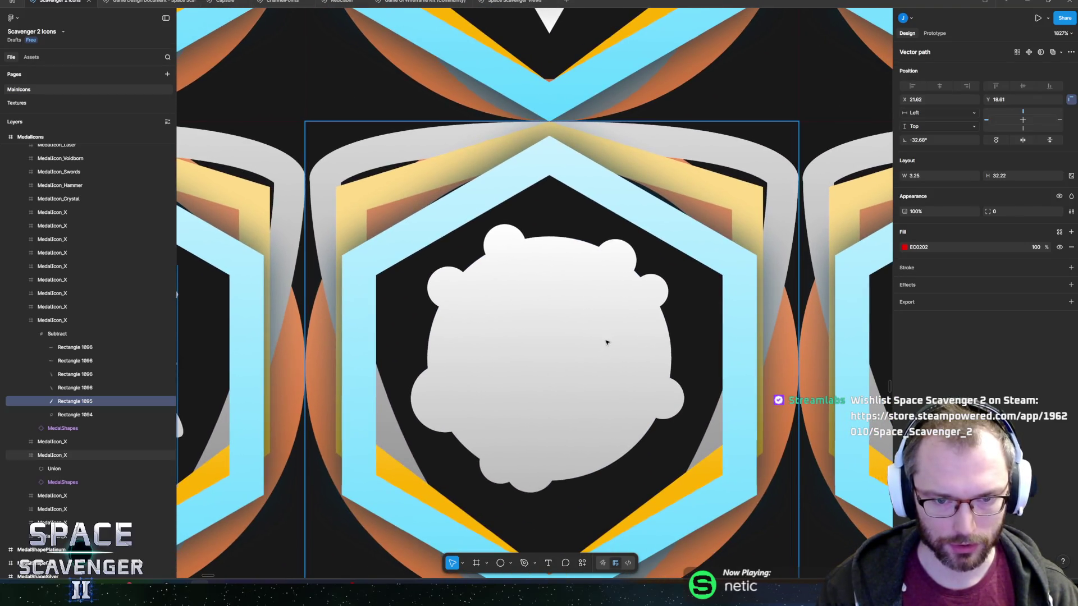
{"action": "scroll", "coordinate": [576, 289], "scroll_direction": "up", "scroll_amount": 2}
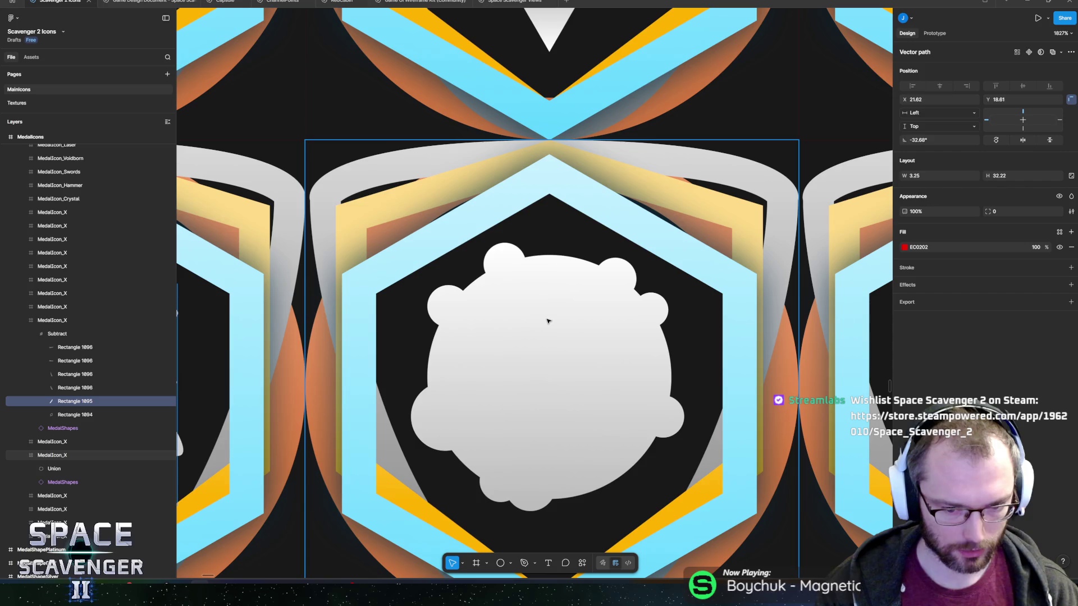
{"action": "scroll", "coordinate": [436, 373], "scroll_direction": "down", "scroll_amount": 10, "text": "ctrl"}
{"action": "scroll", "coordinate": [423, 409], "scroll_direction": "left", "scroll_amount": 3}
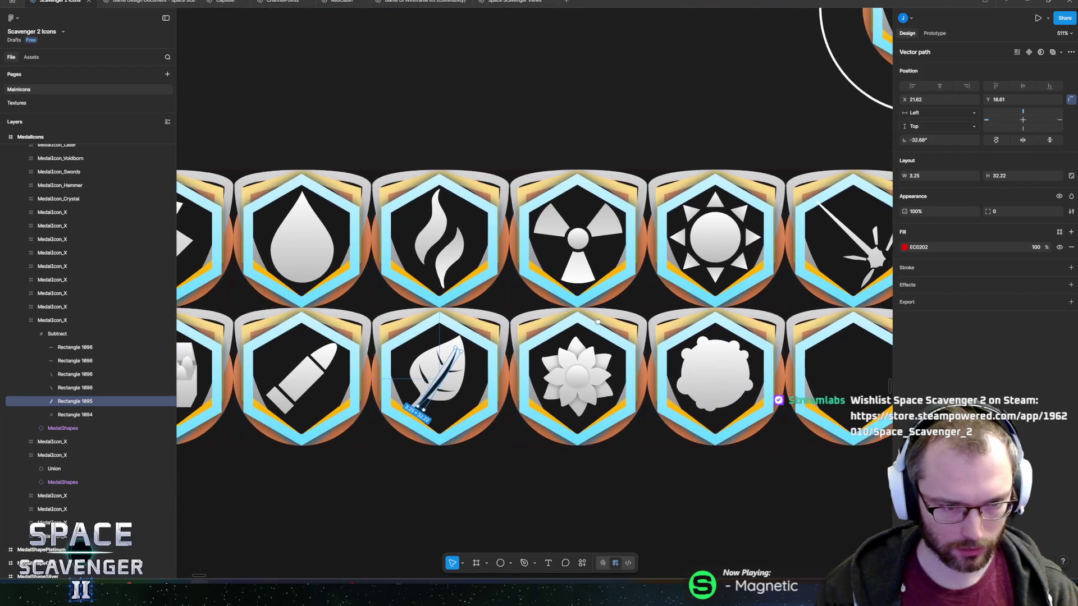
{"action": "scroll", "coordinate": [397, 386], "scroll_direction": "up", "scroll_amount": 2, "text": "ctrl"}
{"action": "scroll", "coordinate": [398, 386], "scroll_direction": "up", "scroll_amount": 3, "text": "ctrl"}
{"action": "scroll", "coordinate": [513, 386], "scroll_direction": "down", "scroll_amount": 4, "text": "ctrl"}
{"action": "scroll", "coordinate": [589, 370], "scroll_direction": "right", "scroll_amount": 5}
{"action": "scroll", "coordinate": [620, 378], "scroll_direction": "up", "scroll_amount": 6, "text": "ctrl"}
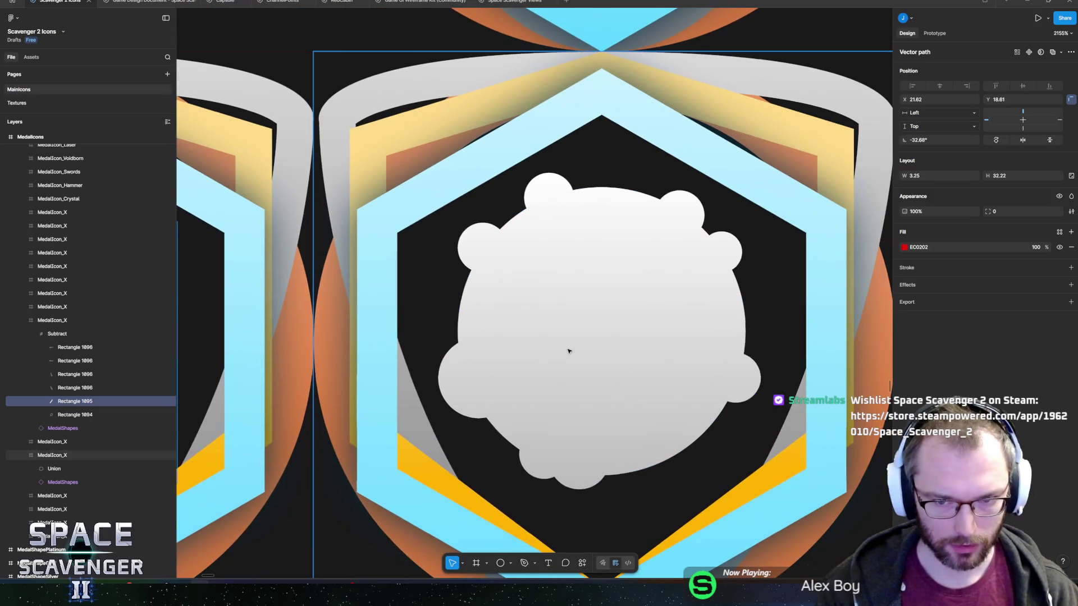
Draw a small rectangle inside the blob and try subtracting it, undoing the failed result.
{"action": "left_click", "coordinate": [559, 320]}
{"action": "key", "text": "r"}
{"action": "mouse_move", "coordinate": [570, 224]}
{"action": "left_mouse_down"}
{"action": "mouse_move", "coordinate": [596, 308]}
{"action": "mouse_move", "coordinate": [616, 308]}
{"action": "mouse_move", "coordinate": [573, 332]}
{"action": "left_mouse_up"}
{"action": "left_click_drag", "start_coordinate": [61, 469], "coordinate": [55, 475]}
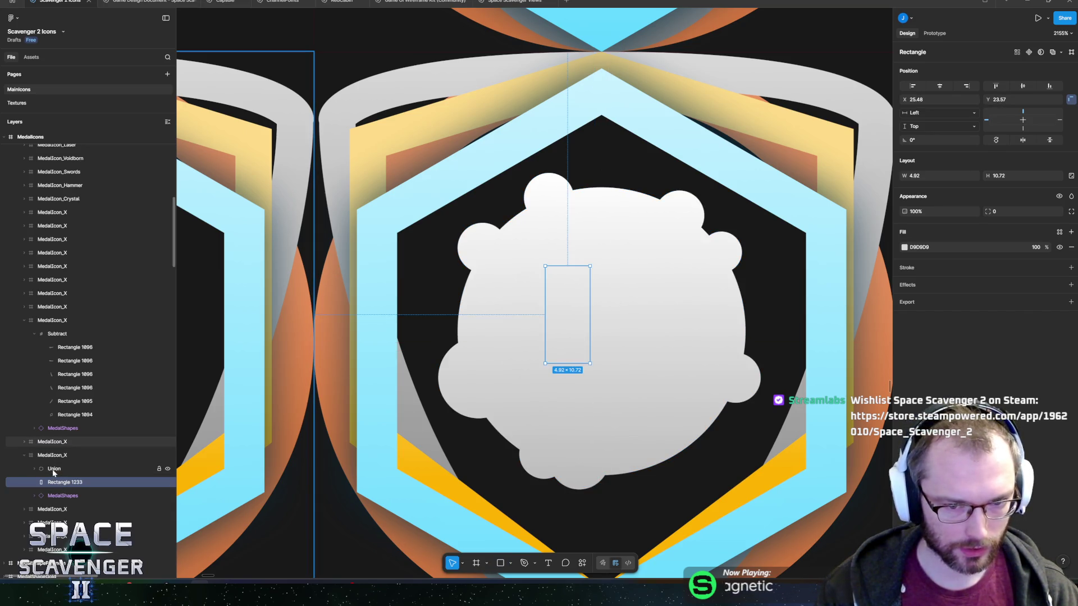
{"action": "left_click", "coordinate": [54, 471], "text": "shift"}
{"action": "left_click", "coordinate": [582, 562]}
{"action": "type", "text": "subtr"}
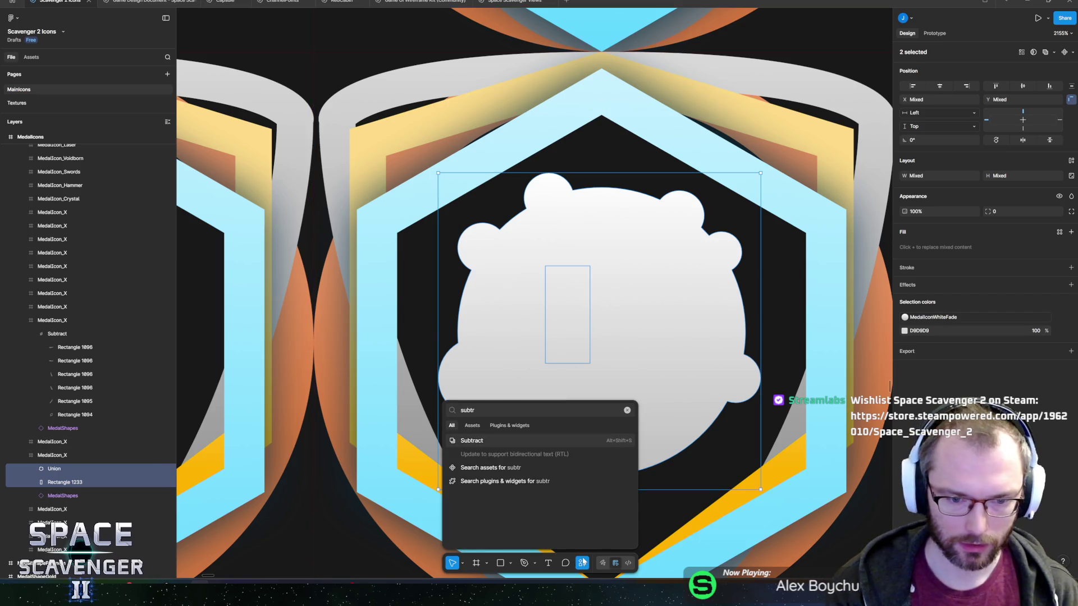
{"action": "key", "text": "Return"}
{"action": "key", "text": "ctrl+z"}
Move the rectangle above the blob and Subtract it to cut a hole.
{"action": "left_click", "coordinate": [56, 469], "text": "shift"}
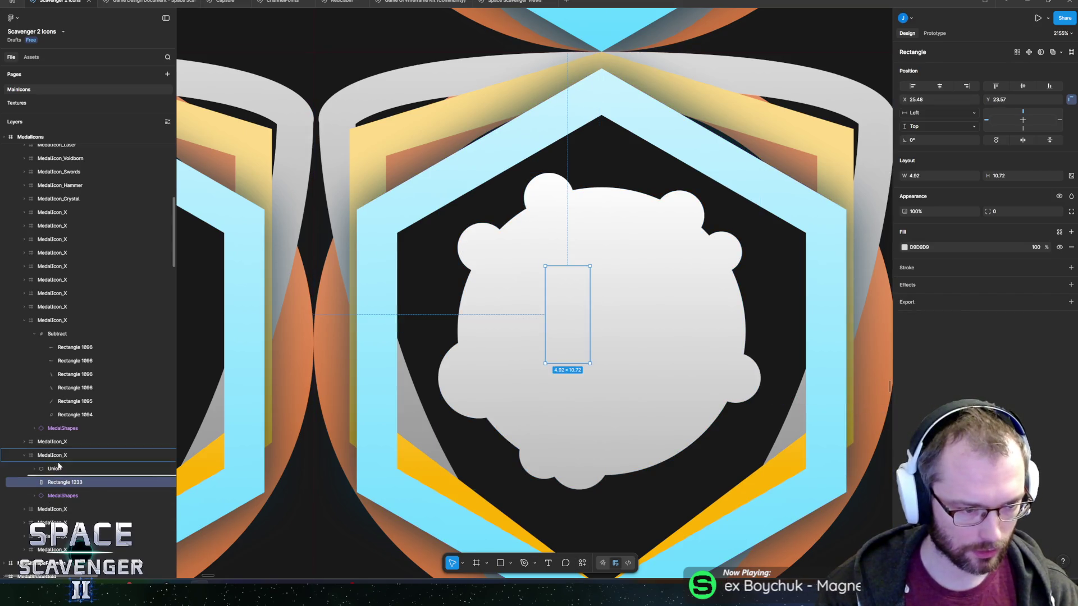
{"action": "left_click_drag", "start_coordinate": [58, 466], "coordinate": [56, 463]}
{"action": "left_click", "coordinate": [54, 482], "text": "shift"}
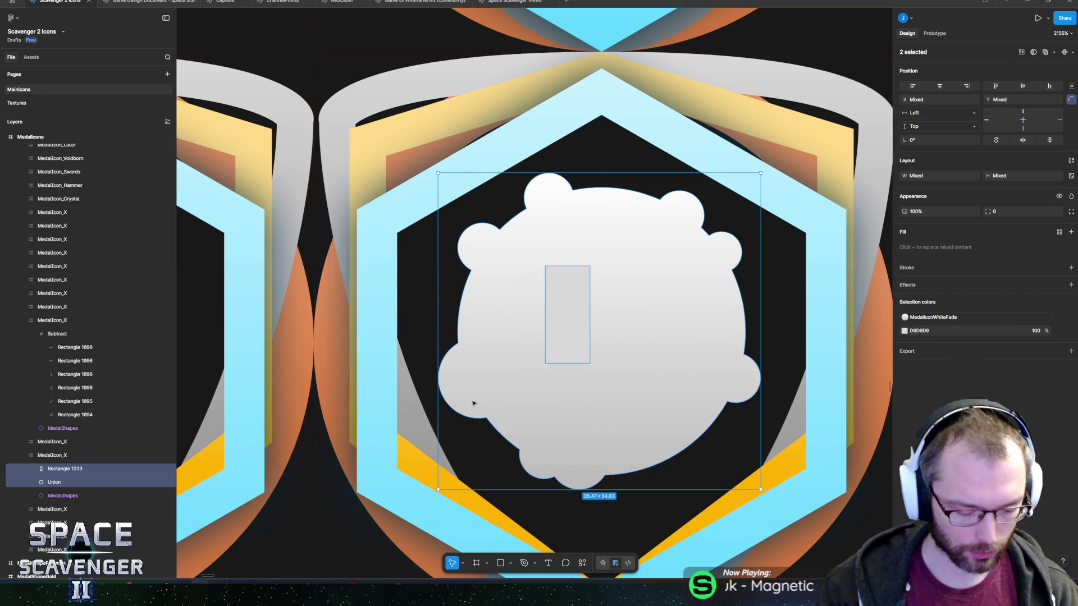
{"action": "left_click", "coordinate": [581, 564]}
{"action": "type", "text": "subtract"}
{"action": "key", "text": "Return"}
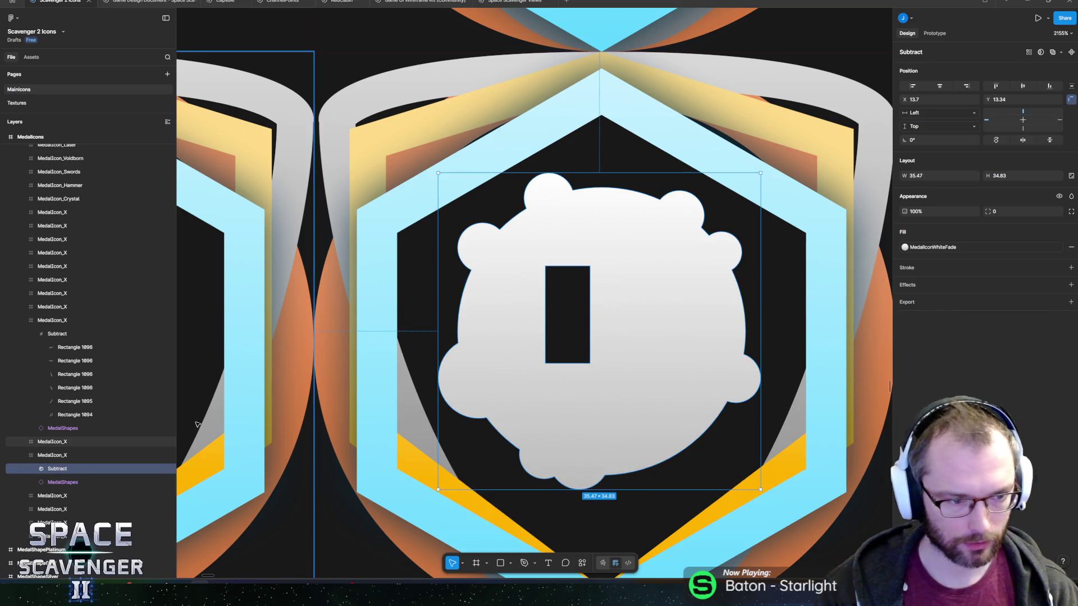
Select the hole rectangle inside the Subtract group and enter point editing.
{"action": "left_click", "coordinate": [53, 456]}
{"action": "left_click", "coordinate": [35, 469]}
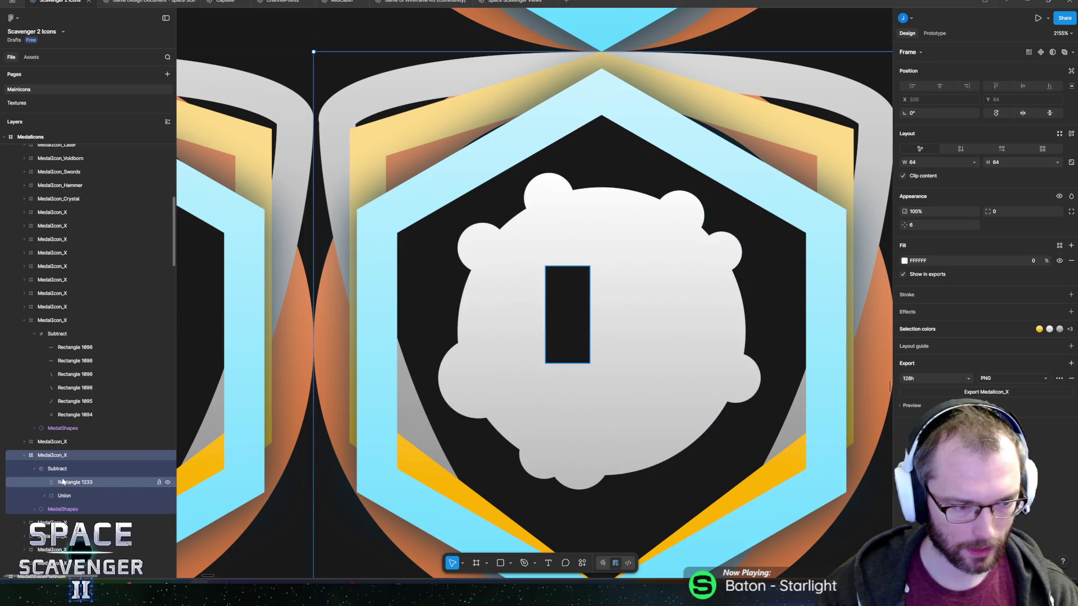
{"action": "left_click", "coordinate": [74, 482]}
{"action": "scroll", "coordinate": [598, 319], "scroll_direction": "right", "scroll_amount": 1}
{"action": "key", "text": "Return"}
{"action": "left_click", "coordinate": [535, 278]}
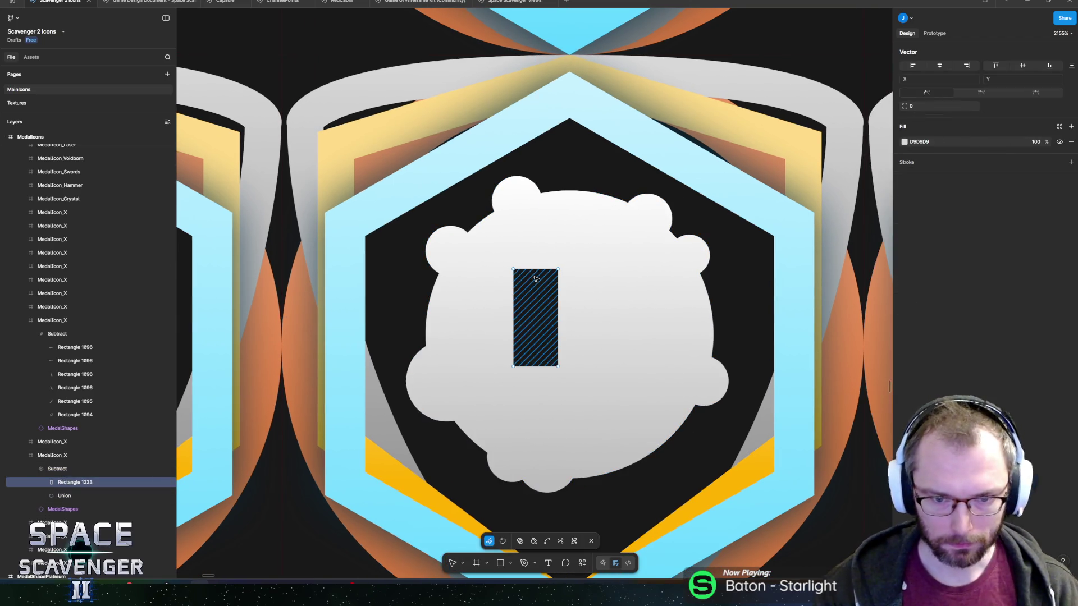
Stretch the hole's top corners up to the blob's top edge, forming a curved slanted band.
{"action": "left_click_drag", "start_coordinate": [513, 269], "coordinate": [558, 192]}
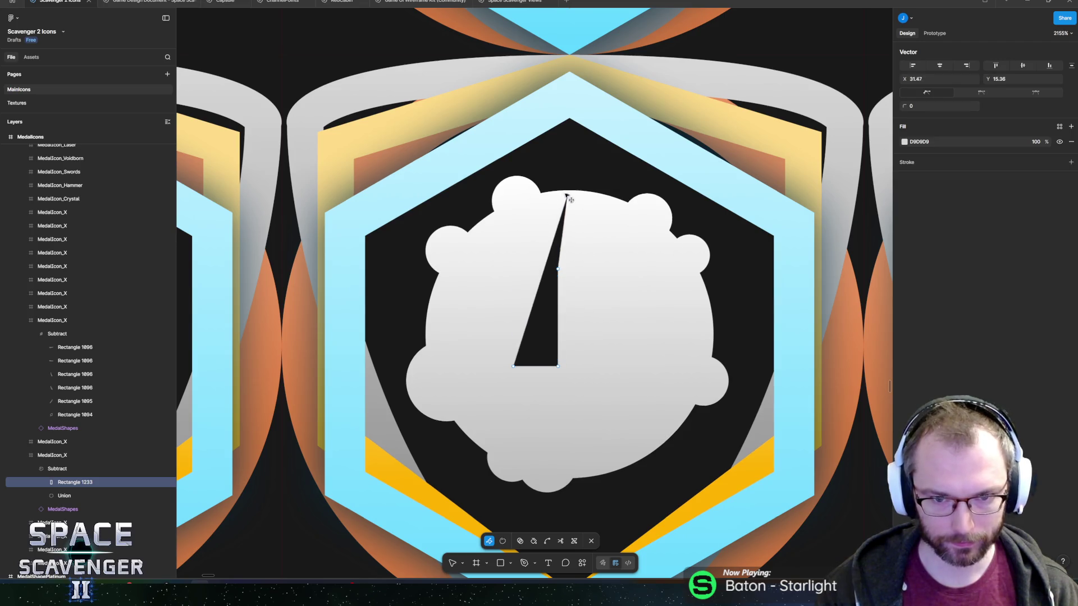
{"action": "mouse_move", "coordinate": [559, 272]}
{"action": "left_mouse_down"}
{"action": "mouse_move", "coordinate": [588, 200]}
{"action": "mouse_move", "coordinate": [599, 198]}
{"action": "left_mouse_up"}
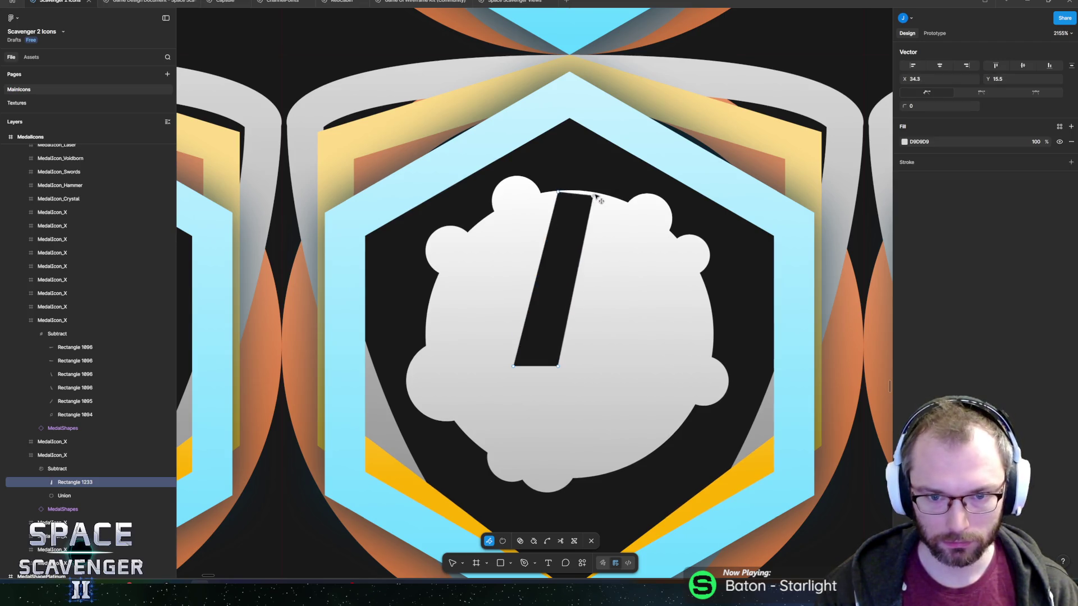
{"action": "scroll", "coordinate": [595, 194], "scroll_direction": "up", "scroll_amount": 5}
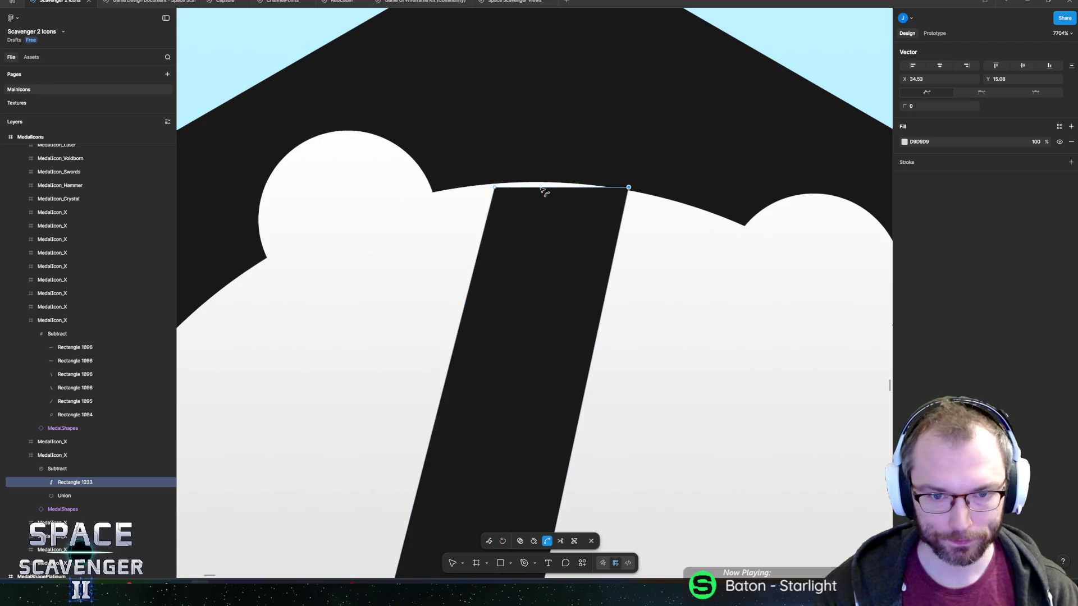
{"action": "left_click_drag", "start_coordinate": [533, 183], "coordinate": [531, 179]}
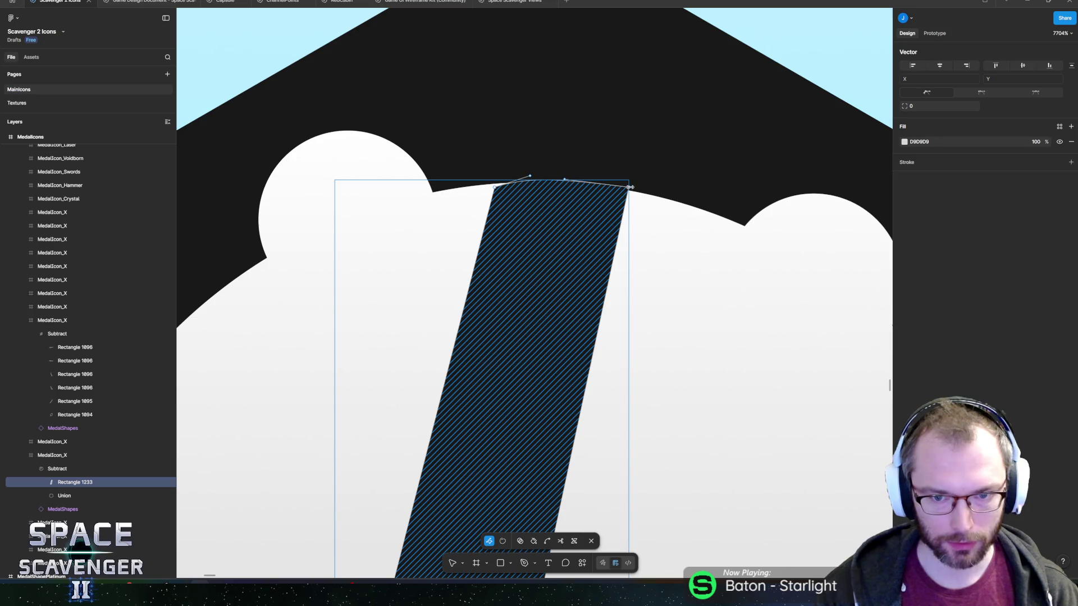
{"action": "left_click", "coordinate": [629, 188]}
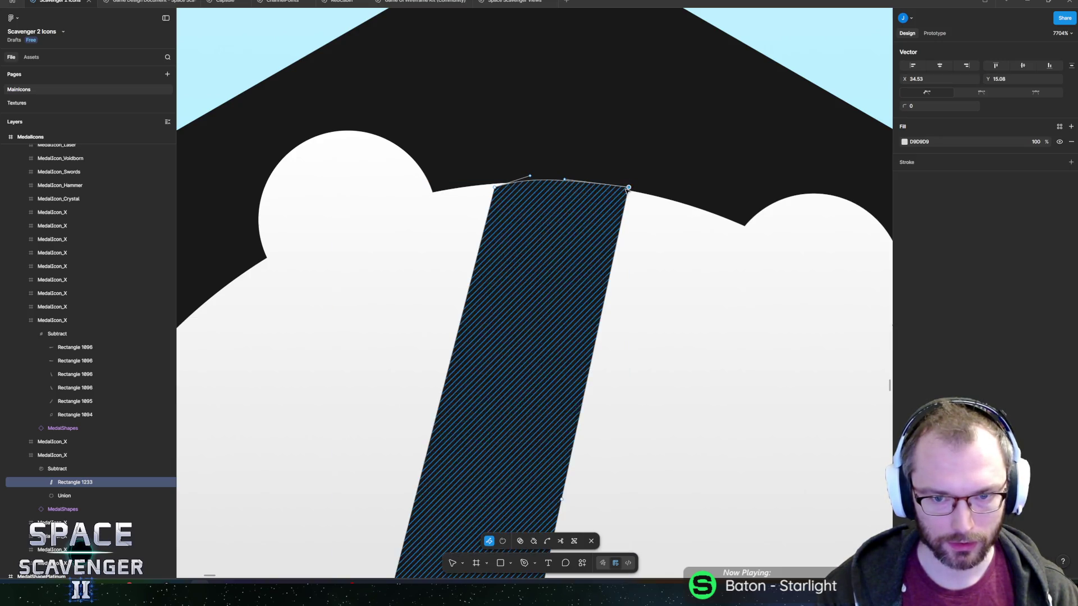
{"action": "left_click_drag", "start_coordinate": [629, 189], "coordinate": [622, 192]}
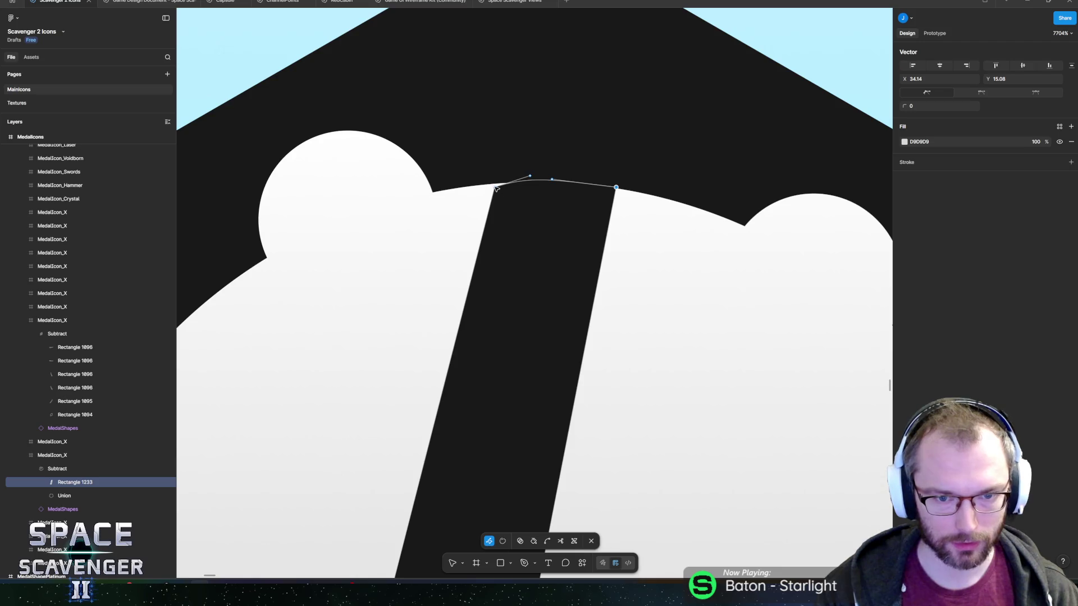
{"action": "left_click_drag", "start_coordinate": [495, 188], "coordinate": [517, 193]}
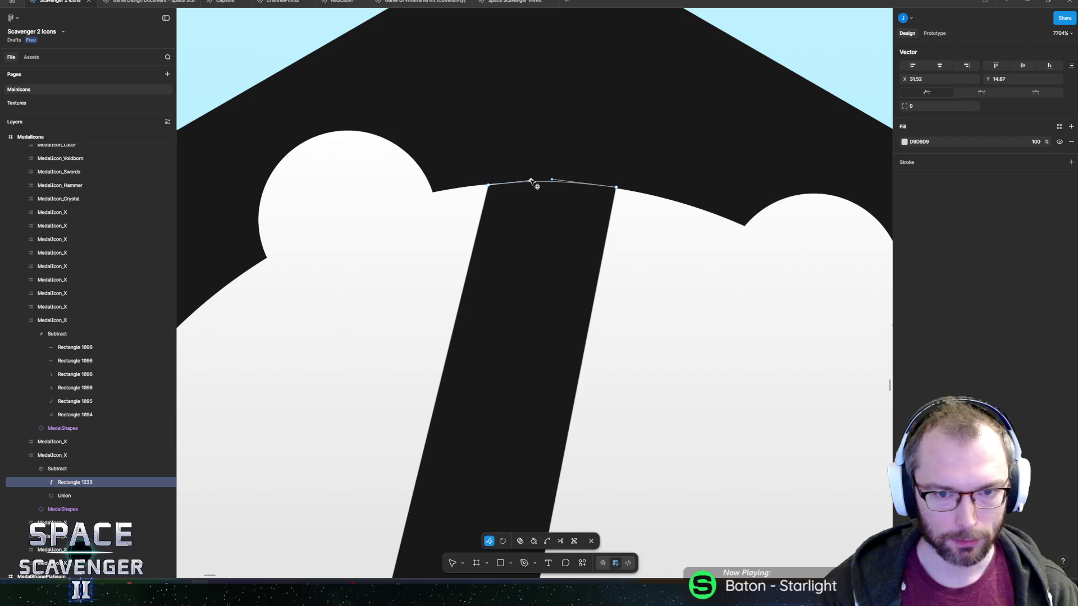
{"action": "scroll", "coordinate": [556, 224], "scroll_direction": "down", "scroll_amount": 4}
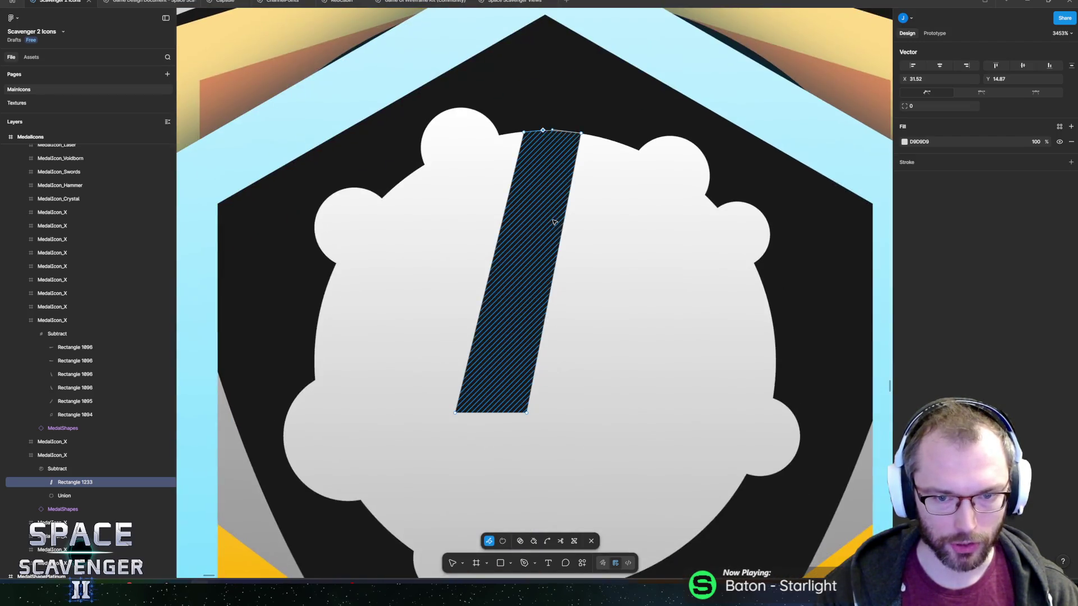
{"action": "scroll", "coordinate": [559, 292], "scroll_direction": "left", "scroll_amount": 3}
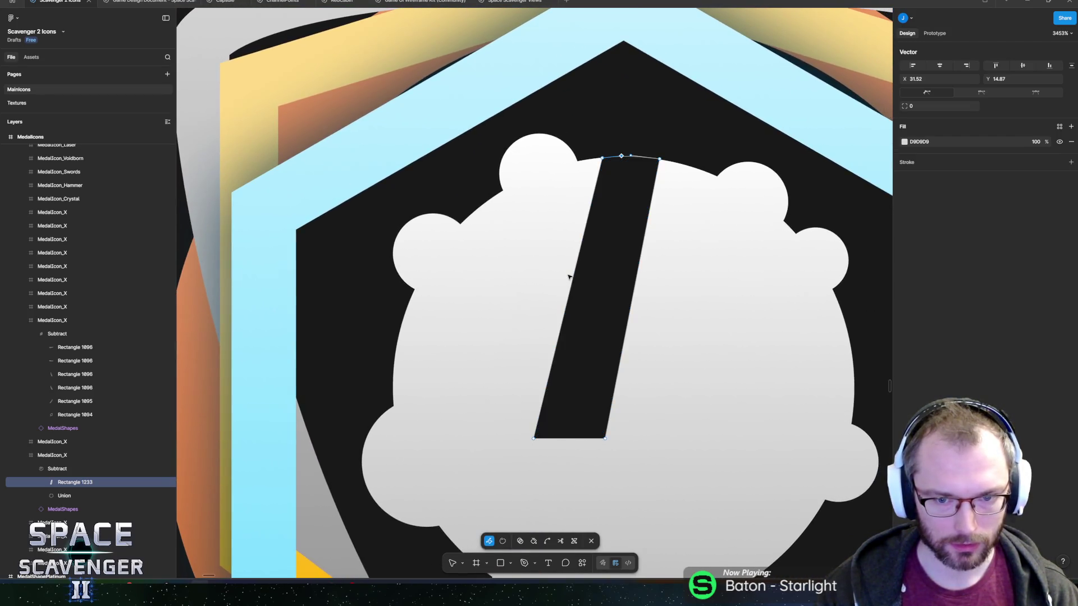
Add smooth curve points along both edges of the crack.
{"action": "left_click_drag", "start_coordinate": [571, 302], "coordinate": [610, 201]}
{"action": "key", "text": "ctrl"}
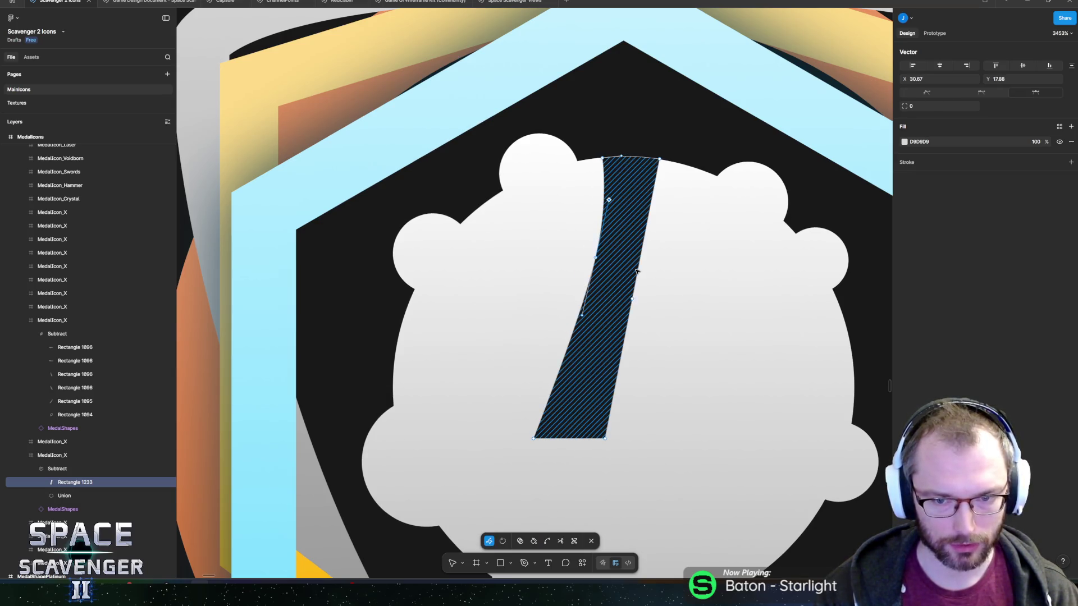
{"action": "left_click", "coordinate": [636, 301]}
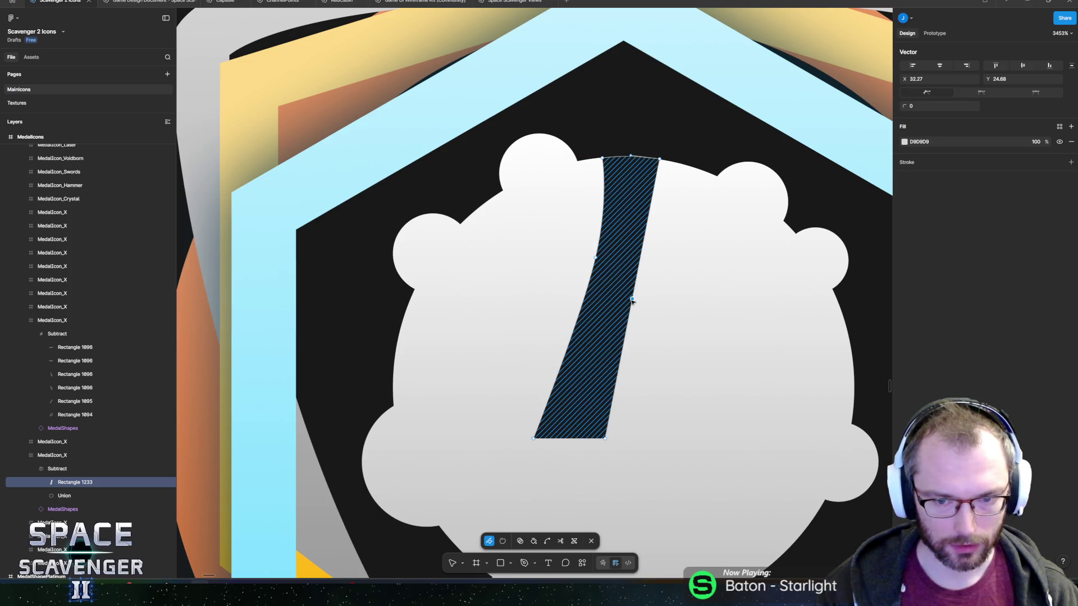
{"action": "left_click_drag", "start_coordinate": [631, 301], "coordinate": [634, 167]}
{"action": "key", "text": "ctrl"}
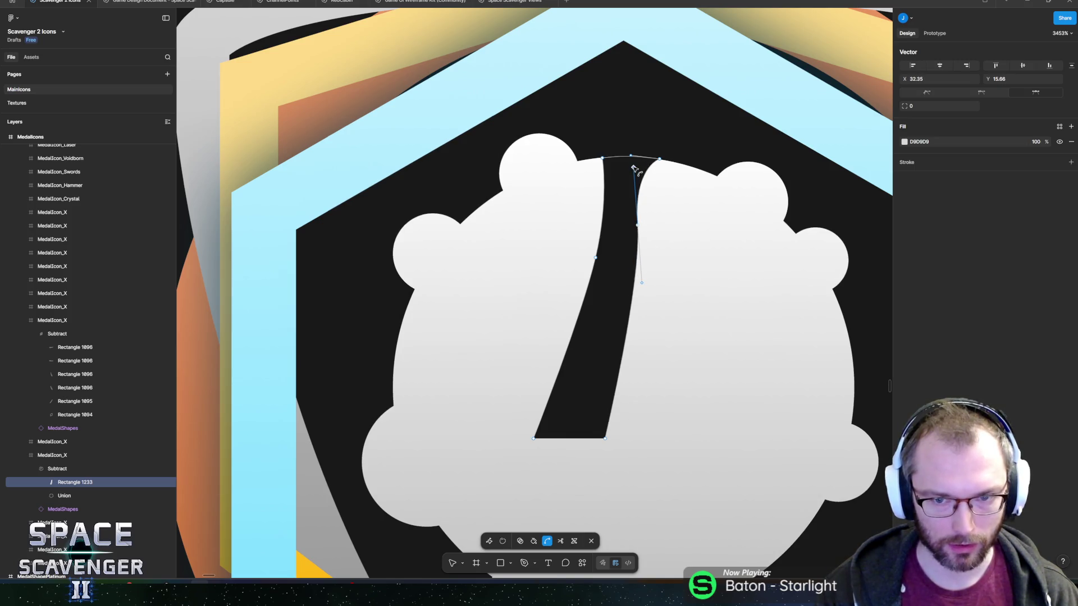
{"action": "scroll", "coordinate": [591, 415], "scroll_direction": "left", "scroll_amount": 2}
Sweep the crack's bottom corners toward the blob's left side and tuck them onto its outline.
{"action": "left_click_drag", "start_coordinate": [567, 456], "coordinate": [435, 359]}
{"action": "left_click_drag", "start_coordinate": [638, 458], "coordinate": [427, 423]}
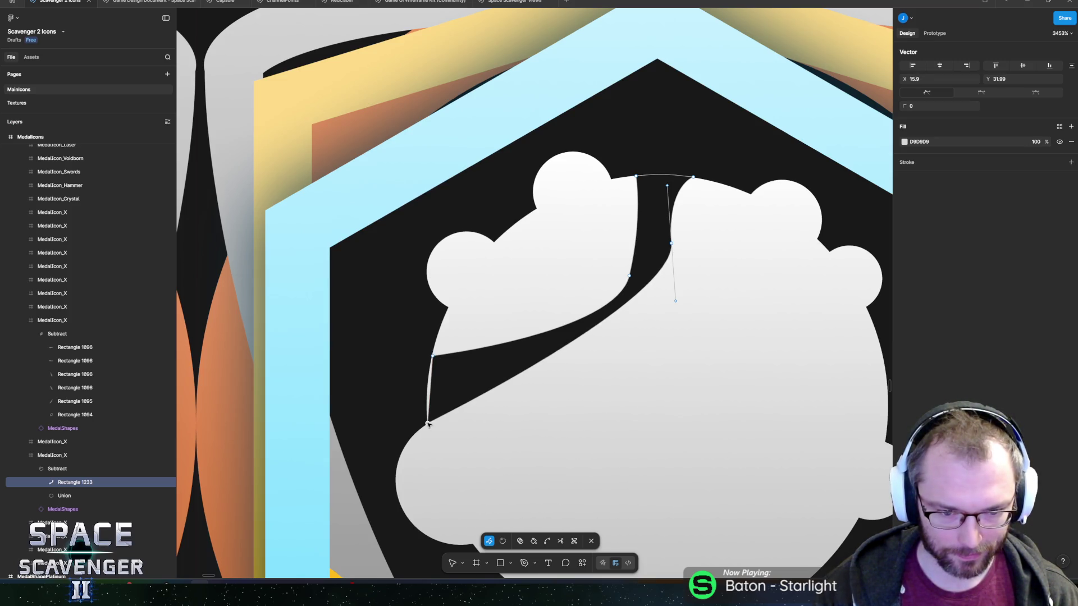
{"action": "scroll", "coordinate": [427, 423], "scroll_direction": "up", "scroll_amount": 3}
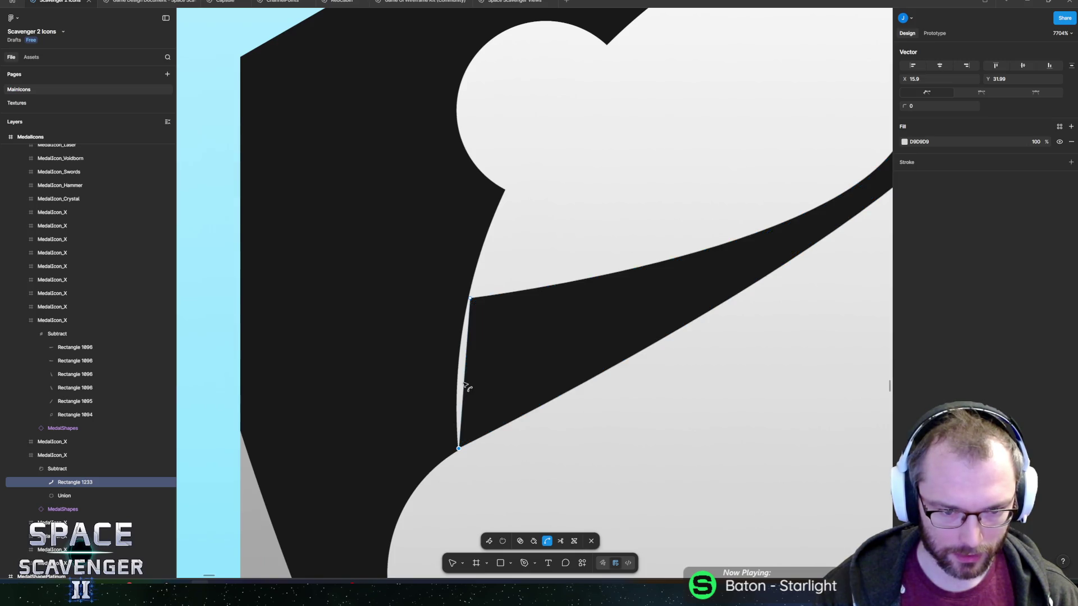
{"action": "left_click_drag", "start_coordinate": [463, 383], "coordinate": [458, 382]}
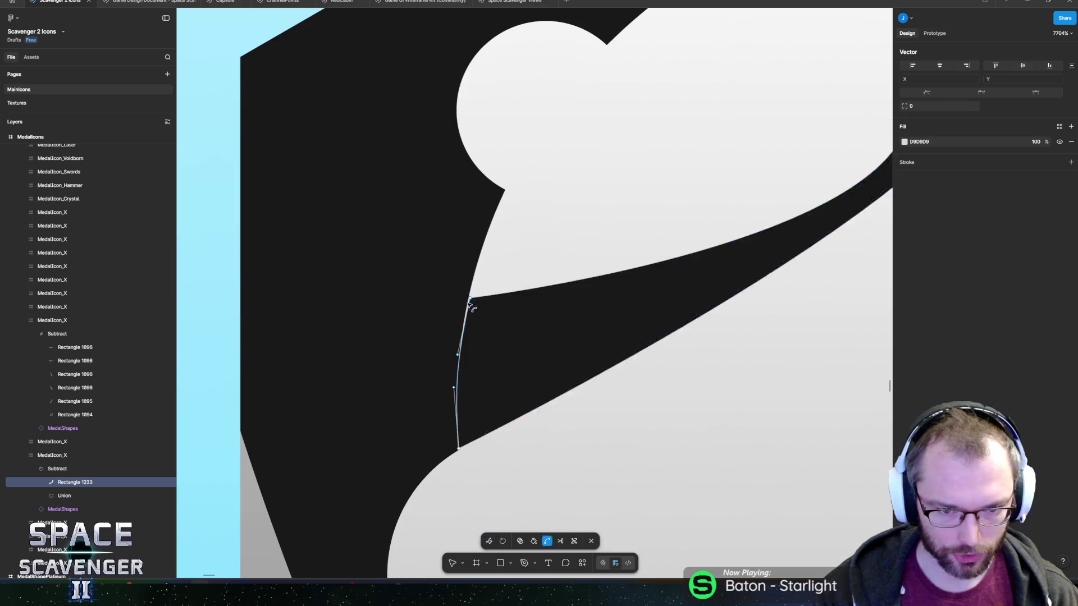
{"action": "scroll", "coordinate": [472, 300], "scroll_direction": "up", "scroll_amount": 4}
{"action": "left_click", "coordinate": [481, 289]}
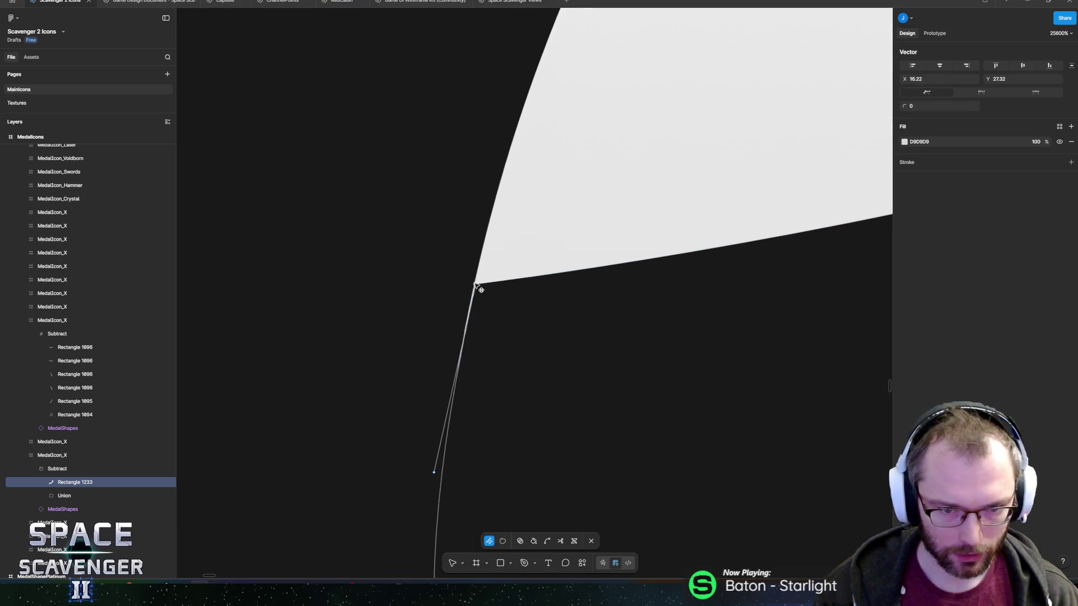
{"action": "scroll", "coordinate": [499, 336], "scroll_direction": "down", "scroll_amount": 3}
{"action": "scroll", "coordinate": [494, 438], "scroll_direction": "up", "scroll_amount": 3}
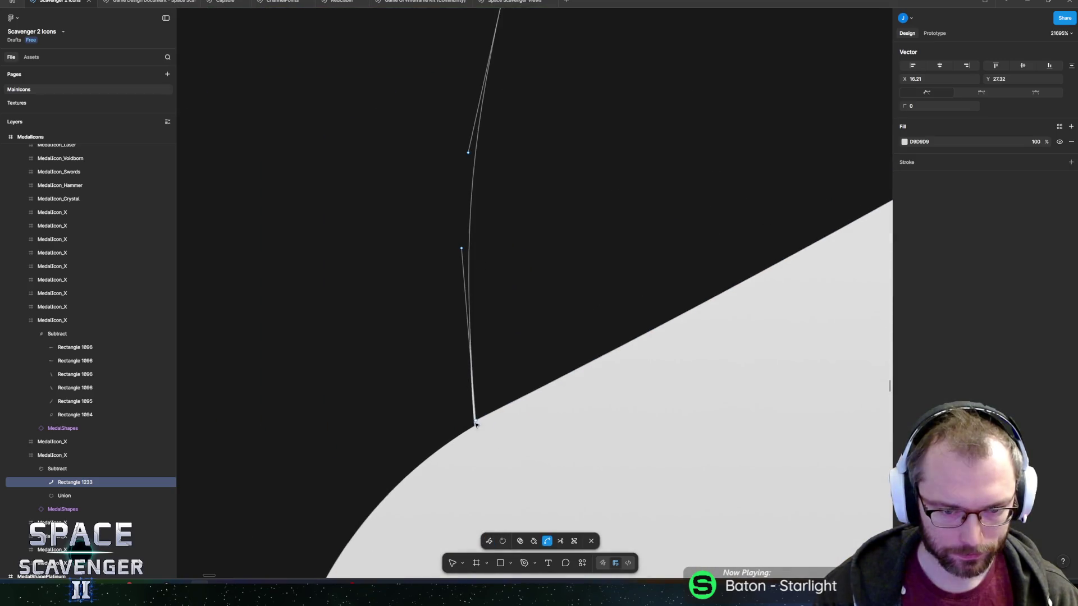
{"action": "left_click_drag", "start_coordinate": [475, 421], "coordinate": [477, 414]}
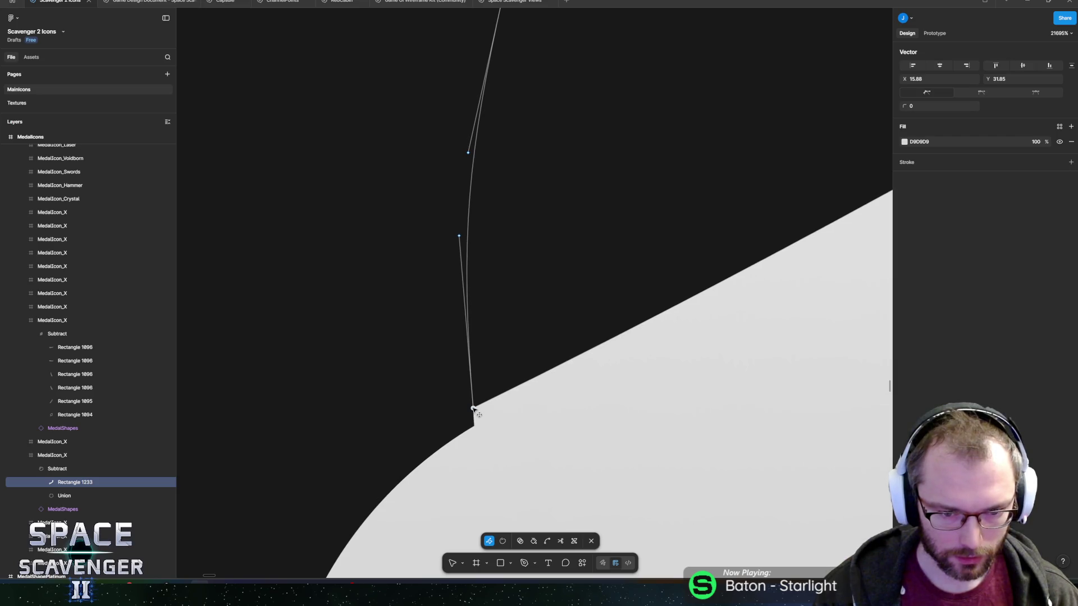
{"action": "scroll", "coordinate": [505, 348], "scroll_direction": "down", "scroll_amount": 5}
{"action": "scroll", "coordinate": [520, 304], "scroll_direction": "down", "scroll_amount": 5}
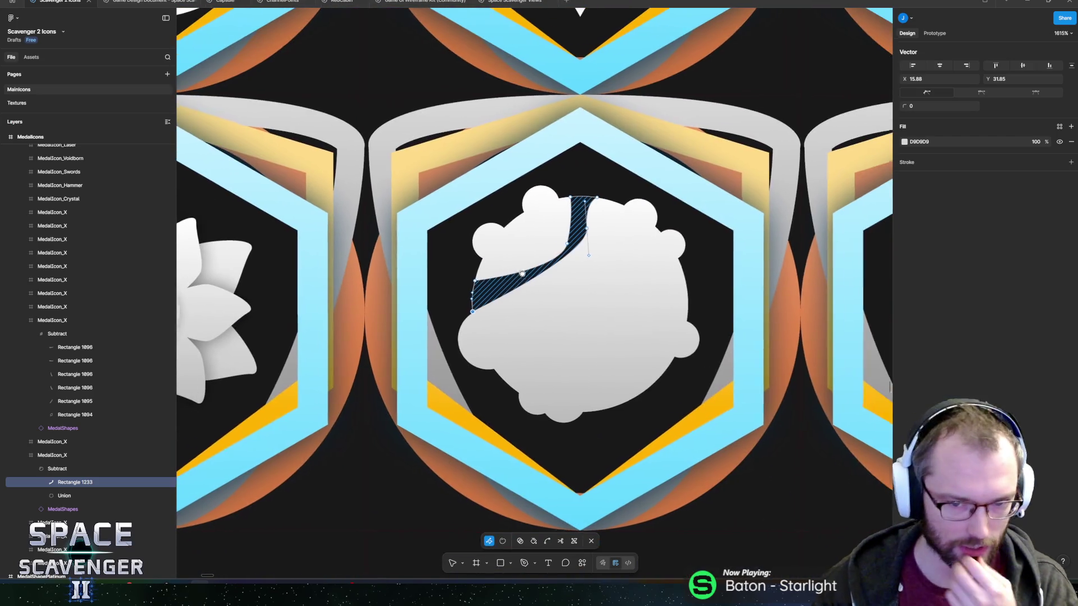
{"action": "scroll", "coordinate": [526, 304], "scroll_direction": "up", "scroll_amount": 5}
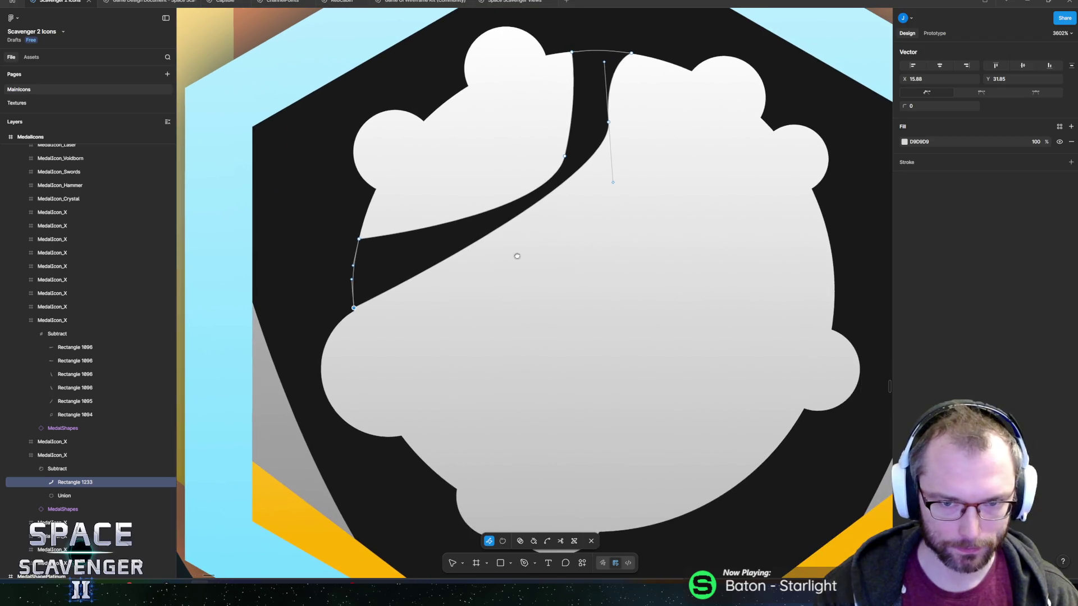
Add a new point along the band's edge and pull it down into a long spike.
{"action": "key", "text": "Escape"}
{"action": "double_click", "coordinate": [449, 225]}
{"action": "left_click", "coordinate": [449, 225]}
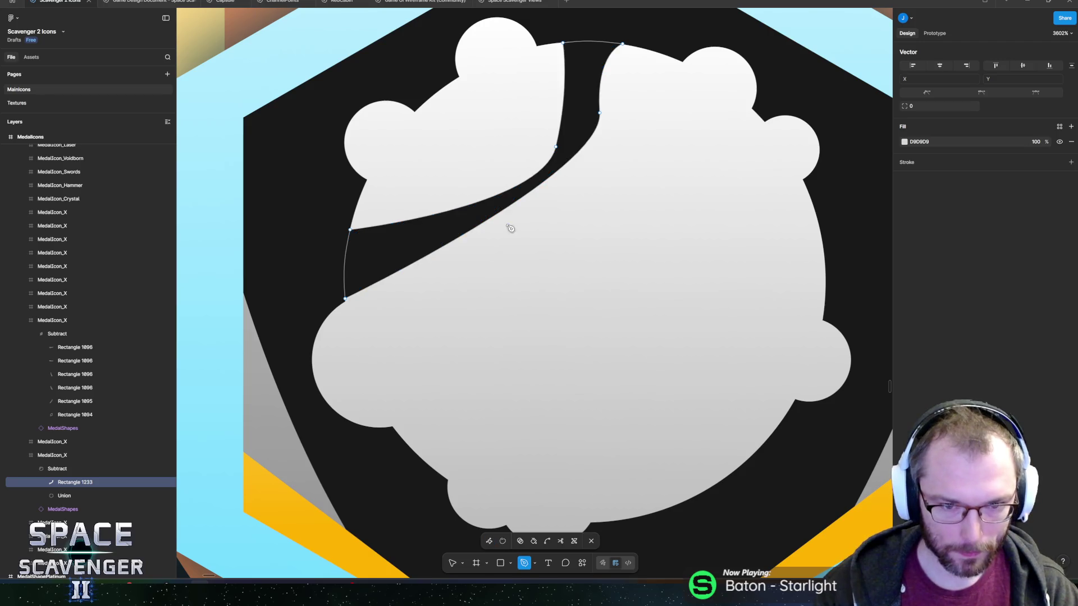
{"action": "left_click", "coordinate": [481, 226]}
{"action": "key", "text": "Escape"}
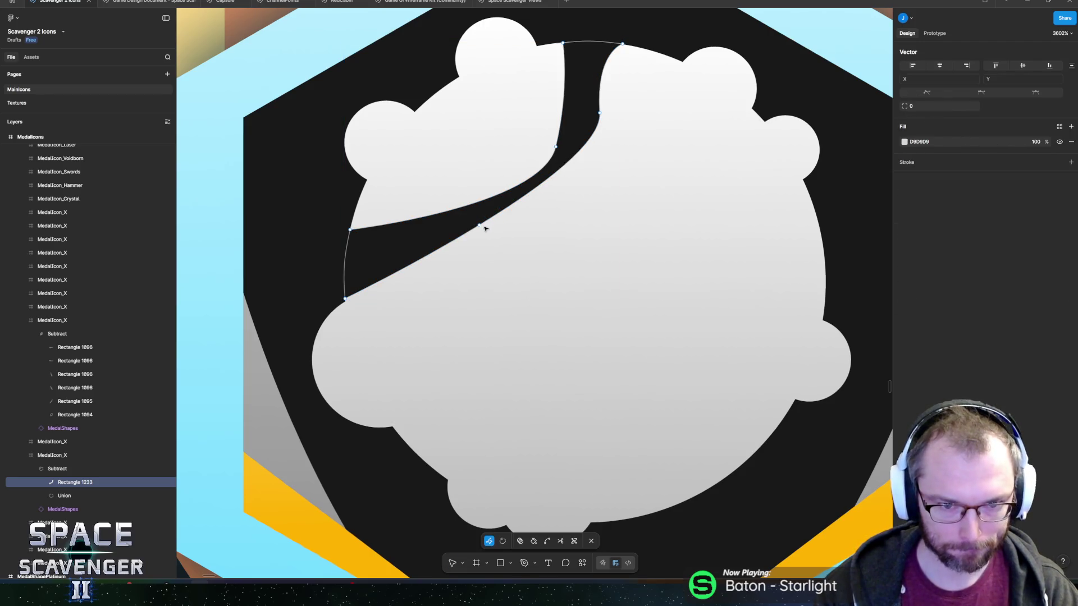
{"action": "left_click", "coordinate": [531, 193]}
{"action": "key", "text": "Escape"}
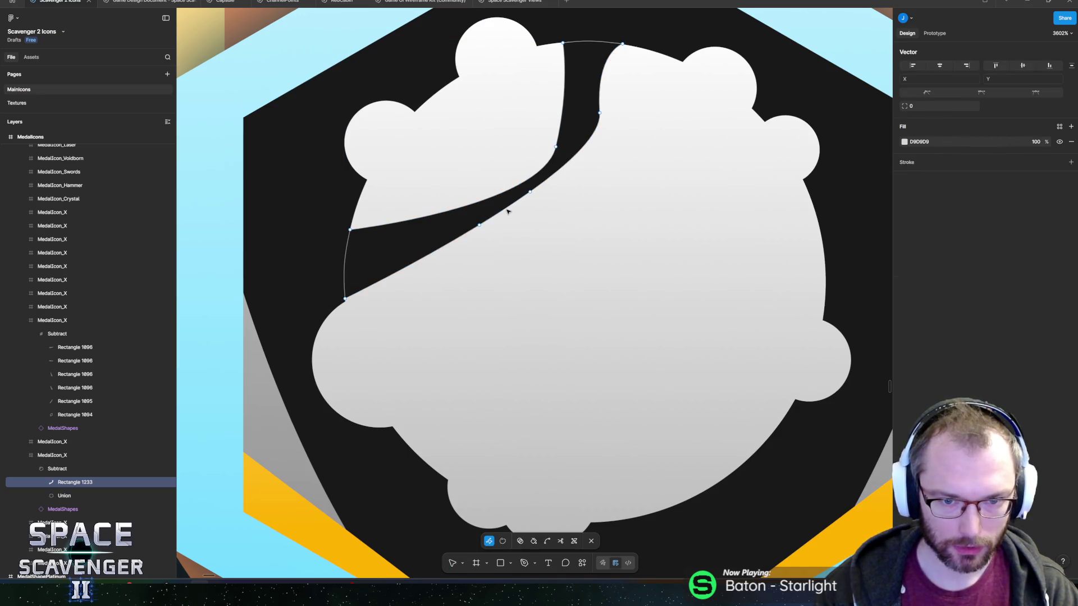
{"action": "key", "text": "Escape"}
{"action": "key", "text": "Escape"}
{"action": "key", "text": "Return"}
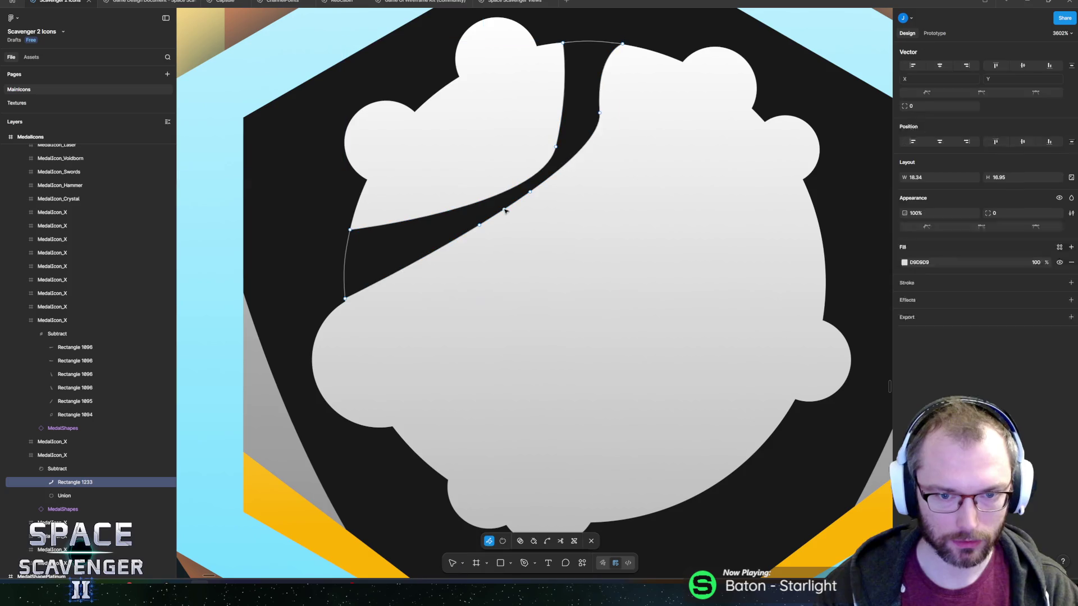
{"action": "left_click_drag", "start_coordinate": [506, 212], "coordinate": [488, 437]}
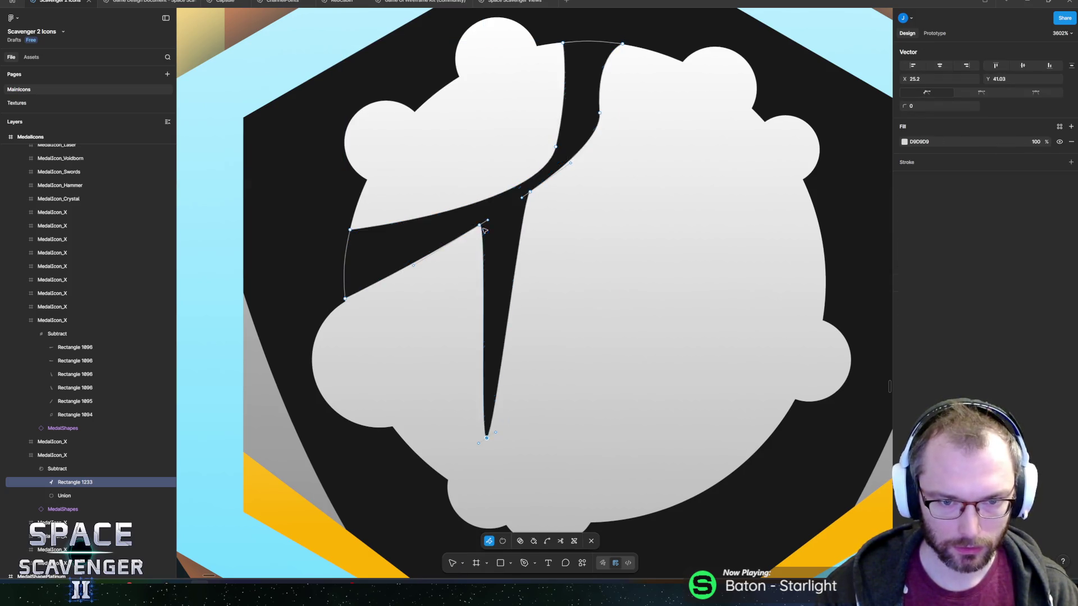
Move the spike point to the lower right as a sharp corner and widen it into a diagonal band.
{"action": "mouse_move", "coordinate": [484, 224]}
{"action": "left_mouse_down"}
{"action": "mouse_move", "coordinate": [476, 234]}
{"action": "mouse_move", "coordinate": [492, 229]}
{"action": "left_mouse_up"}
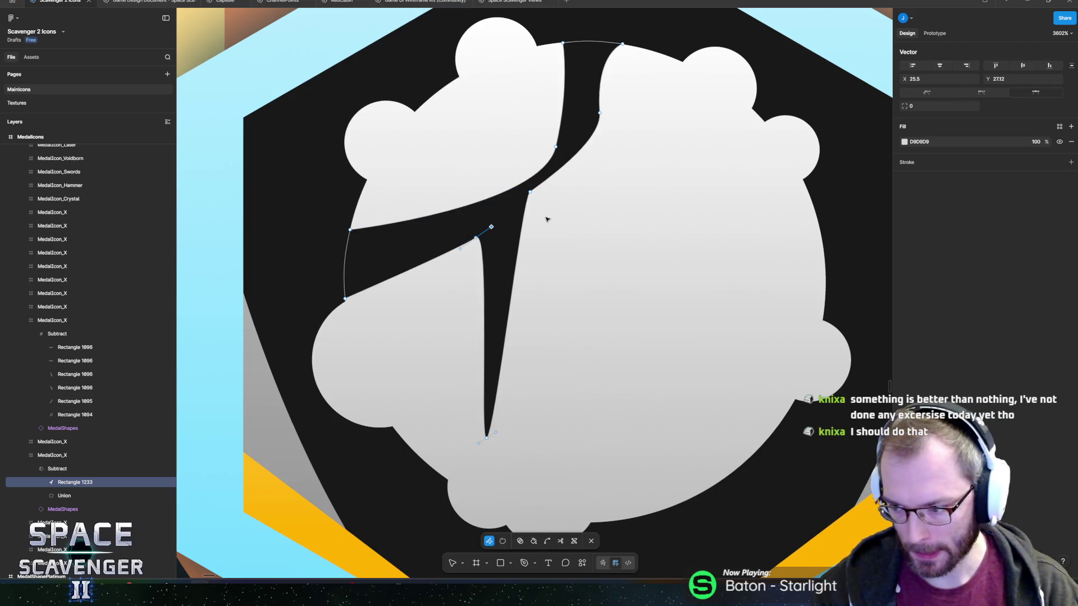
{"action": "left_click_drag", "start_coordinate": [640, 349], "coordinate": [565, 313]}
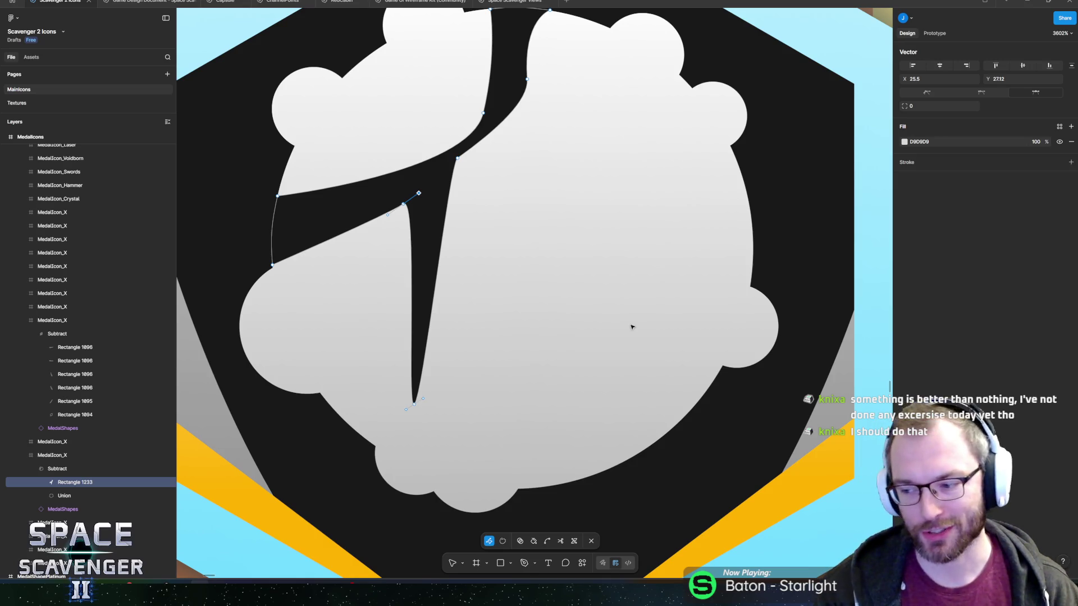
{"action": "left_click_drag", "start_coordinate": [564, 335], "coordinate": [522, 295]}
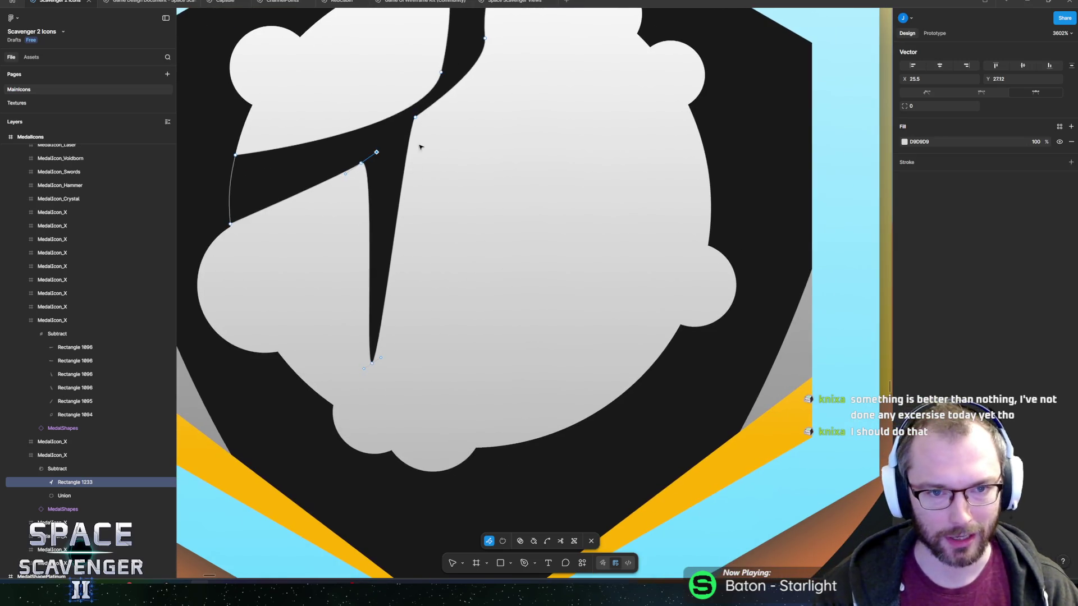
{"action": "key", "text": "p"}
{"action": "left_click", "coordinate": [401, 207]}
{"action": "key", "text": "v"}
{"action": "mouse_move", "coordinate": [399, 205]}
{"action": "left_mouse_down"}
{"action": "mouse_move", "coordinate": [572, 425]}
{"action": "mouse_move", "coordinate": [598, 409]}
{"action": "left_mouse_up"}
{"action": "left_click", "coordinate": [571, 425], "text": "ctrl"}
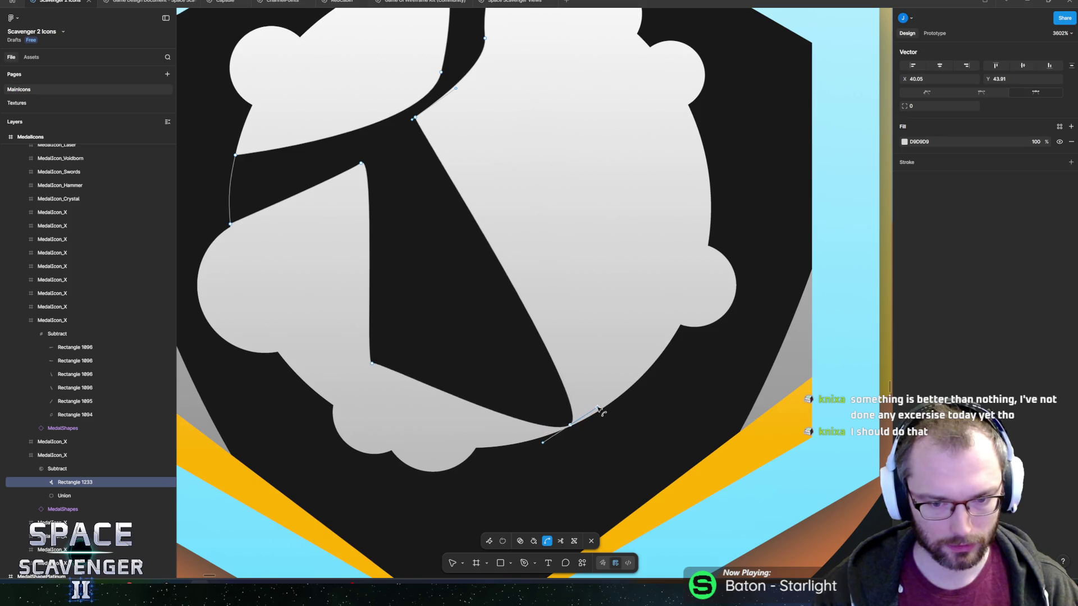
{"action": "mouse_move", "coordinate": [370, 363]}
{"action": "left_mouse_down"}
{"action": "mouse_move", "coordinate": [499, 445]}
{"action": "mouse_move", "coordinate": [485, 447]}
{"action": "left_mouse_up"}
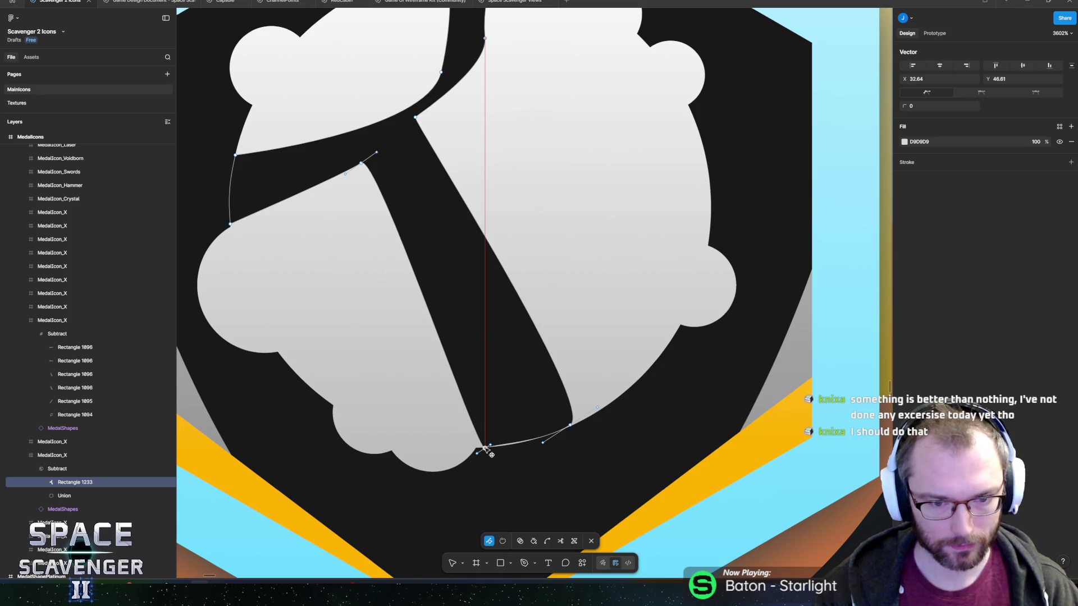
{"action": "scroll", "coordinate": [486, 449], "scroll_direction": "down", "scroll_amount": 10}
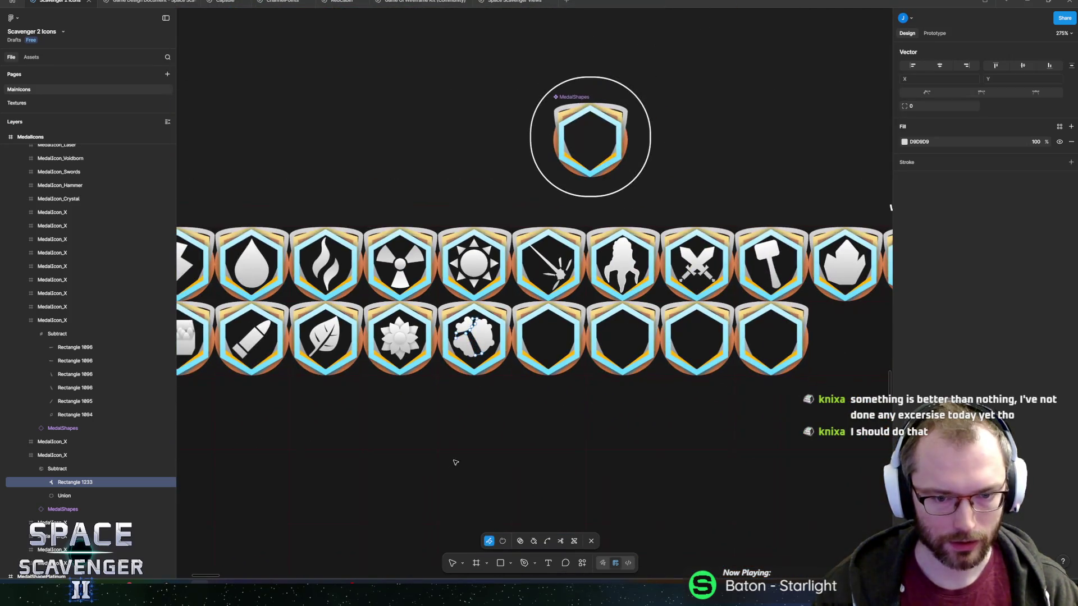
Exit path editing, review the medal grid, then select Rectangle 1233 and zoom to it.
{"action": "key", "text": "Escape"}
{"action": "scroll", "coordinate": [456, 397], "scroll_direction": "down", "scroll_amount": 4}
{"action": "key", "text": "Escape"}
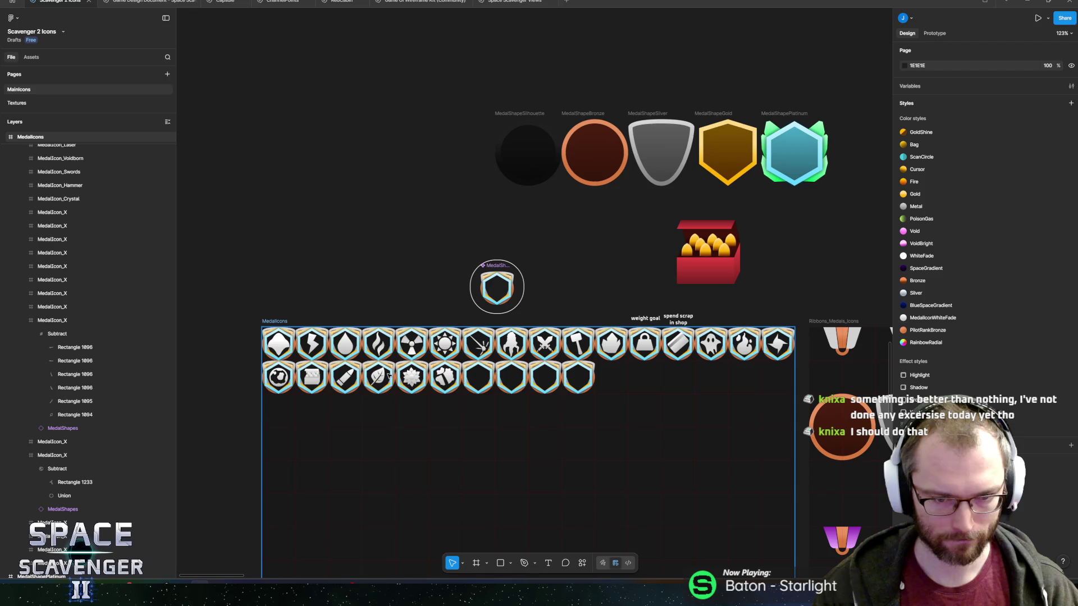
{"action": "left_click", "coordinate": [444, 378], "text": "ctrl"}
{"action": "key", "text": "shift+2"}
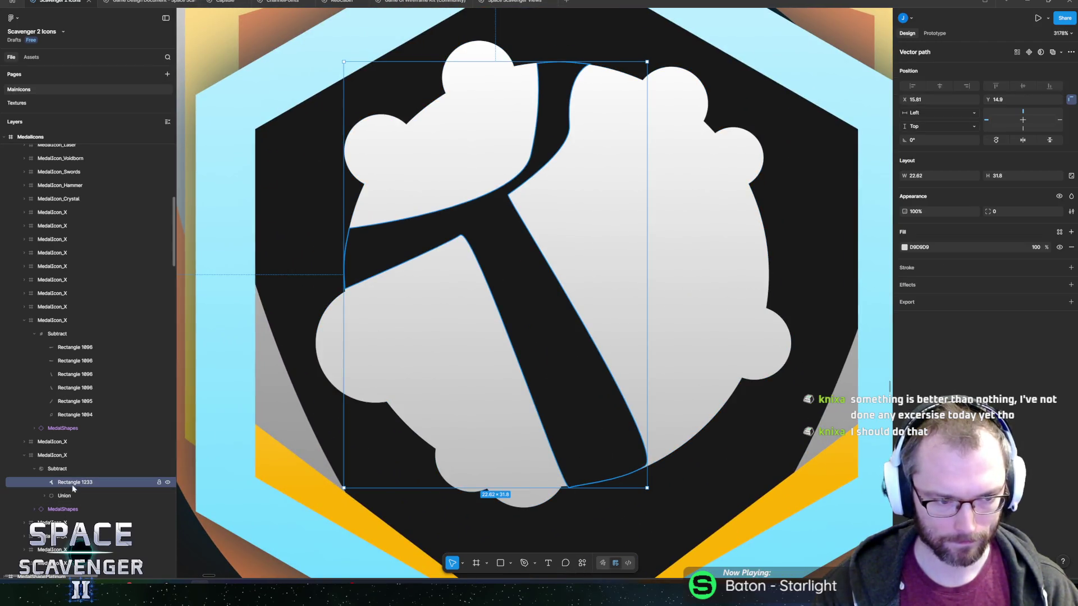
Draw an oval, make it subtract from the white shape, and reshape it into a crater.
{"action": "left_click", "coordinate": [72, 496]}
{"action": "left_click", "coordinate": [74, 484]}
{"action": "key", "text": "o"}
{"action": "left_click_drag", "start_coordinate": [546, 225], "coordinate": [607, 277]}
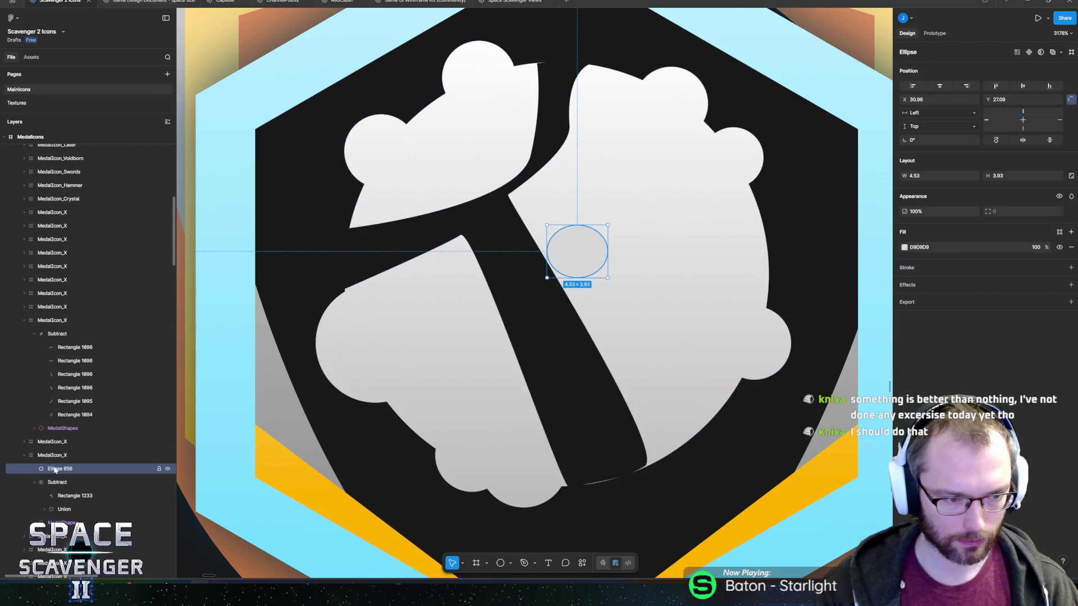
{"action": "left_click_drag", "start_coordinate": [67, 491], "coordinate": [67, 489]}
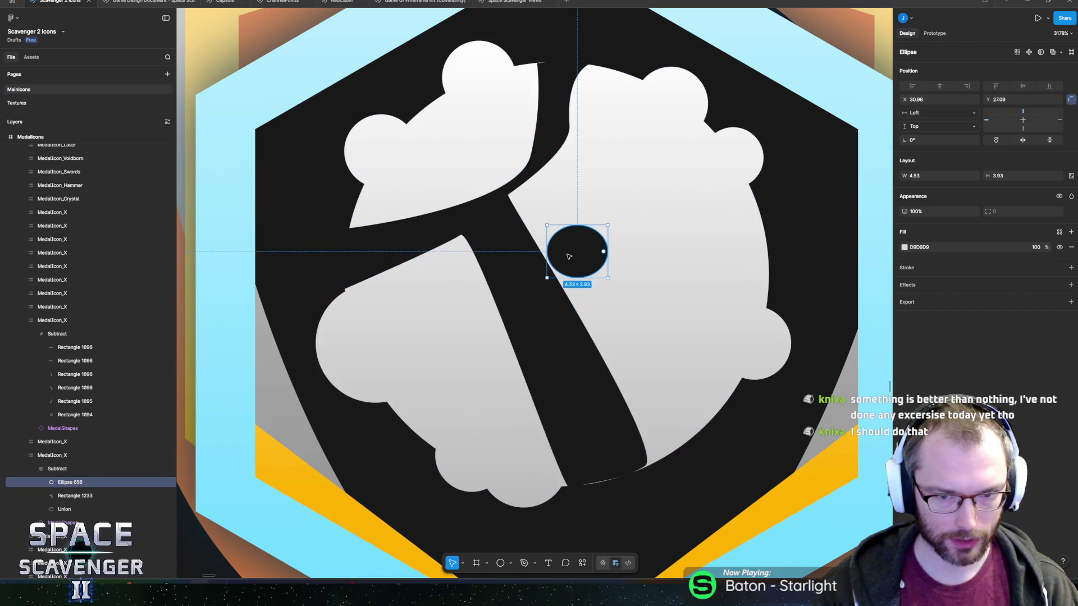
{"action": "mouse_move", "coordinate": [578, 281]}
{"action": "left_mouse_down"}
{"action": "mouse_move", "coordinate": [578, 294]}
{"action": "mouse_move", "coordinate": [617, 207]}
{"action": "left_mouse_up"}
{"action": "double_click", "coordinate": [622, 213]}
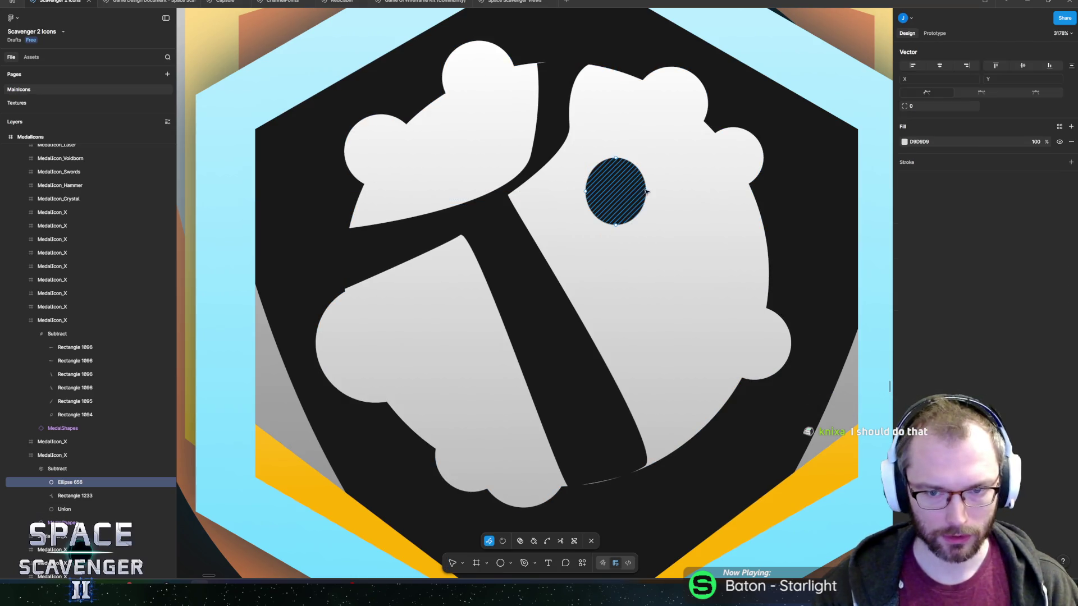
{"action": "left_click_drag", "start_coordinate": [646, 191], "coordinate": [657, 195]}
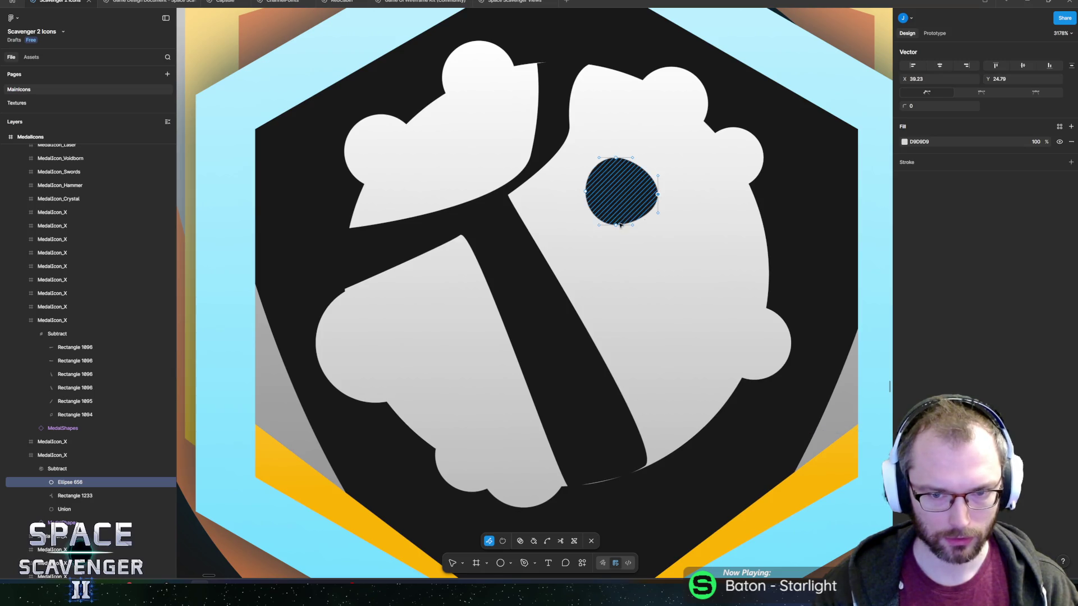
{"action": "key", "text": "Escape"}
Duplicate the crater hole and place tilted copies at the lower right and the middle.
{"action": "mouse_move", "coordinate": [472, 243]}
{"action": "left_mouse_down"}
{"action": "mouse_move", "coordinate": [460, 265]}
{"action": "mouse_move", "coordinate": [470, 342]}
{"action": "mouse_move", "coordinate": [520, 304]}
{"action": "mouse_move", "coordinate": [447, 333]}
{"action": "mouse_move", "coordinate": [466, 333]}
{"action": "left_mouse_up"}
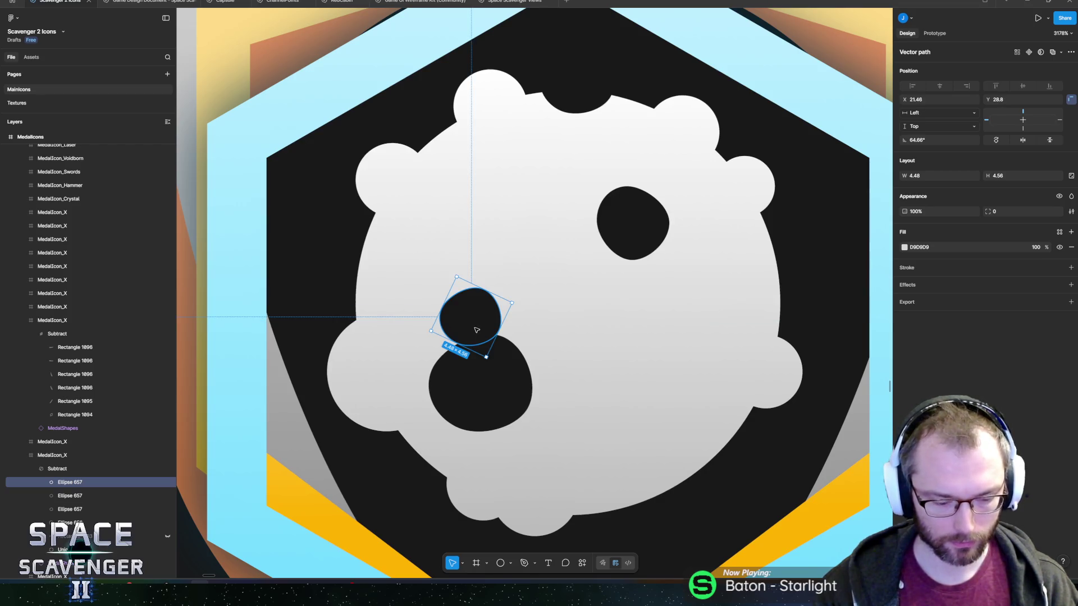
{"action": "mouse_move", "coordinate": [477, 330]}
{"action": "left_mouse_down"}
{"action": "mouse_move", "coordinate": [661, 334]}
{"action": "mouse_move", "coordinate": [658, 353]}
{"action": "mouse_move", "coordinate": [701, 430]}
{"action": "mouse_move", "coordinate": [696, 457]}
{"action": "mouse_move", "coordinate": [736, 438]}
{"action": "mouse_move", "coordinate": [722, 468]}
{"action": "mouse_move", "coordinate": [666, 493]}
{"action": "mouse_move", "coordinate": [662, 512]}
{"action": "left_mouse_up"}
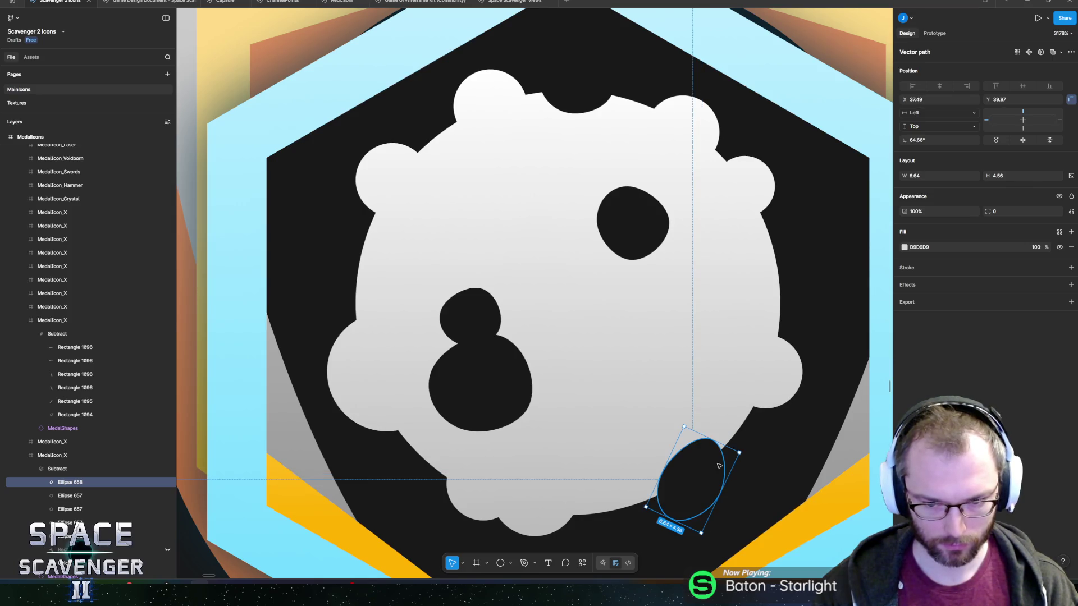
{"action": "left_click_drag", "start_coordinate": [741, 452], "coordinate": [745, 470]}
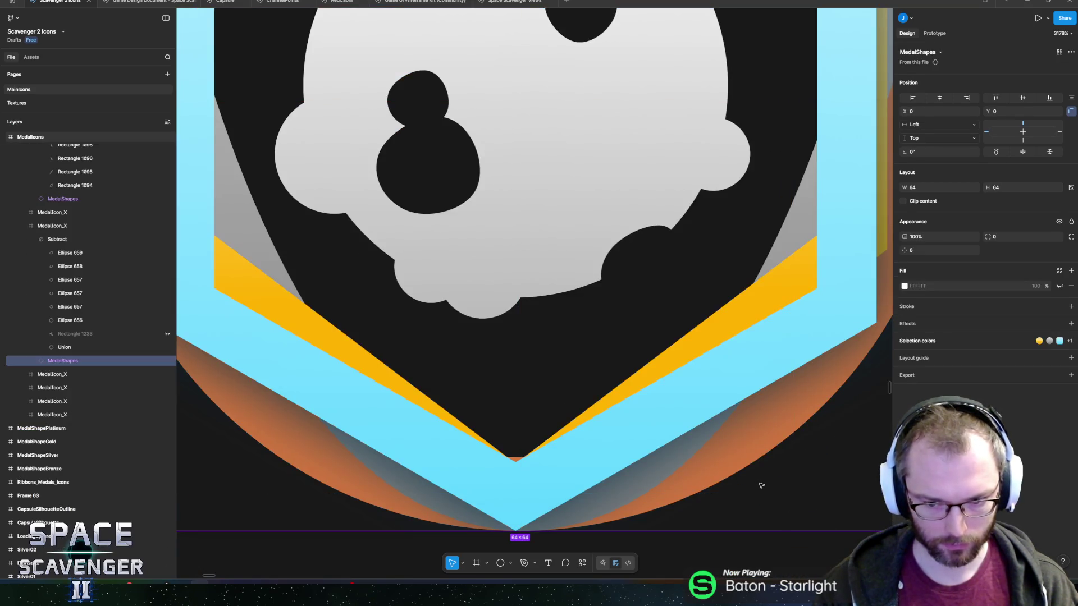
{"action": "left_click_drag", "start_coordinate": [771, 471], "coordinate": [597, 111]}
{"action": "scroll", "coordinate": [597, 111], "scroll_direction": "up", "scroll_amount": 3}
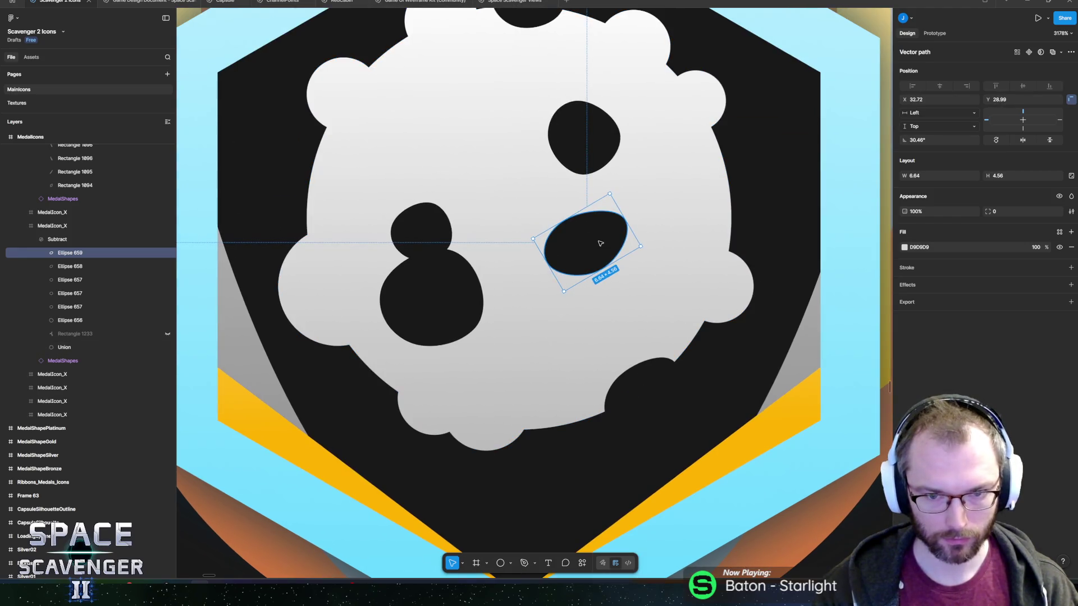
{"action": "left_click_drag", "start_coordinate": [644, 248], "coordinate": [655, 184]}
{"action": "mouse_move", "coordinate": [603, 229]}
{"action": "left_mouse_down"}
{"action": "mouse_move", "coordinate": [681, 270]}
{"action": "mouse_move", "coordinate": [680, 280]}
{"action": "mouse_move", "coordinate": [679, 269]}
{"action": "left_mouse_up"}
{"action": "scroll", "coordinate": [702, 240], "scroll_direction": "down", "scroll_amount": 15}
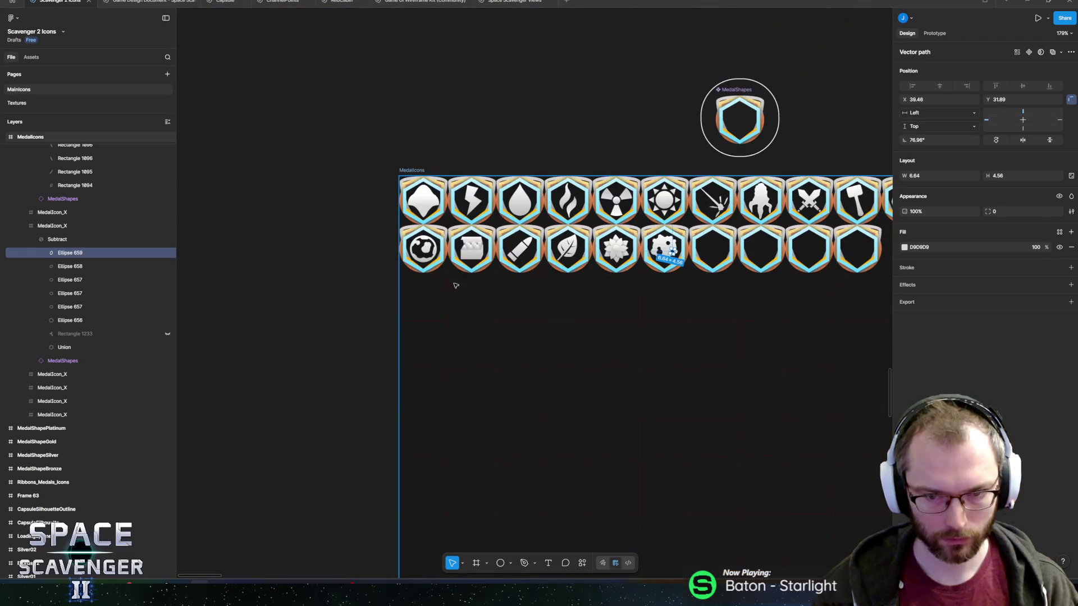
{"action": "left_click", "coordinate": [330, 303]}
{"action": "scroll", "coordinate": [288, 291], "scroll_direction": "right", "scroll_amount": 3}
{"action": "scroll", "coordinate": [289, 291], "scroll_direction": "up", "scroll_amount": 1}
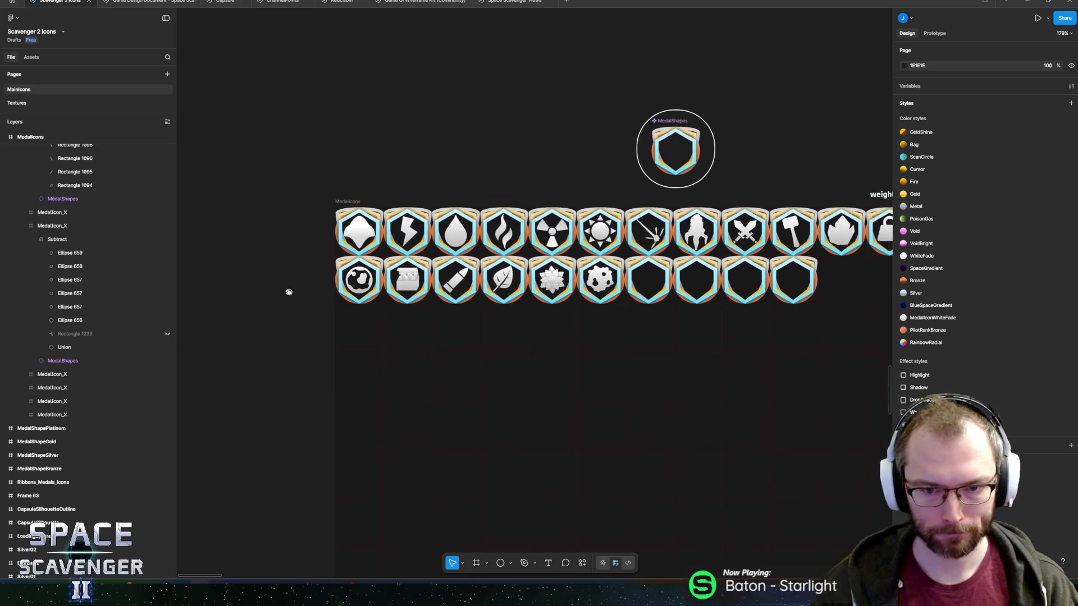
{"action": "scroll", "coordinate": [488, 311], "scroll_direction": "up", "scroll_amount": 10}
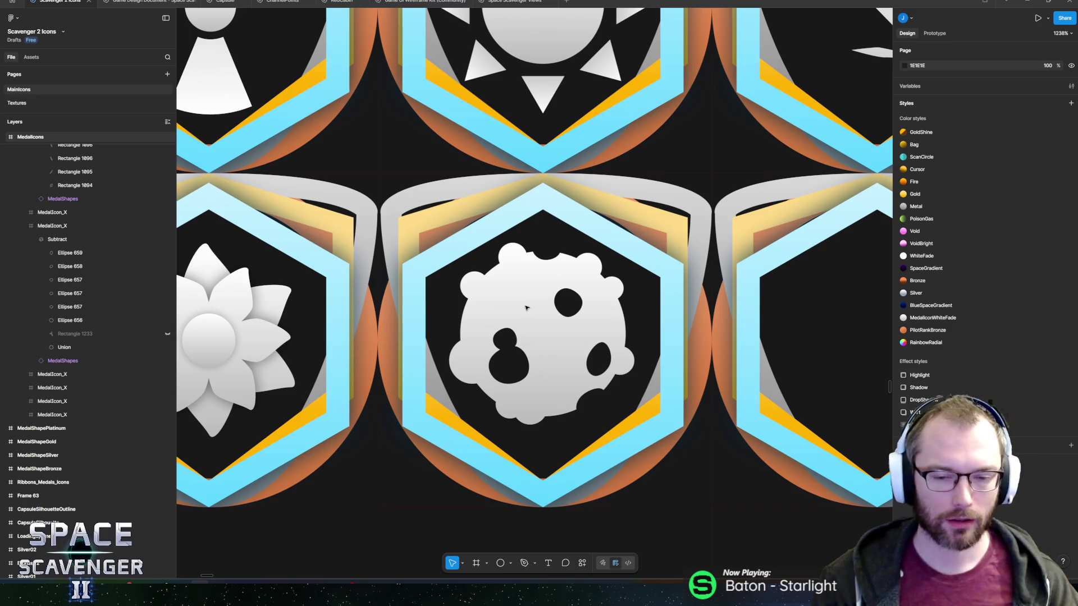
{"action": "scroll", "coordinate": [525, 308], "scroll_direction": "down", "scroll_amount": 5}
{"action": "scroll", "coordinate": [523, 309], "scroll_direction": "up", "scroll_amount": 4}
{"action": "scroll", "coordinate": [521, 310], "scroll_direction": "down", "scroll_amount": 4}
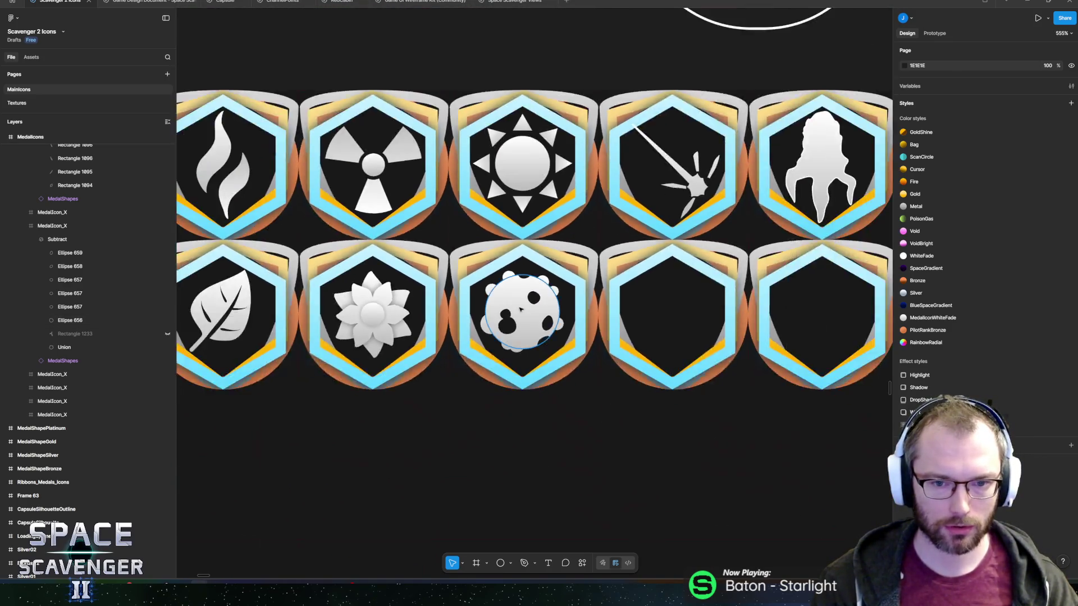
{"action": "scroll", "coordinate": [521, 309], "scroll_direction": "down", "scroll_amount": 2}
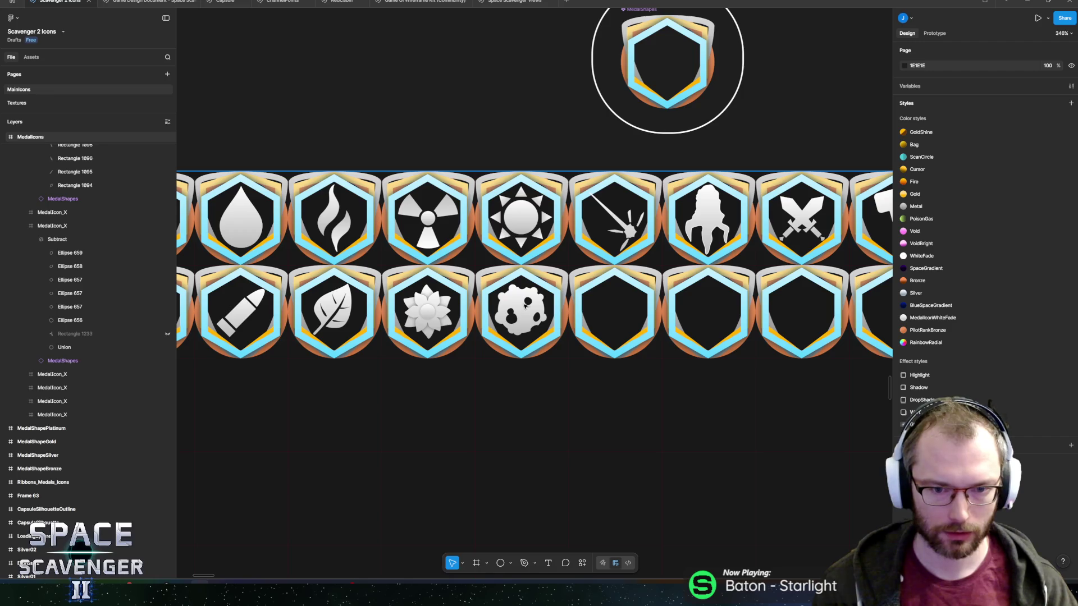
{"action": "scroll", "coordinate": [513, 311], "scroll_direction": "up", "scroll_amount": 2}
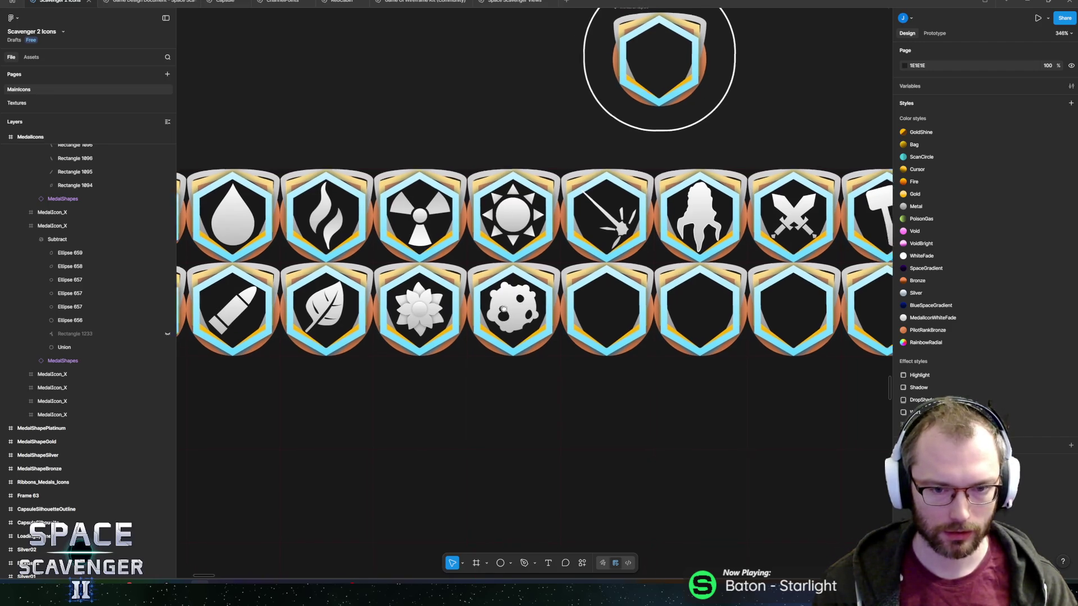
{"action": "scroll", "coordinate": [494, 290], "scroll_direction": "up", "scroll_amount": 2}
{"action": "scroll", "coordinate": [494, 290], "scroll_direction": "up", "scroll_amount": 2}
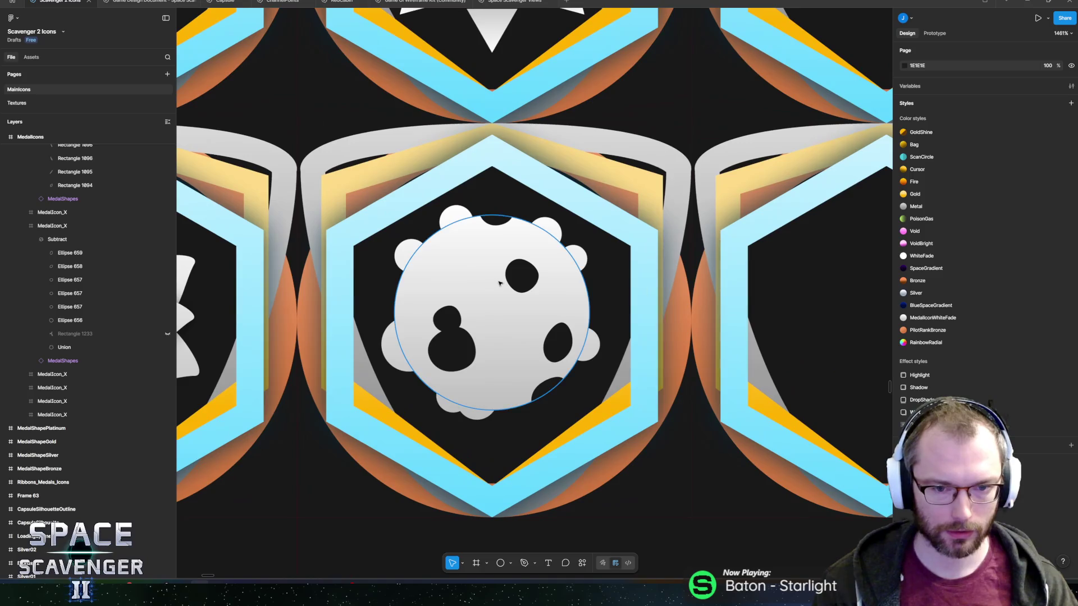
{"action": "scroll", "coordinate": [494, 290], "scroll_direction": "down", "scroll_amount": 2}
{"action": "scroll", "coordinate": [416, 298], "scroll_direction": "right", "scroll_amount": 5}
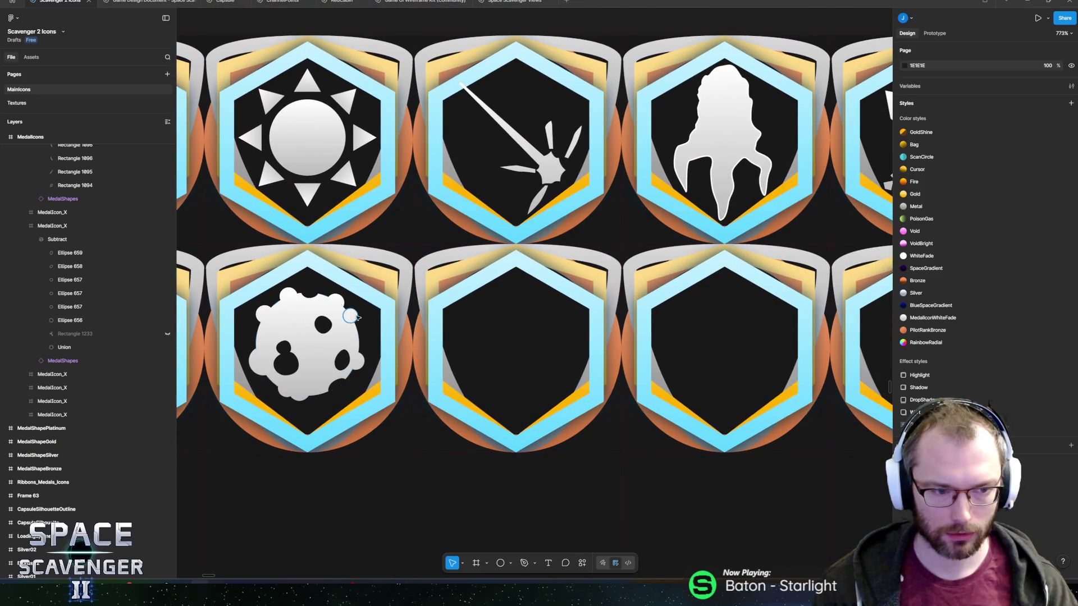
{"action": "scroll", "coordinate": [517, 339], "scroll_direction": "up", "scroll_amount": 3}
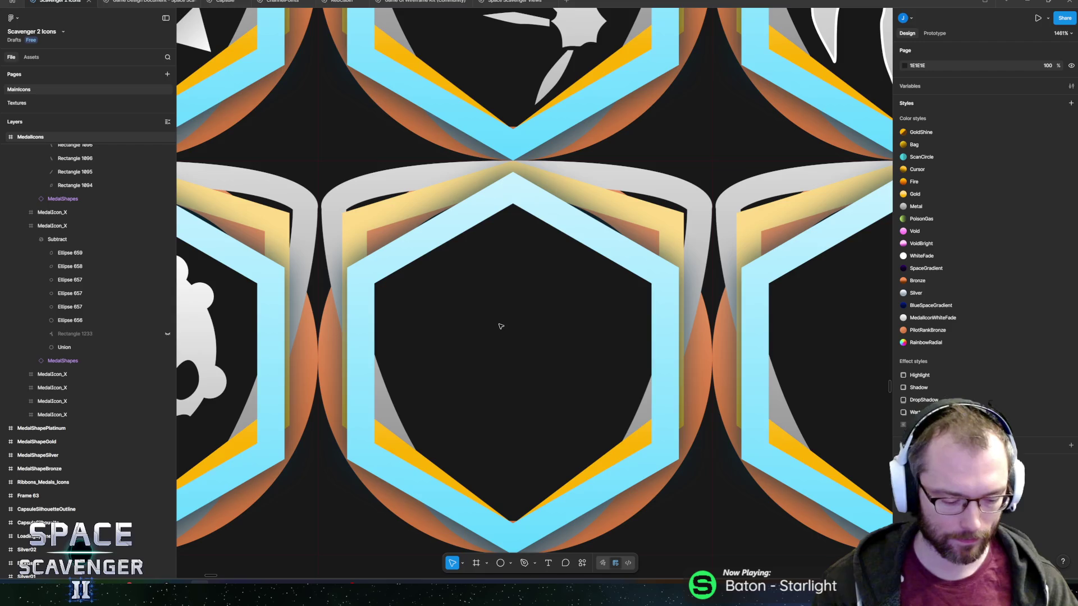
{"action": "key", "text": "r"}
Draw a grey placeholder rectangle inside the next empty medal.
{"action": "mouse_move", "coordinate": [447, 281]}
{"action": "left_mouse_down"}
{"action": "mouse_move", "coordinate": [578, 361]}
{"action": "mouse_move", "coordinate": [563, 408]}
{"action": "left_mouse_up"}
{"action": "scroll", "coordinate": [563, 408], "scroll_direction": "down", "scroll_amount": 10}
{"action": "scroll", "coordinate": [647, 344], "scroll_direction": "up", "scroll_amount": 5}
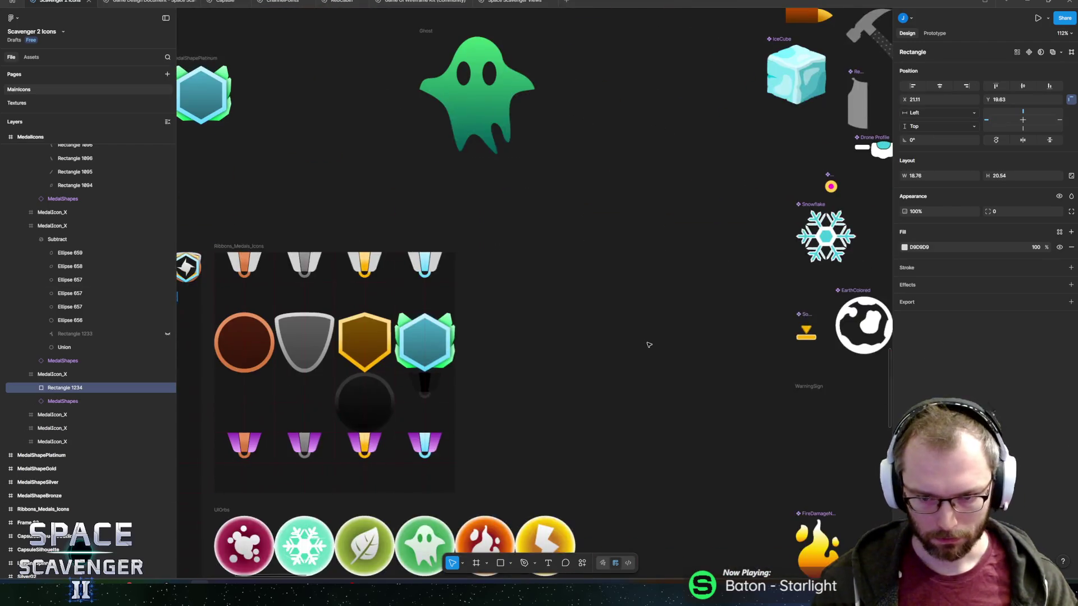
Select the IceCube instance on the GlyphIcons sheet.
{"action": "scroll", "coordinate": [634, 363], "scroll_direction": "right", "scroll_amount": 5}
{"action": "scroll", "coordinate": [635, 363], "scroll_direction": "down", "scroll_amount": 10}
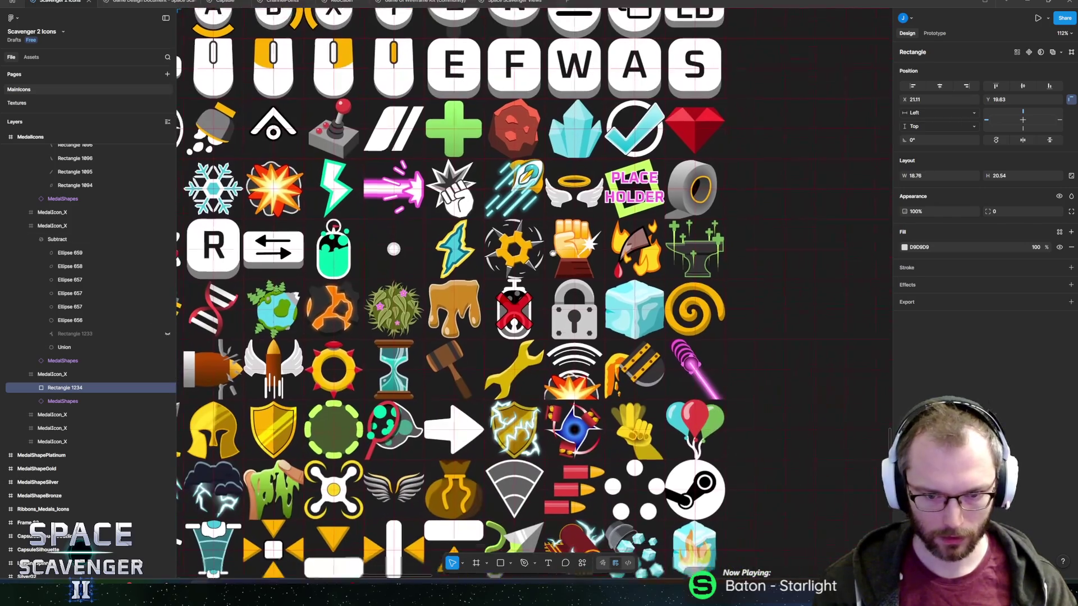
{"action": "left_click", "coordinate": [626, 298]}
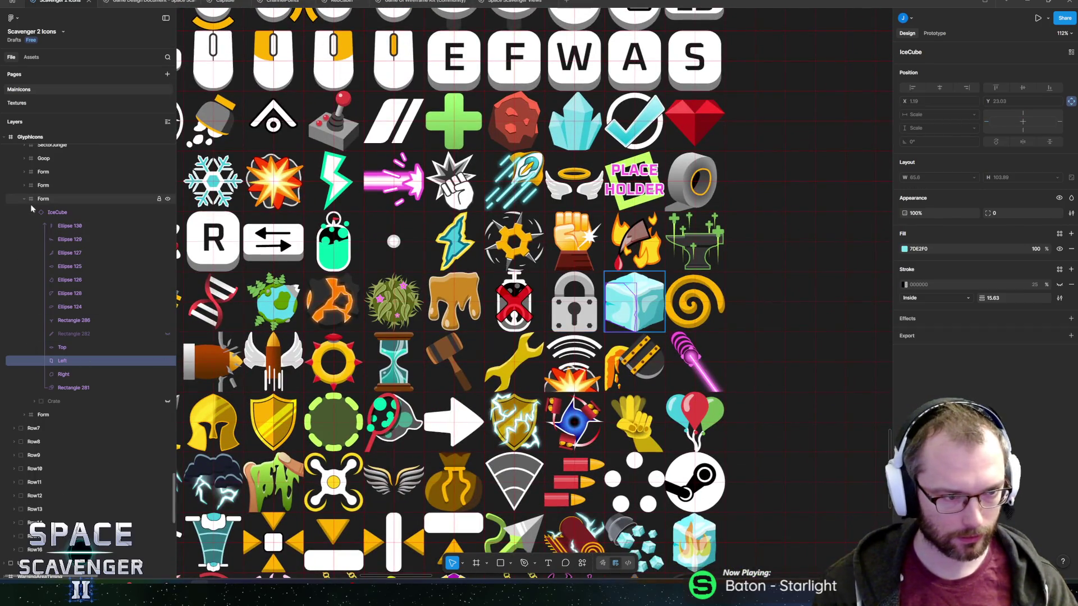
{"action": "scroll", "coordinate": [602, 323], "scroll_direction": "down", "scroll_amount": 5}
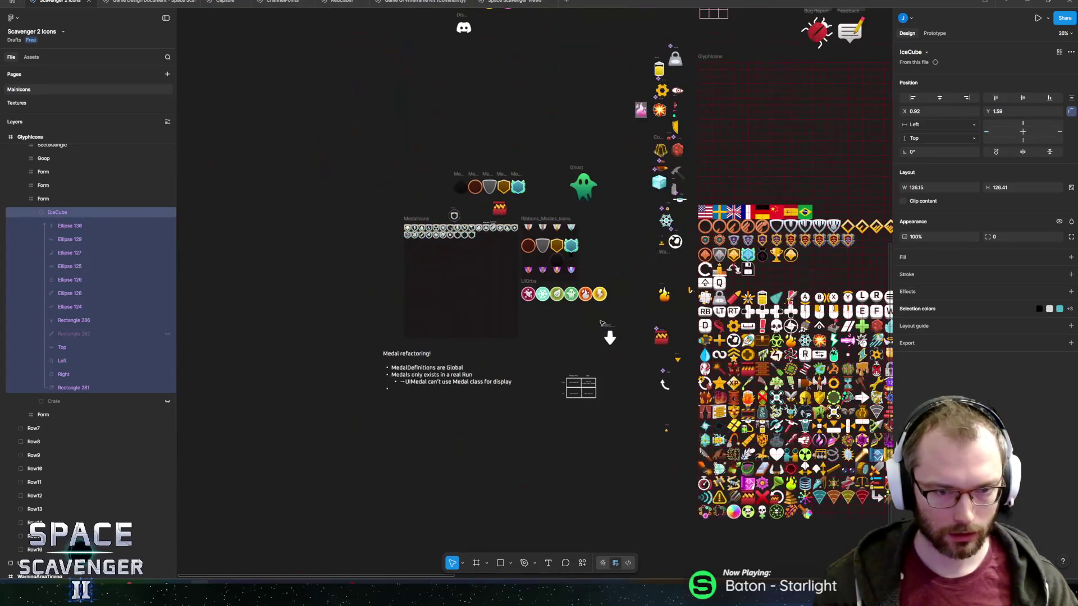
Move IceCube out of its group and detach the instance.
{"action": "right_click", "coordinate": [563, 324]}
{"action": "left_click", "coordinate": [578, 330]}
{"action": "scroll", "coordinate": [578, 334], "scroll_direction": "up", "scroll_amount": 5}
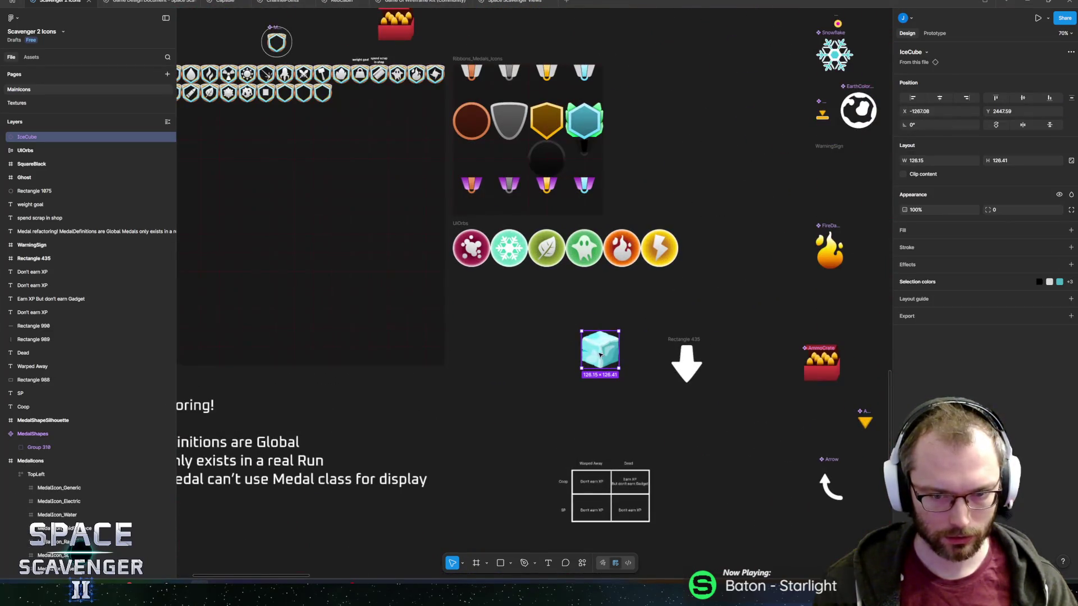
{"action": "scroll", "coordinate": [553, 449], "scroll_direction": "up", "scroll_amount": 5}
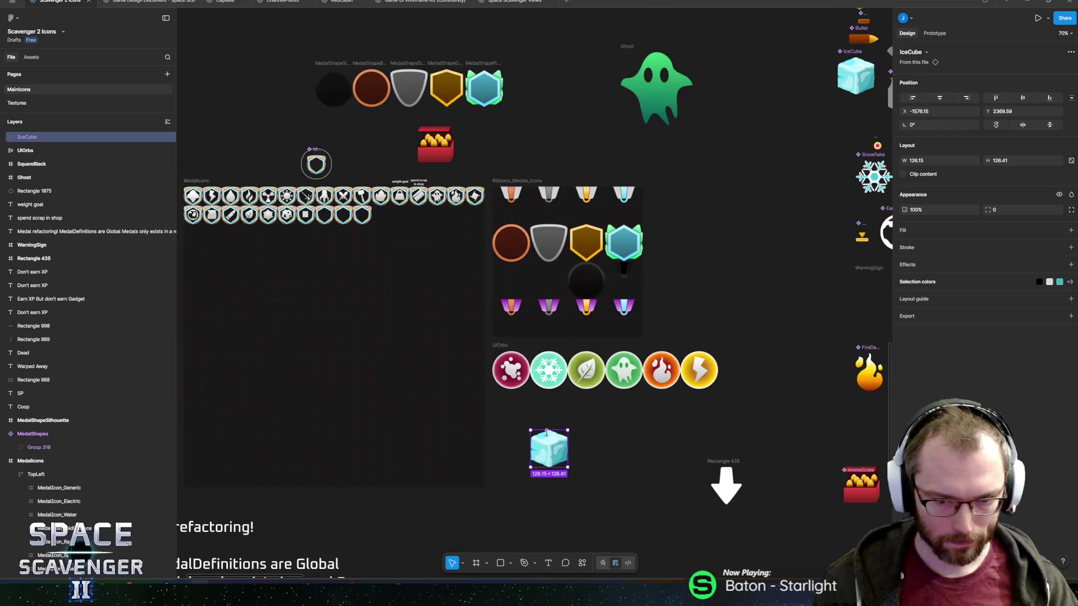
{"action": "right_click", "coordinate": [28, 141]}
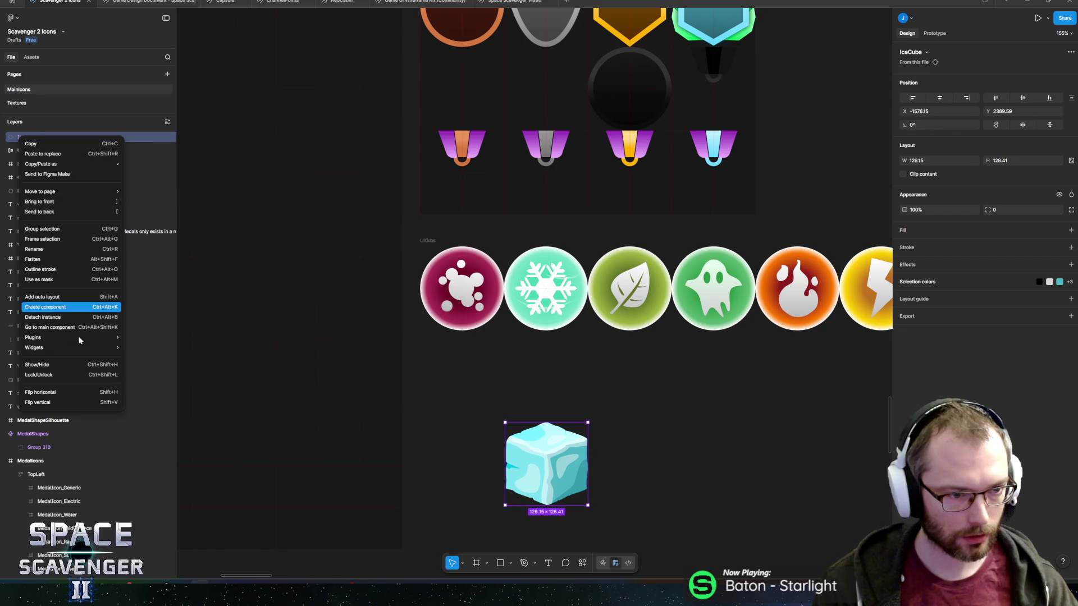
{"action": "left_click", "coordinate": [50, 322]}
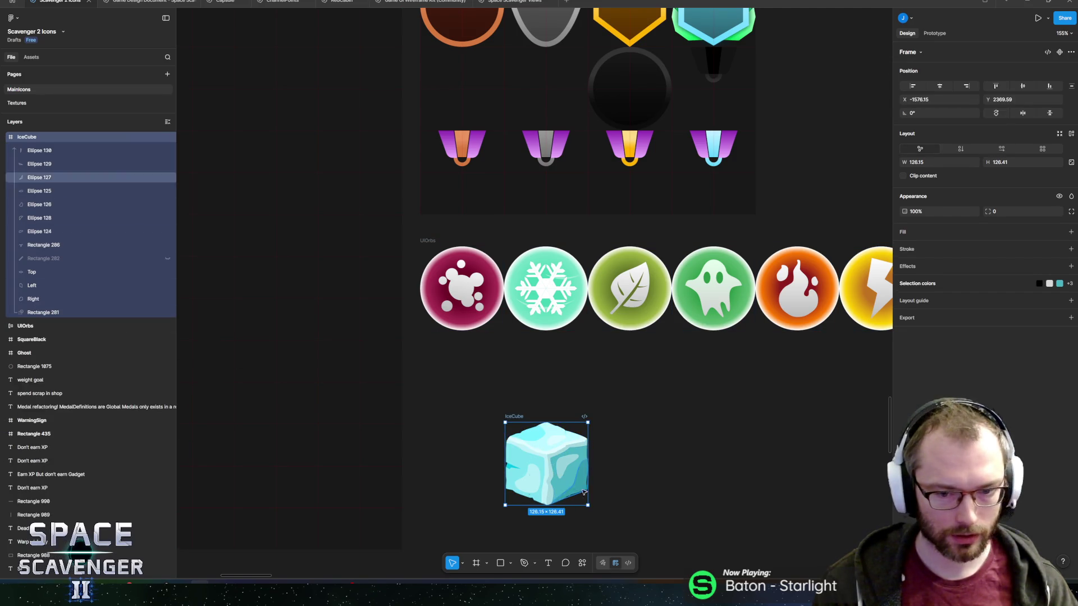
Scale the ice cube down to 21.91 and drop it into an empty medal slot.
{"action": "key", "text": "k"}
{"action": "left_click_drag", "start_coordinate": [586, 506], "coordinate": [524, 442]}
{"action": "left_click_drag", "start_coordinate": [178, 16], "coordinate": [454, 320]}
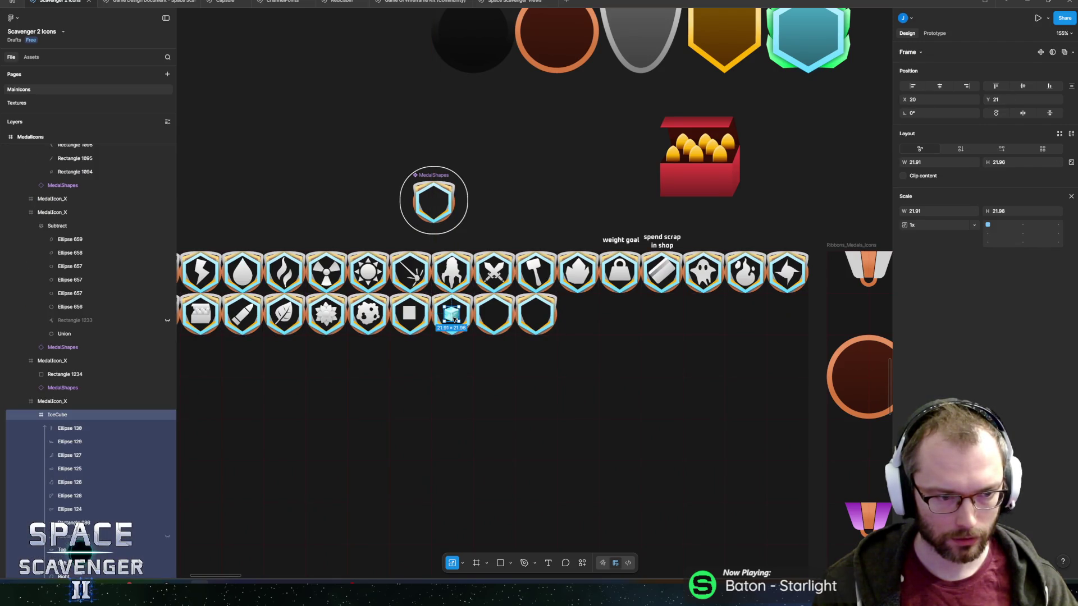
Scale the IceCube frame up to 34.33 × 34.4 and centre it within its medal.
{"action": "left_click", "coordinate": [52, 401]}
{"action": "key", "text": "shift+2"}
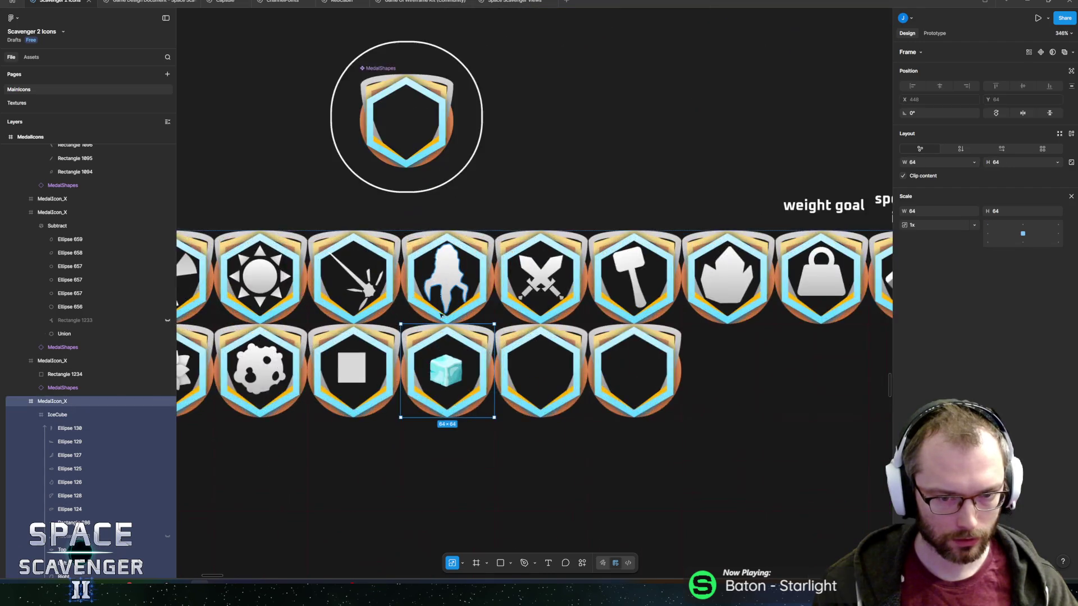
{"action": "left_click", "coordinate": [450, 391], "text": "ctrl"}
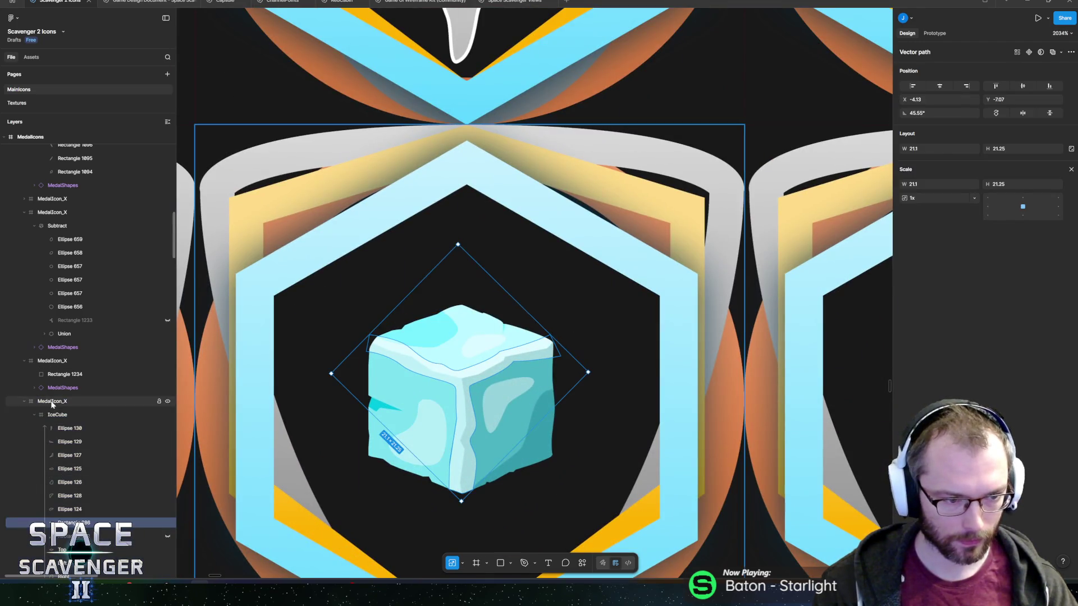
{"action": "key", "text": "Escape"}
{"action": "left_click_drag", "start_coordinate": [436, 383], "coordinate": [393, 323]}
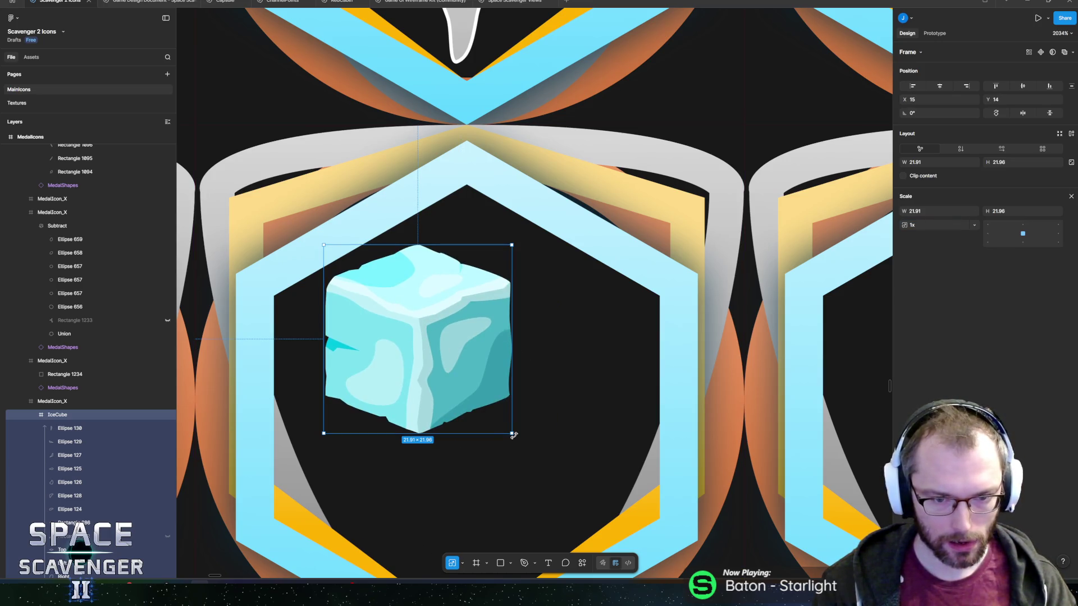
{"action": "left_click_drag", "start_coordinate": [526, 451], "coordinate": [632, 556]}
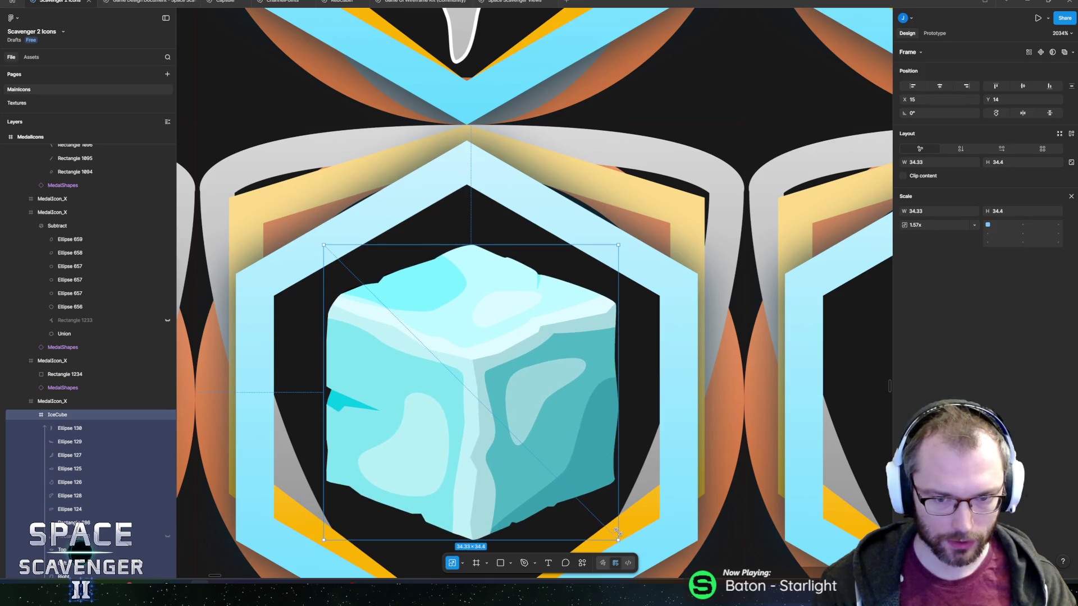
{"action": "scroll", "coordinate": [541, 388], "scroll_direction": "down", "scroll_amount": 2}
{"action": "scroll", "coordinate": [541, 388], "scroll_direction": "down", "scroll_amount": 3}
{"action": "left_click_drag", "start_coordinate": [519, 364], "coordinate": [518, 371]}
{"action": "scroll", "coordinate": [518, 371], "scroll_direction": "down", "scroll_amount": 10}
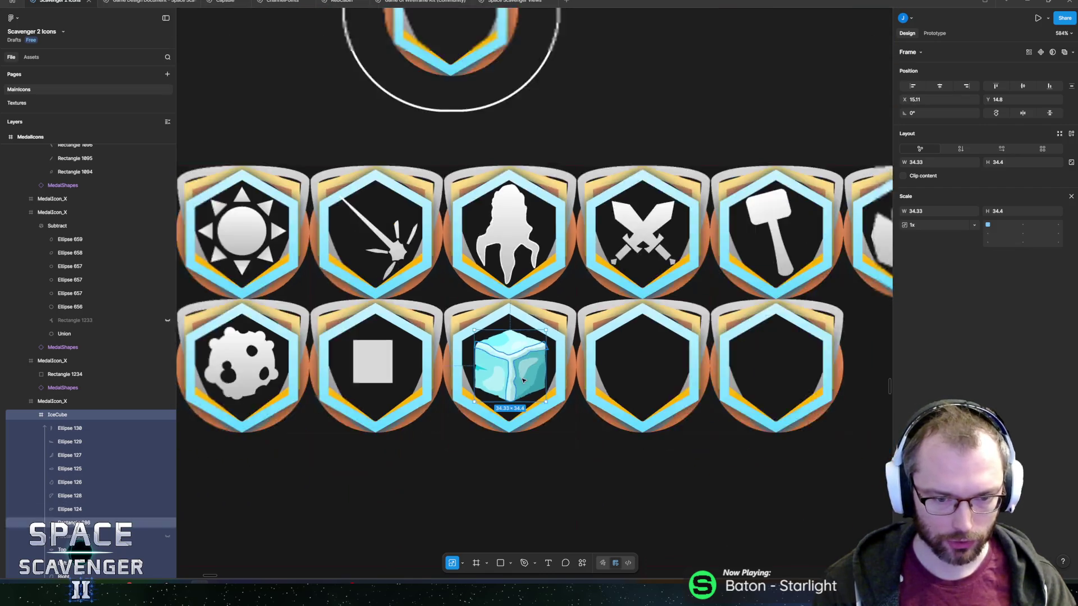
{"action": "key", "text": "Escape"}
{"action": "scroll", "coordinate": [512, 382], "scroll_direction": "up", "scroll_amount": 5}
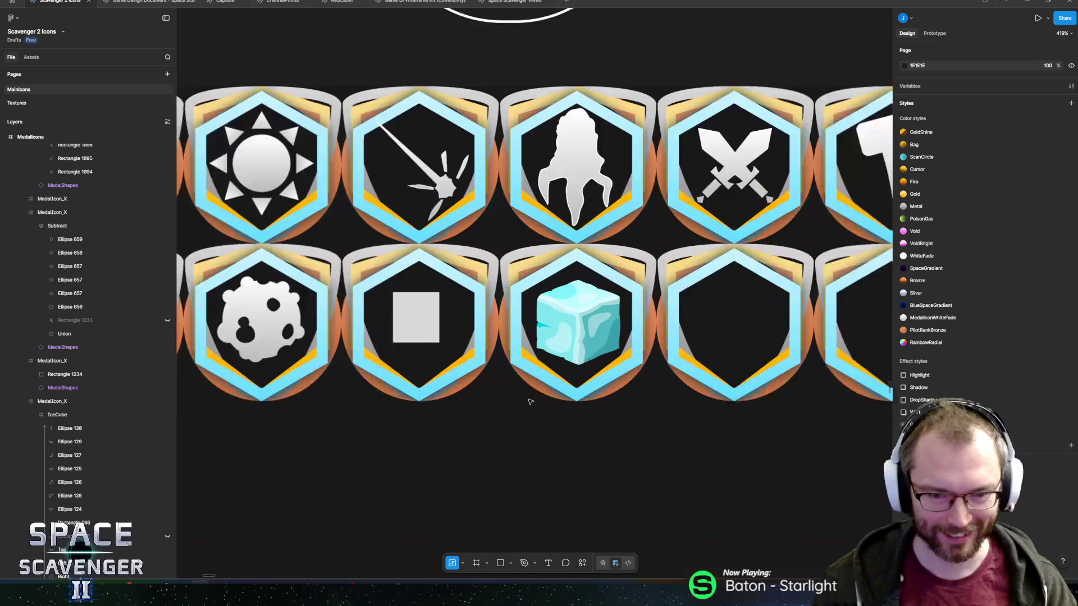
Move IceCube into the previous medal's group and delete placeholder Rectangle 1234.
{"action": "scroll", "coordinate": [838, 385], "scroll_direction": "up", "scroll_amount": 2}
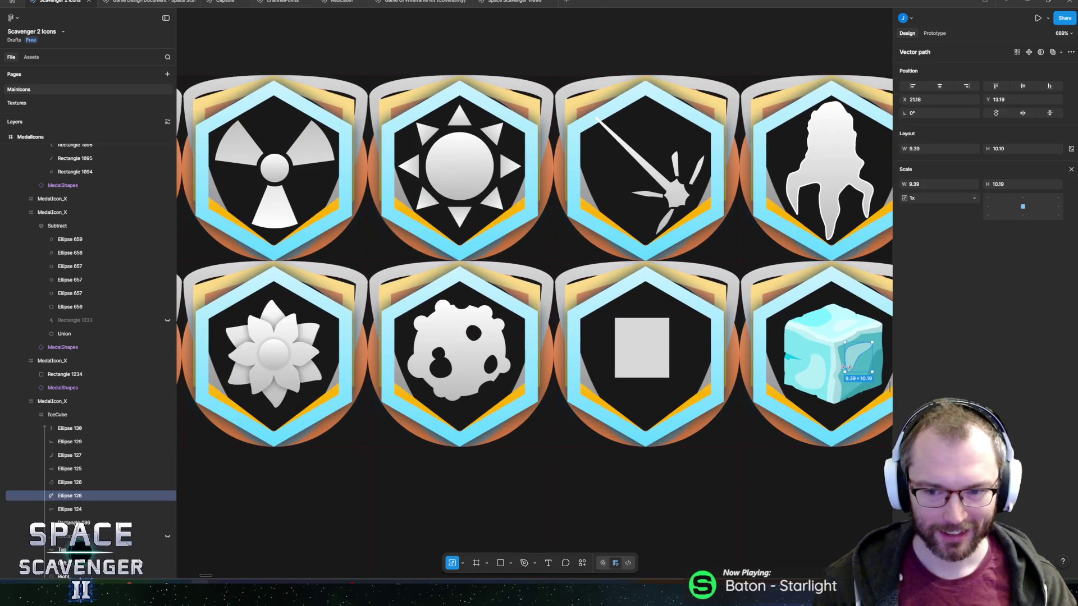
{"action": "left_click", "coordinate": [58, 415]}
{"action": "left_click", "coordinate": [36, 416]}
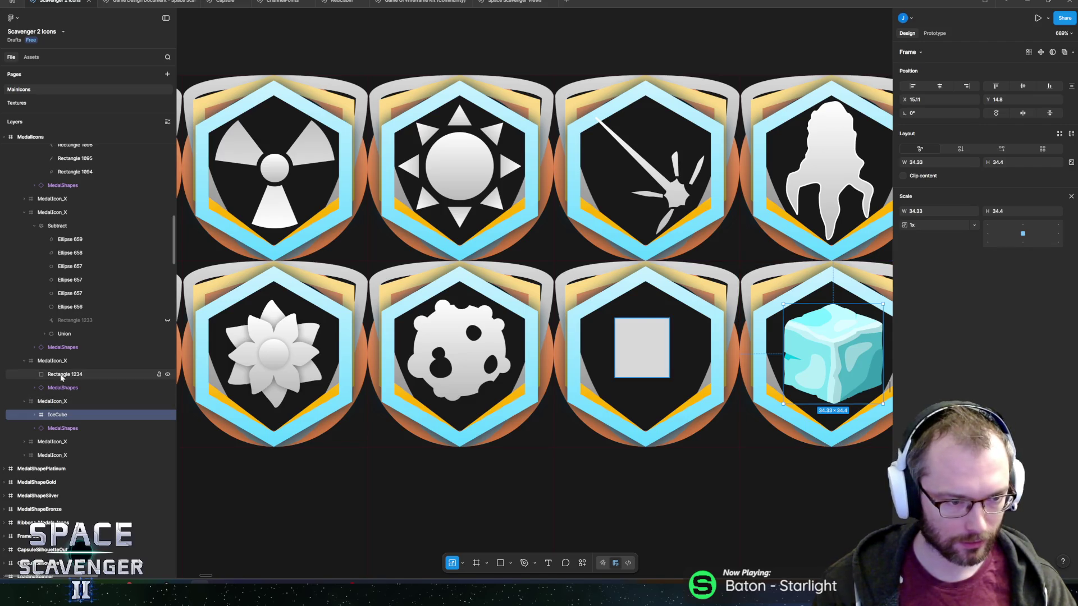
{"action": "left_click_drag", "start_coordinate": [60, 377], "coordinate": [60, 370]}
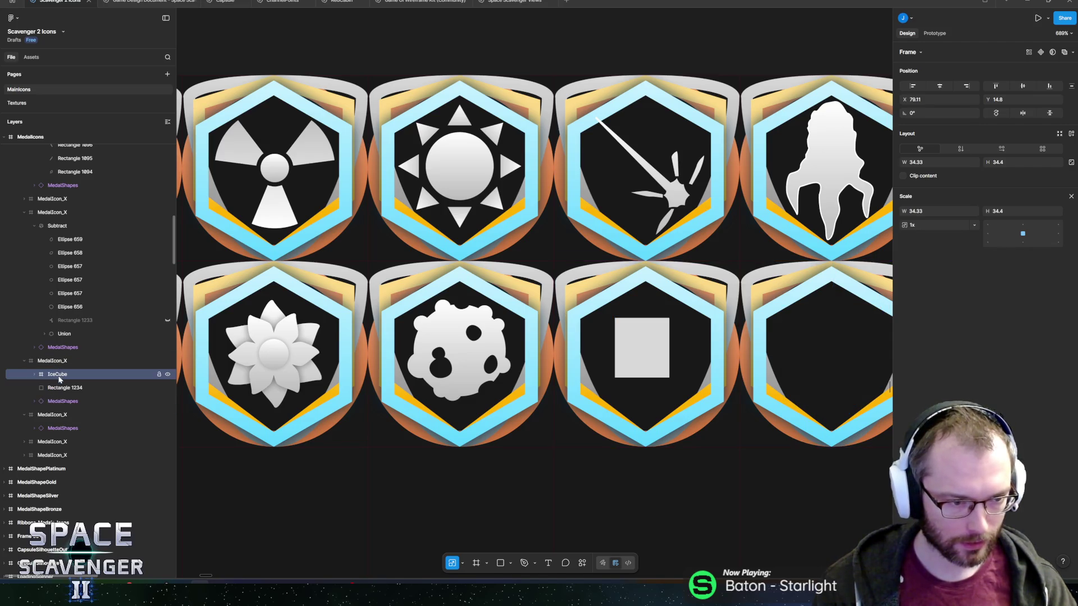
{"action": "left_click", "coordinate": [65, 387]}
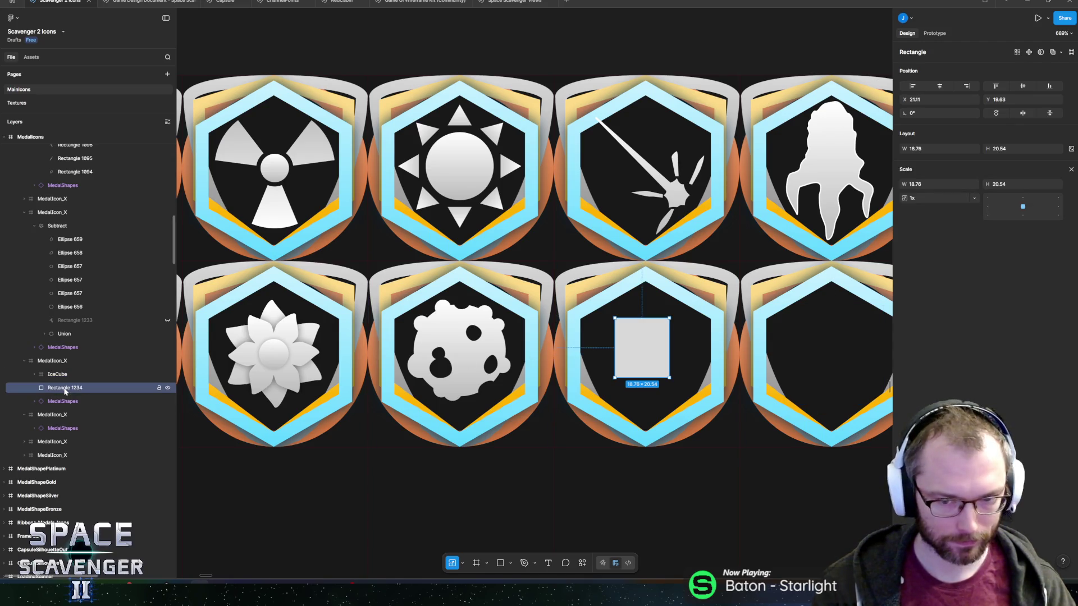
{"action": "key", "text": "Delete"}
Position the ice cube in that slot and shrink it to 31.41 × 31.47.
{"action": "left_click", "coordinate": [57, 374]}
{"action": "left_click_drag", "start_coordinate": [835, 376], "coordinate": [648, 361]}
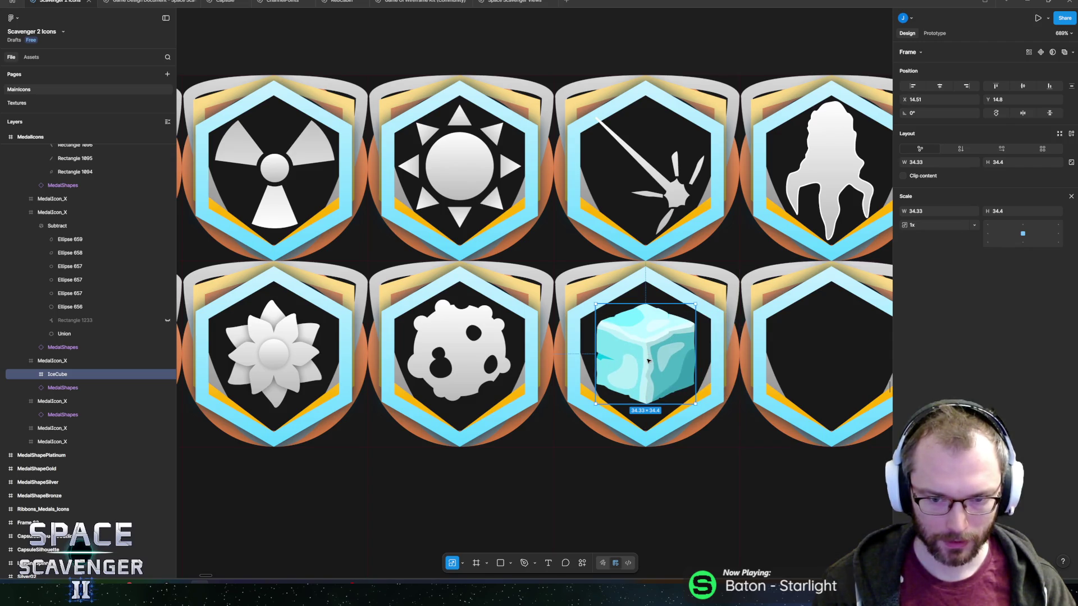
{"action": "scroll", "coordinate": [653, 373], "scroll_direction": "up", "scroll_amount": 5, "text": "ctrl"}
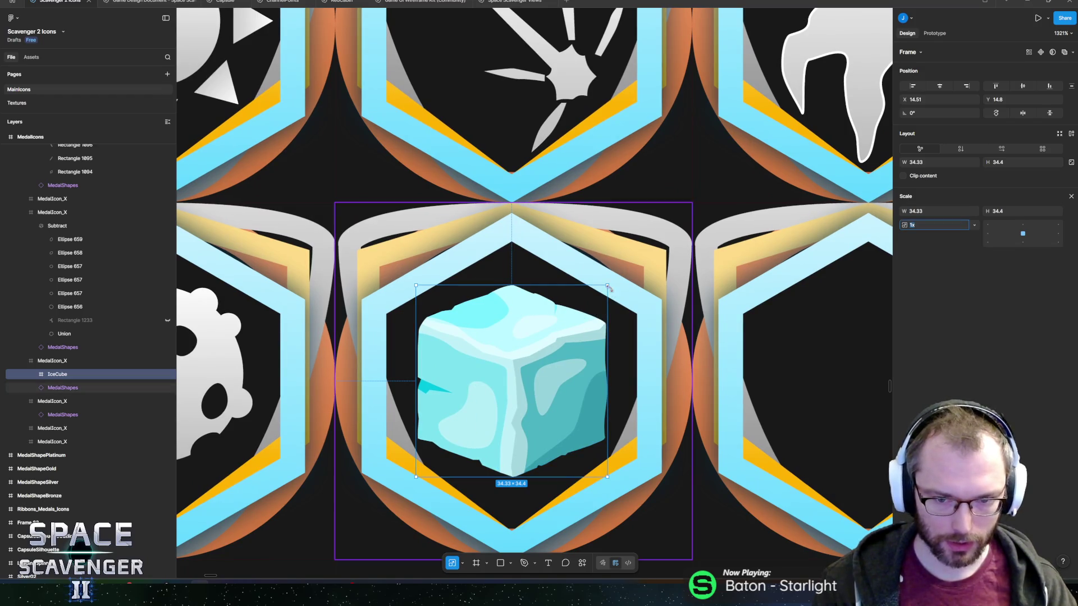
{"action": "left_click_drag", "start_coordinate": [606, 285], "coordinate": [598, 293]}
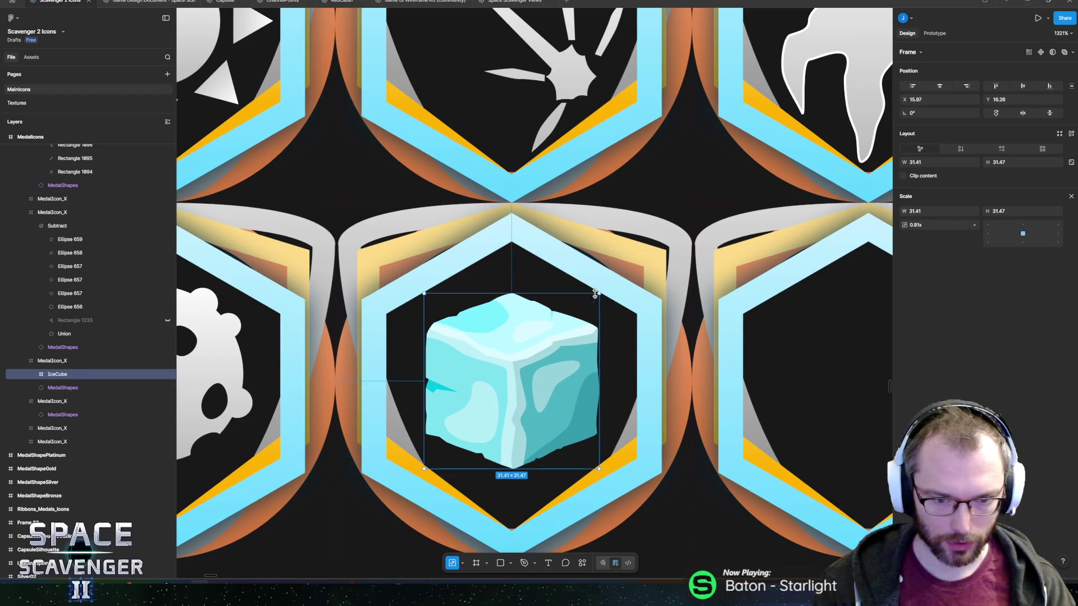
{"action": "left_click", "coordinate": [33, 374]}
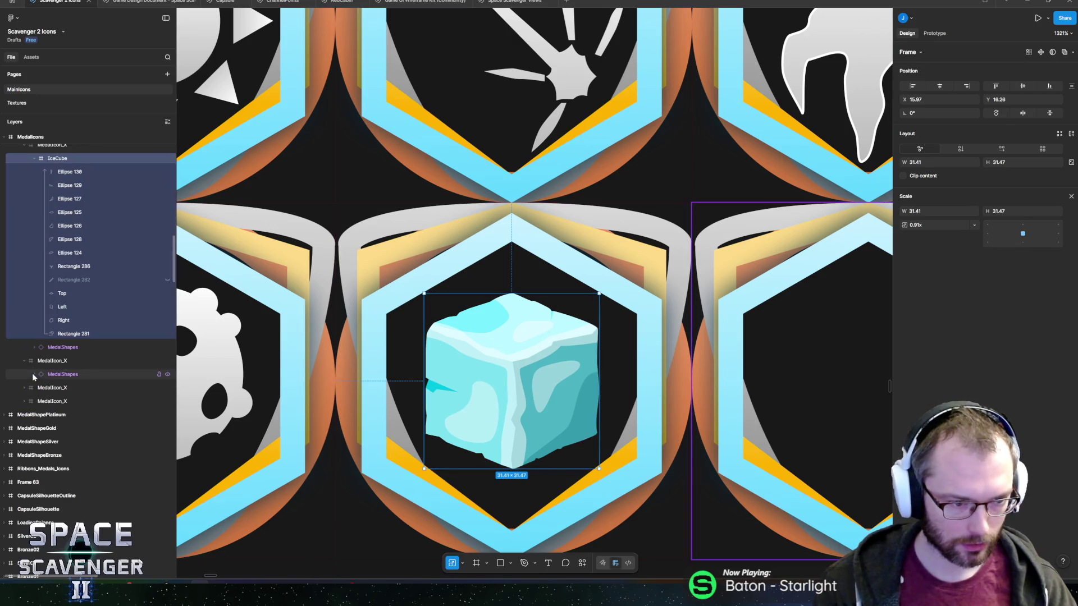
Toggle Rectangle 281's visibility, then flatten the IceCube frame.
{"action": "left_click", "coordinate": [53, 334]}
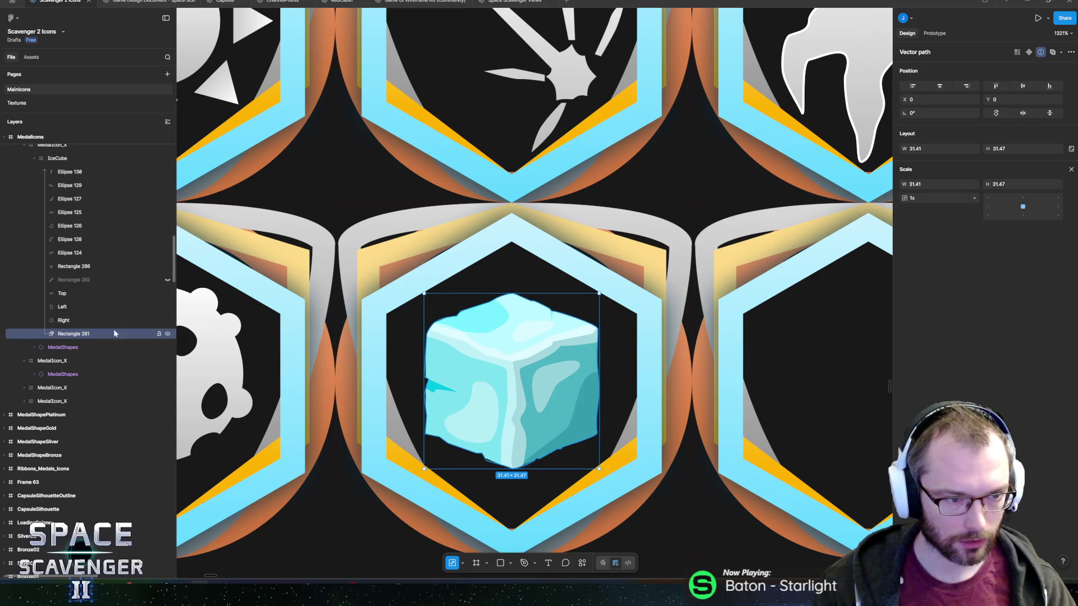
{"action": "left_click", "coordinate": [167, 335]}
{"action": "left_click", "coordinate": [166, 335]}
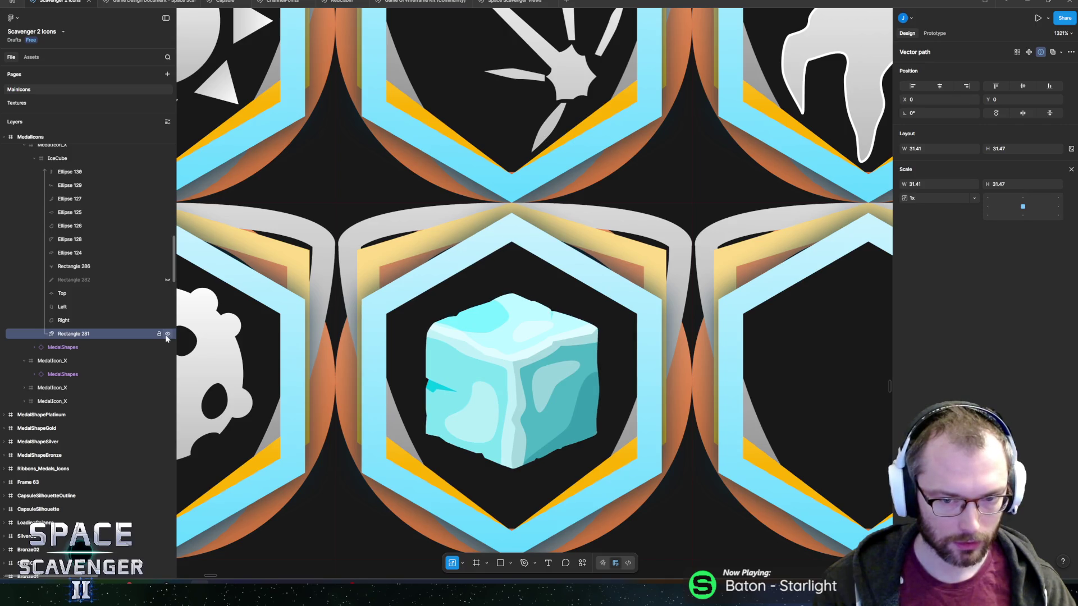
{"action": "left_click", "coordinate": [60, 159]}
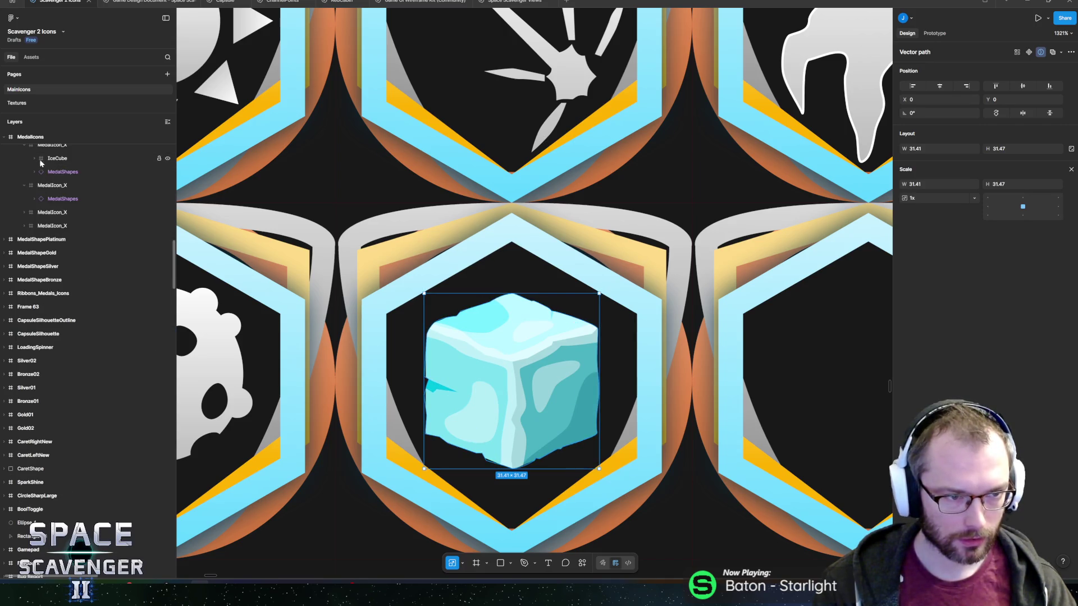
{"action": "right_click", "coordinate": [62, 162]}
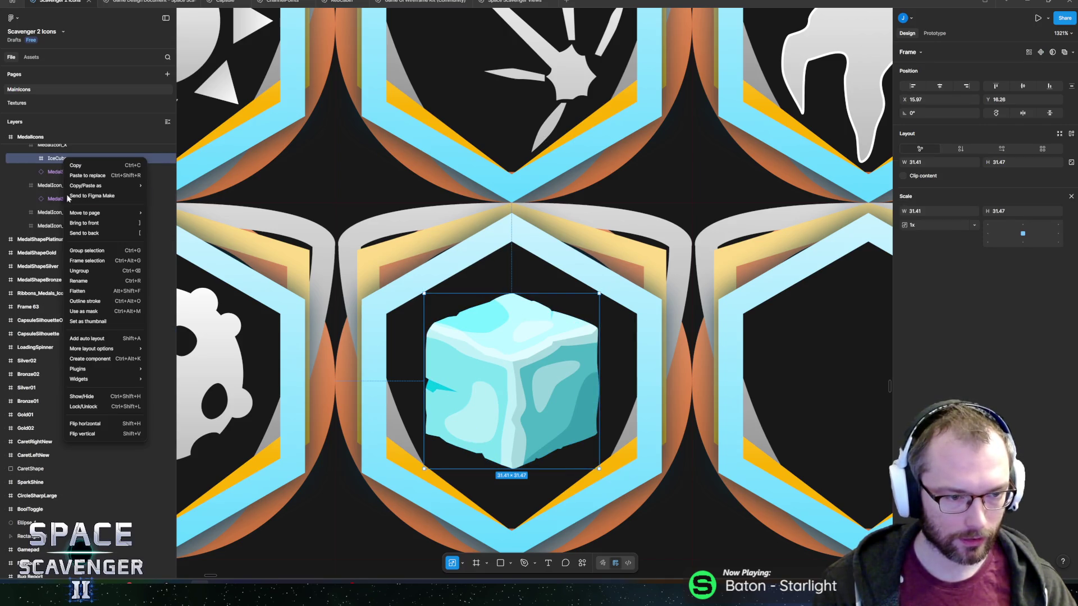
{"action": "left_click", "coordinate": [92, 292]}
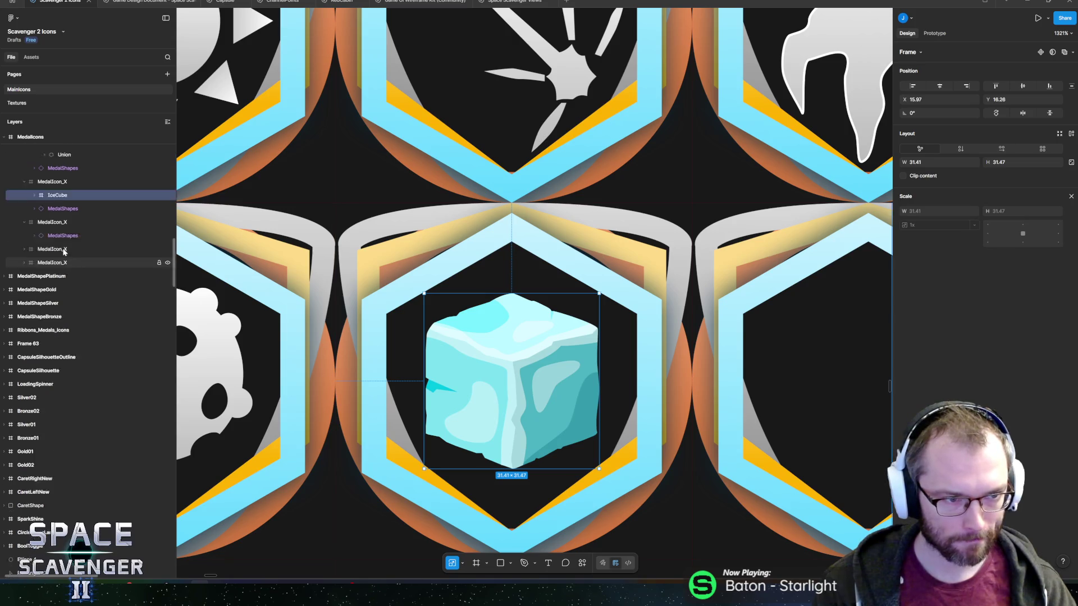
Select the cube's twelve shape layers, flatten them, then undo the flatten.
{"action": "scroll", "coordinate": [66, 250], "scroll_direction": "up", "scroll_amount": 3}
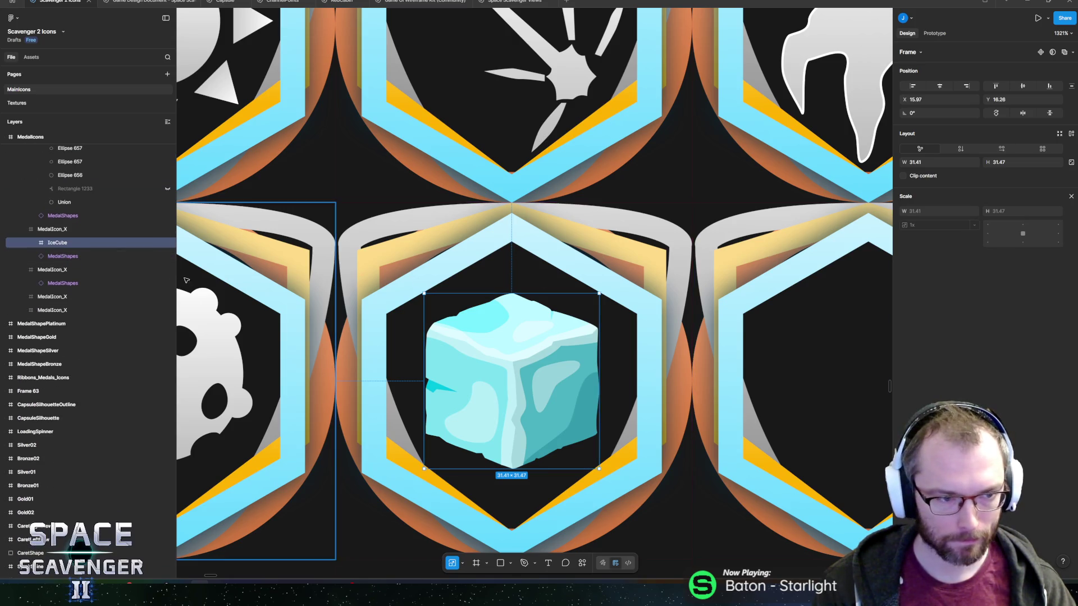
{"action": "left_click", "coordinate": [34, 242]}
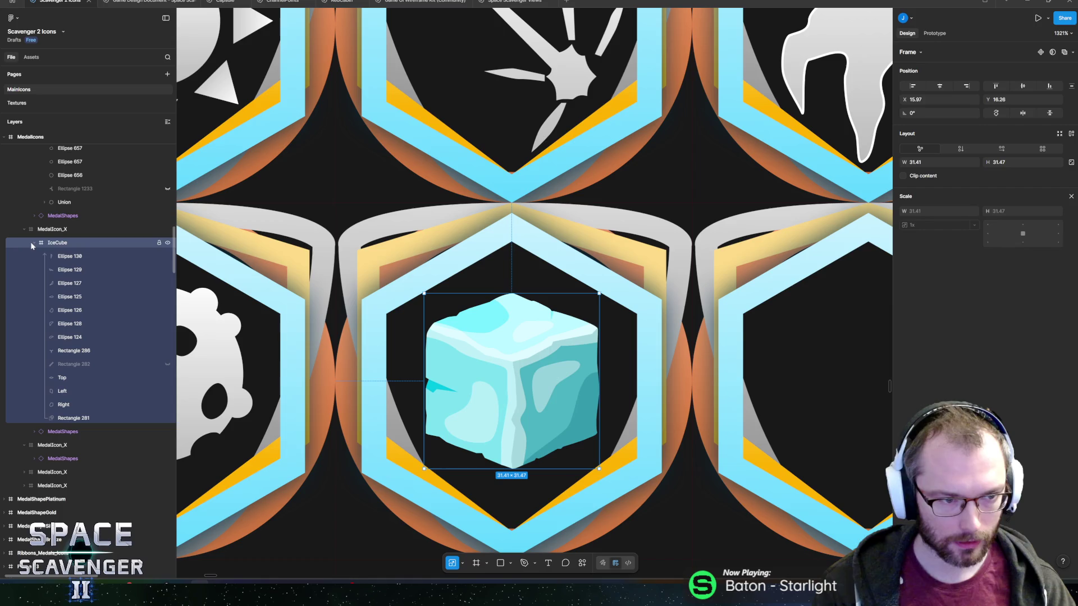
{"action": "left_click", "coordinate": [56, 257]}
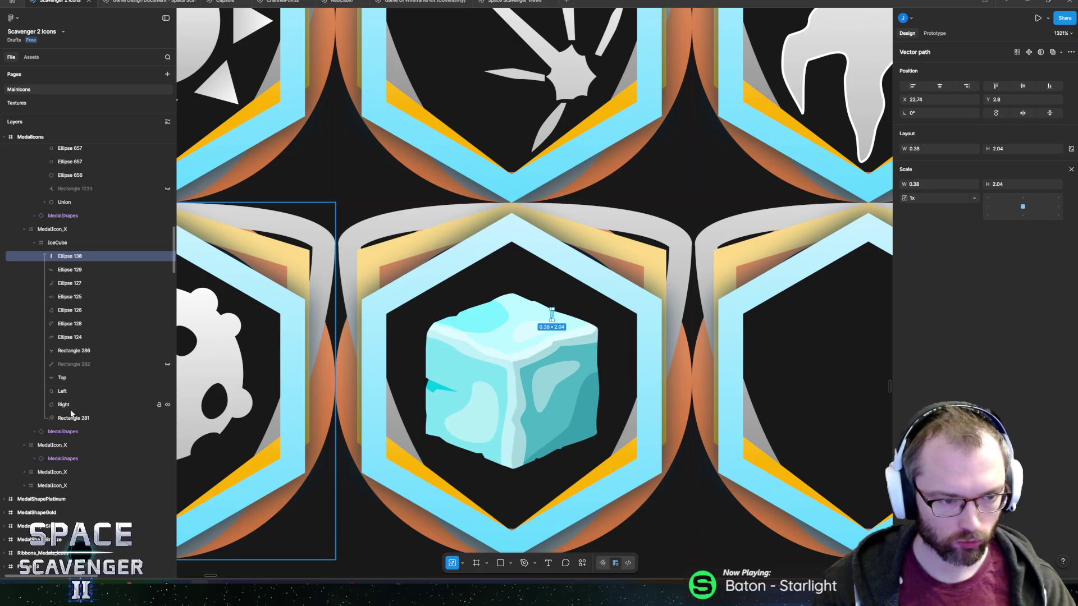
{"action": "left_click", "coordinate": [68, 404], "text": "shift"}
{"action": "right_click", "coordinate": [93, 349]}
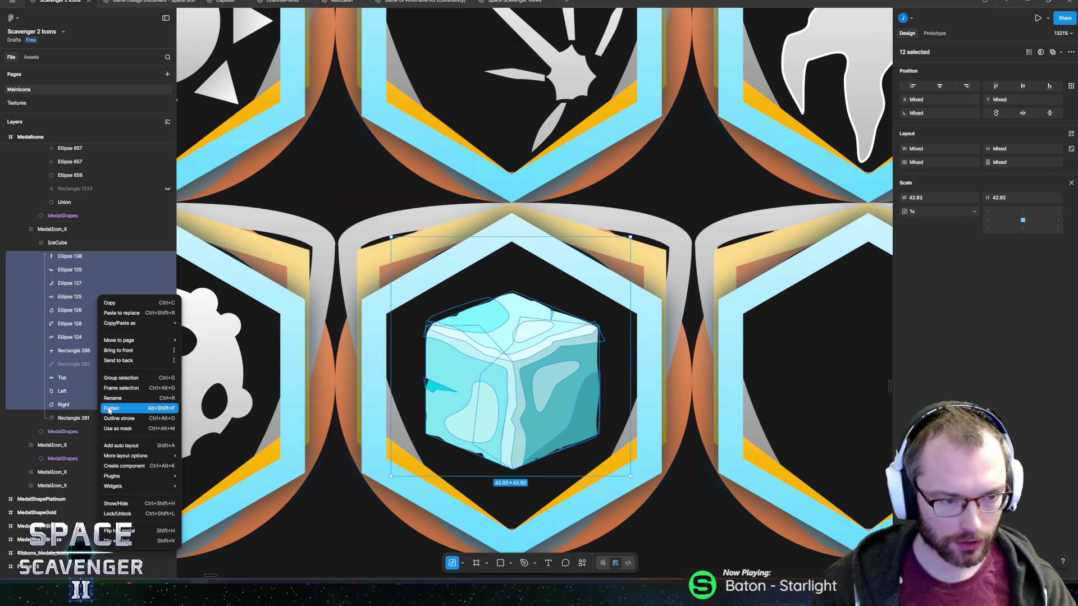
{"action": "left_click", "coordinate": [109, 411]}
{"action": "key", "text": "ctrl+z"}
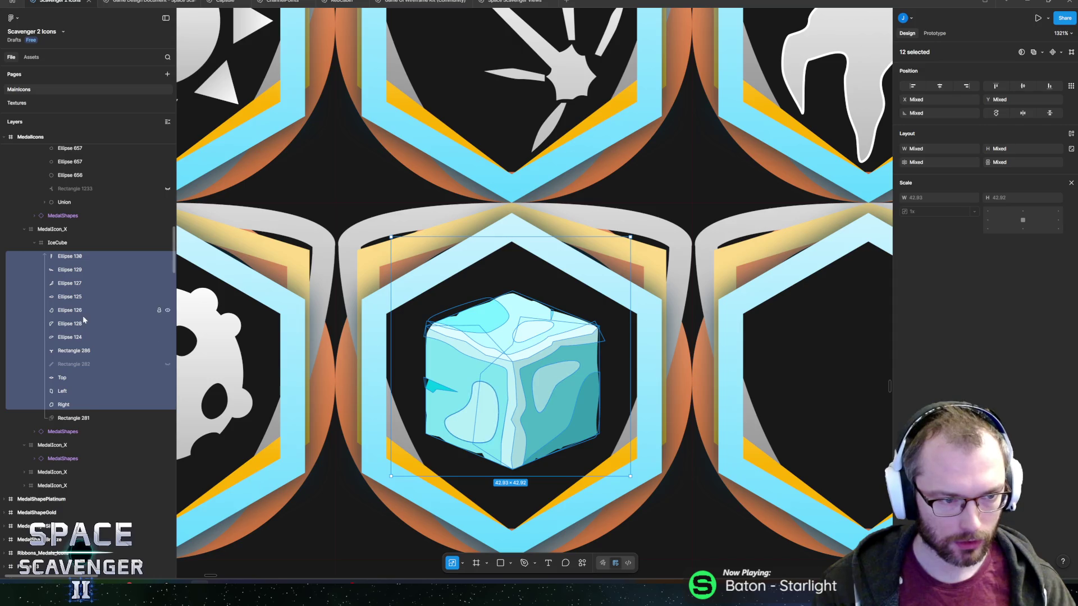
{"action": "right_click", "coordinate": [86, 298]}
{"action": "left_click", "coordinate": [420, 1]}
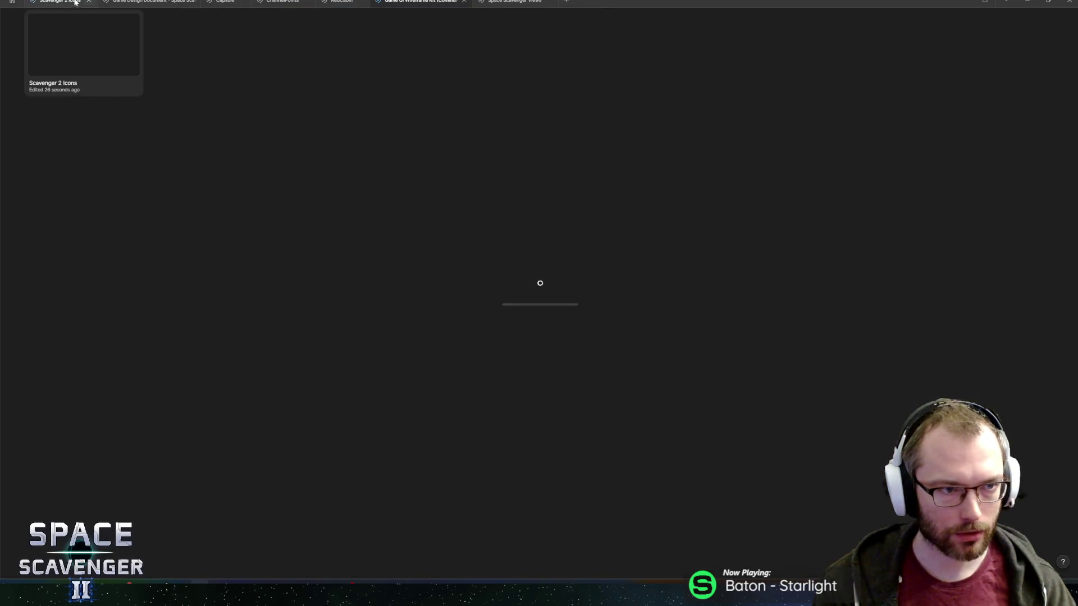
Back in Scavenger 2 Icons, merge the cube shapes into one Union.
{"action": "left_click", "coordinate": [59, 2]}
{"action": "left_click", "coordinate": [577, 566]}
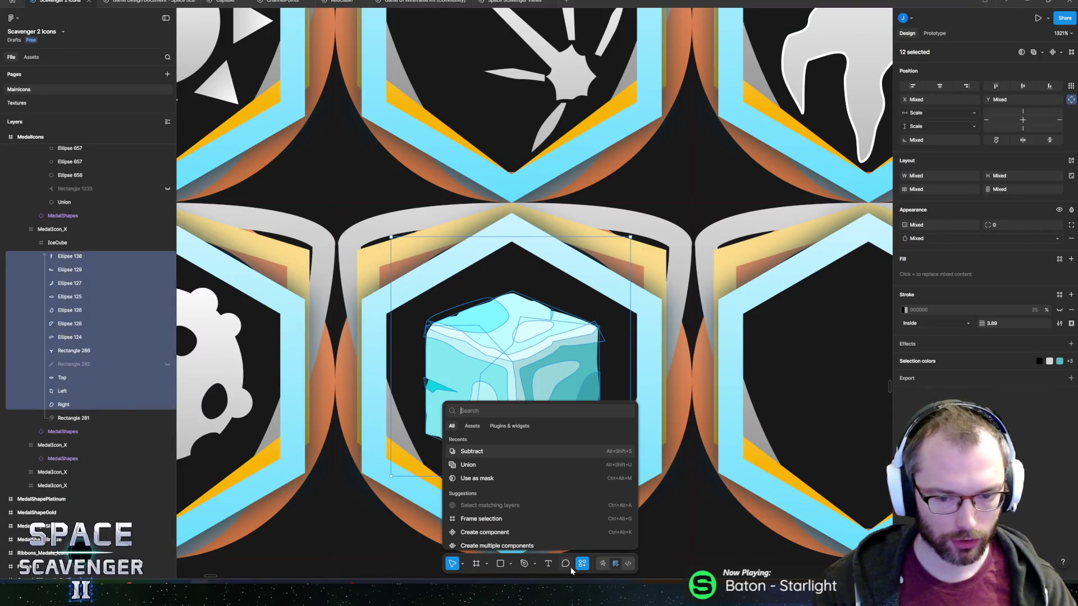
{"action": "key", "text": "Down"}
{"action": "key", "text": "Return"}
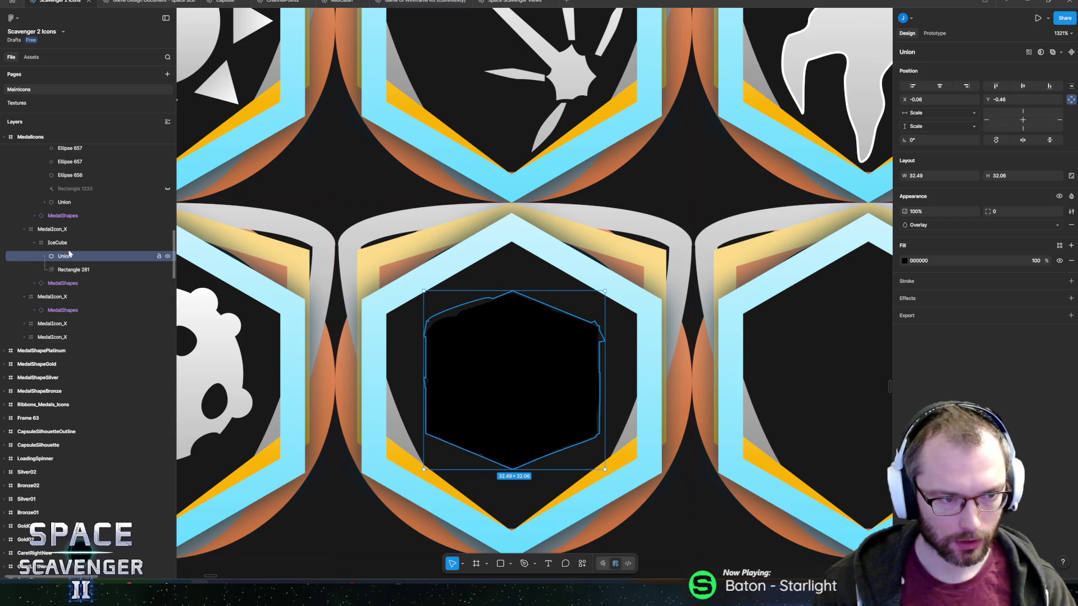
Fill the Union with the MedallionWhiteFade library colour style.
{"action": "left_click", "coordinate": [904, 260]}
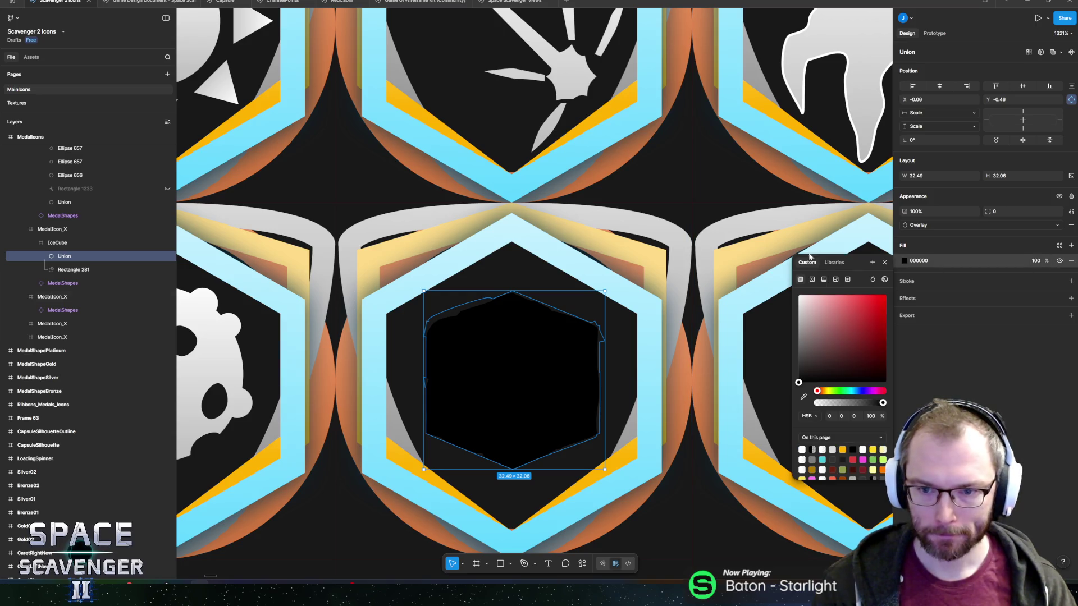
{"action": "left_click", "coordinate": [836, 263]}
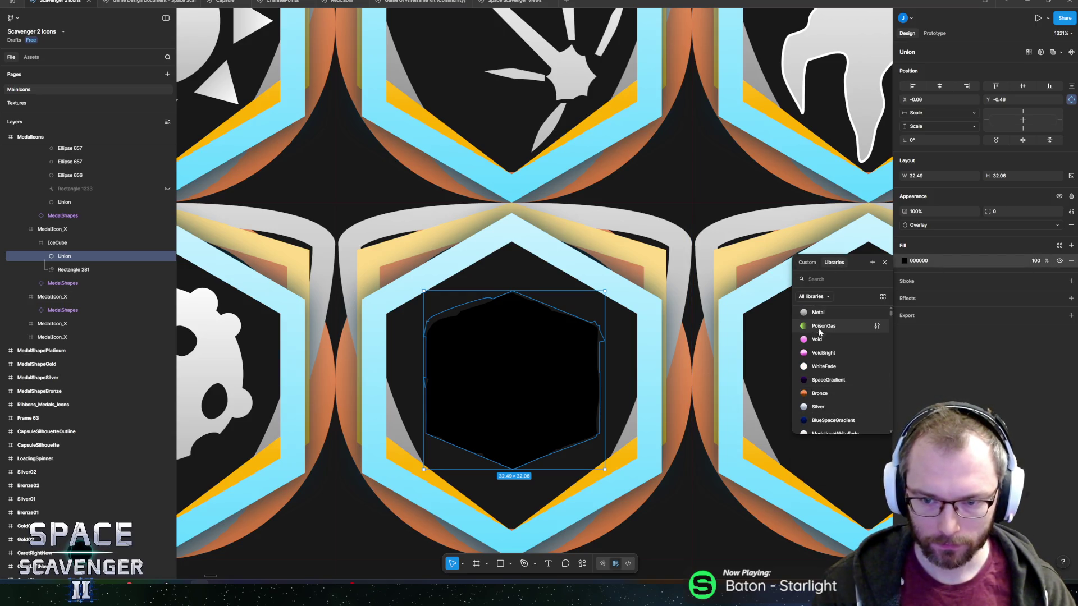
{"action": "scroll", "coordinate": [836, 359], "scroll_direction": "down", "scroll_amount": 2}
{"action": "left_click", "coordinate": [823, 396]}
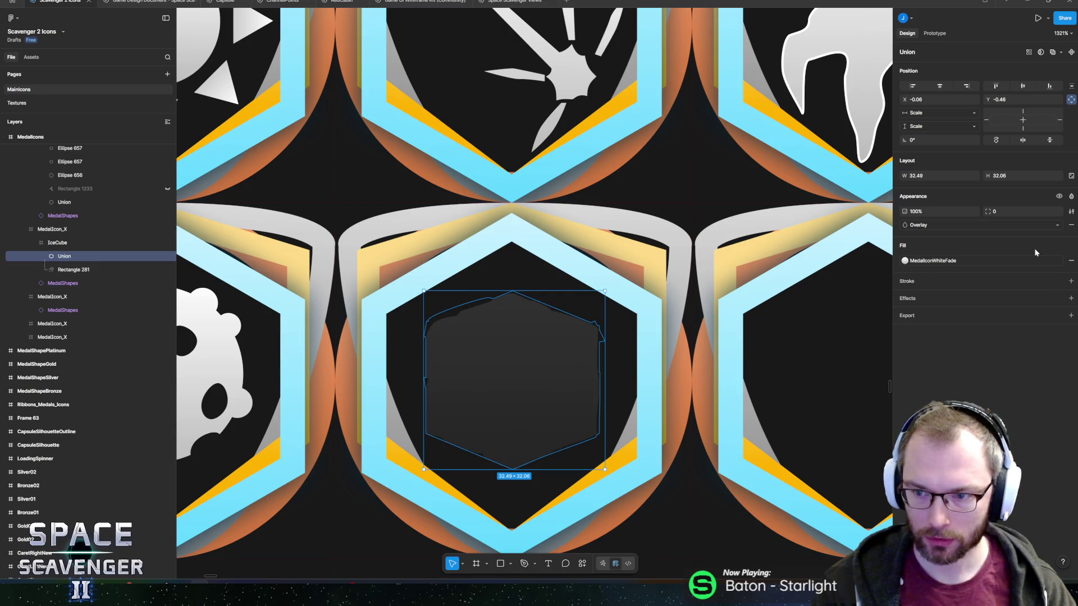
{"action": "left_click", "coordinate": [70, 242]}
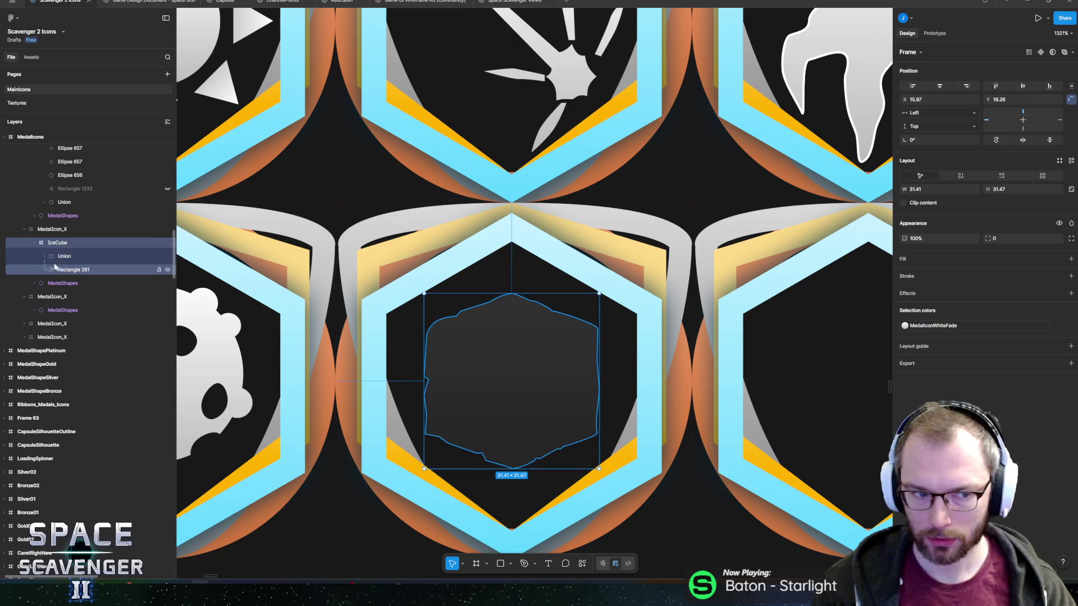
Toggle the Union and Rectangle 281 visibility to compare their effect.
{"action": "left_click", "coordinate": [67, 271]}
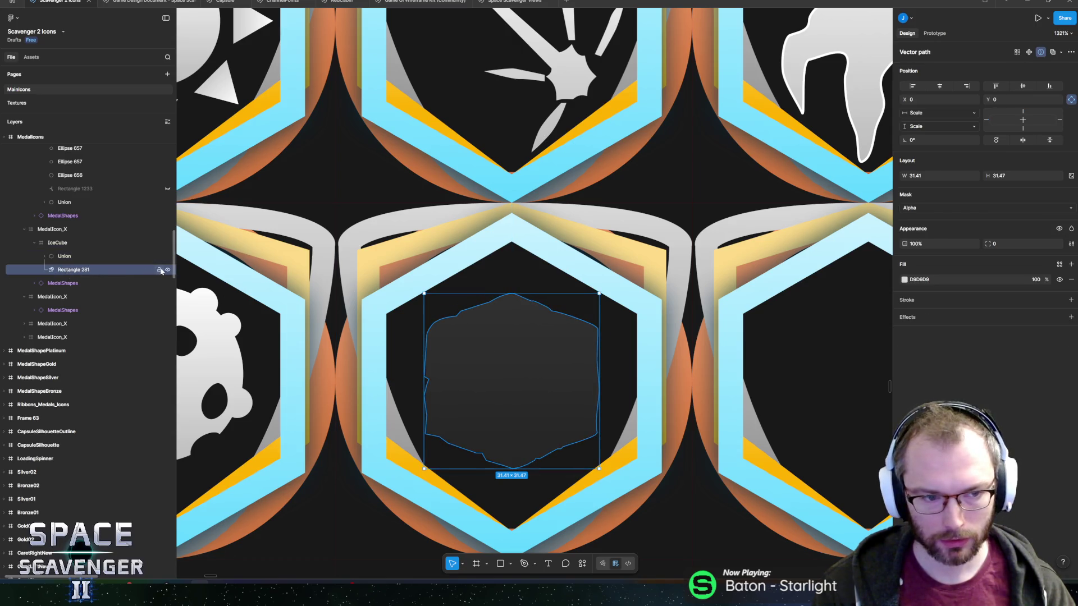
{"action": "left_click", "coordinate": [78, 256]}
{"action": "left_click", "coordinate": [168, 257]}
{"action": "left_click", "coordinate": [168, 257]}
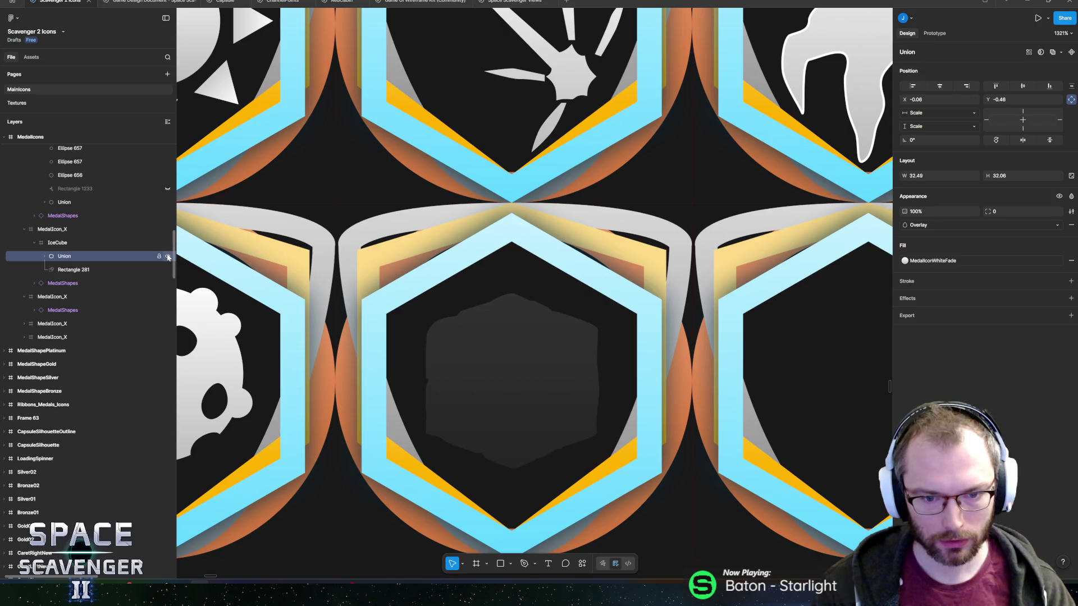
{"action": "left_click", "coordinate": [168, 270]}
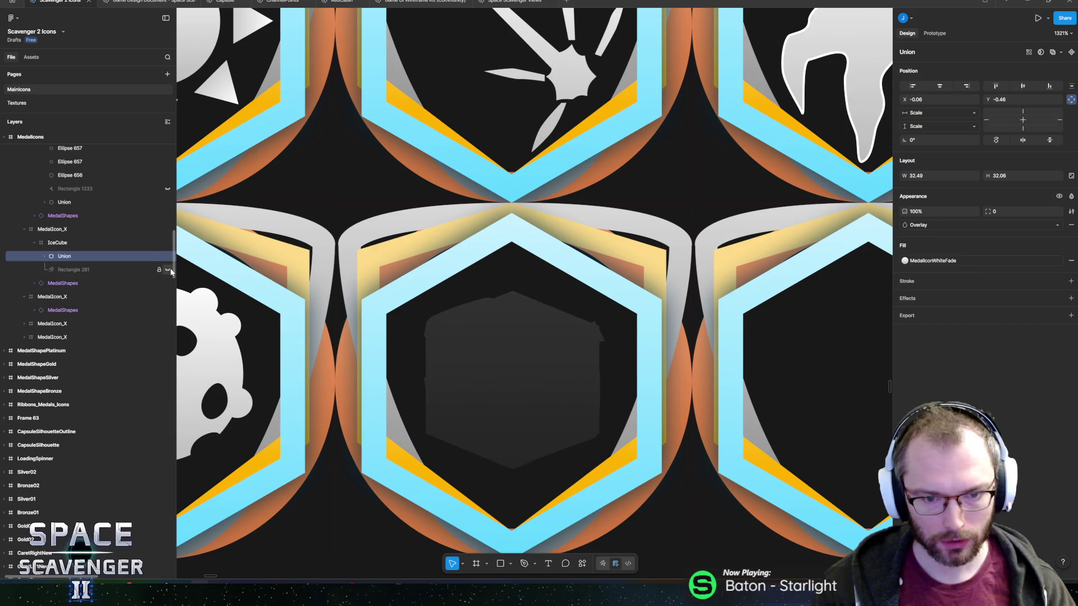
{"action": "left_click", "coordinate": [168, 270]}
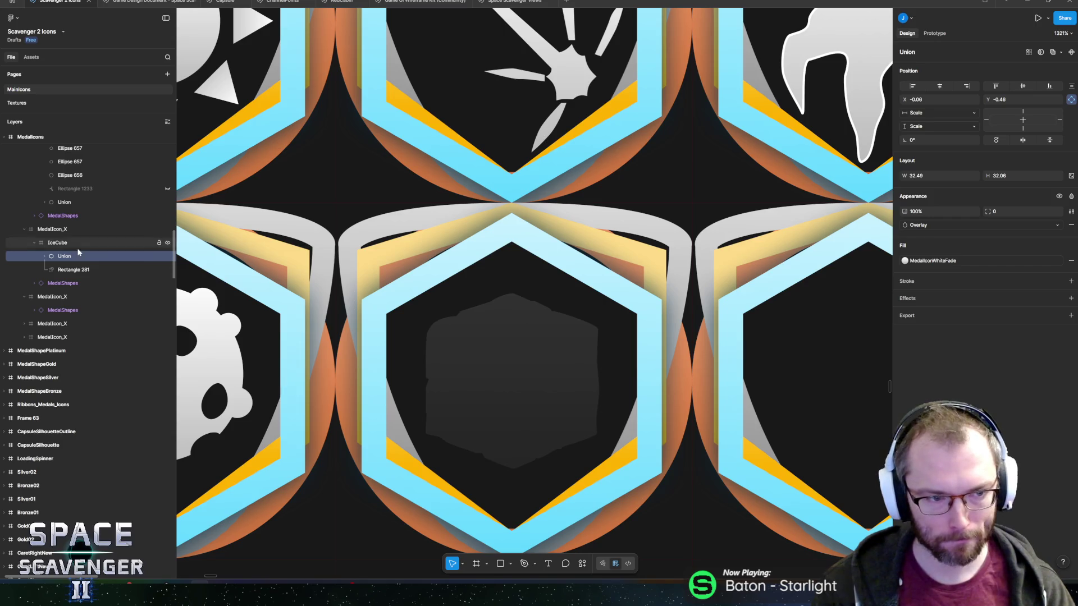
Ungroup the Union with Ctrl+Shift+G, then select Ellipse 130 and Ellipse 129.
{"action": "left_click", "coordinate": [46, 257]}
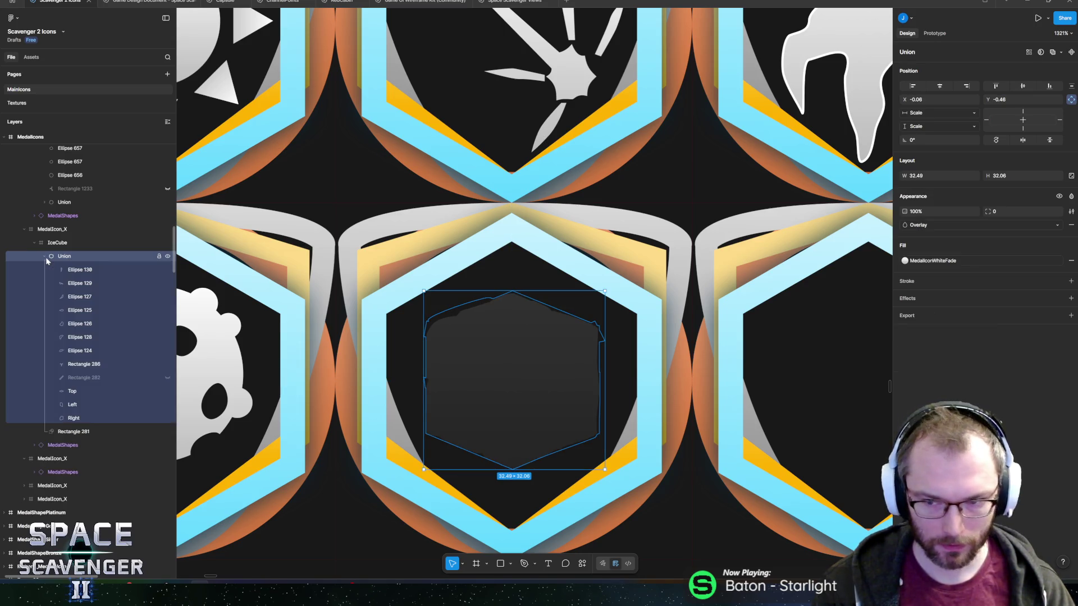
{"action": "left_click", "coordinate": [74, 271]}
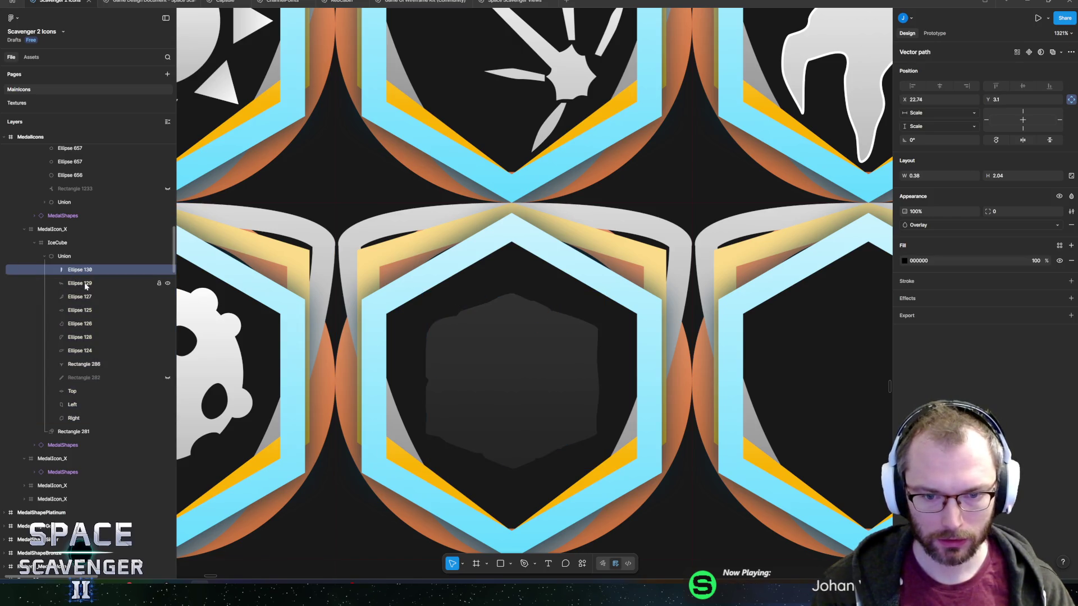
{"action": "key", "text": "shift+Return"}
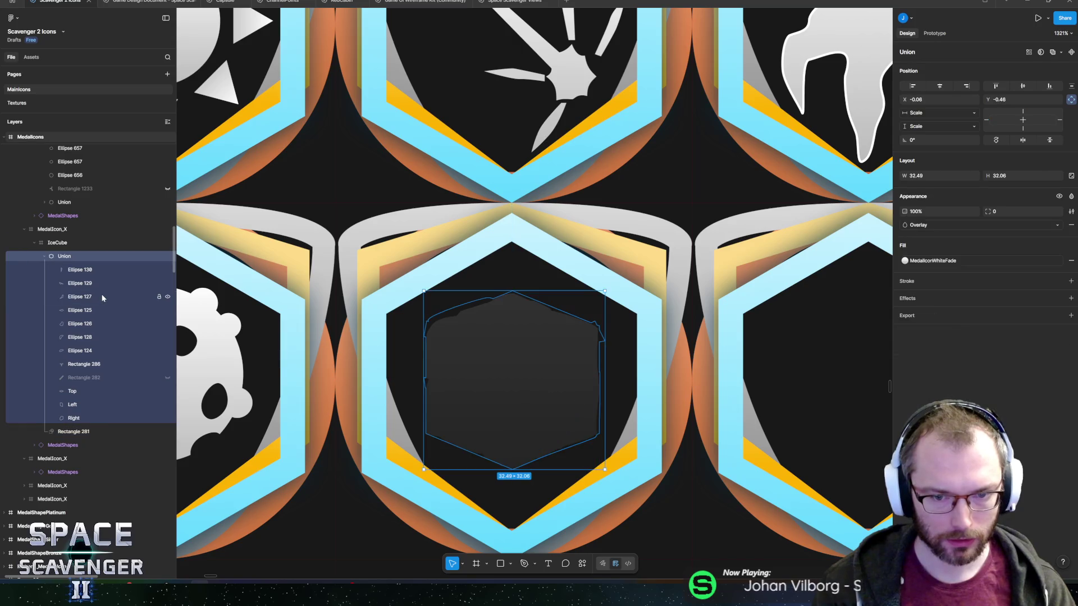
{"action": "left_click", "coordinate": [93, 273]}
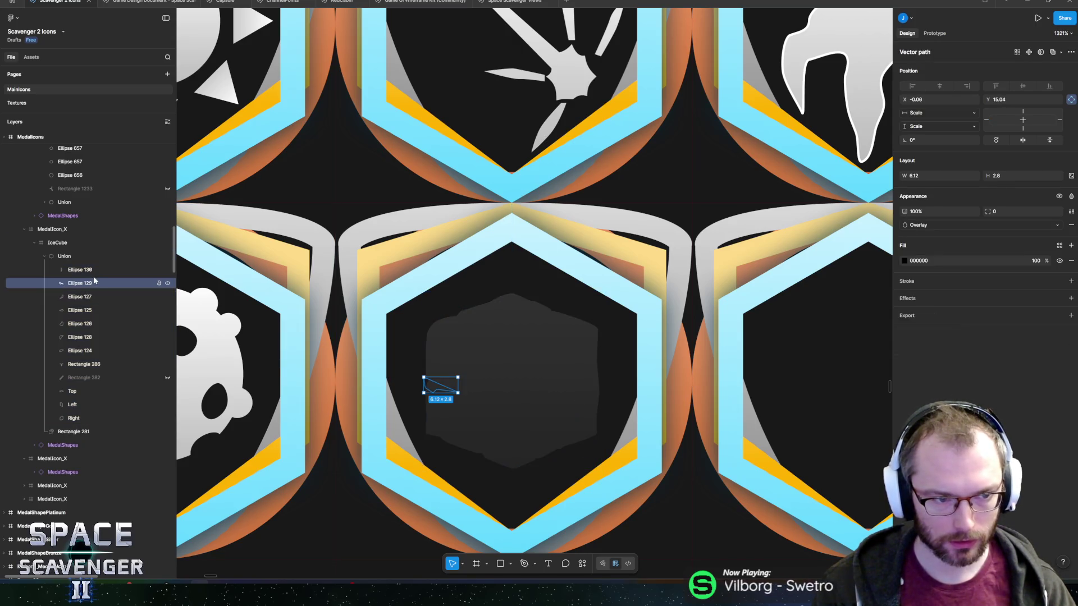
{"action": "left_click", "coordinate": [82, 363], "text": "shift"}
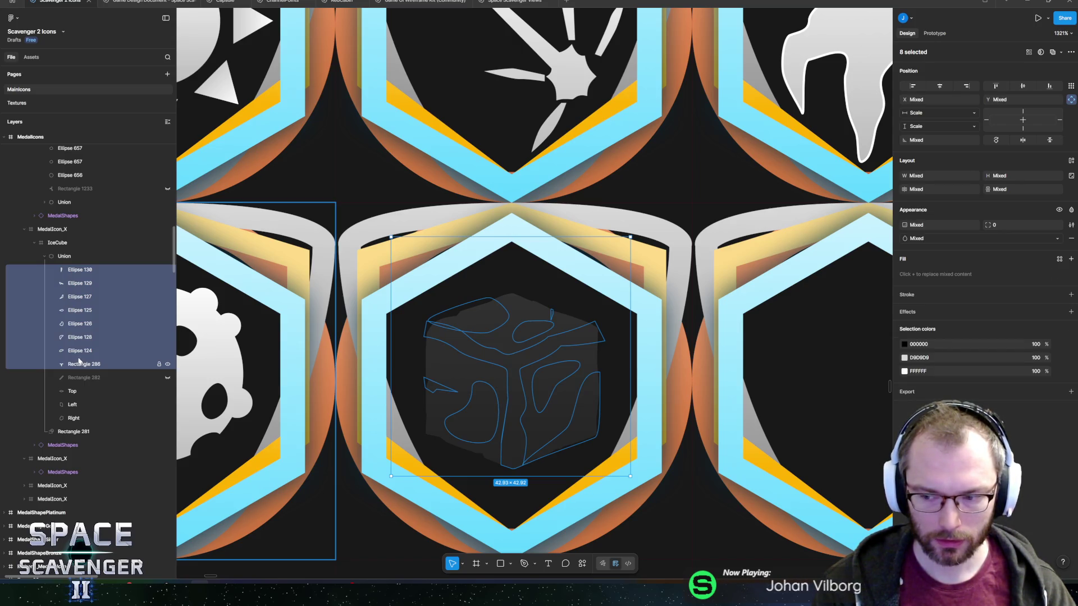
{"action": "key", "text": "shift+Return"}
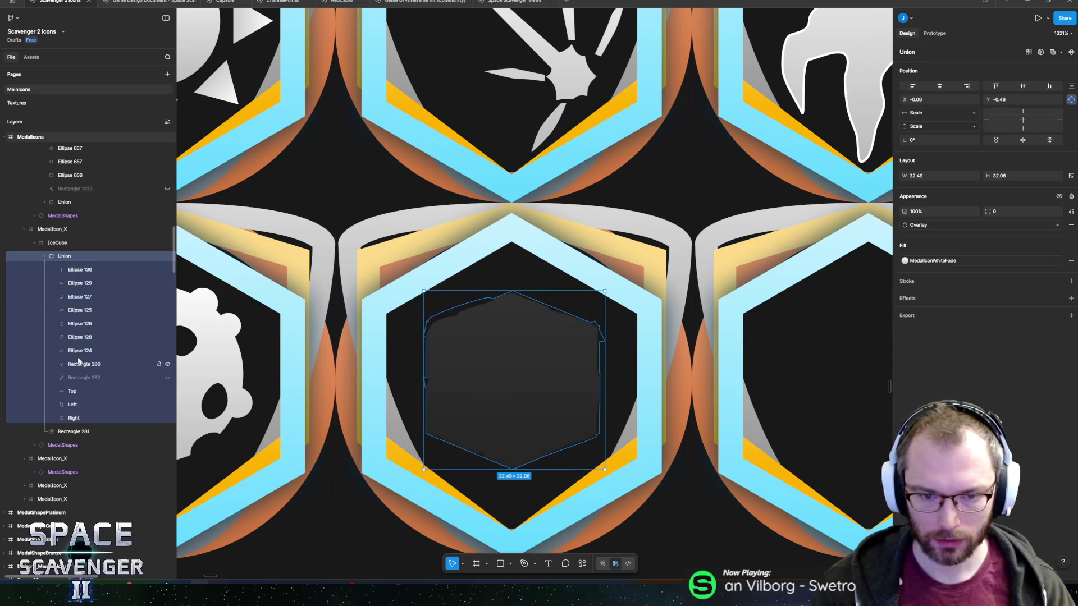
{"action": "key", "text": "ctrl+shift+g"}
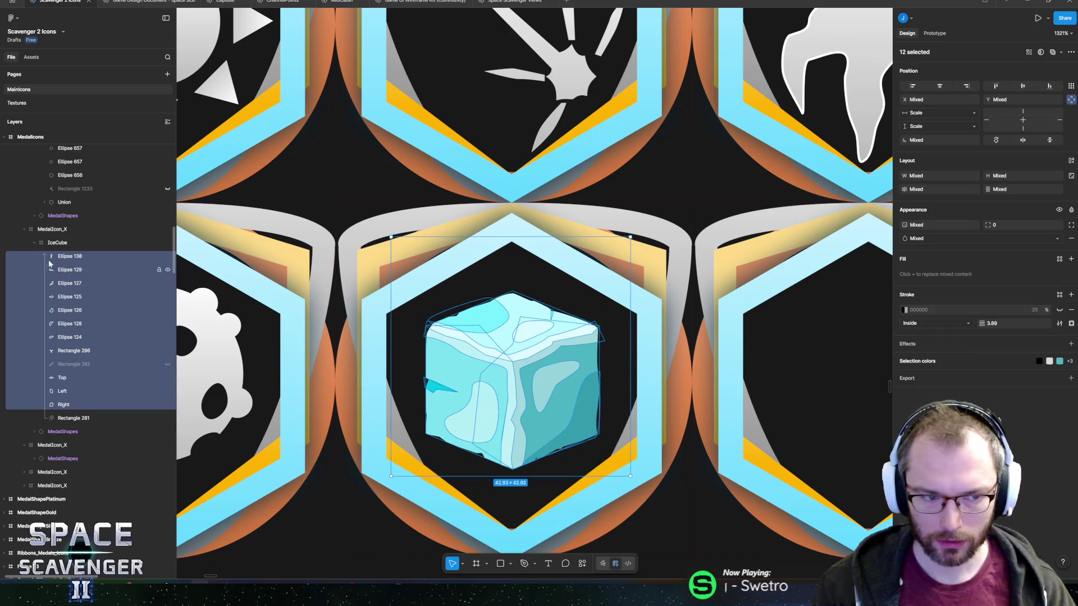
{"action": "left_click", "coordinate": [68, 262]}
{"action": "left_click", "coordinate": [69, 272], "text": "shift"}
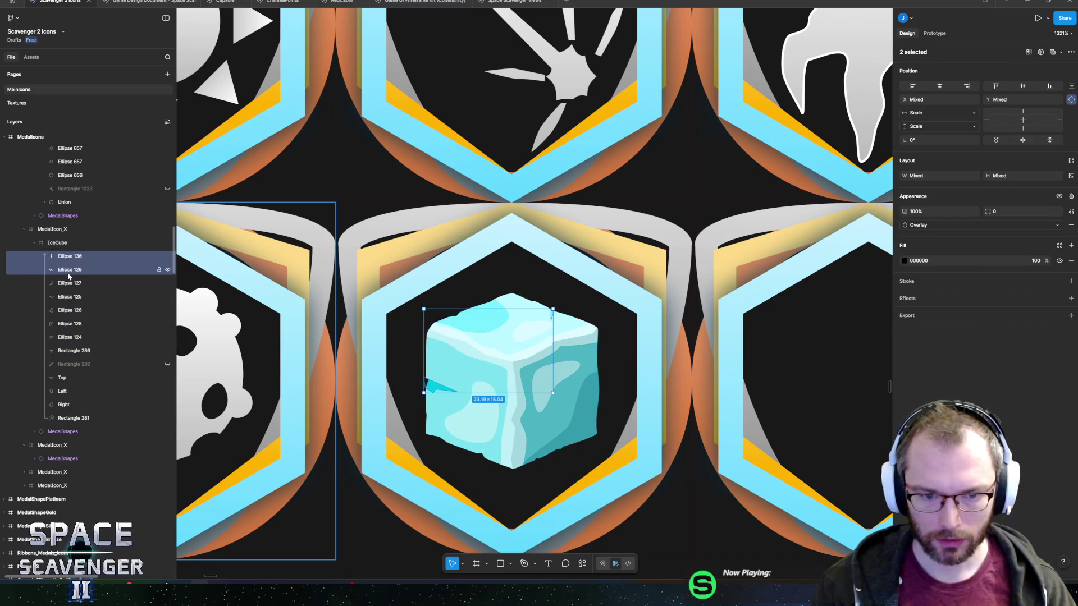
Union Ellipses 130 and 129, then union Ellipses 127, 125 and 126.
{"action": "left_click", "coordinate": [582, 564]}
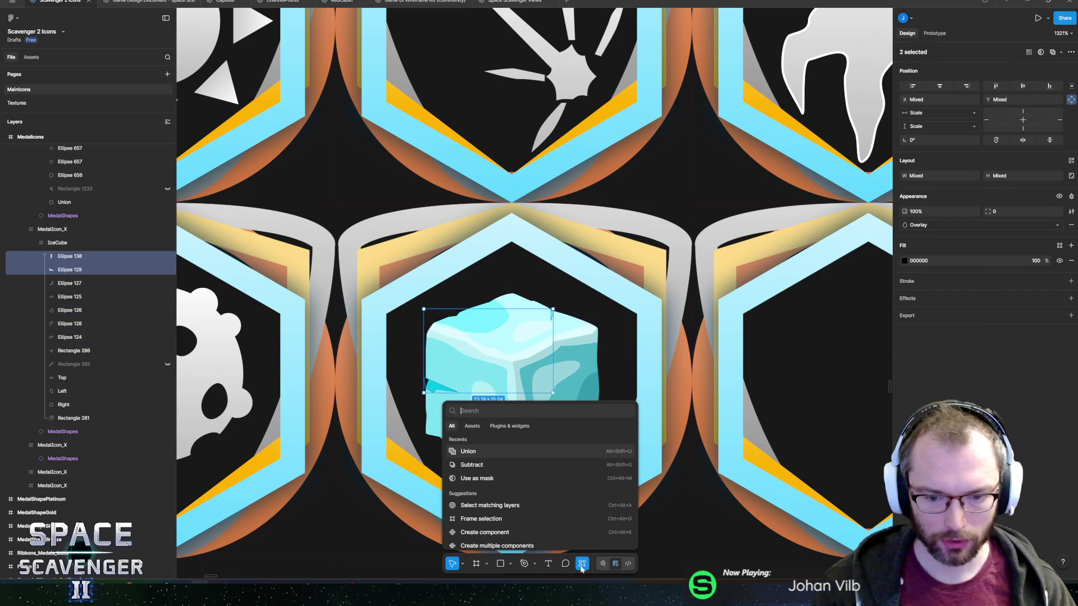
{"action": "type", "text": "union"}
{"action": "key", "text": "Return"}
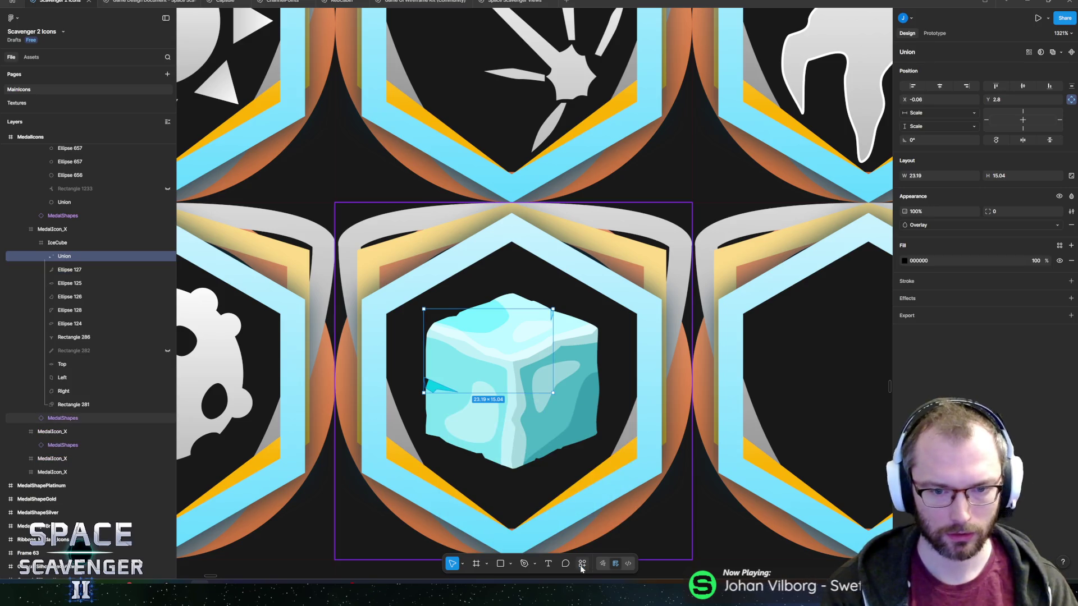
{"action": "left_click", "coordinate": [84, 271]}
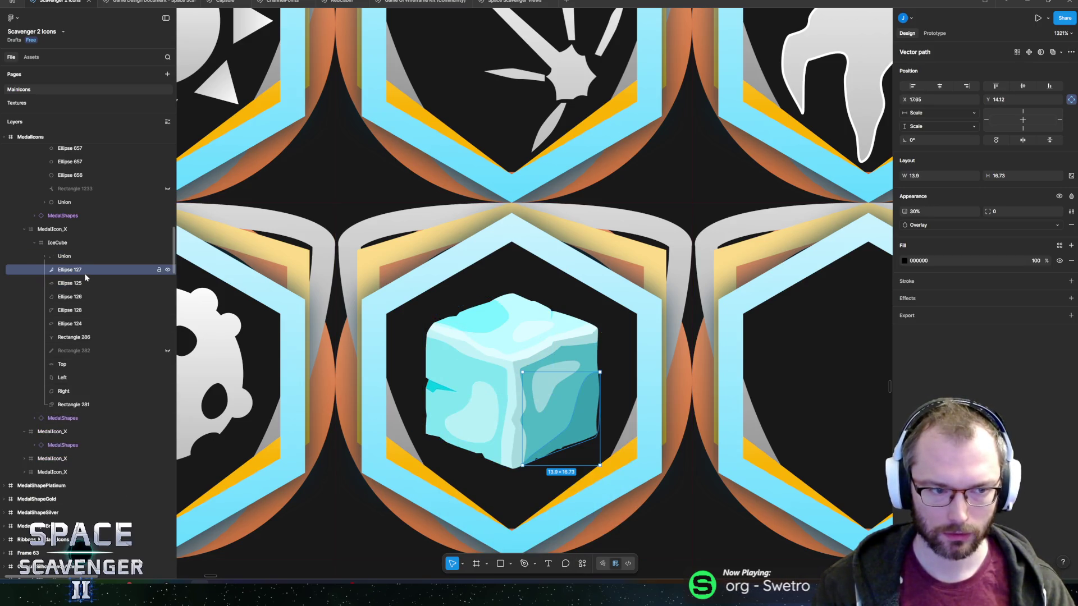
{"action": "left_click", "coordinate": [84, 283]}
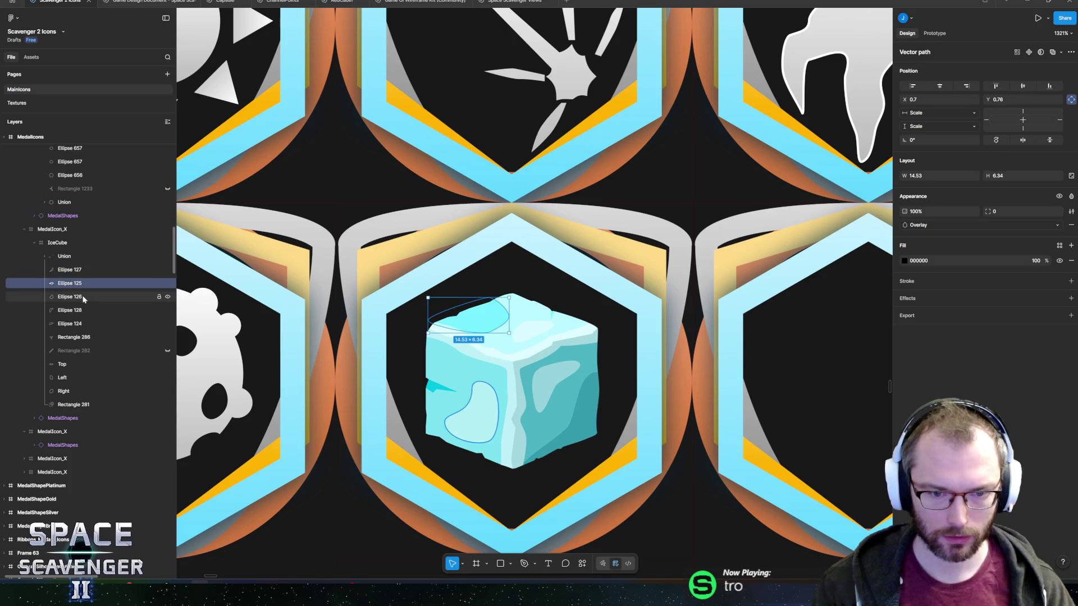
{"action": "left_click", "coordinate": [83, 298], "text": "shift"}
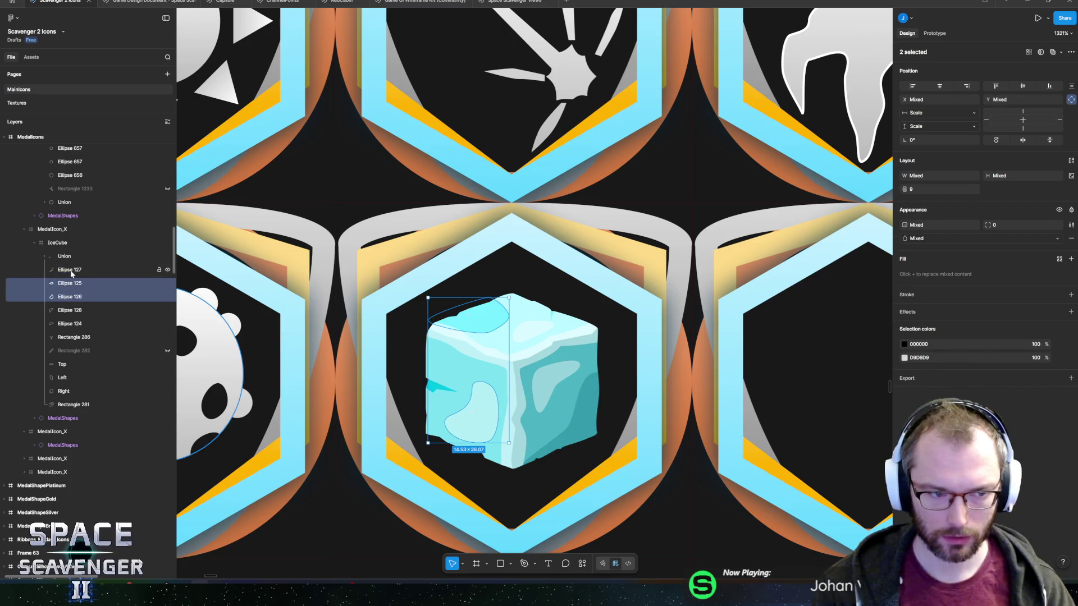
{"action": "left_click", "coordinate": [72, 270], "text": "shift"}
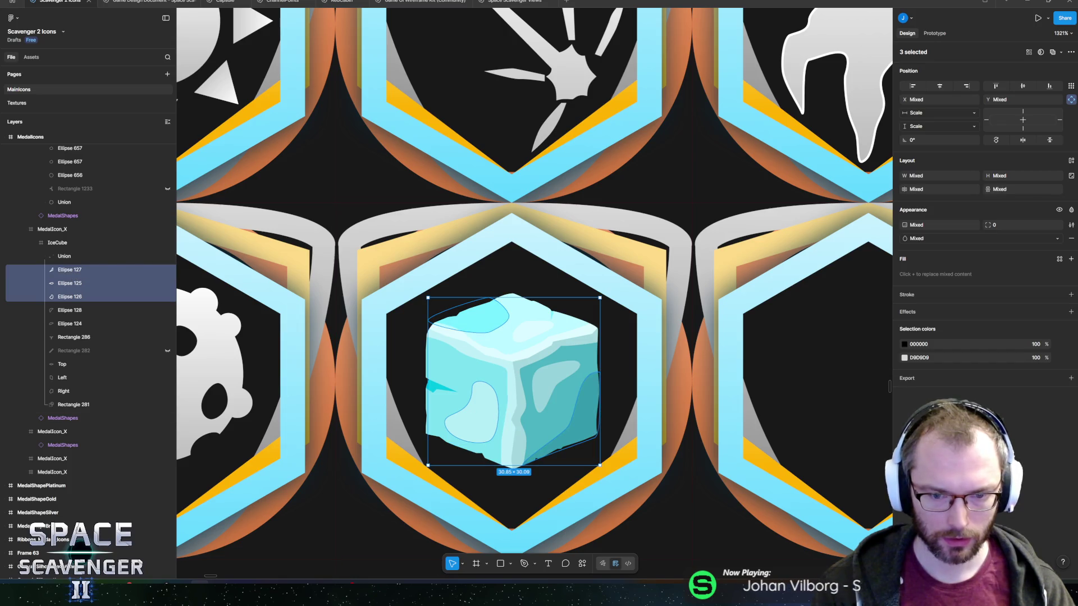
{"action": "left_click", "coordinate": [565, 568]}
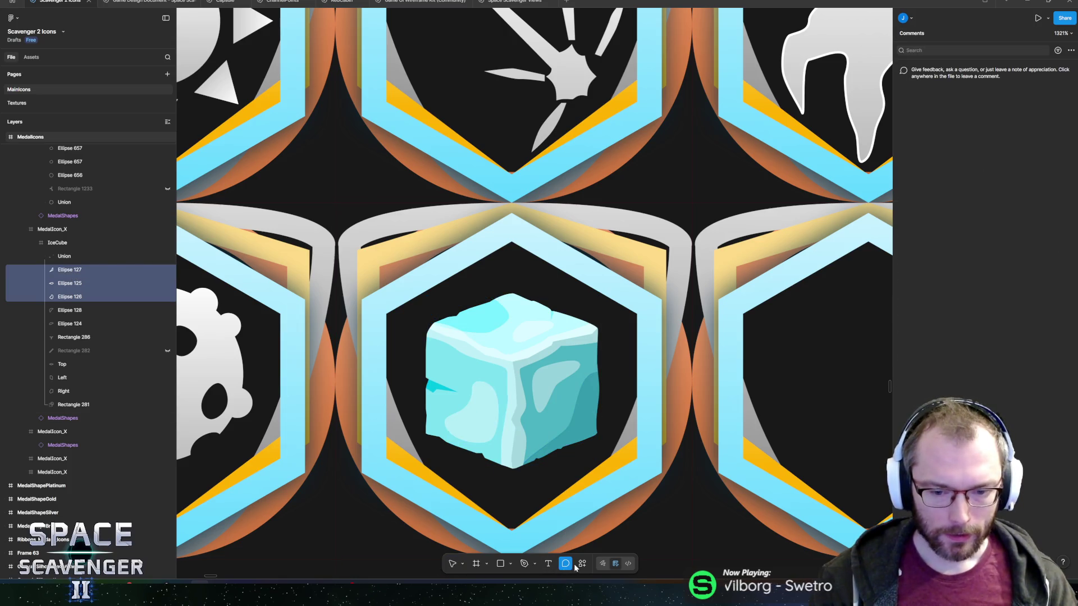
{"action": "left_click", "coordinate": [577, 567]}
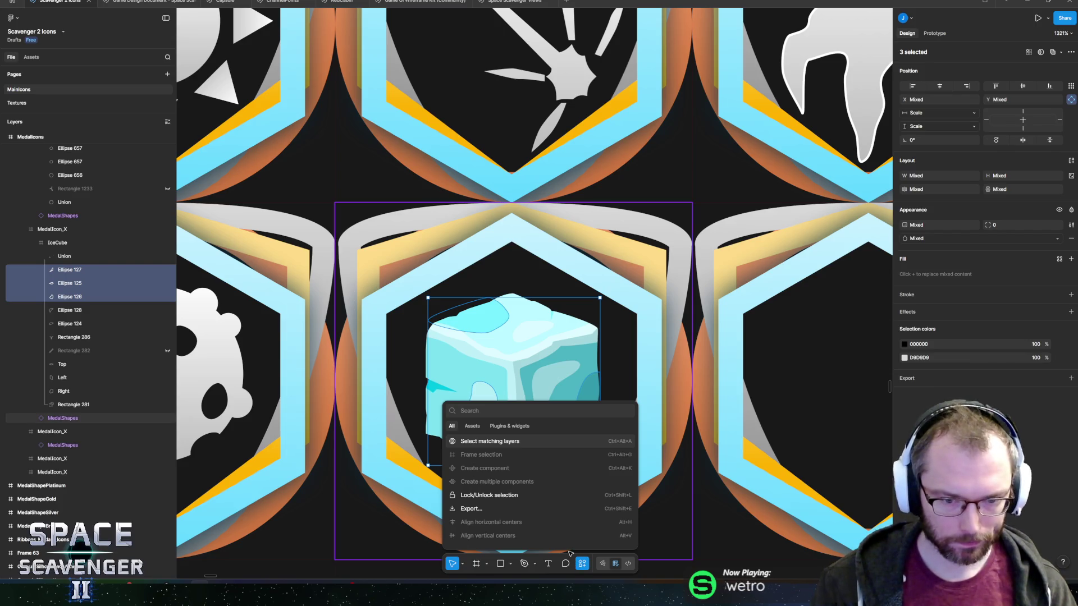
{"action": "type", "text": "union"}
{"action": "key", "text": "Return"}
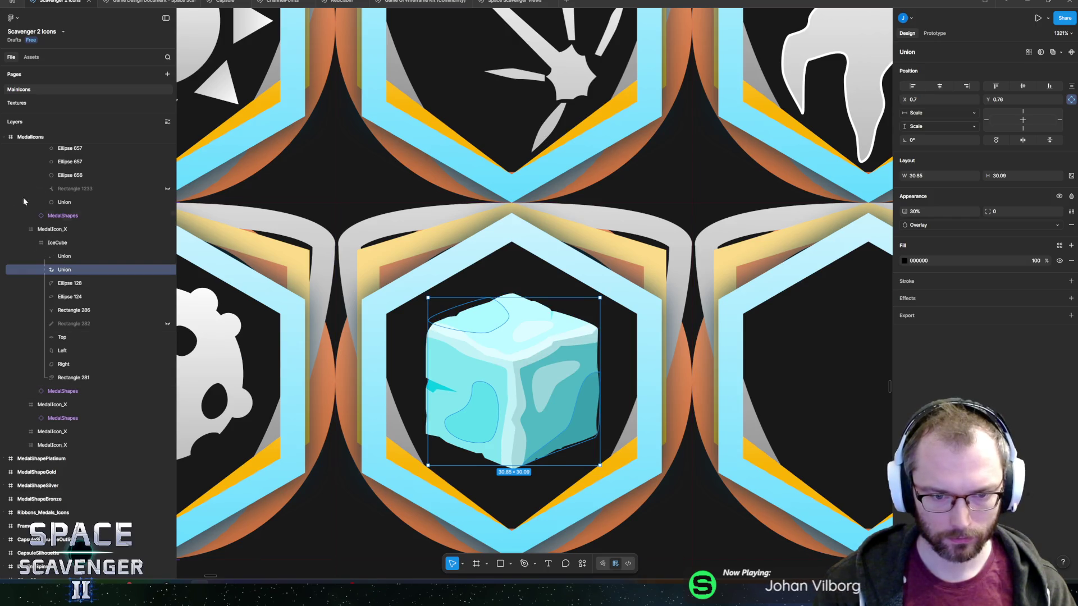
{"action": "left_click", "coordinate": [167, 270]}
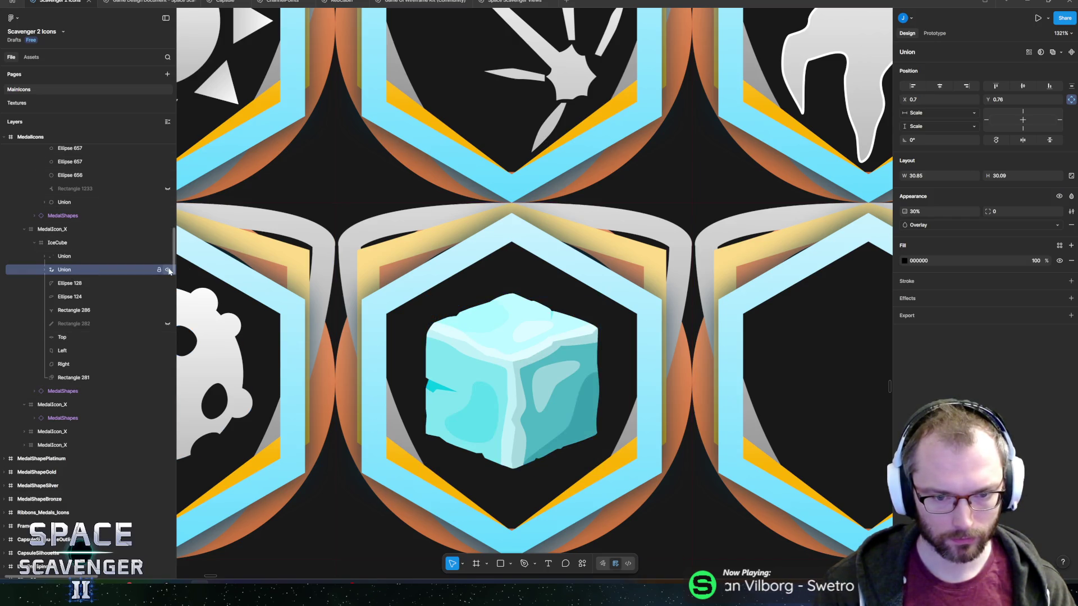
Union Ellipse 128, Ellipse 124 and Rectangle 286.
{"action": "left_click", "coordinate": [96, 288]}
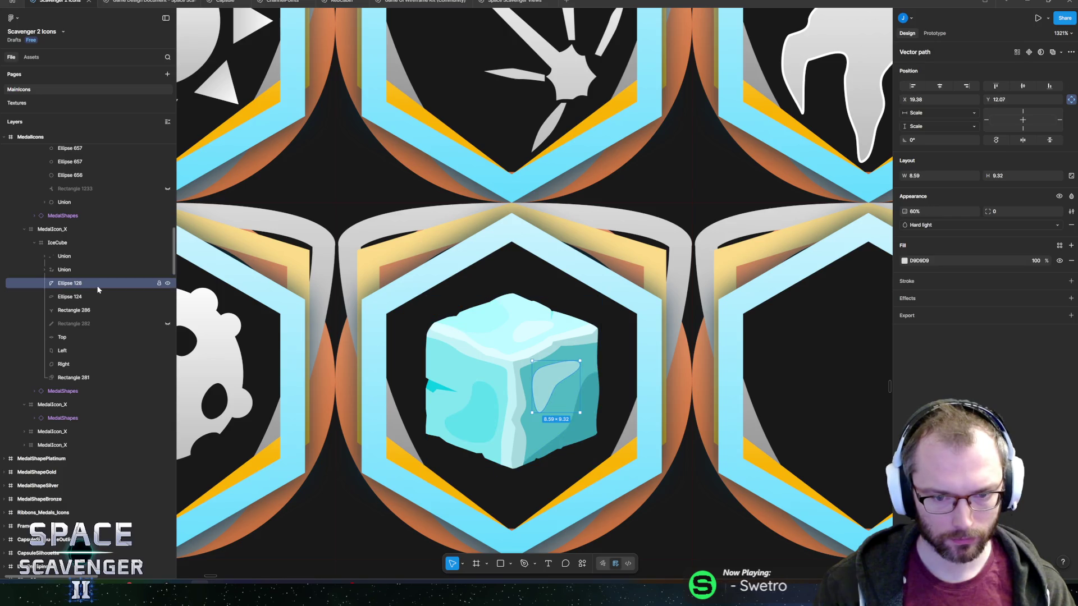
{"action": "left_click", "coordinate": [70, 311], "text": "shift"}
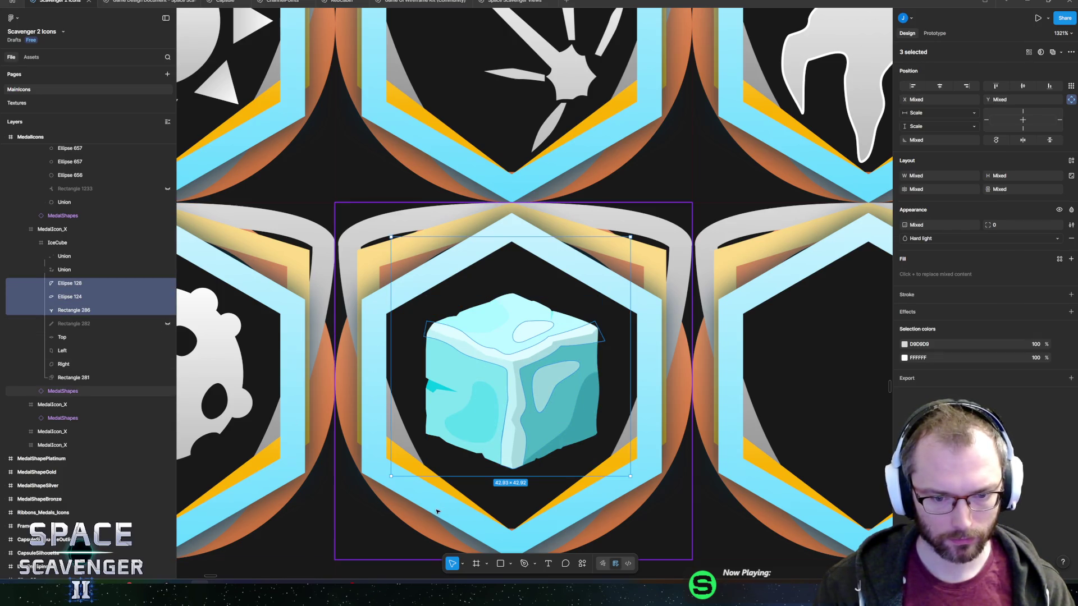
{"action": "left_click", "coordinate": [583, 564]}
{"action": "type", "text": "union"}
{"action": "key", "text": "Return"}
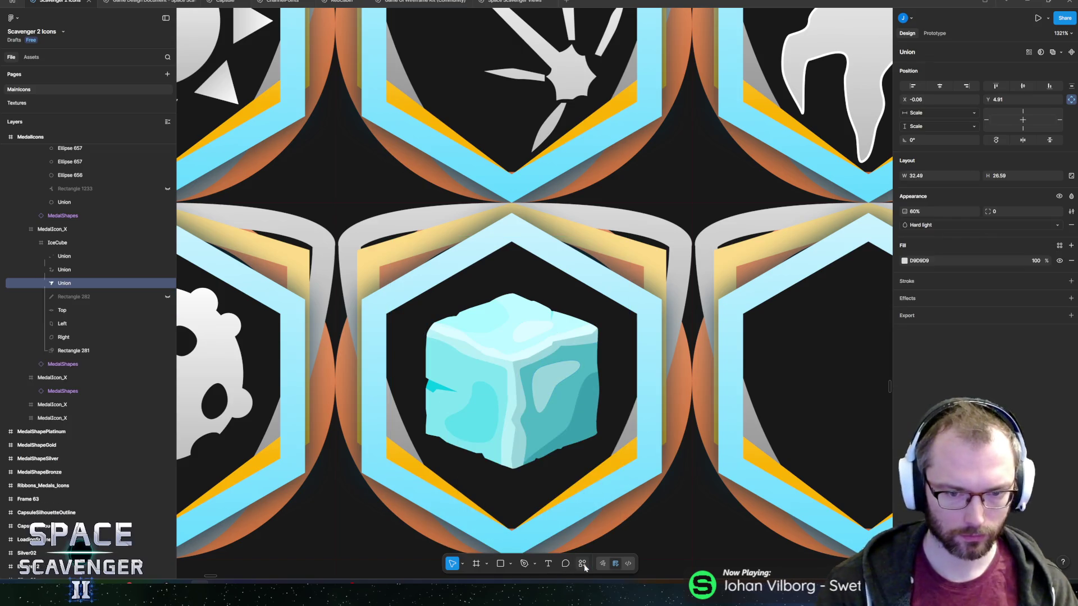
Try a white FFFFFF fill, then undo it and the last two unions.
{"action": "left_click", "coordinate": [83, 274]}
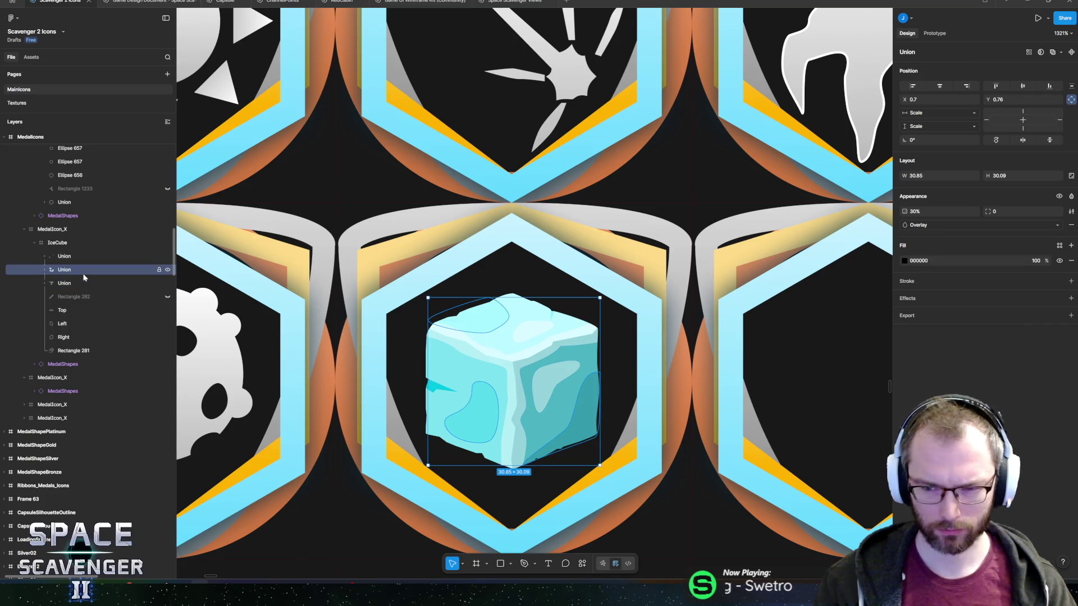
{"action": "left_click", "coordinate": [903, 261]}
{"action": "left_click_drag", "start_coordinate": [831, 314], "coordinate": [669, 245]}
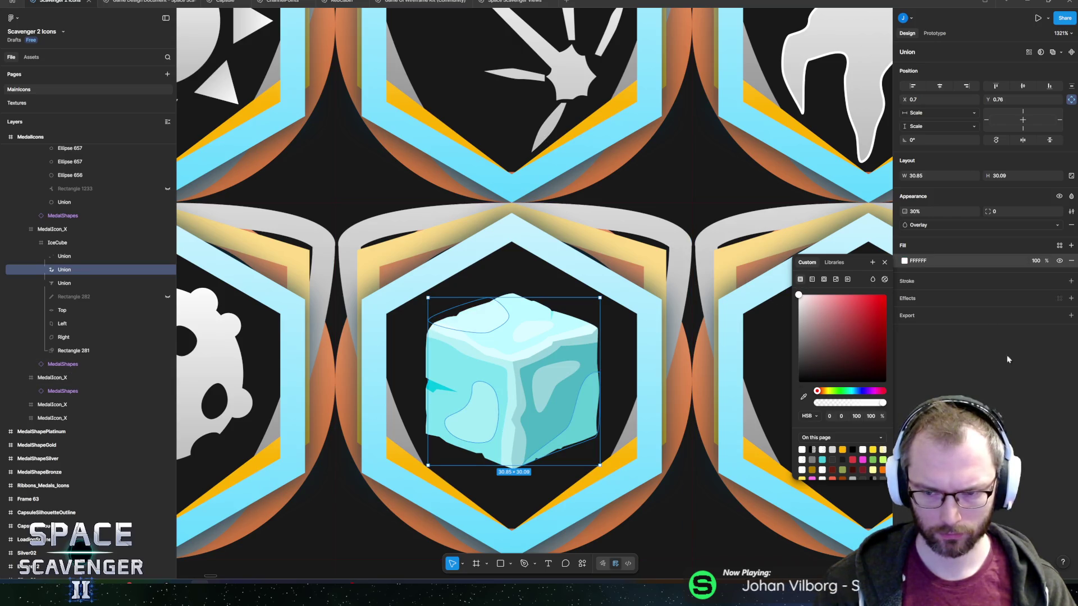
{"action": "key", "text": "ctrl+z"}
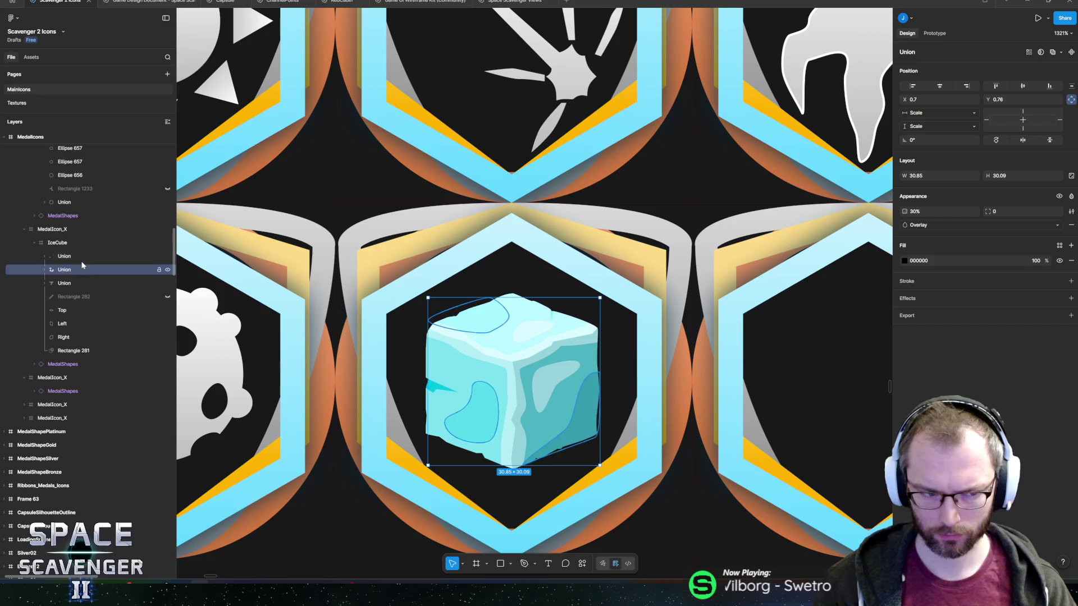
{"action": "left_click", "coordinate": [79, 257]}
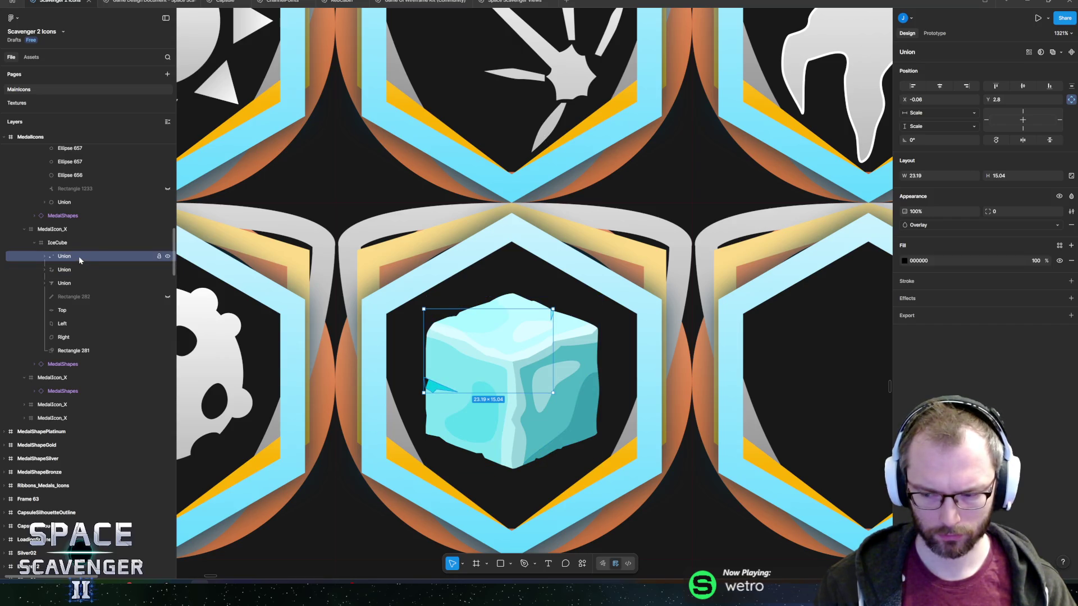
{"action": "key", "text": "ctrl+z"}
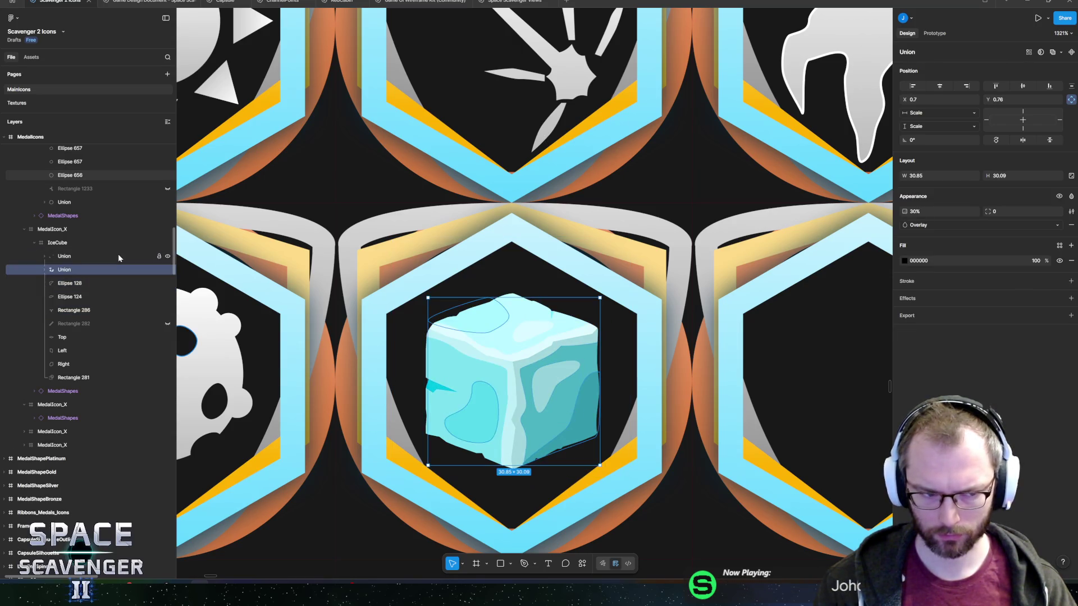
{"action": "key", "text": "ctrl+z"}
{"action": "key", "text": "ctrl+z"}
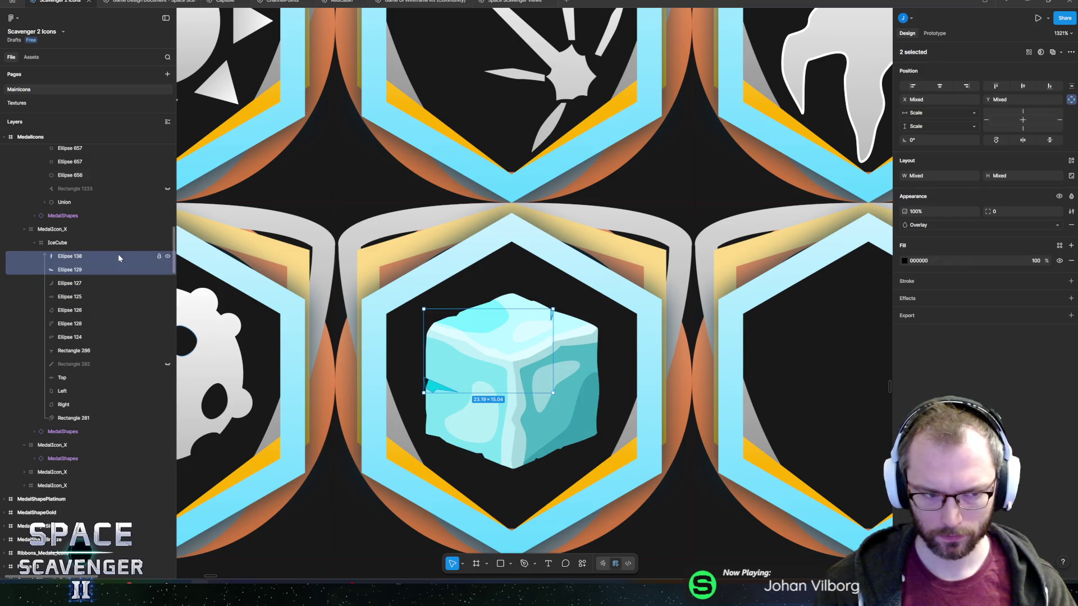
{"action": "scroll", "coordinate": [523, 374], "scroll_direction": "up", "scroll_amount": 5}
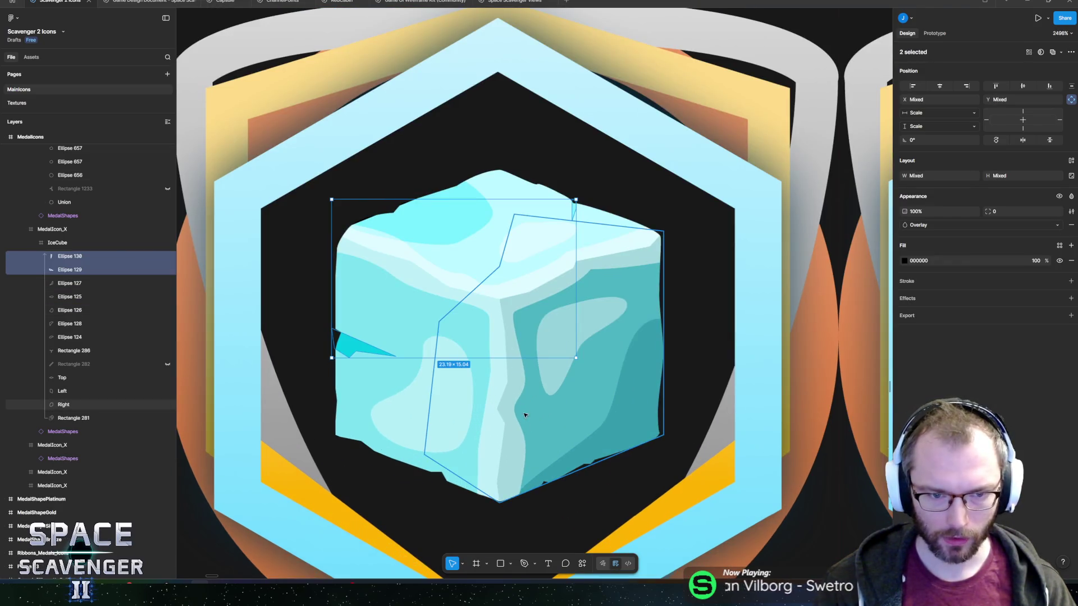
Copy the outline mask Rectangle 281 out of IceCube into MedalIcon_X.
{"action": "left_click", "coordinate": [56, 246]}
{"action": "left_click", "coordinate": [89, 419]}
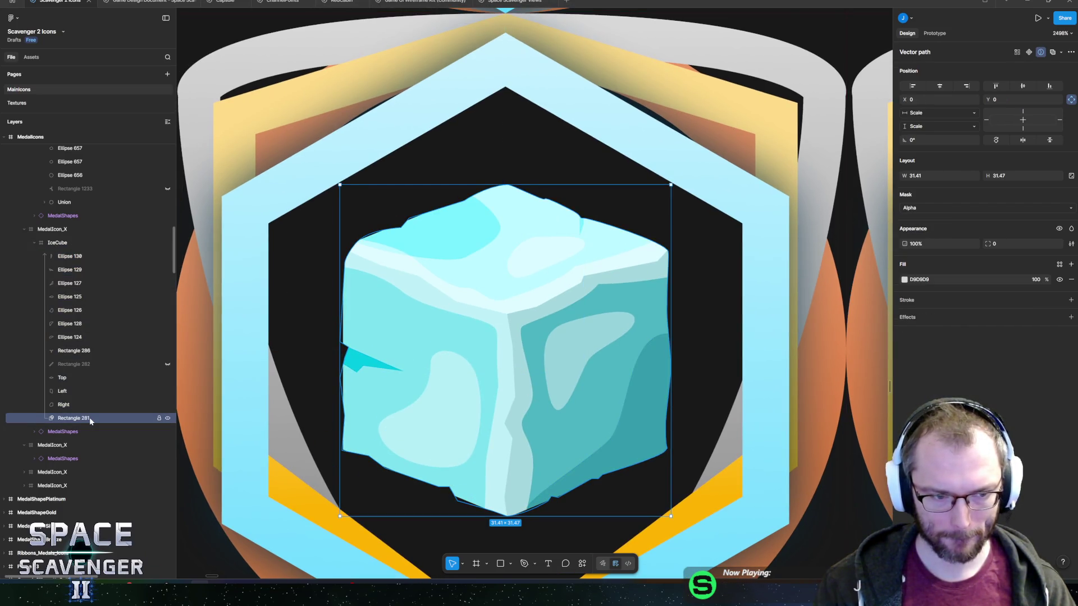
{"action": "left_click", "coordinate": [72, 233]}
{"action": "key", "text": "ctrl+v"}
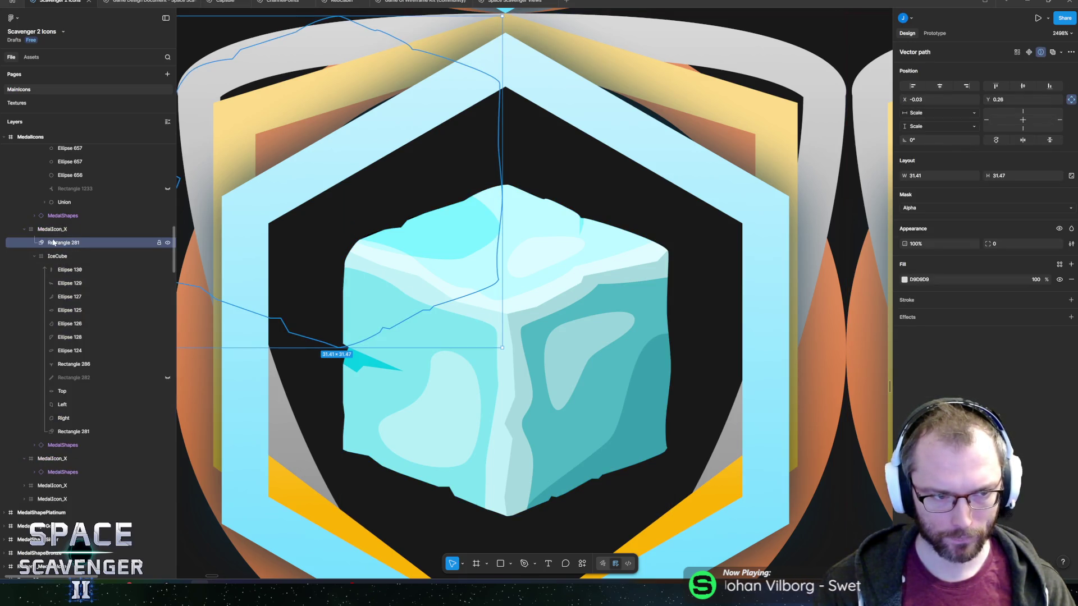
{"action": "right_click", "coordinate": [55, 245]}
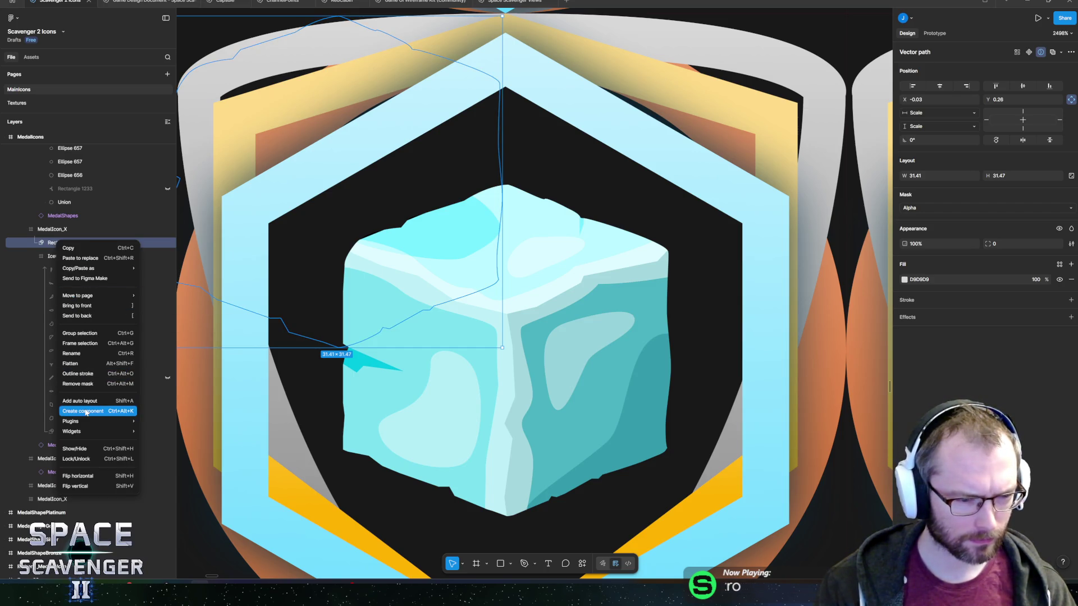
{"action": "left_click", "coordinate": [47, 250]}
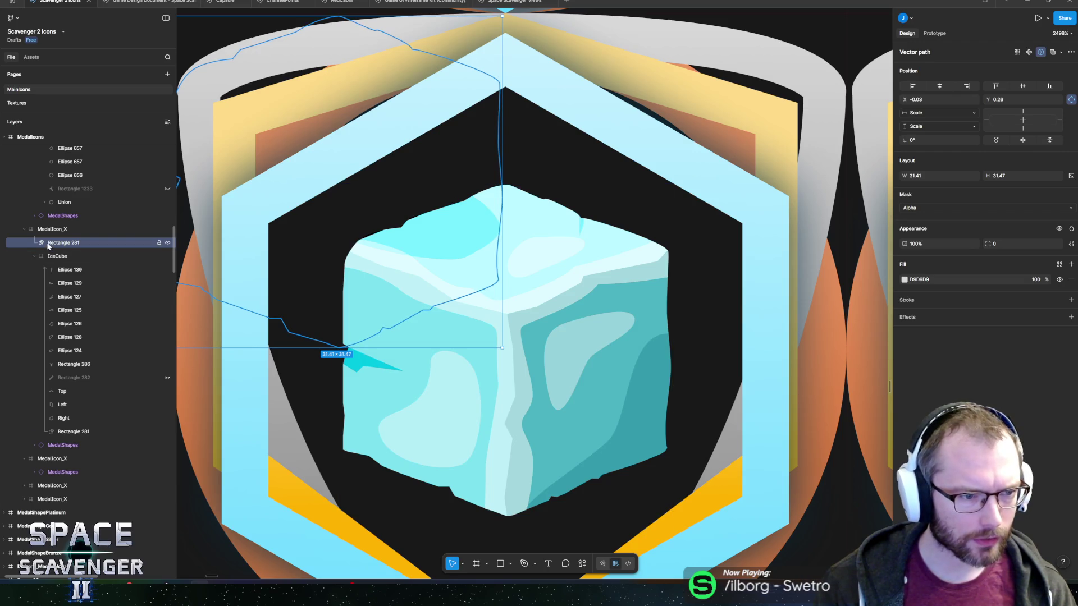
Centre the copy over the cube, flatten it into a grey vector, and nudge it into place.
{"action": "key", "text": "alt+h"}
{"action": "key", "text": "alt+v"}
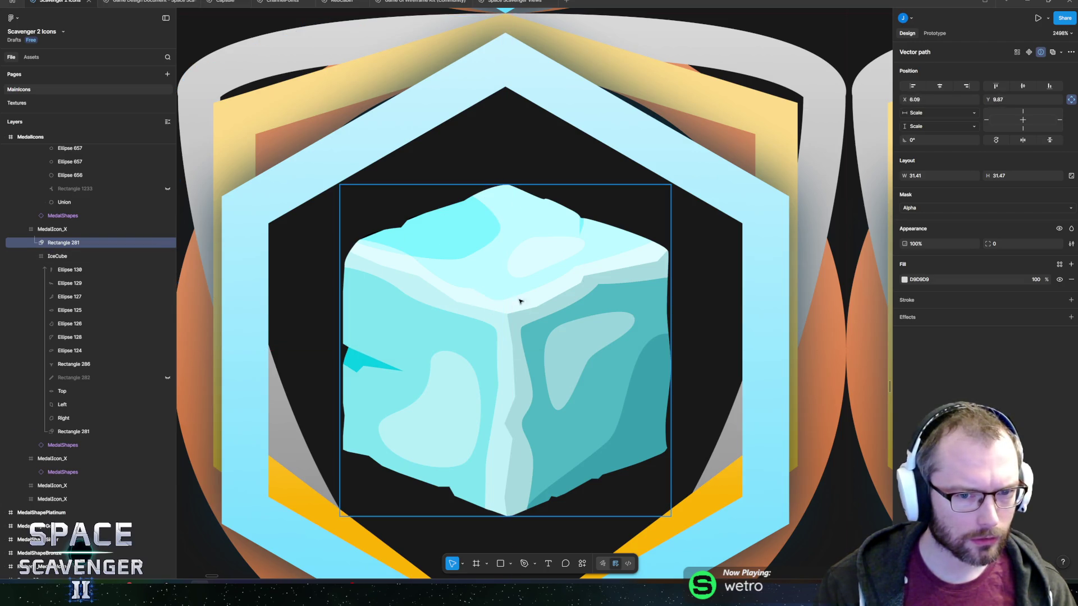
{"action": "left_click_drag", "start_coordinate": [590, 326], "coordinate": [520, 297]}
{"action": "left_click_drag", "start_coordinate": [478, 172], "coordinate": [499, 187]}
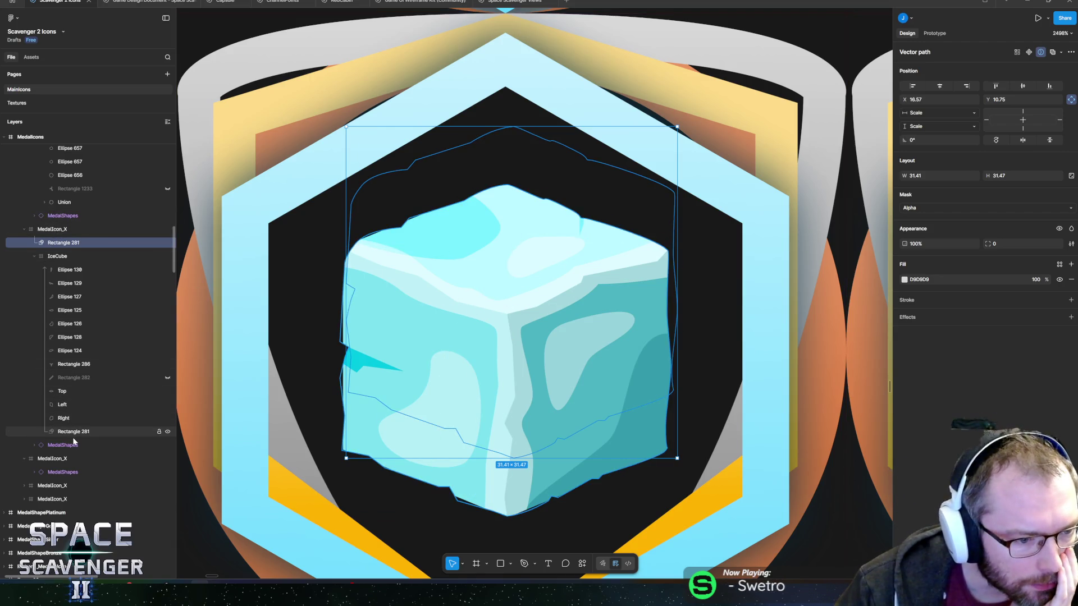
{"action": "left_click", "coordinate": [583, 566]}
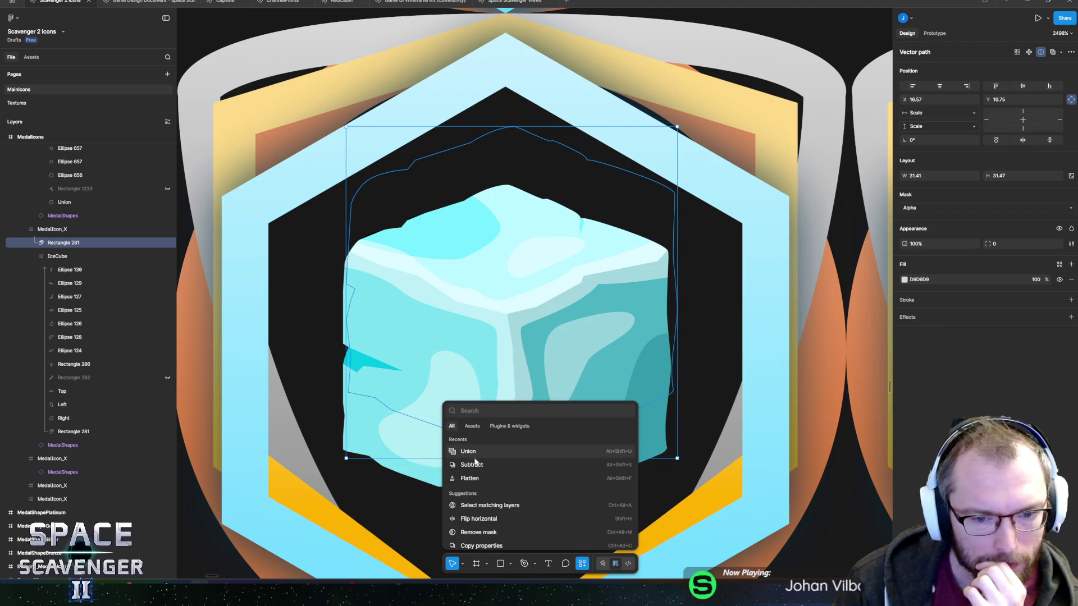
{"action": "left_click", "coordinate": [479, 481]}
{"action": "mouse_move", "coordinate": [437, 284]}
{"action": "left_mouse_down"}
{"action": "mouse_move", "coordinate": [476, 294]}
{"action": "mouse_move", "coordinate": [481, 327]}
{"action": "mouse_move", "coordinate": [477, 318]}
{"action": "left_mouse_up"}
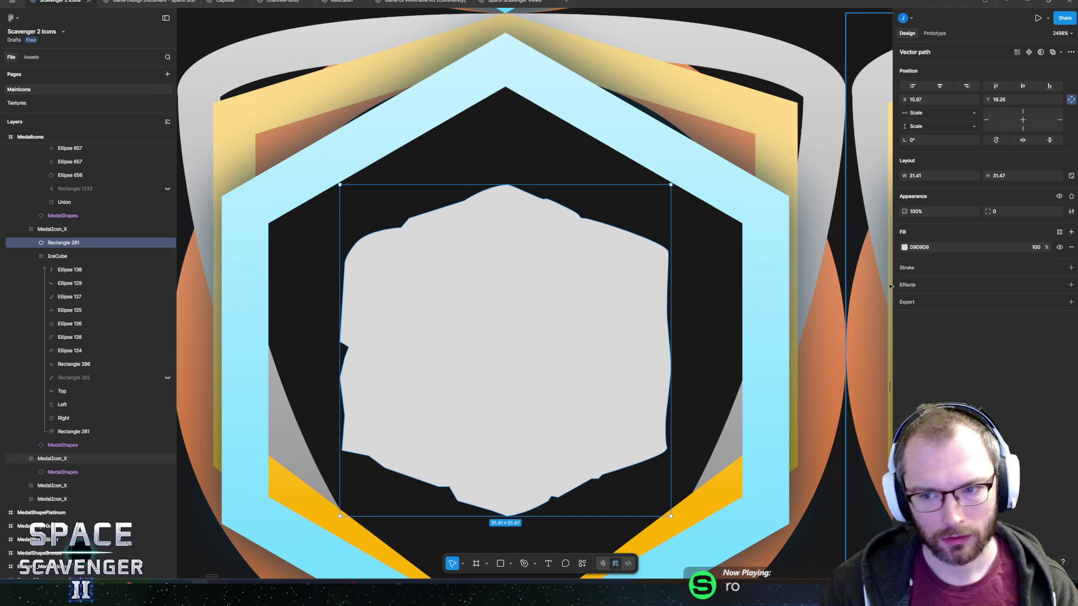
Fill the ice cube silhouette with the MedalIconWhiteFade library colour style.
{"action": "left_click", "coordinate": [904, 248]}
{"action": "left_click", "coordinate": [834, 248]}
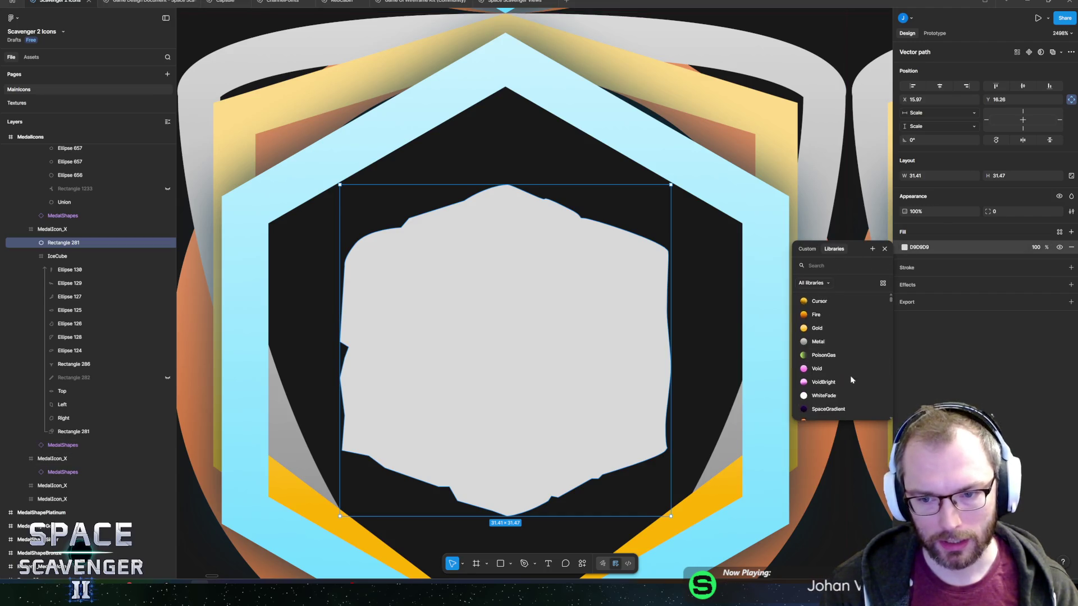
{"action": "left_click", "coordinate": [837, 378]}
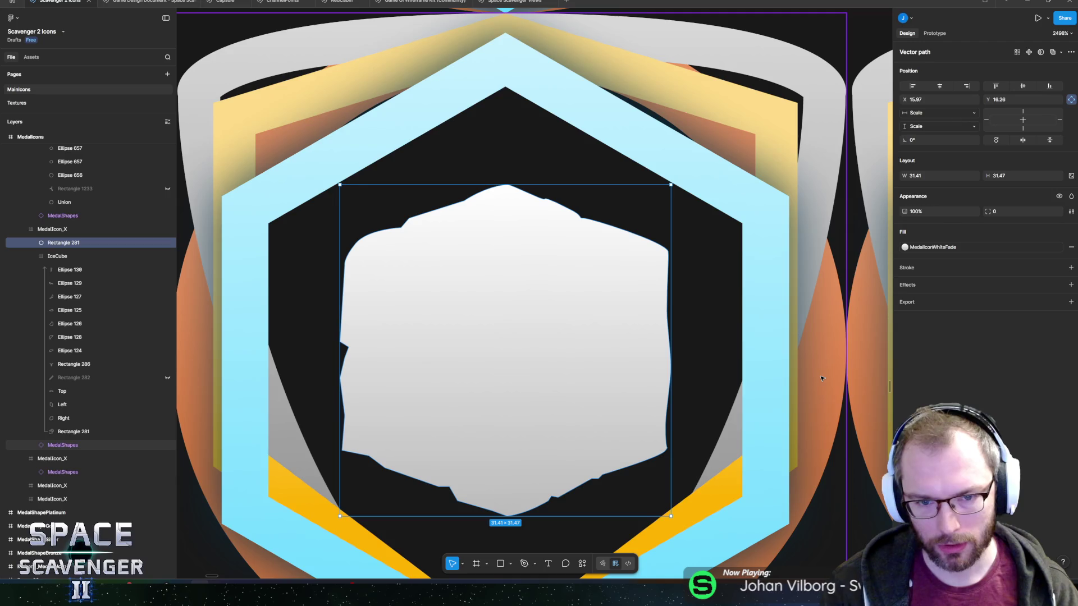
Hide the coloured IceCube layer and deselect the silhouette.
{"action": "scroll", "coordinate": [595, 365], "scroll_direction": "down", "scroll_amount": 5}
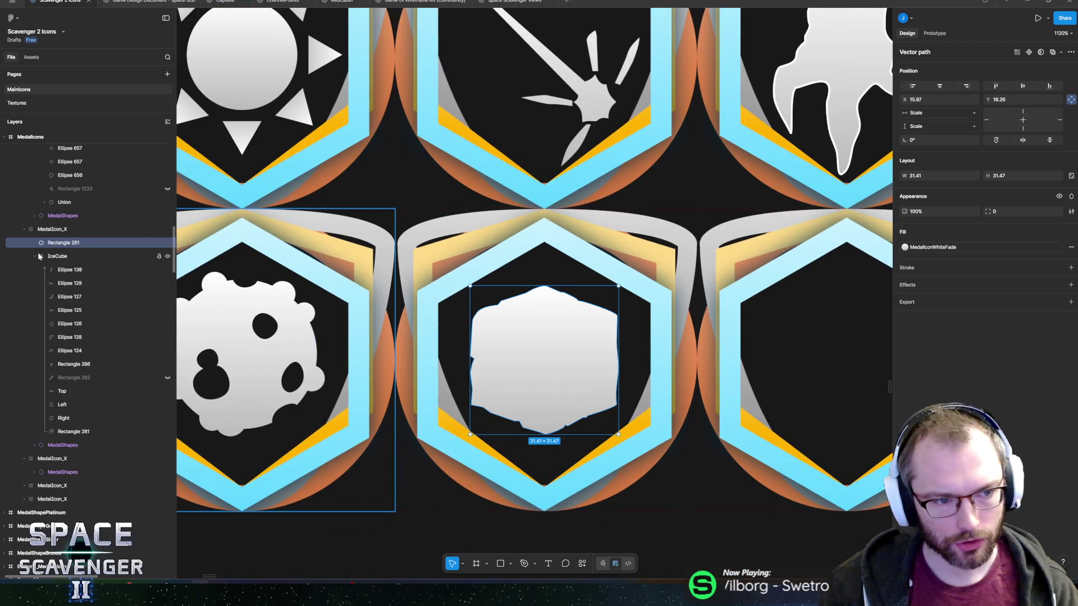
{"action": "left_click", "coordinate": [167, 256]}
{"action": "scroll", "coordinate": [558, 399], "scroll_direction": "down", "scroll_amount": 10}
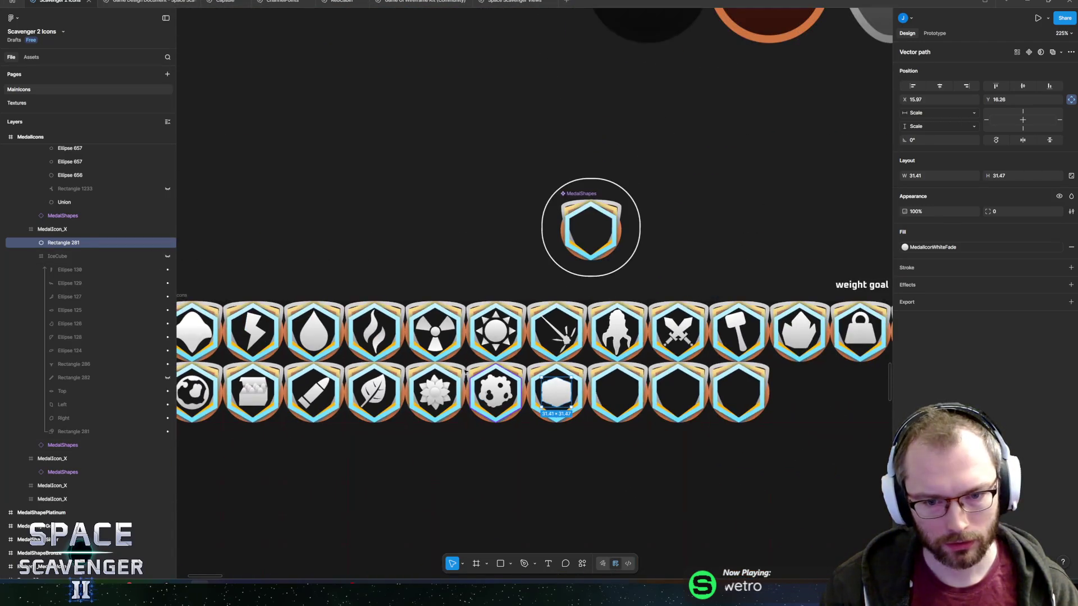
{"action": "left_click", "coordinate": [412, 277]}
{"action": "scroll", "coordinate": [412, 277], "scroll_direction": "down", "scroll_amount": 4}
{"action": "scroll", "coordinate": [487, 343], "scroll_direction": "up", "scroll_amount": 15}
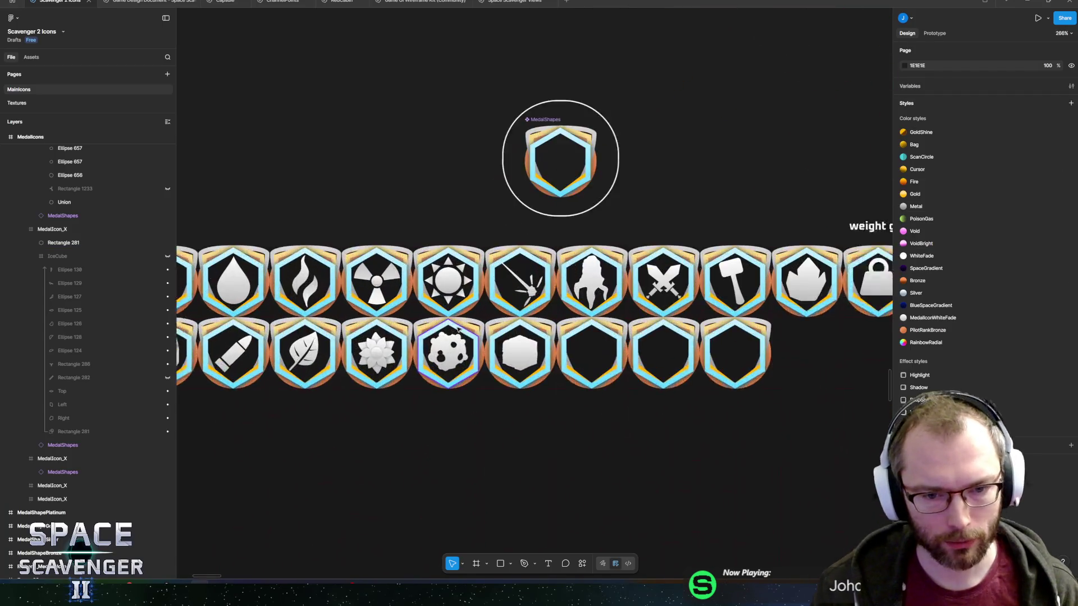
{"action": "scroll", "coordinate": [594, 349], "scroll_direction": "down", "scroll_amount": 8}
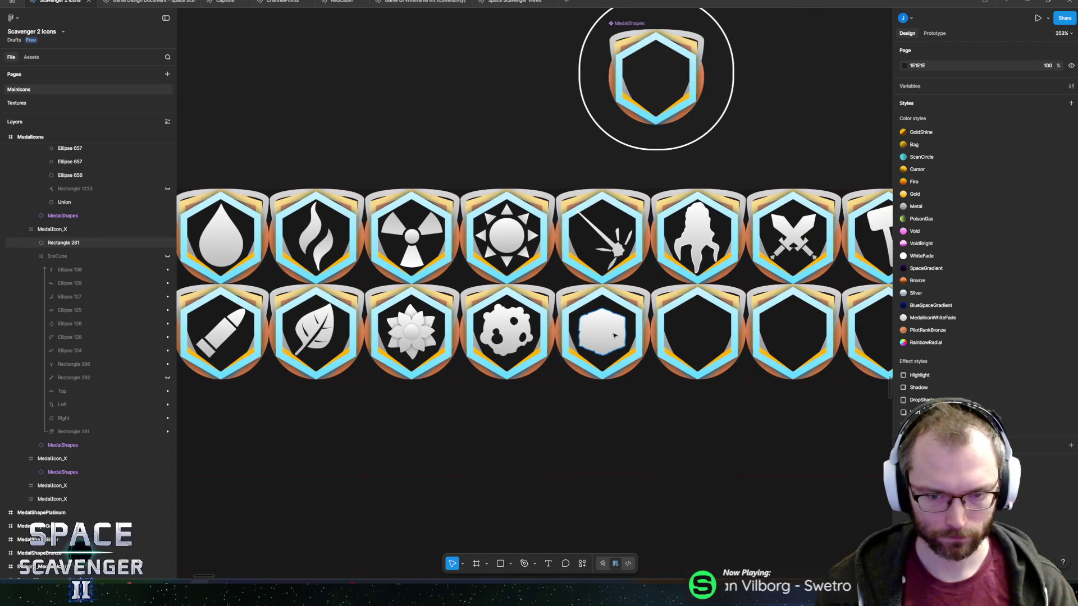
{"action": "scroll", "coordinate": [615, 340], "scroll_direction": "up", "scroll_amount": 3}
{"action": "scroll", "coordinate": [779, 371], "scroll_direction": "down", "scroll_amount": 6}
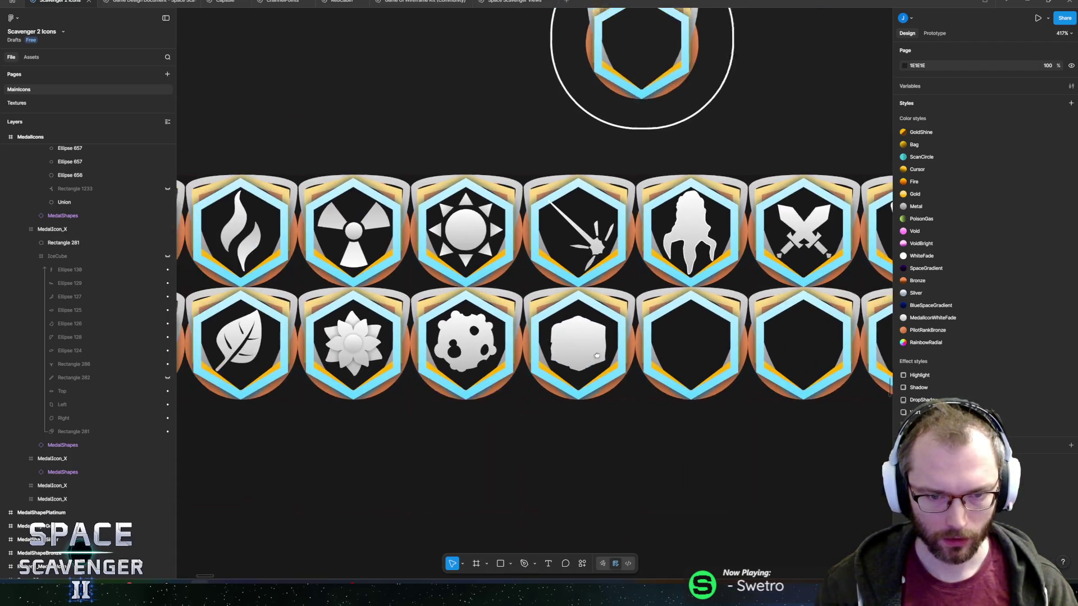
Hide Group 310 inside the MedalShapes component so no icon shows a medal frame.
{"action": "left_click", "coordinate": [692, 201]}
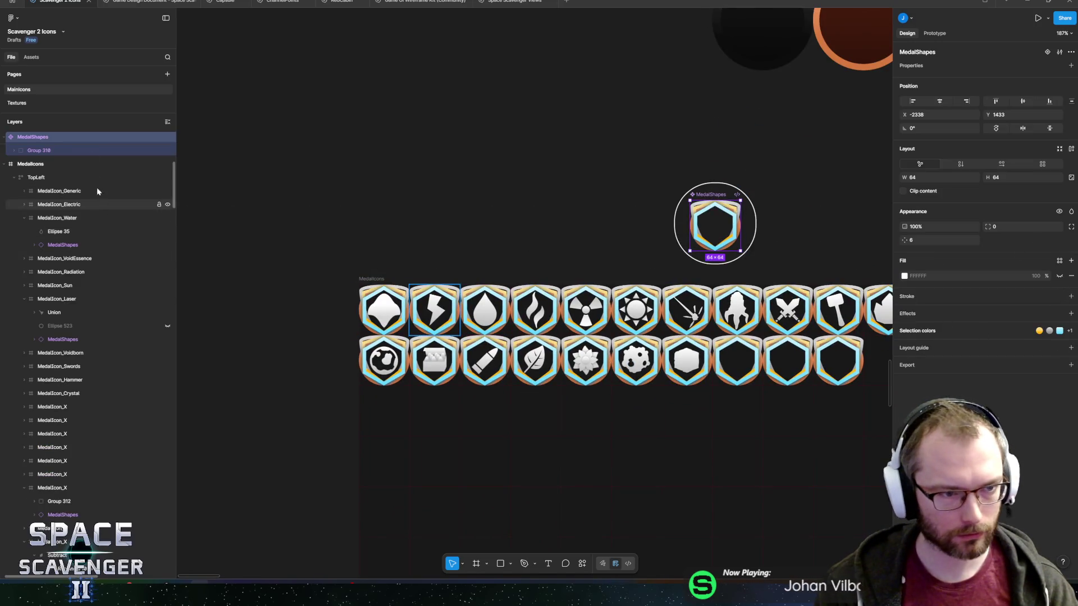
{"action": "left_click", "coordinate": [16, 152]}
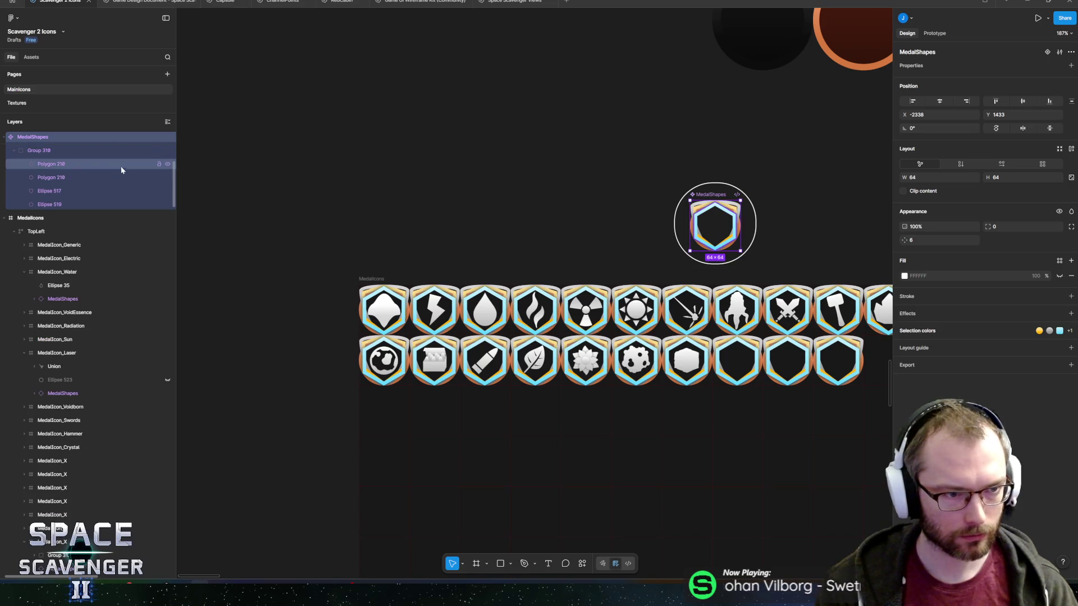
{"action": "left_click", "coordinate": [15, 151]}
{"action": "left_click", "coordinate": [168, 150]}
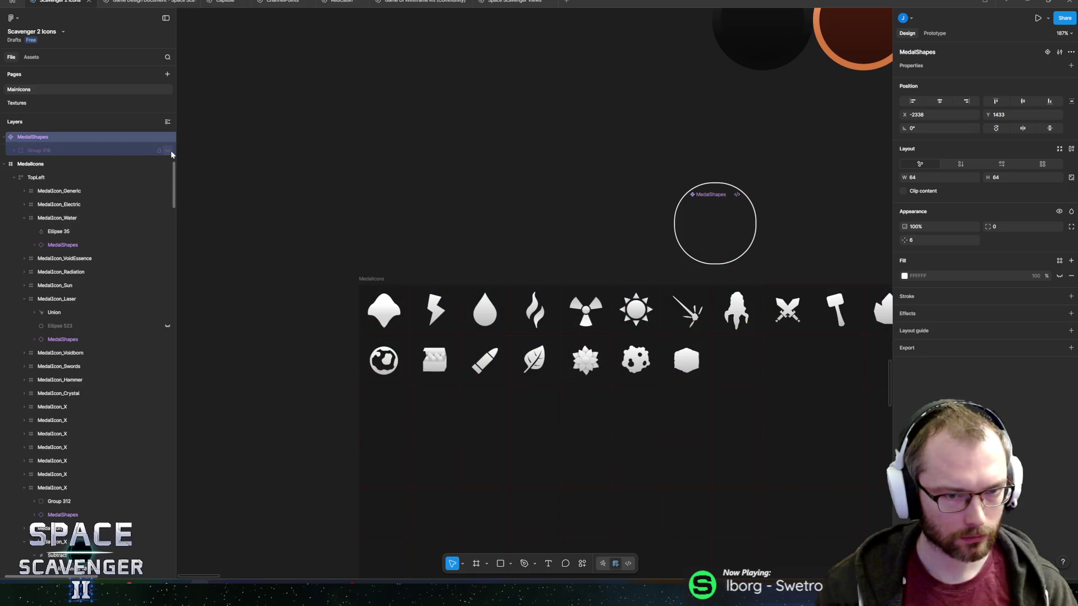
{"action": "left_click", "coordinate": [527, 213]}
Select the MedalIcons frame and export it as PNG.
{"action": "scroll", "coordinate": [638, 233], "scroll_direction": "right", "scroll_amount": 3}
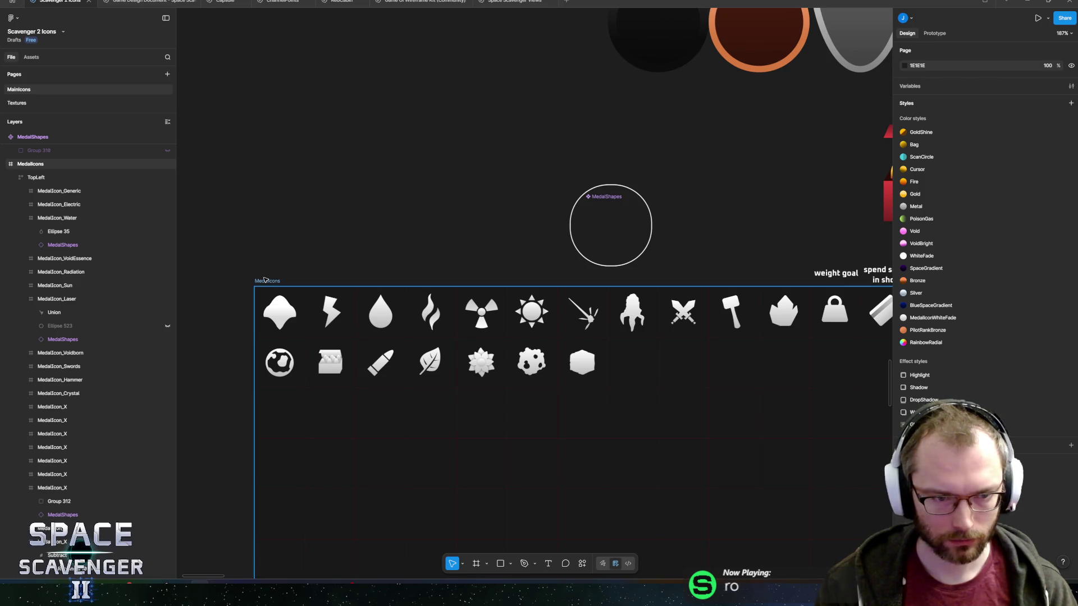
{"action": "left_click", "coordinate": [312, 287]}
{"action": "left_click", "coordinate": [990, 410]}
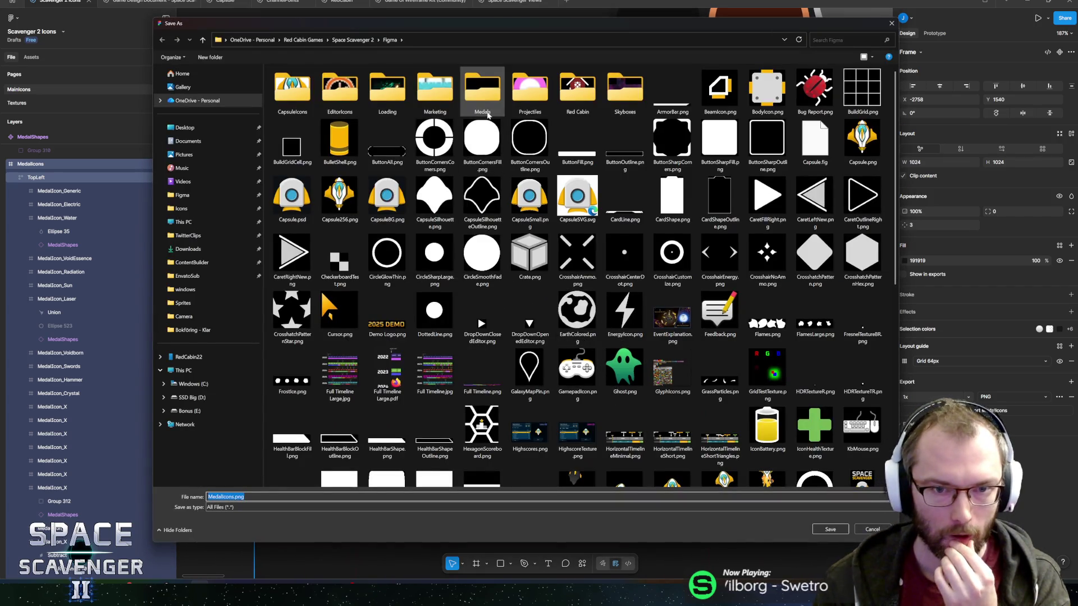
Save the PNG as MedalIcons.png in the Medals folder, replacing the existing file.
{"action": "double_click", "coordinate": [486, 101]}
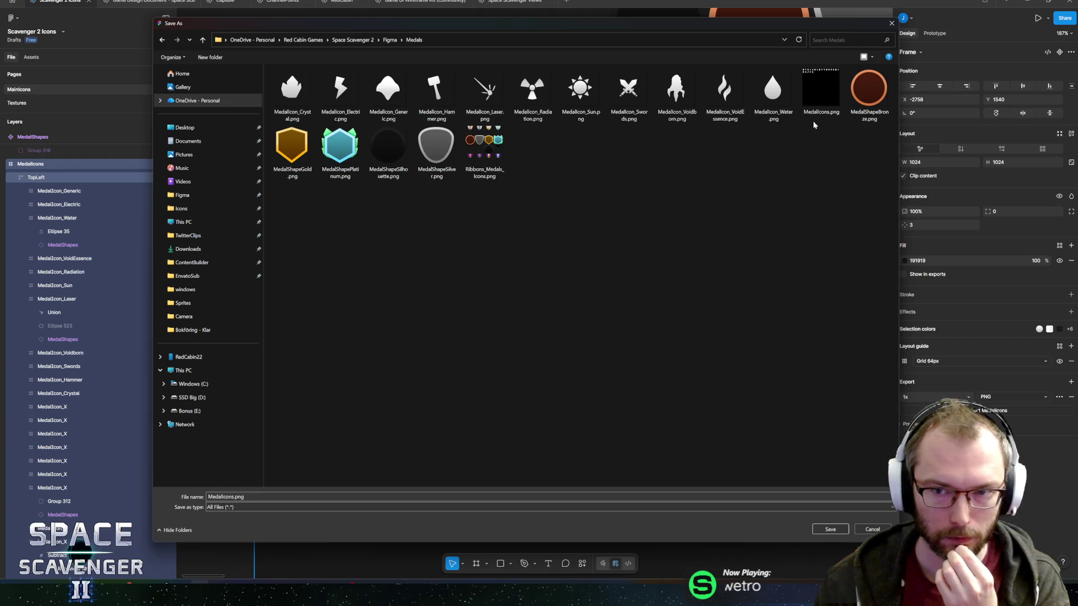
{"action": "left_click", "coordinate": [820, 92]}
{"action": "left_click", "coordinate": [829, 527]}
{"action": "left_click", "coordinate": [567, 294]}
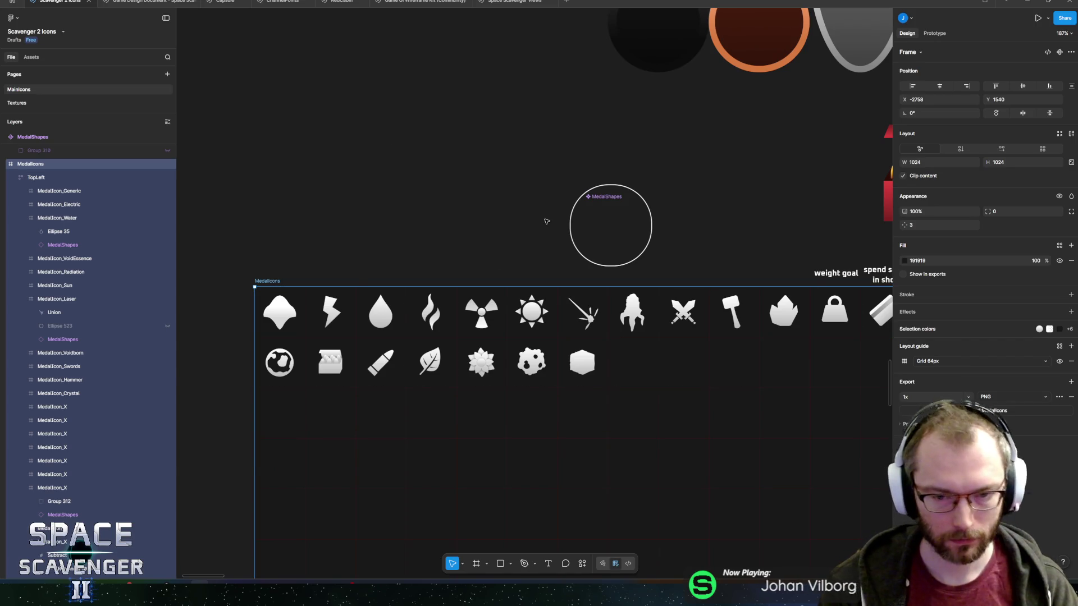
{"action": "key", "text": "alt+Tab"}
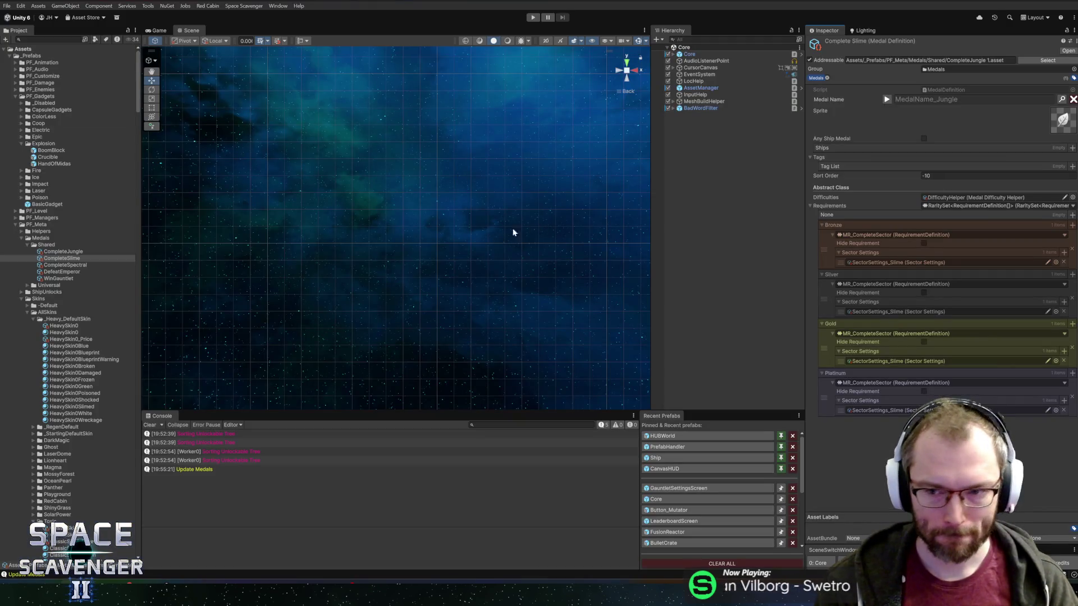
Check the MedalIcons texture's sprite sheet in Unity's Sprite Editor, then close it.
{"action": "left_click", "coordinate": [1061, 121]}
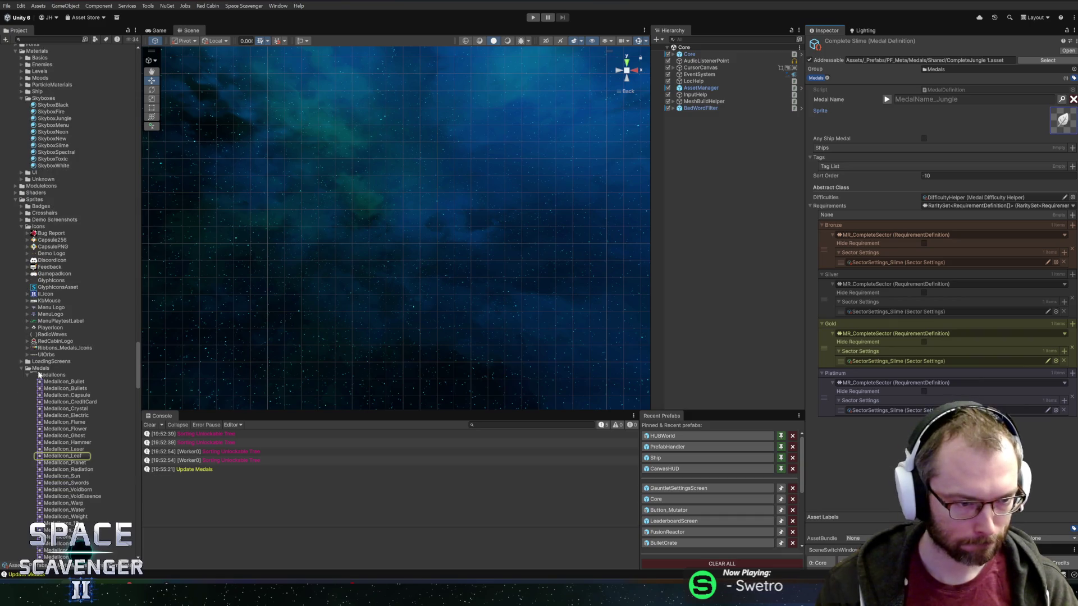
{"action": "left_click", "coordinate": [40, 375]}
{"action": "left_click", "coordinate": [934, 138]}
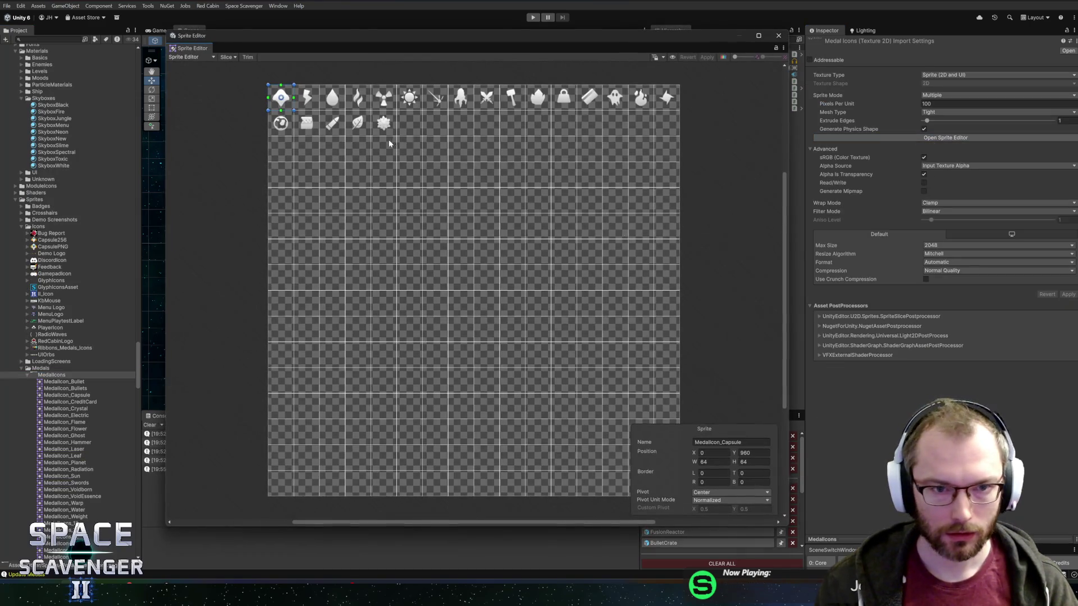
{"action": "left_click", "coordinate": [779, 35]}
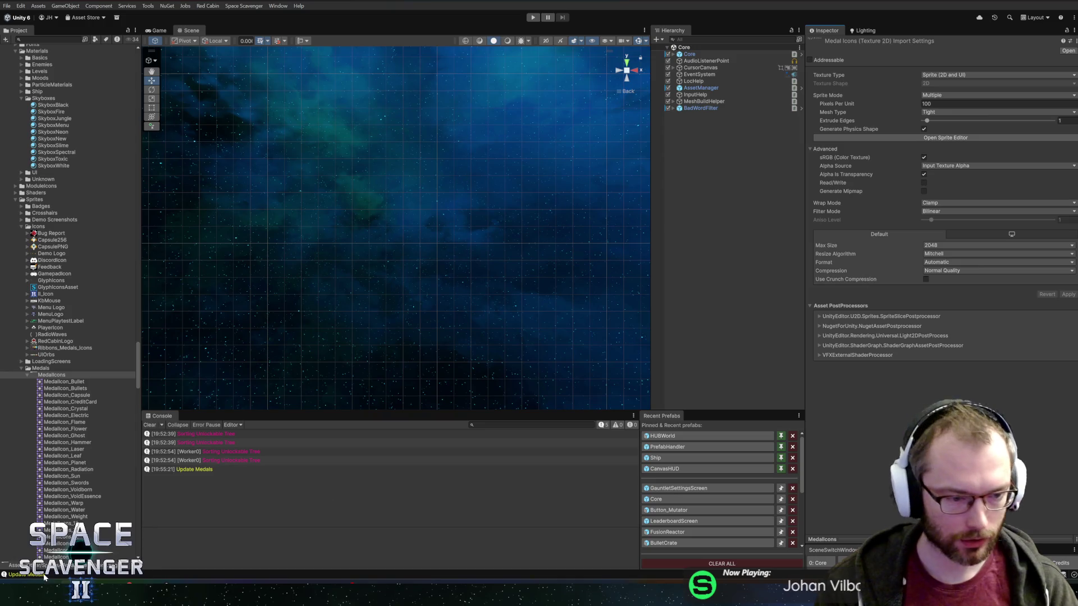
{"action": "mouse_move", "coordinate": [129, 598]}
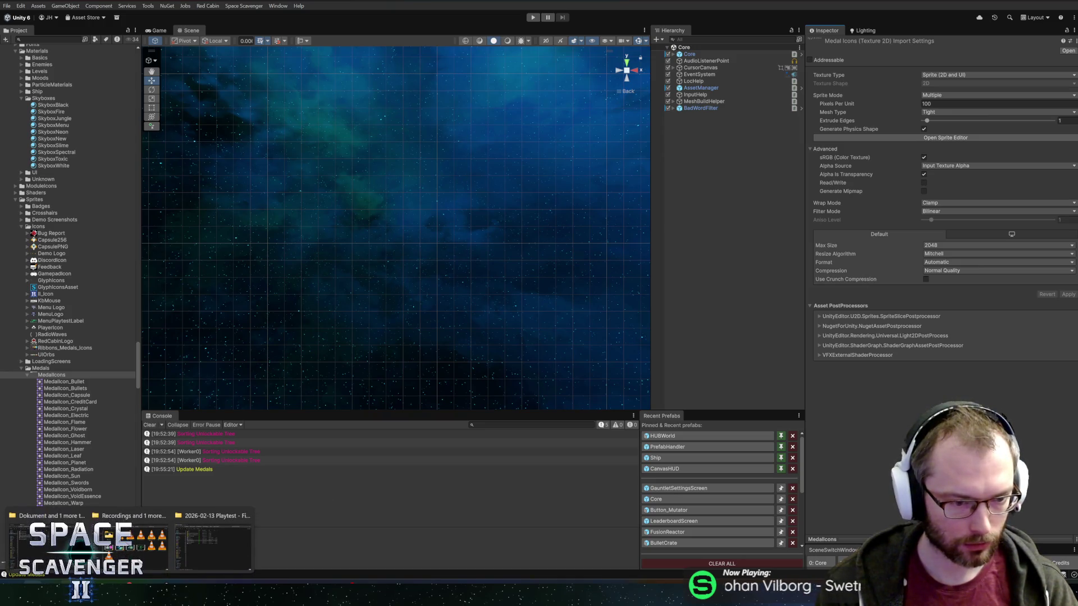
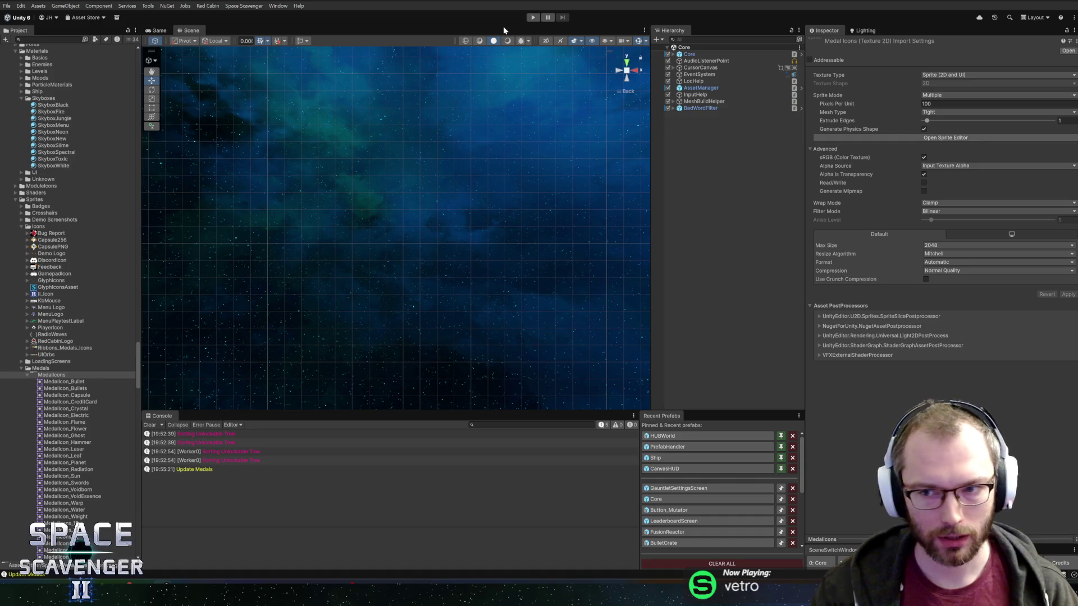
In the Medal Icons Sprite Editor, rename the sprite after the leaf icon to MedalIcon_SlimePlanet.
{"action": "left_click", "coordinate": [915, 141]}
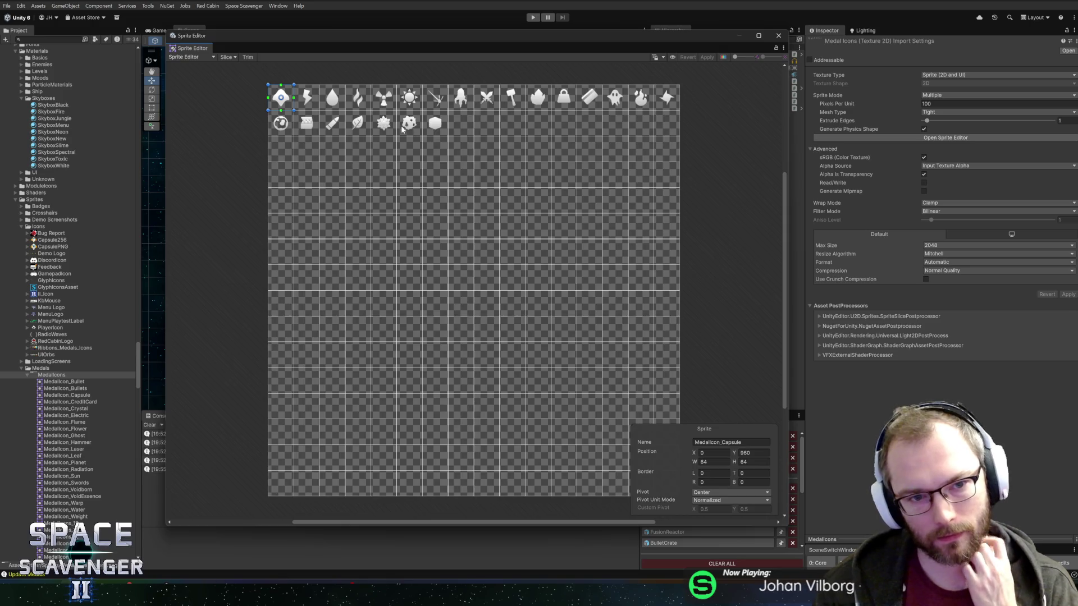
{"action": "left_click", "coordinate": [360, 124]}
{"action": "left_click", "coordinate": [409, 123]}
{"action": "left_click", "coordinate": [712, 442]}
{"action": "type", "text": "MedalIcon_SlimePlanet"}
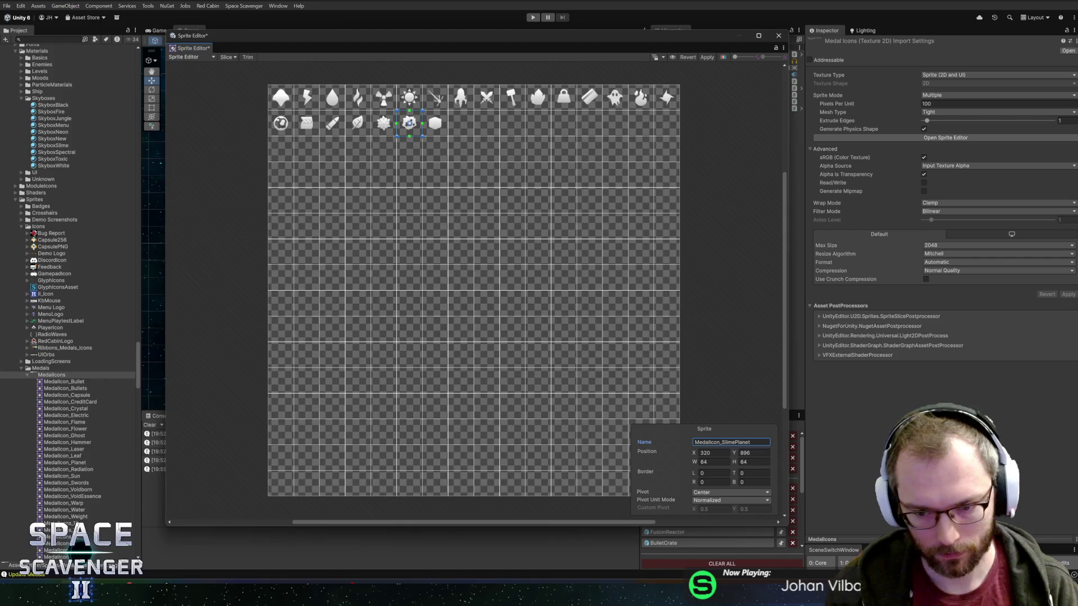
Rename the ice-cube sprite to MedalIcon_IceCube and close the Sprite Editor.
{"action": "left_click", "coordinate": [439, 127]}
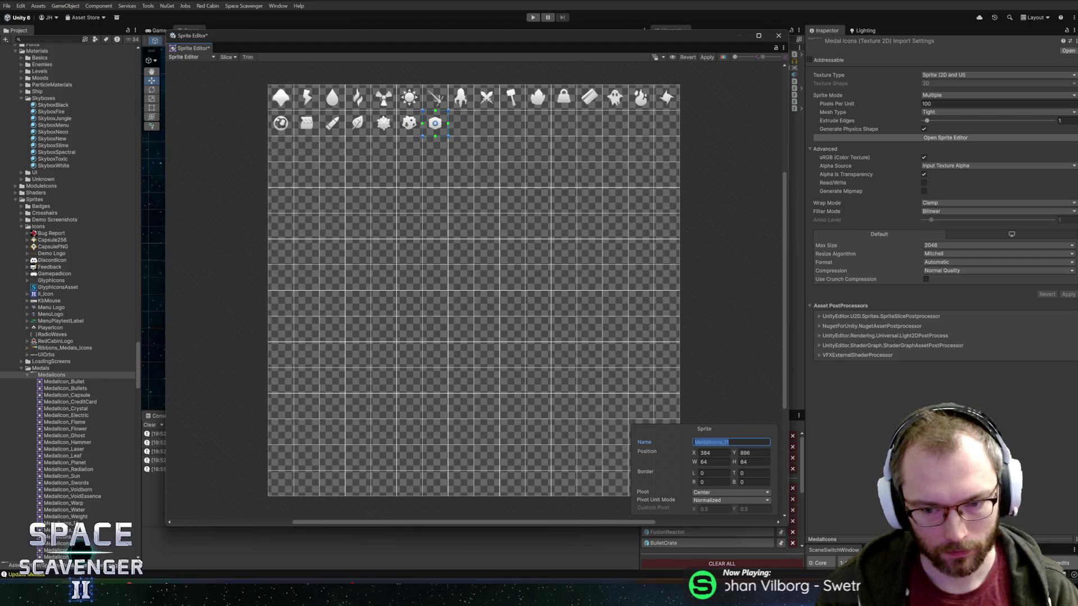
{"action": "type", "text": "MedalIcon"}
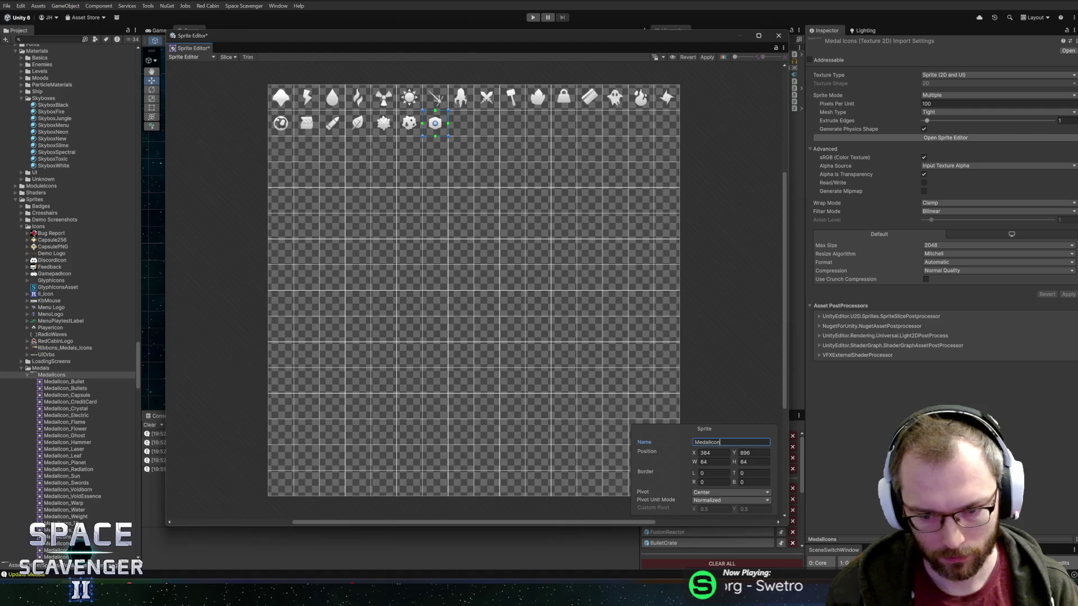
{"action": "type", "text": "_IceCube"}
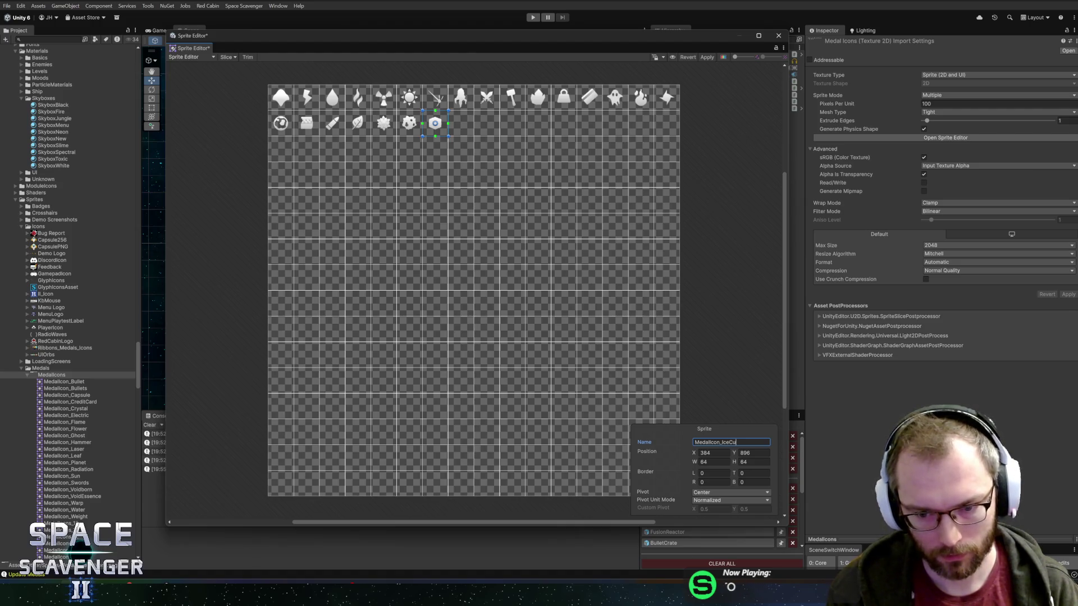
{"action": "left_click", "coordinate": [564, 96]}
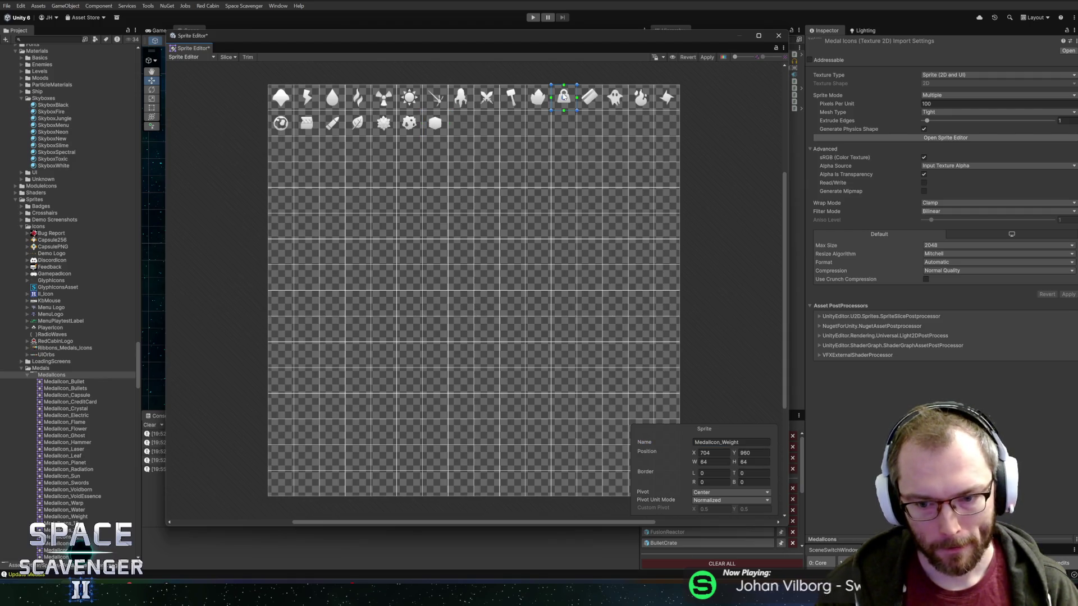
{"action": "left_click", "coordinate": [780, 36]}
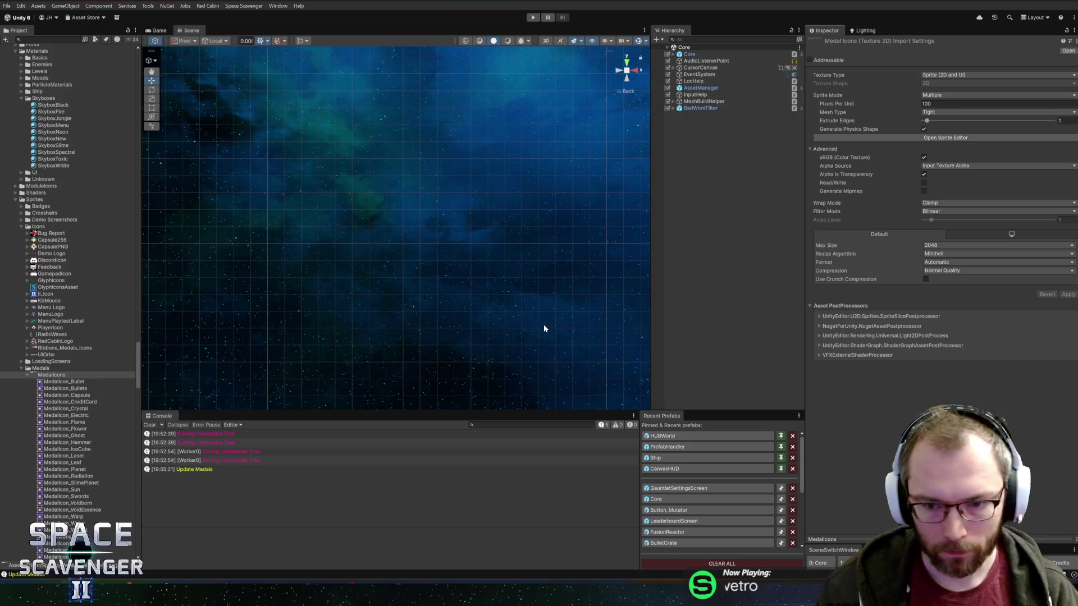
Assign the MedalIcon_SlimePlanet sprite to the CompleteSlime medal definition.
{"action": "scroll", "coordinate": [89, 224], "scroll_direction": "up", "scroll_amount": 20}
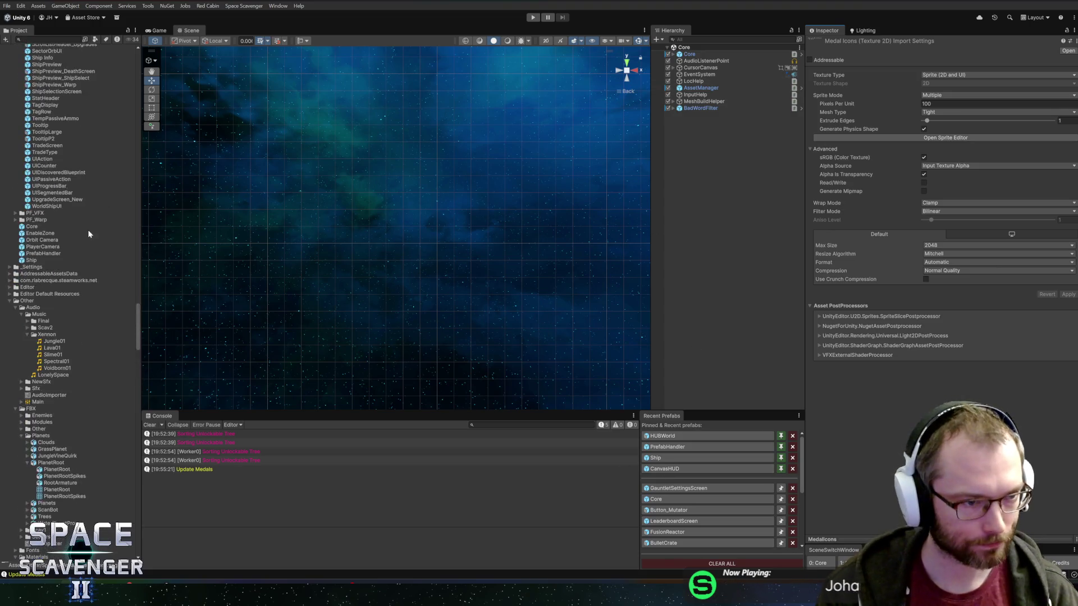
{"action": "scroll", "coordinate": [79, 314], "scroll_direction": "down", "scroll_amount": 10}
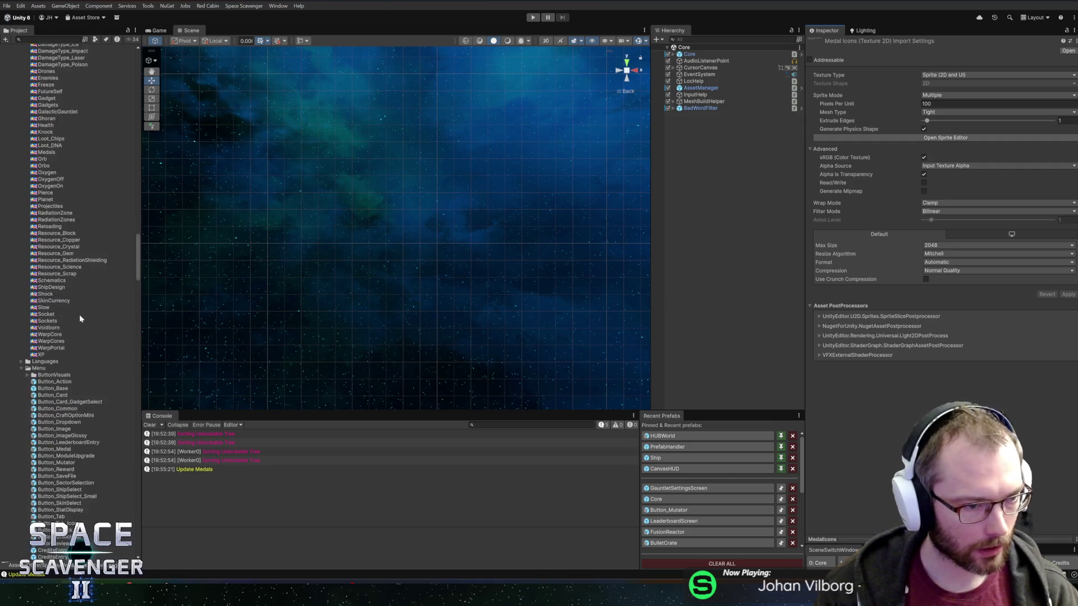
{"action": "mouse_move", "coordinate": [138, 287]}
{"action": "left_mouse_down"}
{"action": "mouse_move", "coordinate": [126, 208]}
{"action": "mouse_move", "coordinate": [138, 74]}
{"action": "left_mouse_up"}
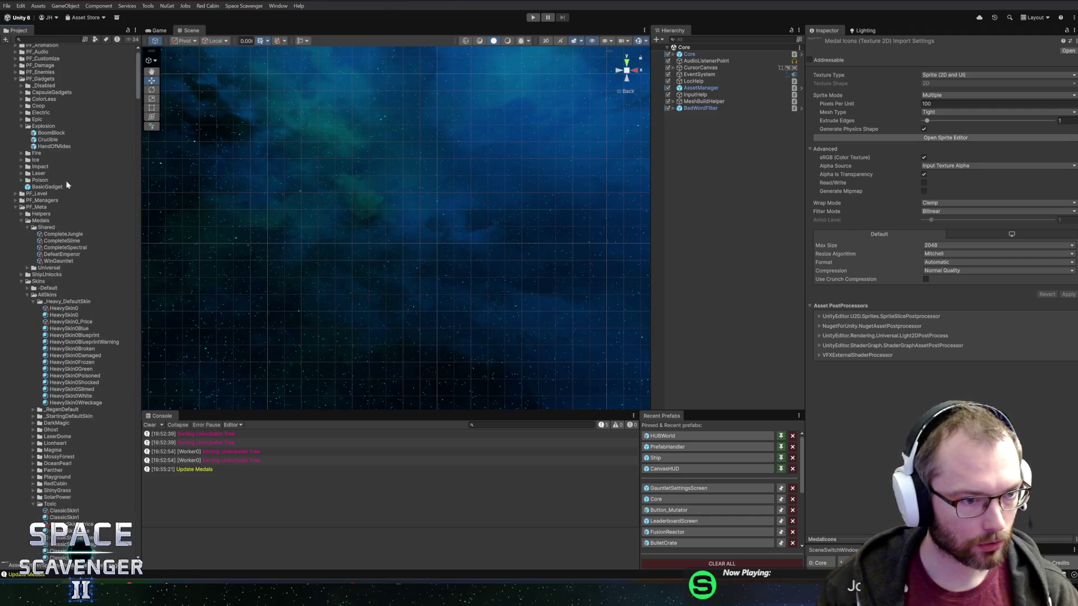
{"action": "left_click", "coordinate": [62, 241]}
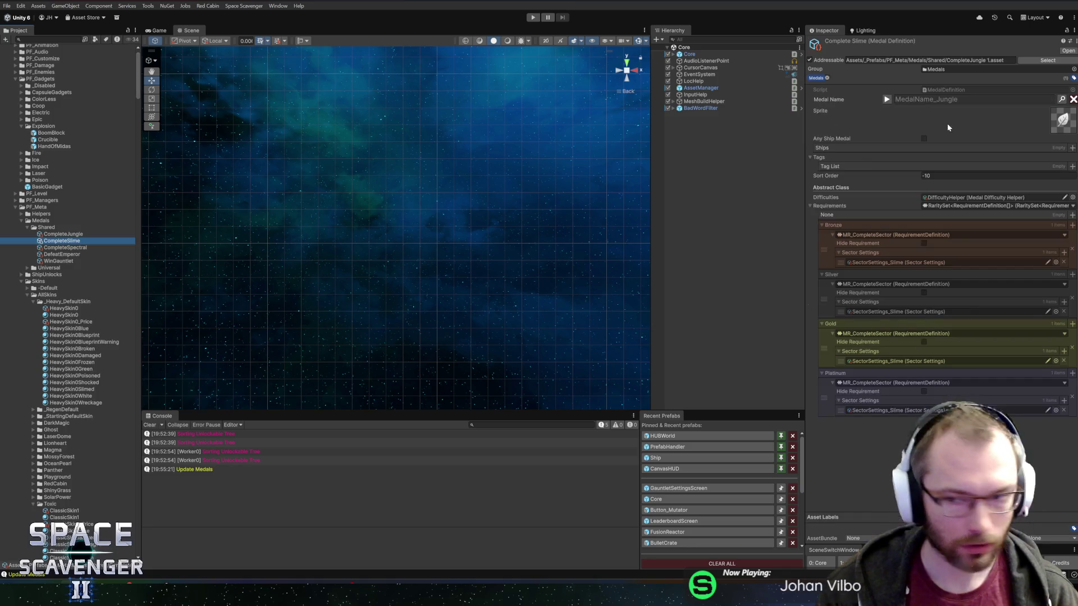
{"action": "left_click", "coordinate": [1060, 130]}
{"action": "type", "text": "slimepl"}
{"action": "double_click", "coordinate": [911, 112]}
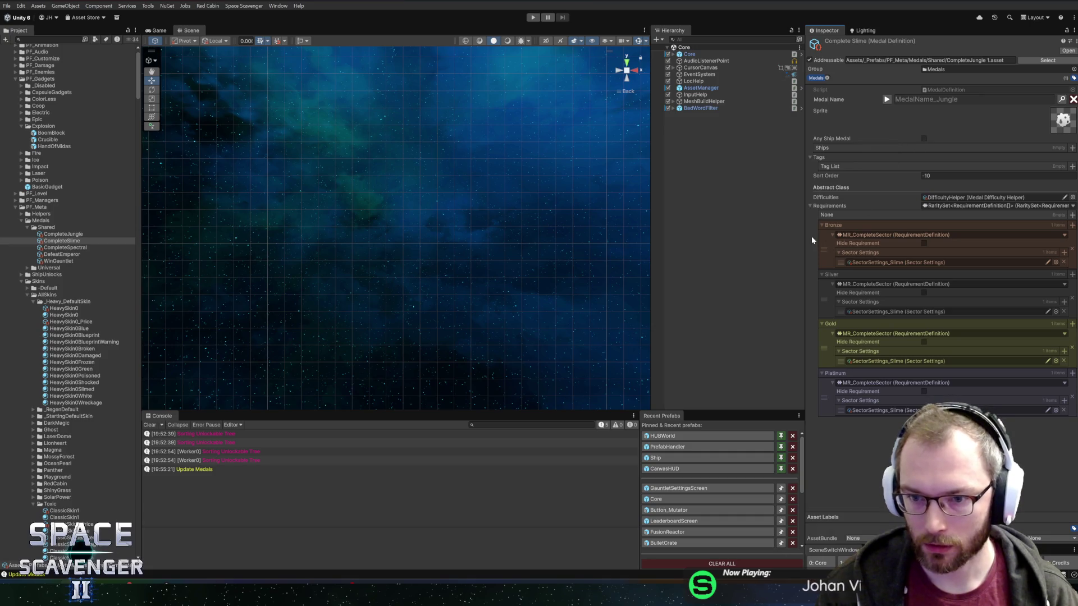
{"action": "left_click_drag", "start_coordinate": [803, 230], "coordinate": [793, 230]}
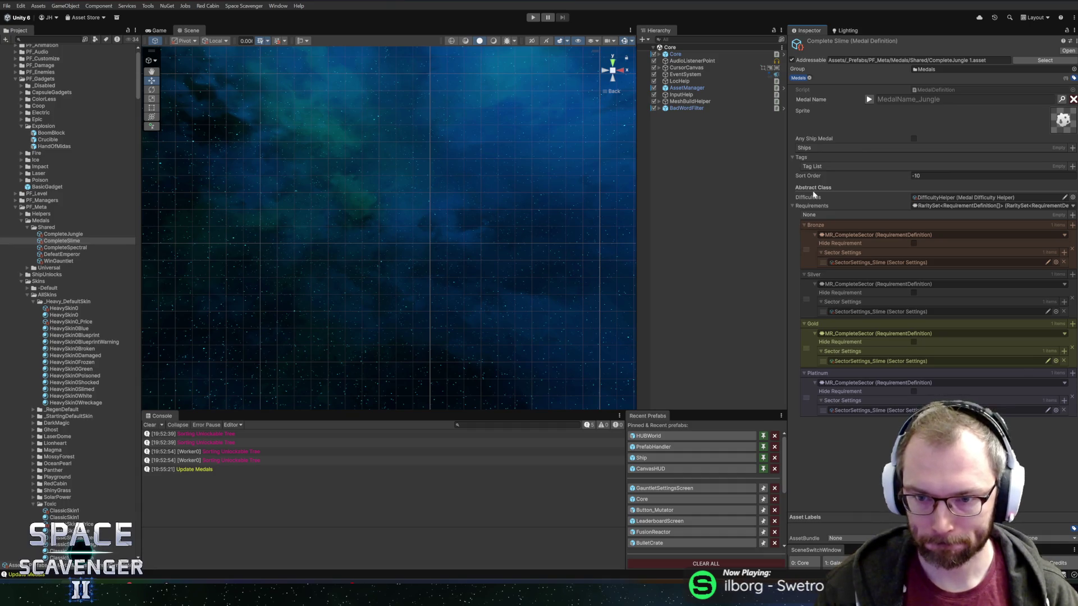
Duplicate CompleteSlime and name the copy CompleteIce.
{"action": "left_click", "coordinate": [75, 234]}
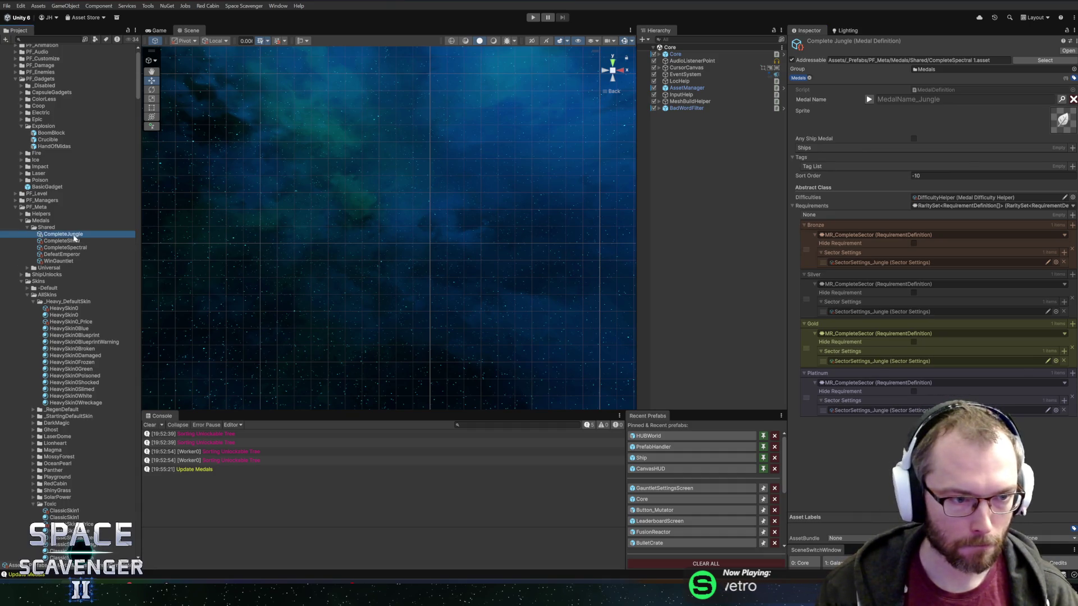
{"action": "left_click", "coordinate": [68, 241]}
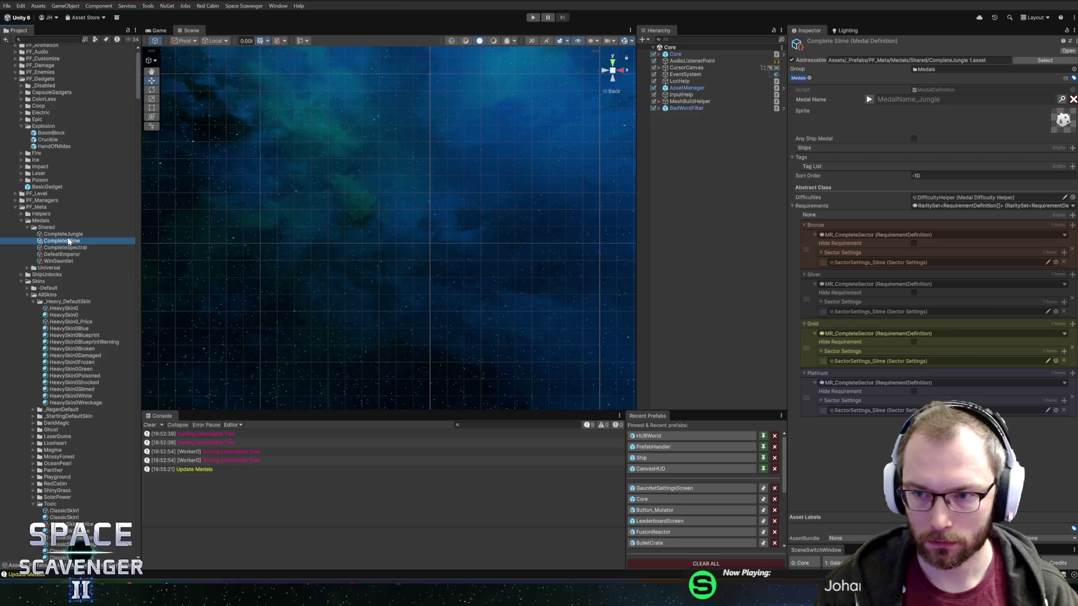
{"action": "key", "text": "ctrl+d"}
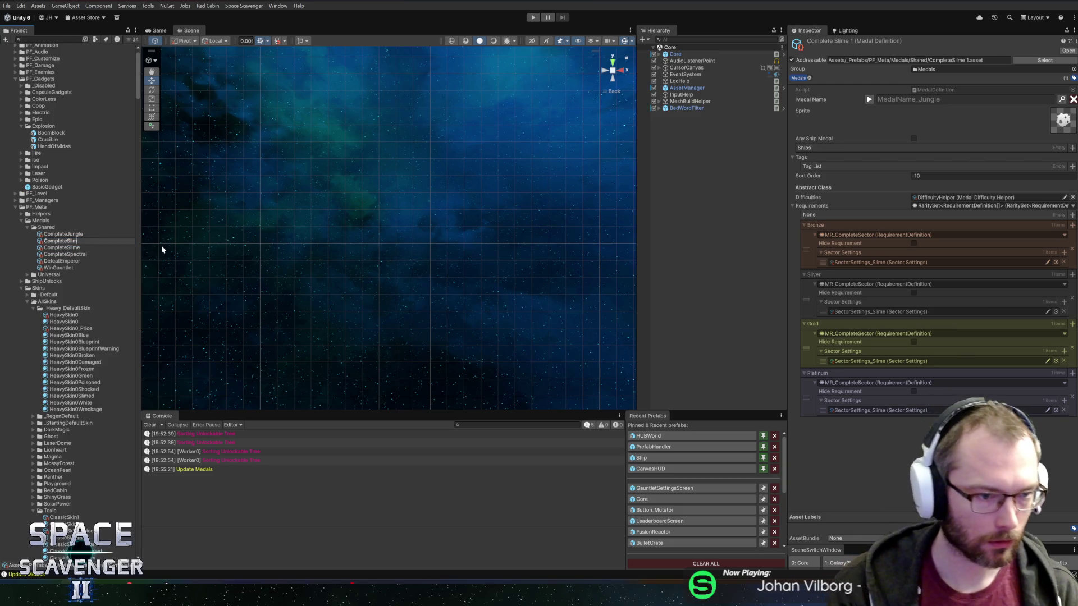
{"action": "type", "text": "Ice"}
{"action": "key", "text": "Return"}
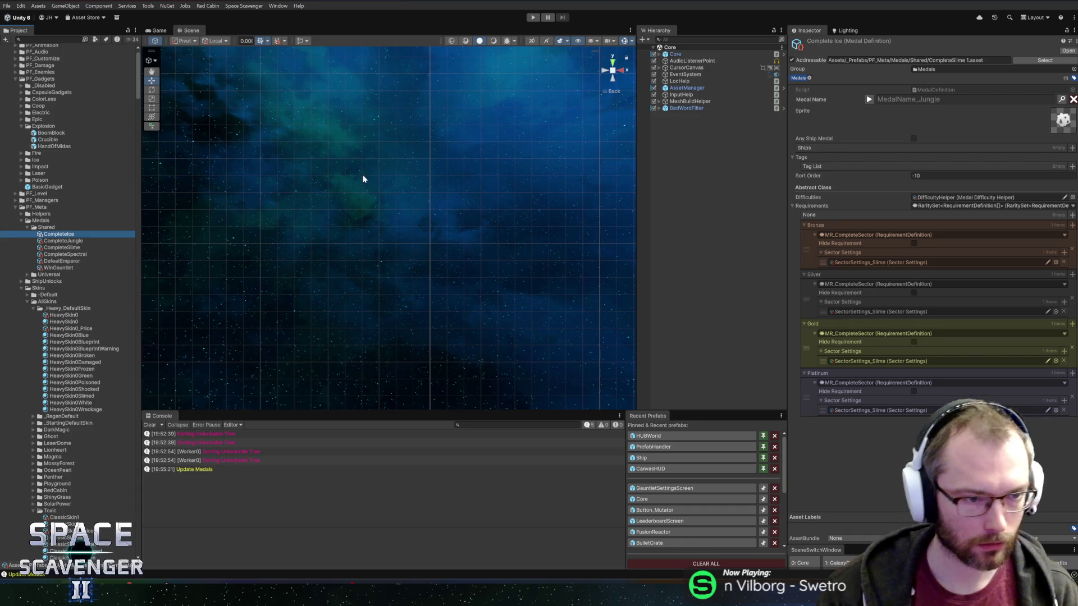
{"action": "left_click", "coordinate": [1056, 262]}
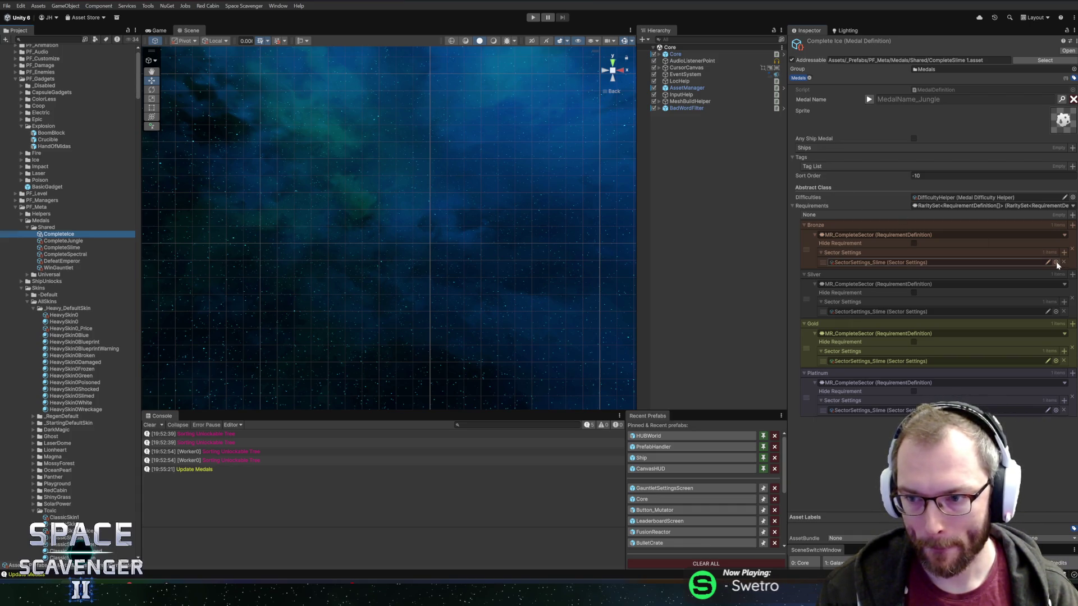
Set the Bronze tier's Sector Settings to SectorSettings_IceFake.
{"action": "type", "text": "ice"}
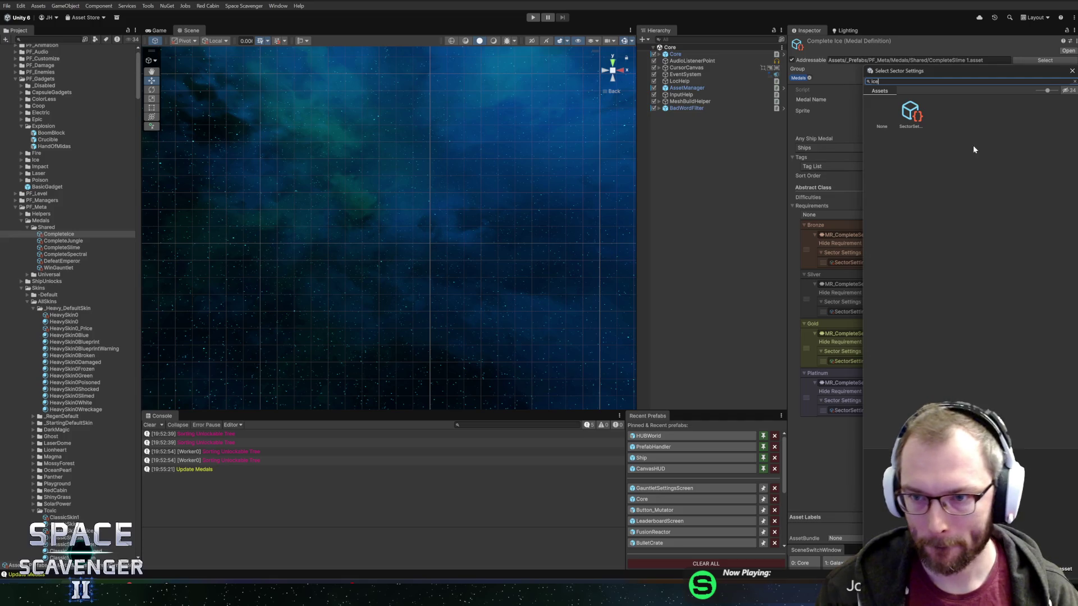
{"action": "left_click_drag", "start_coordinate": [1042, 92], "coordinate": [879, 138]}
{"action": "left_click", "coordinate": [901, 105]}
{"action": "left_click", "coordinate": [905, 82]}
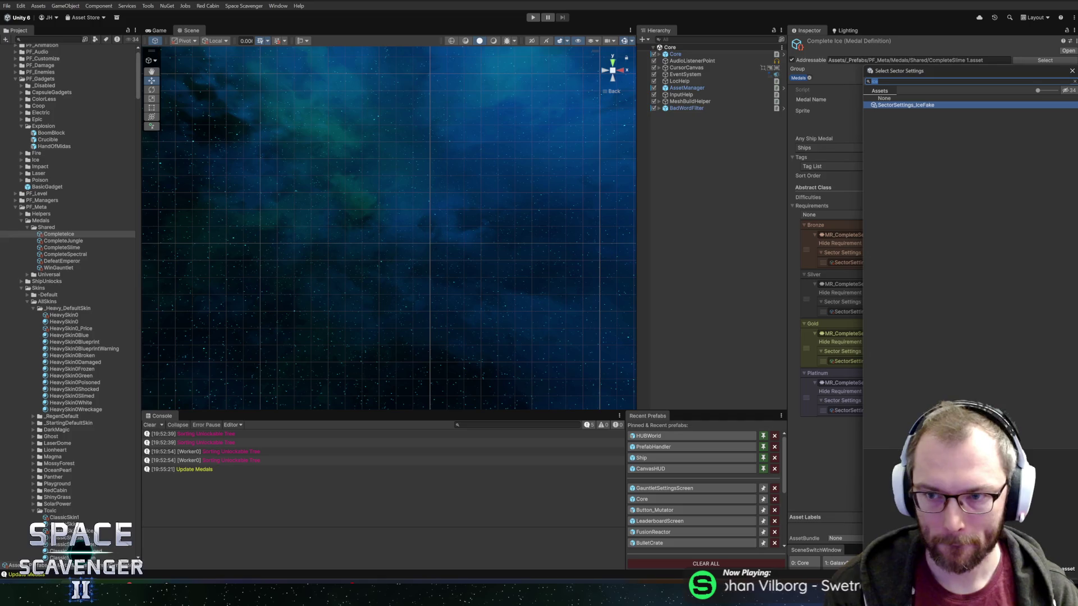
{"action": "key", "text": "ctrl+a"}
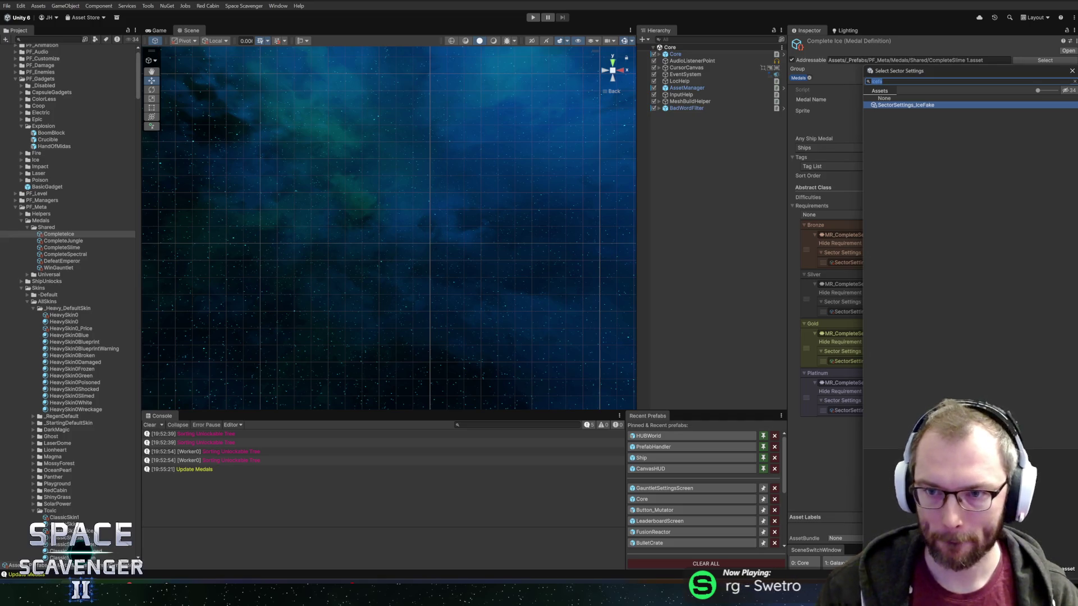
{"action": "key", "text": "BackSpace"}
{"action": "type", "text": "ice"}
{"action": "key", "text": "Return"}
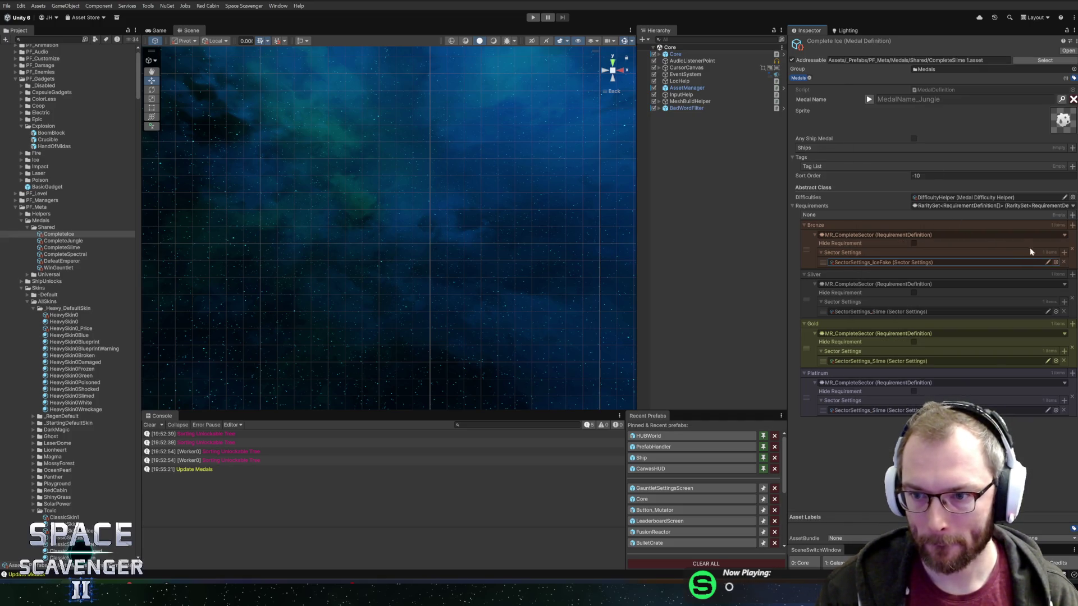
Assign SectorSettings_IceFake to the Silver, Gold and Platinum tiers.
{"action": "left_click", "coordinate": [1055, 312]}
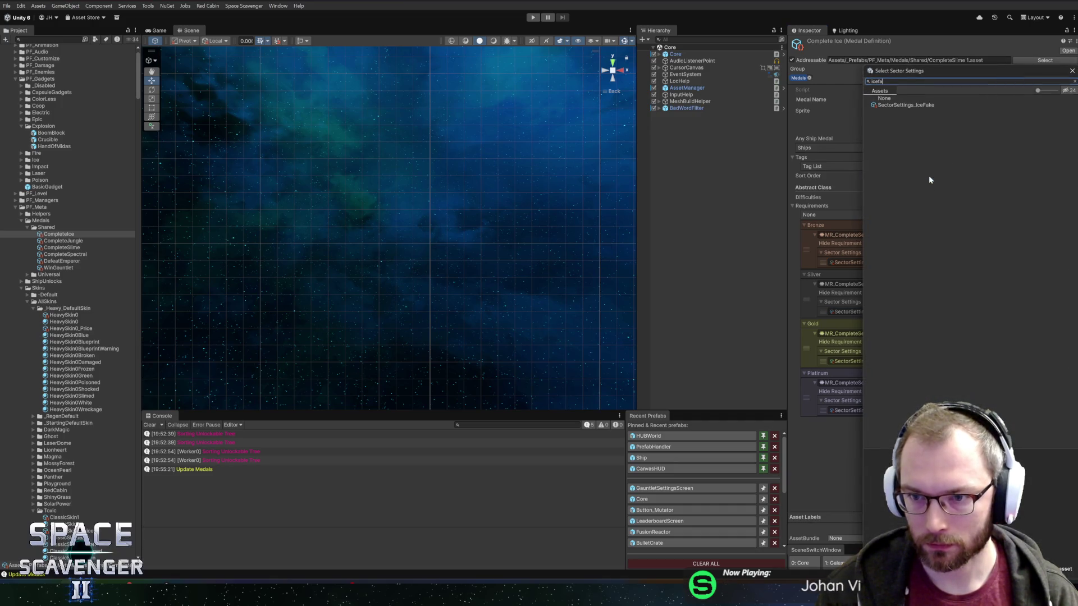
{"action": "double_click", "coordinate": [902, 105]}
{"action": "left_click", "coordinate": [1055, 361]}
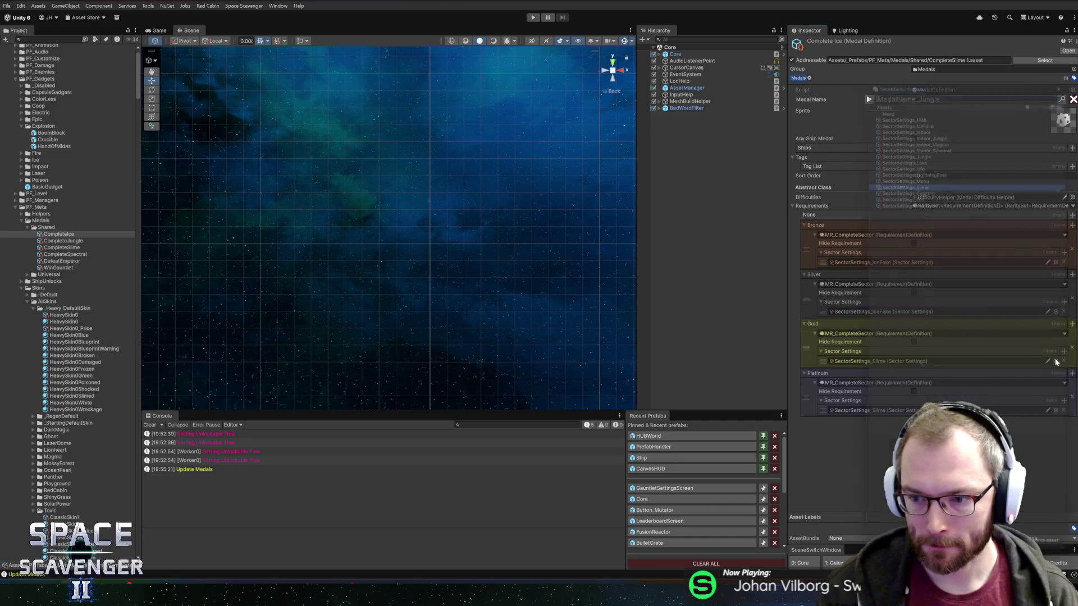
{"action": "double_click", "coordinate": [902, 105]}
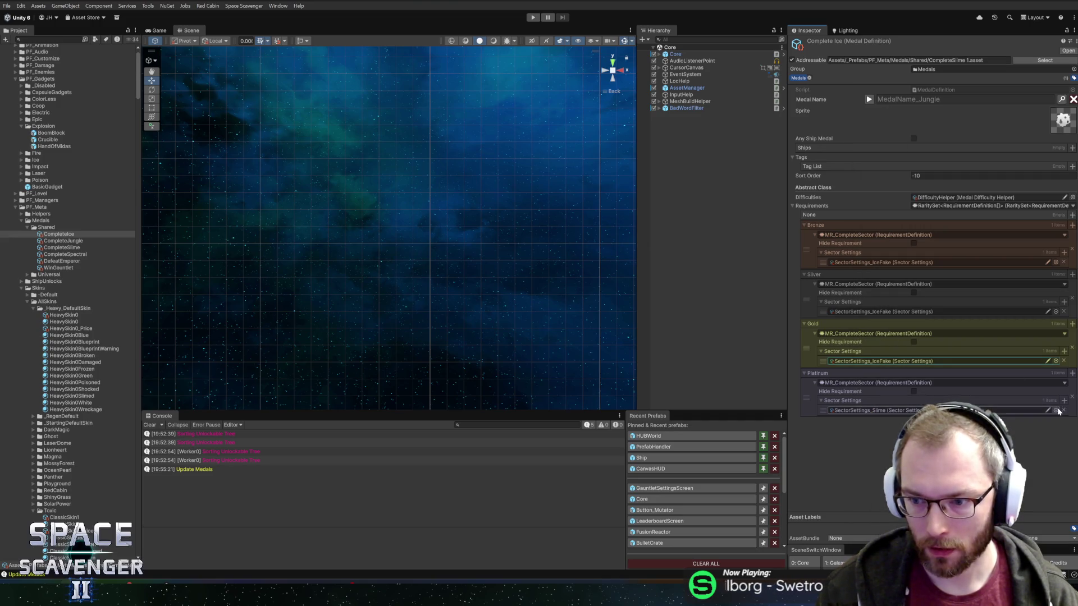
{"action": "left_click", "coordinate": [1057, 412]}
{"action": "type", "text": "icefa"}
{"action": "double_click", "coordinate": [903, 105]}
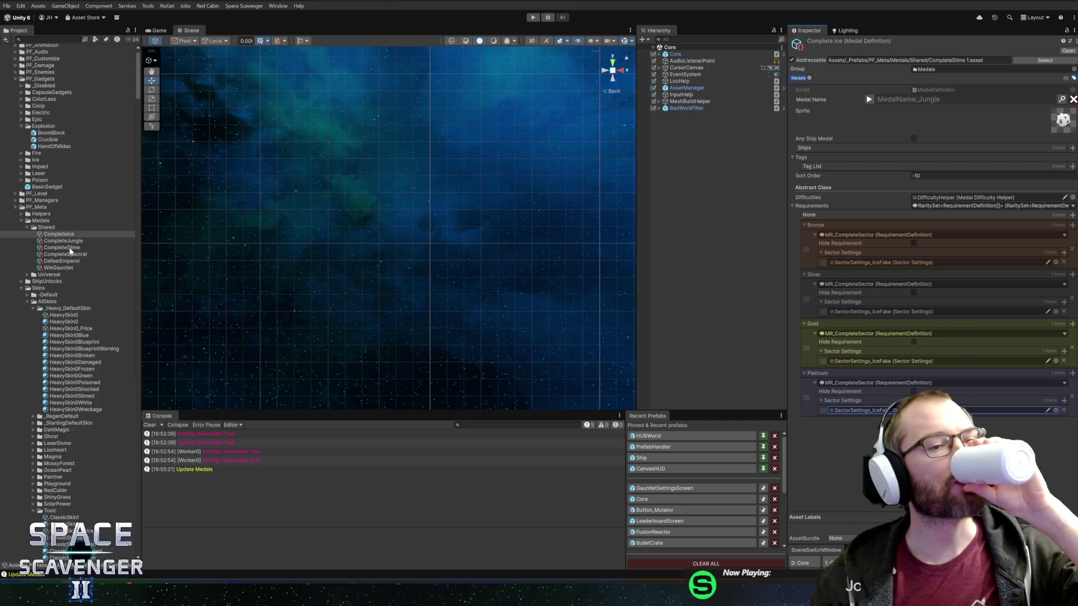
Reopen CompleteSlime and begin a MedalName_Slime key in the Localization Editor.
{"action": "left_click", "coordinate": [71, 241]}
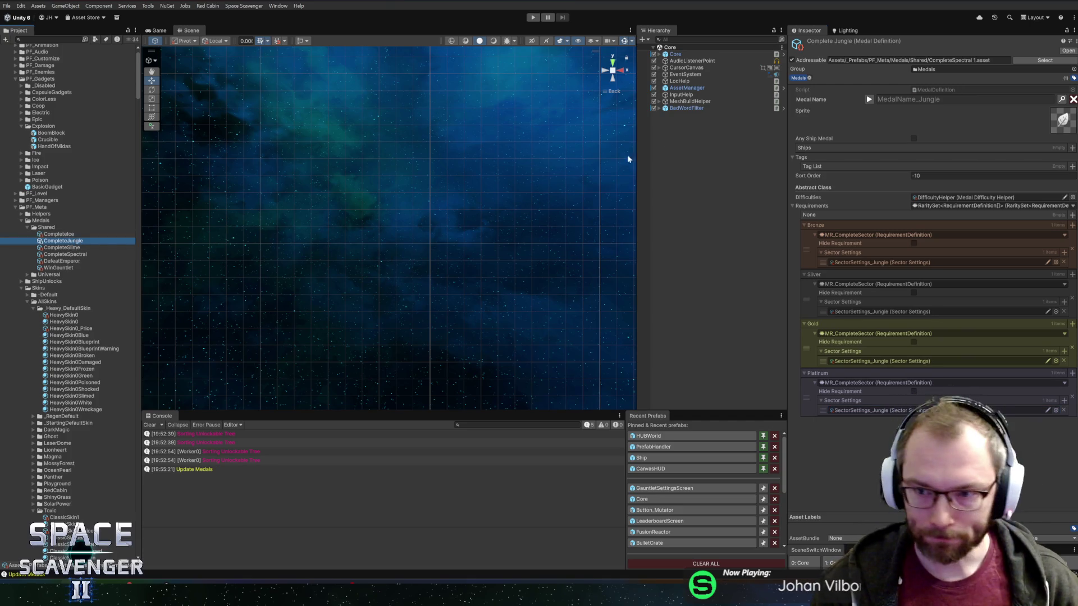
{"action": "left_click", "coordinate": [869, 100]}
{"action": "left_click", "coordinate": [869, 100]}
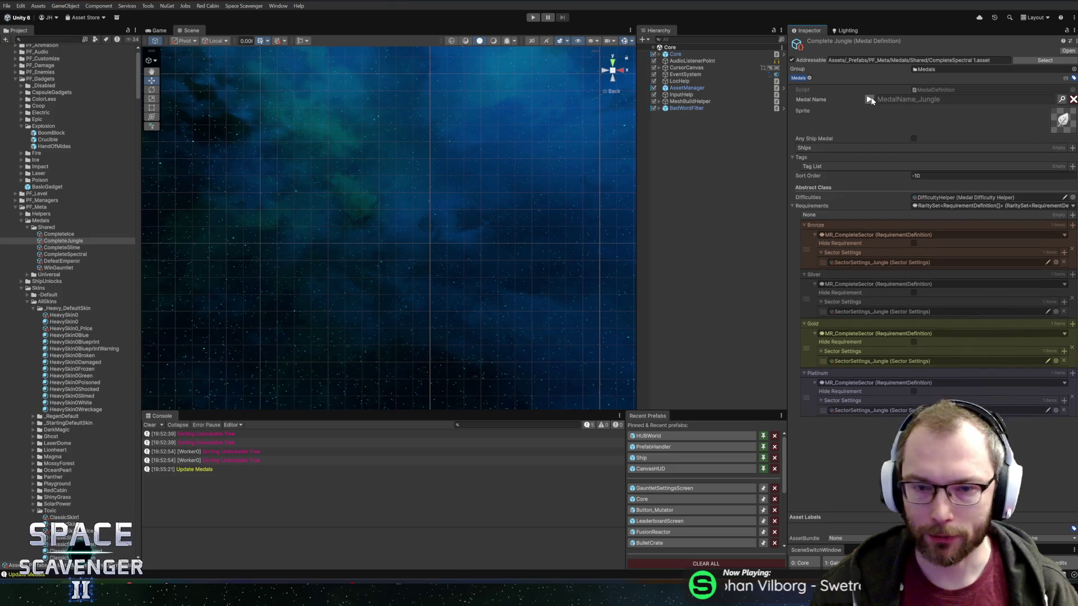
{"action": "left_click", "coordinate": [84, 248]}
{"action": "left_click", "coordinate": [1061, 100]}
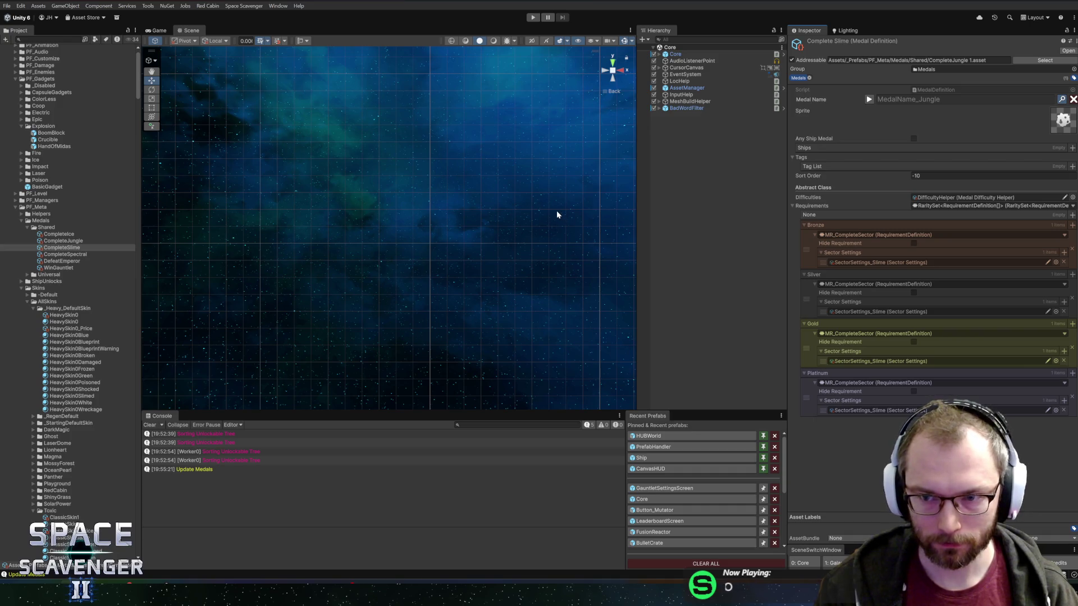
{"action": "type", "text": "Med"}
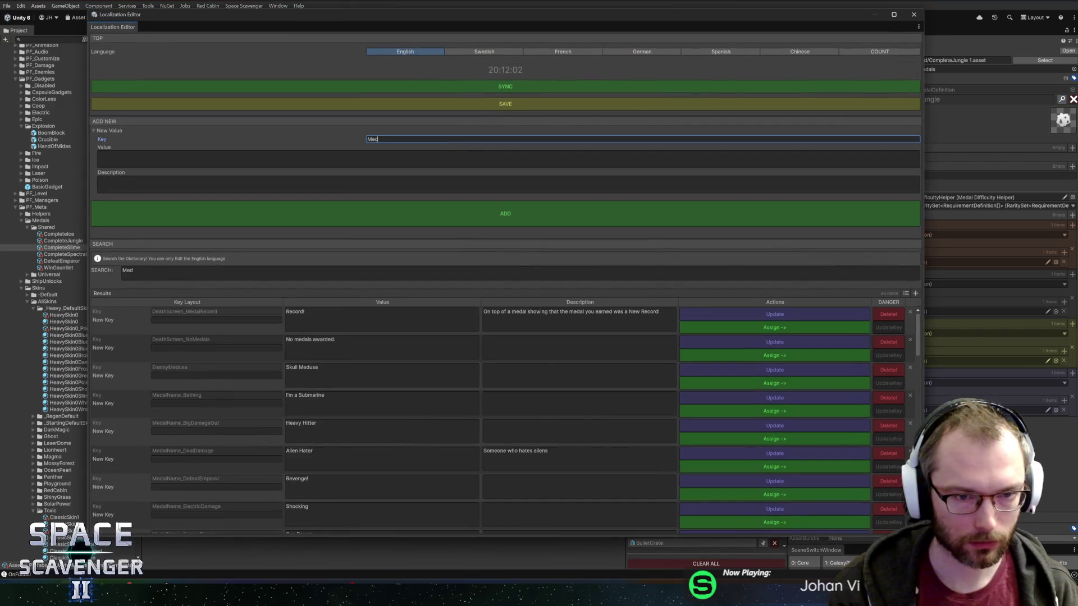
{"action": "type", "text": "alName_Slime"}
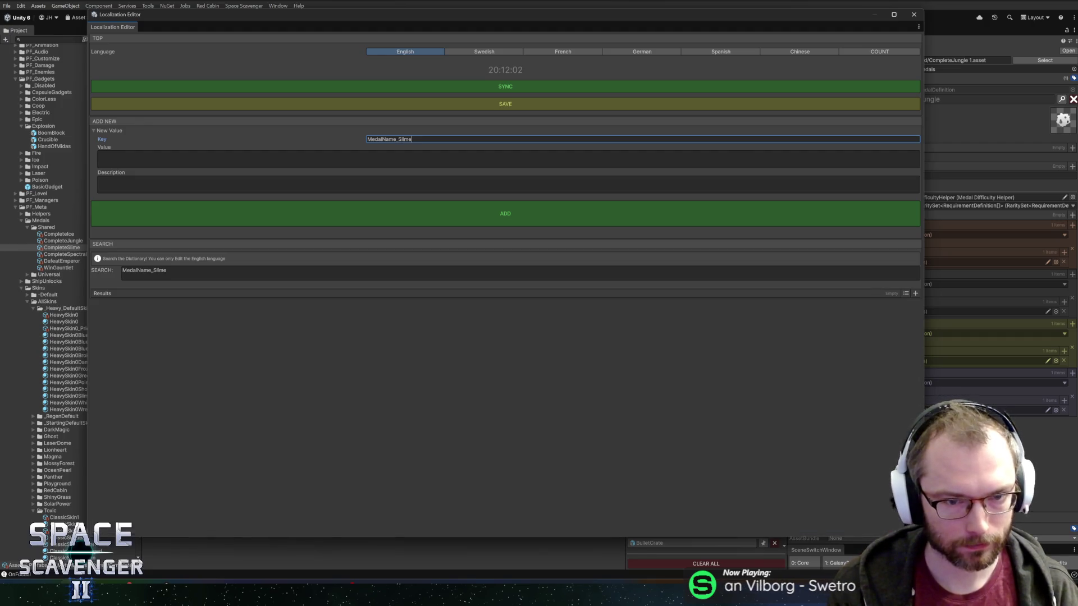
Add MedalName_Slime with value Slime, description 'The first red/purple slime sector', and assign it.
{"action": "left_click", "coordinate": [508, 160]}
{"action": "type", "text": "ime"}
{"action": "left_click", "coordinate": [460, 188]}
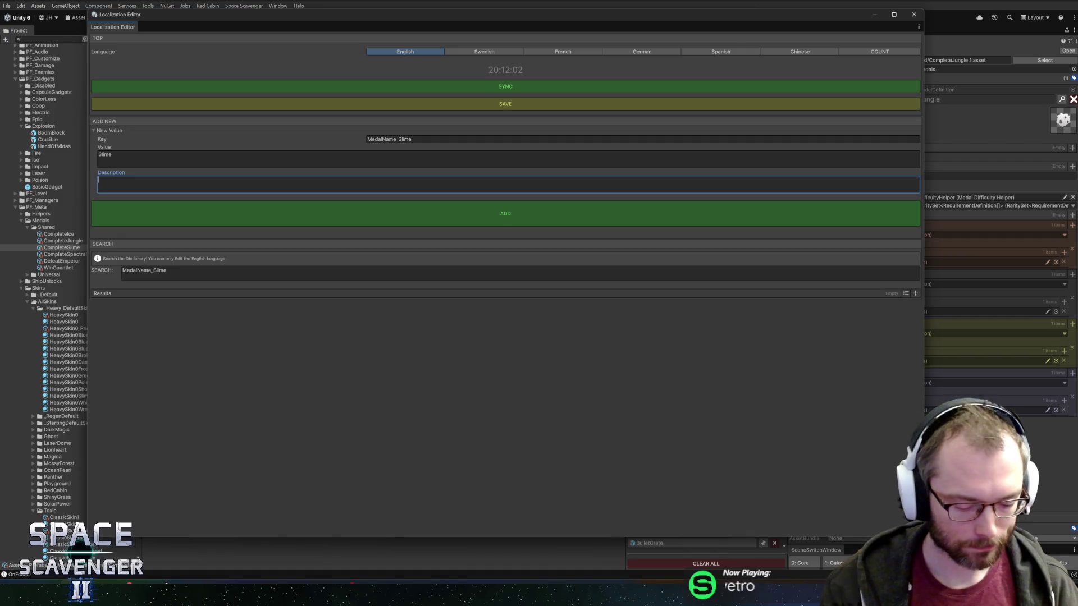
{"action": "type", "text": "The first red/"}
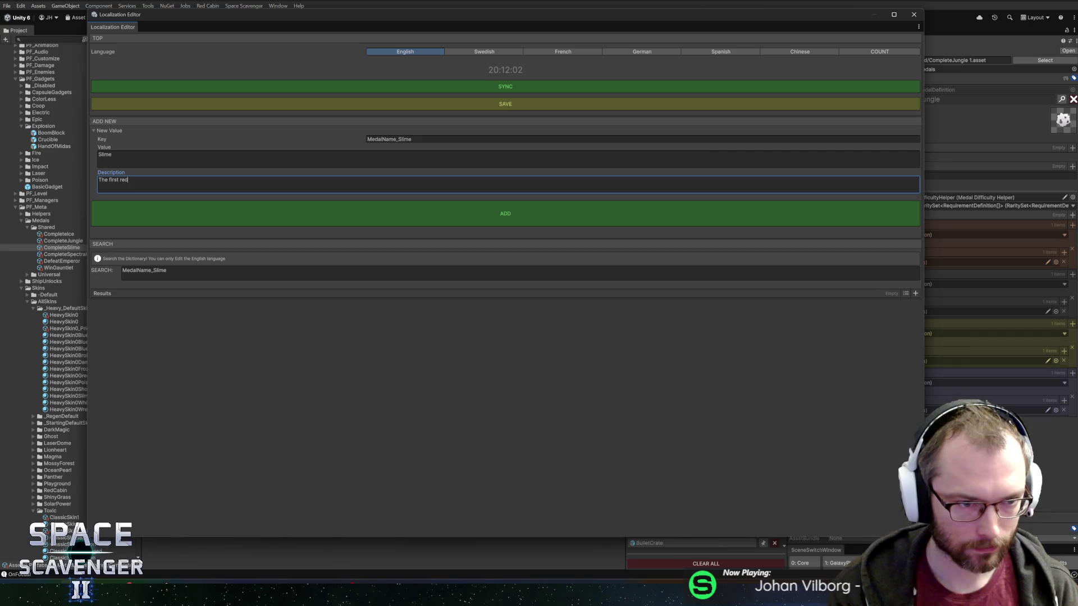
{"action": "type", "text": "purp"}
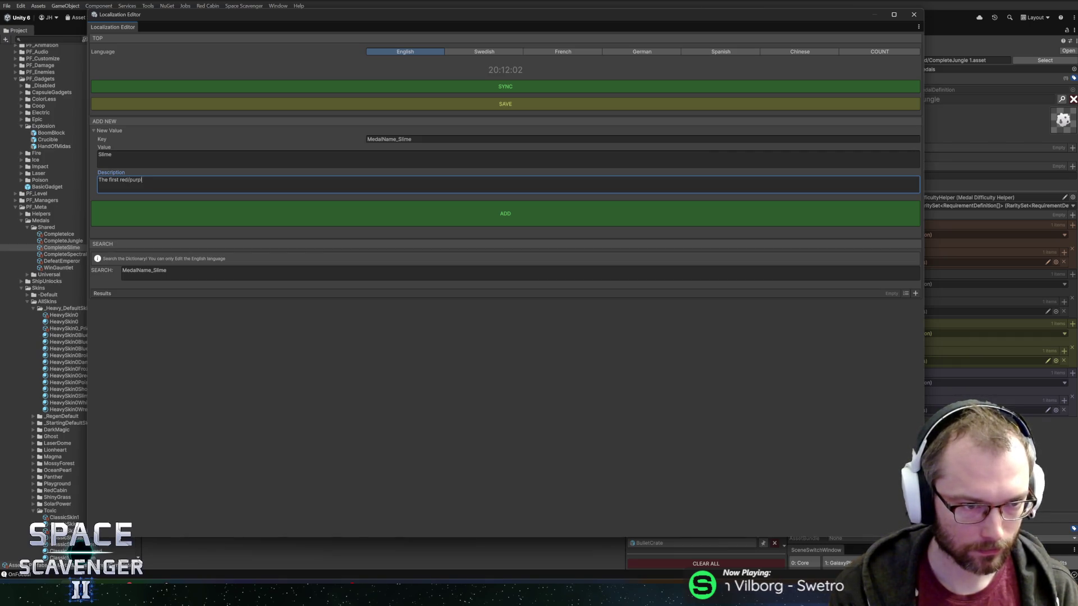
{"action": "type", "text": "le slime sector"}
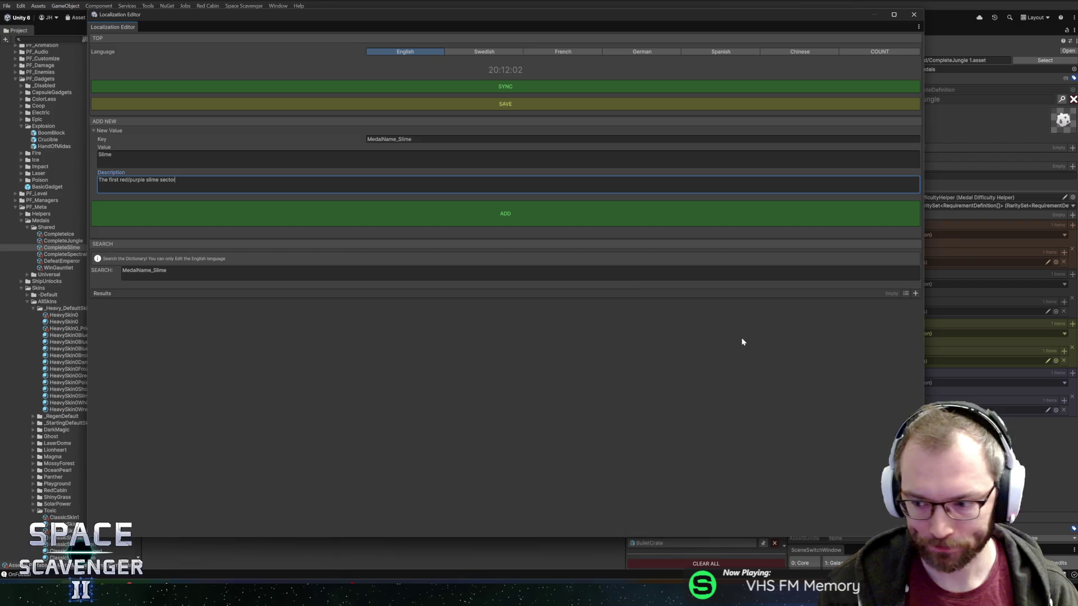
{"action": "left_click", "coordinate": [730, 327]}
{"action": "left_click", "coordinate": [914, 14]}
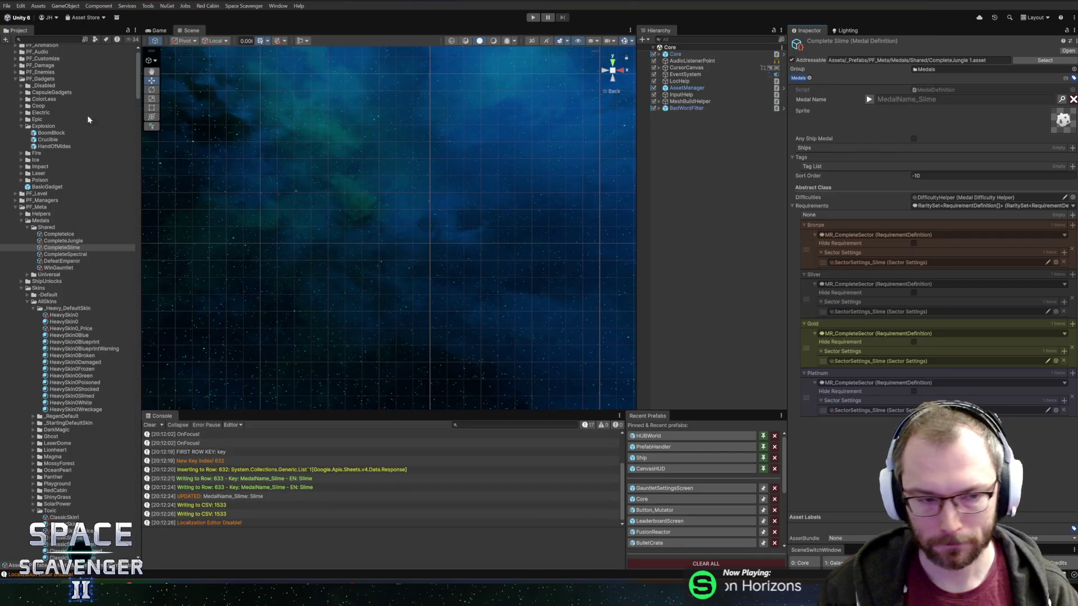
Set CompleteIce's sprite to MedalIcon_IceCube and bring up the Localization Editor for its name.
{"action": "left_click", "coordinate": [59, 234]}
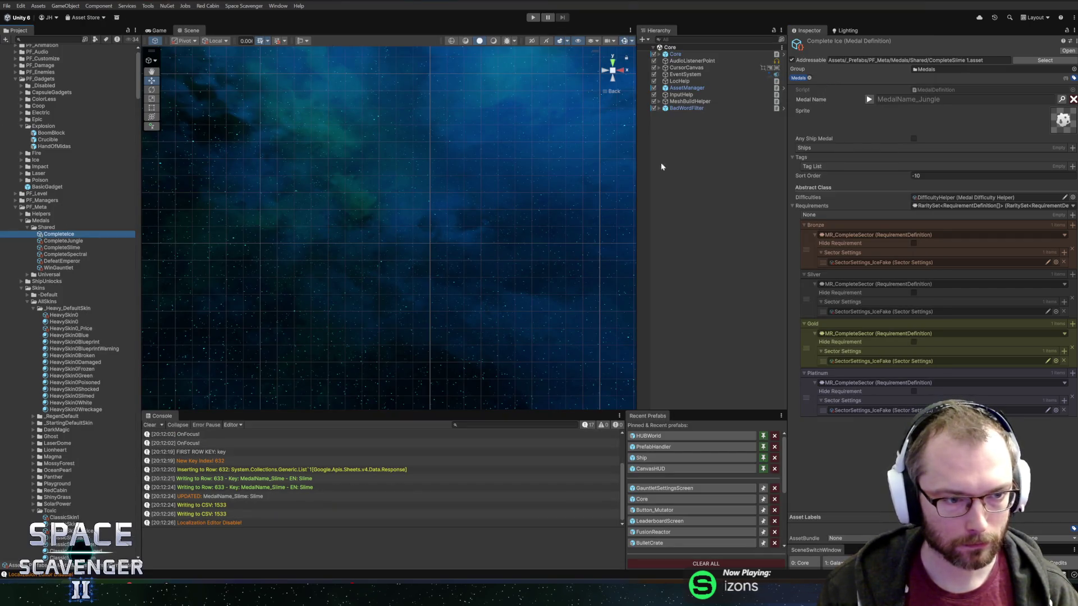
{"action": "left_click", "coordinate": [1054, 133]}
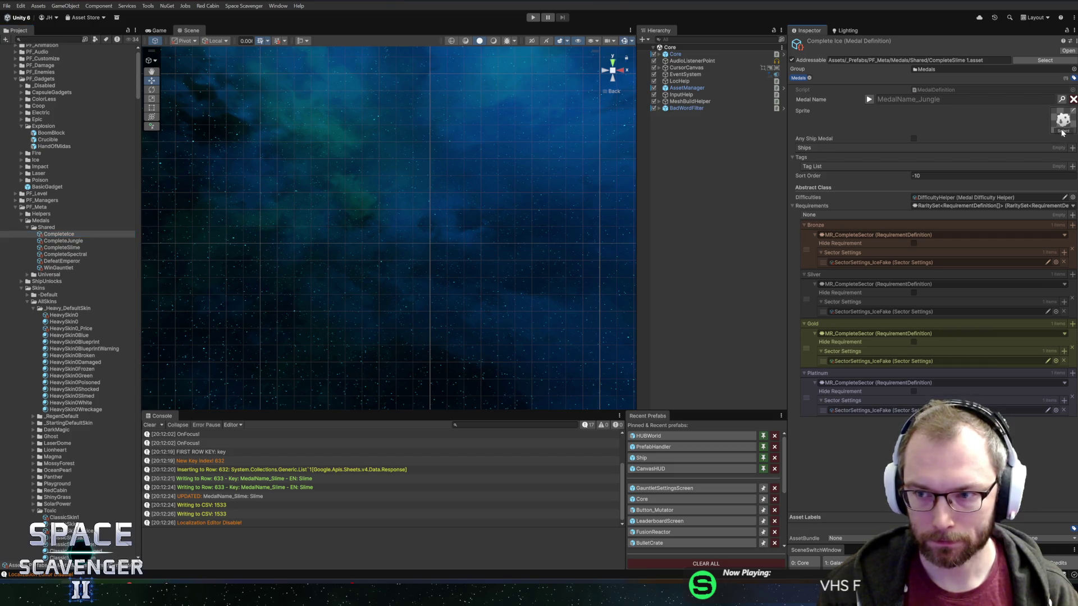
{"action": "type", "text": "ice"}
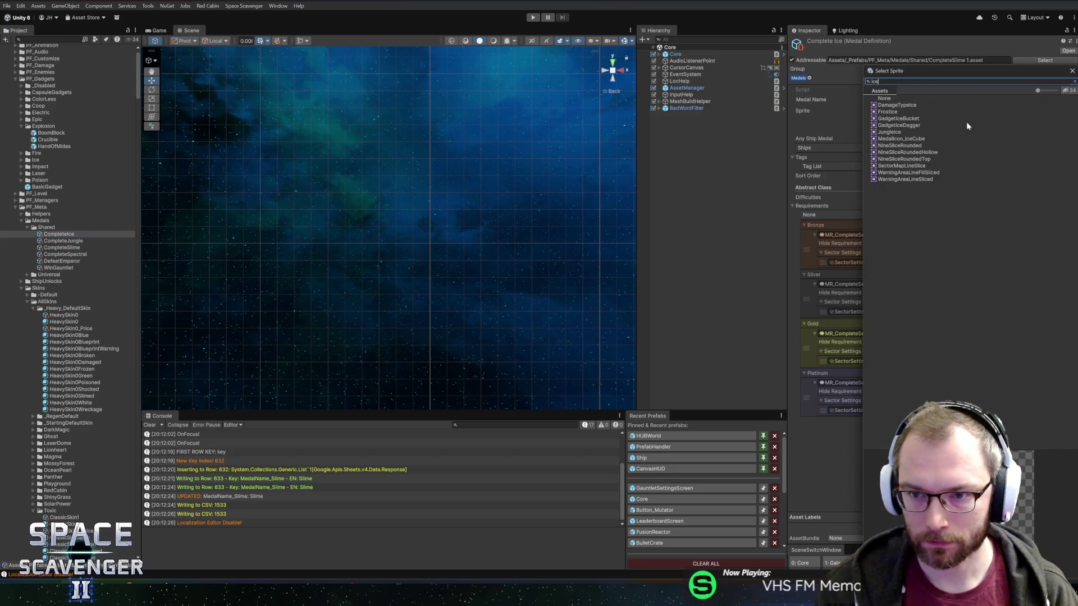
{"action": "double_click", "coordinate": [921, 138]}
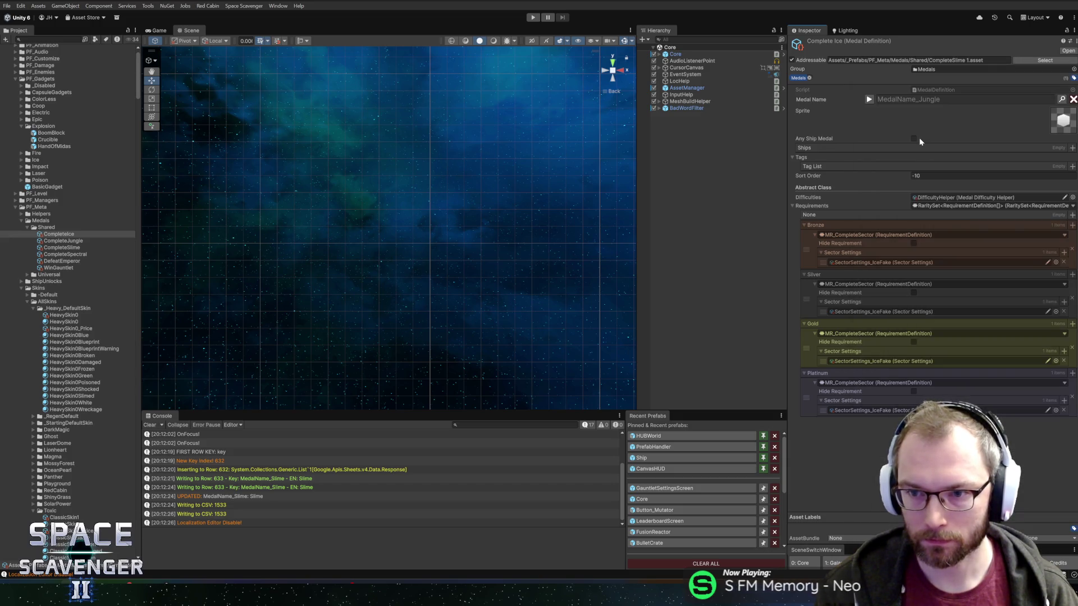
{"action": "left_click", "coordinate": [1061, 100]}
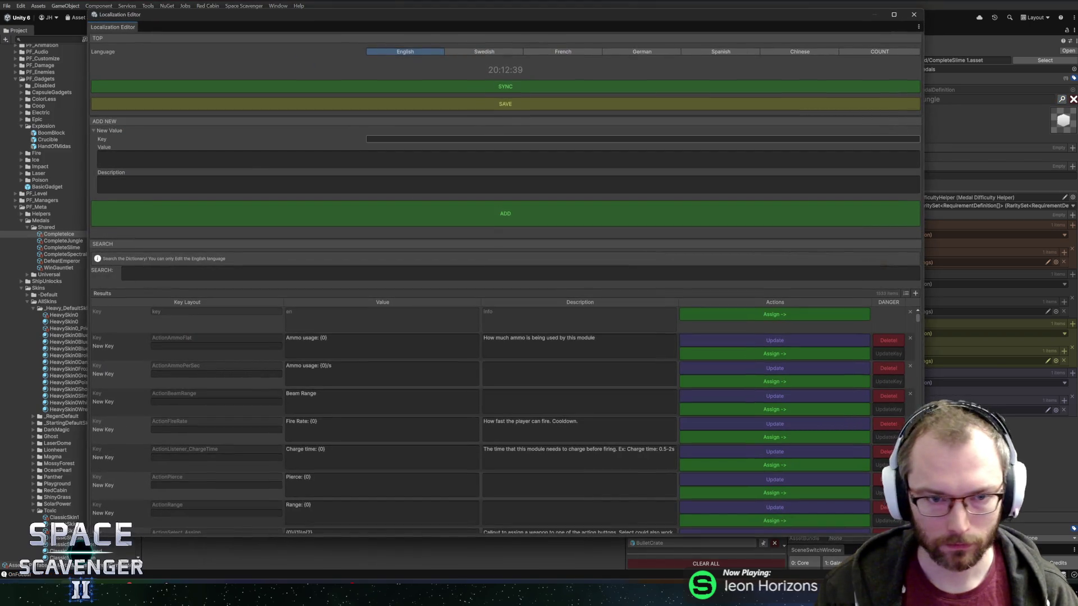
Add key MedalName_Glacier, value Glacier, description 'name of the snow/ice sector', as CompleteIce's name.
{"action": "type", "text": "MedalName_"}
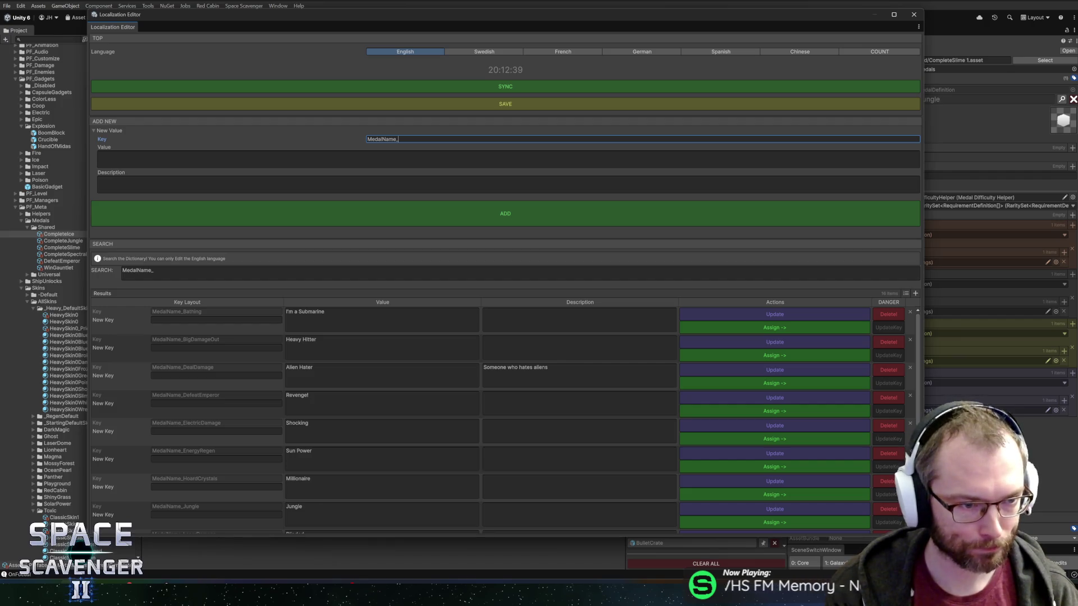
{"action": "type", "text": "I"}
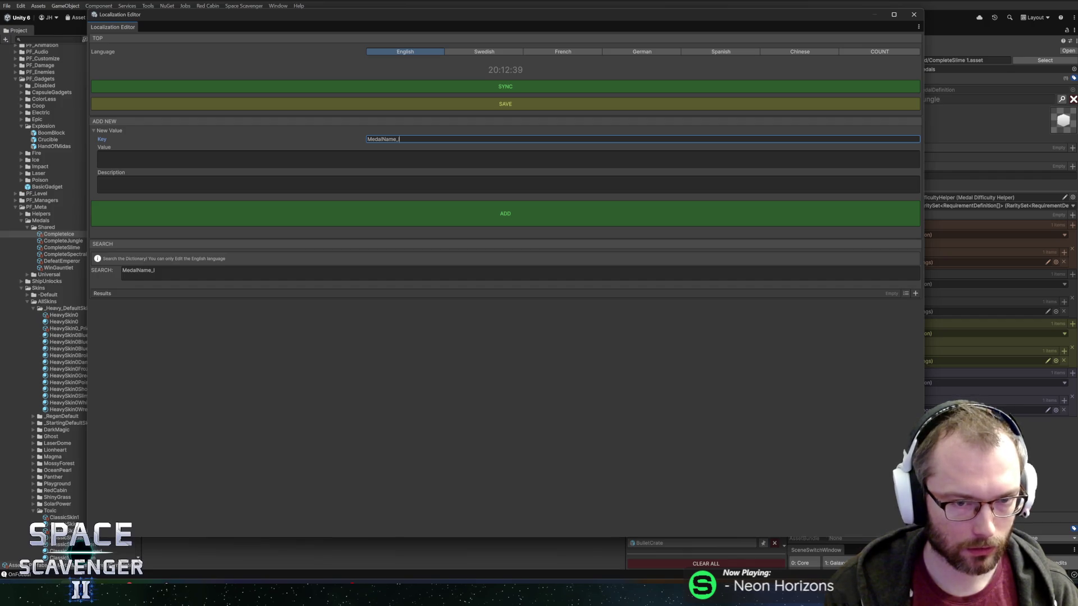
{"action": "key", "text": "BackSpace"}
{"action": "type", "text": "Glac"}
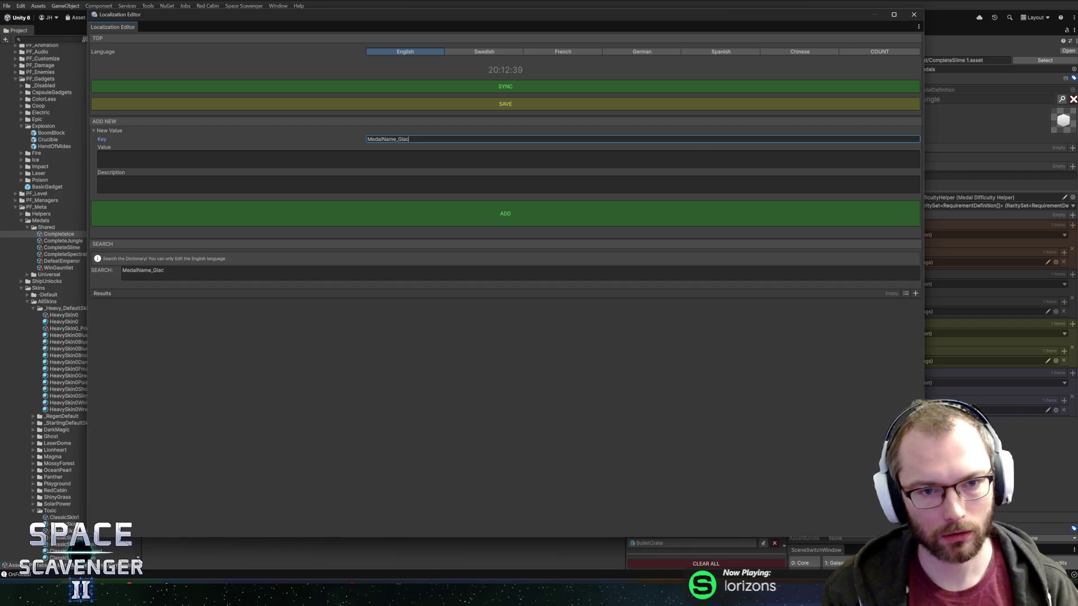
{"action": "type", "text": "ier"}
{"action": "key", "text": "Tab"}
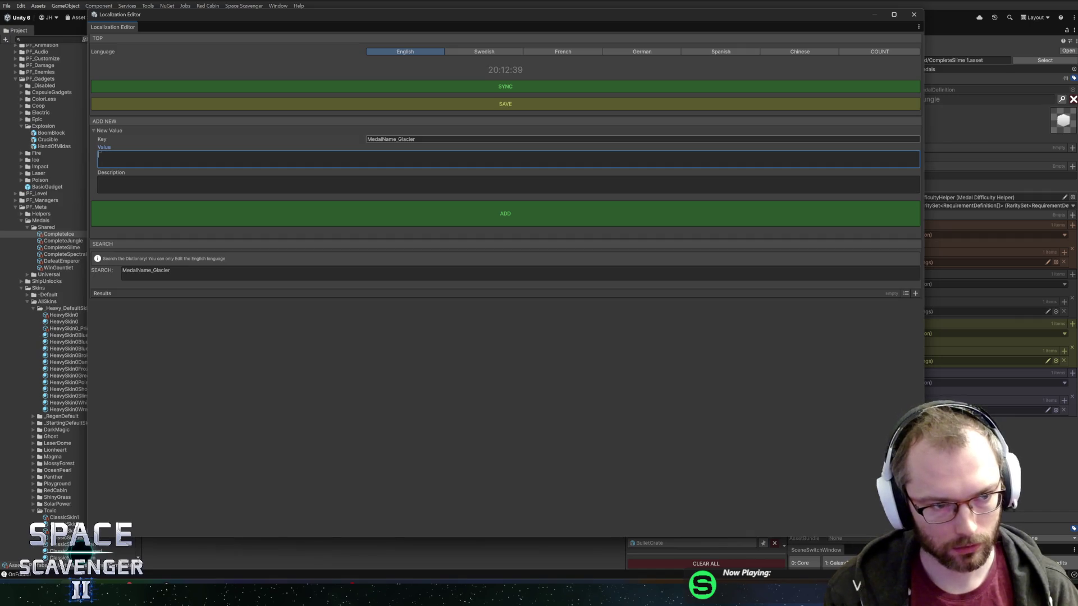
{"action": "key", "text": "Tab"}
{"action": "type", "text": "The"}
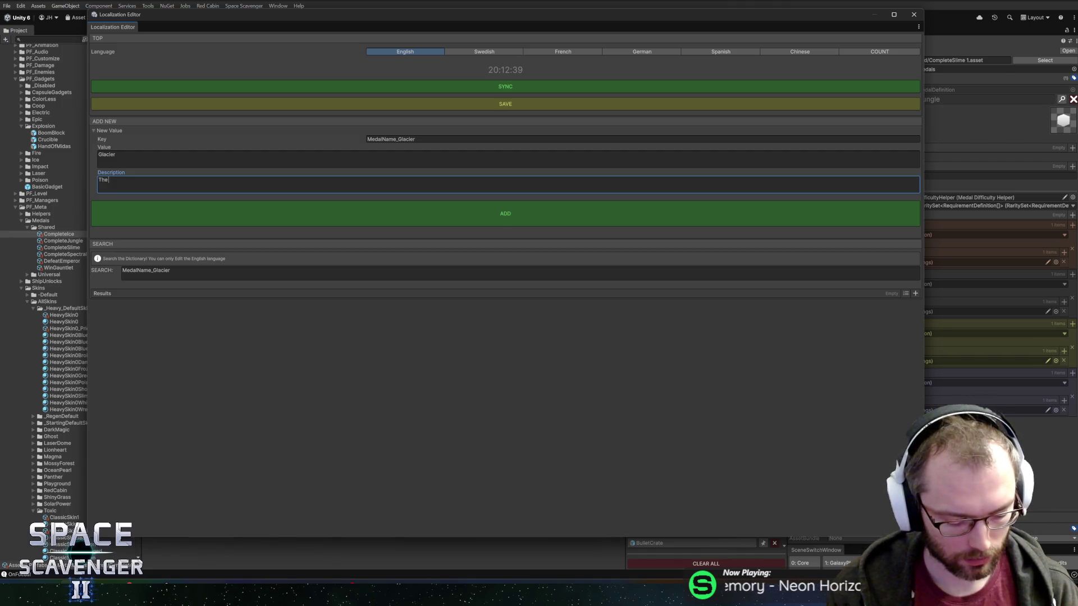
{"action": "type", "text": "name of the snow/ice sector."}
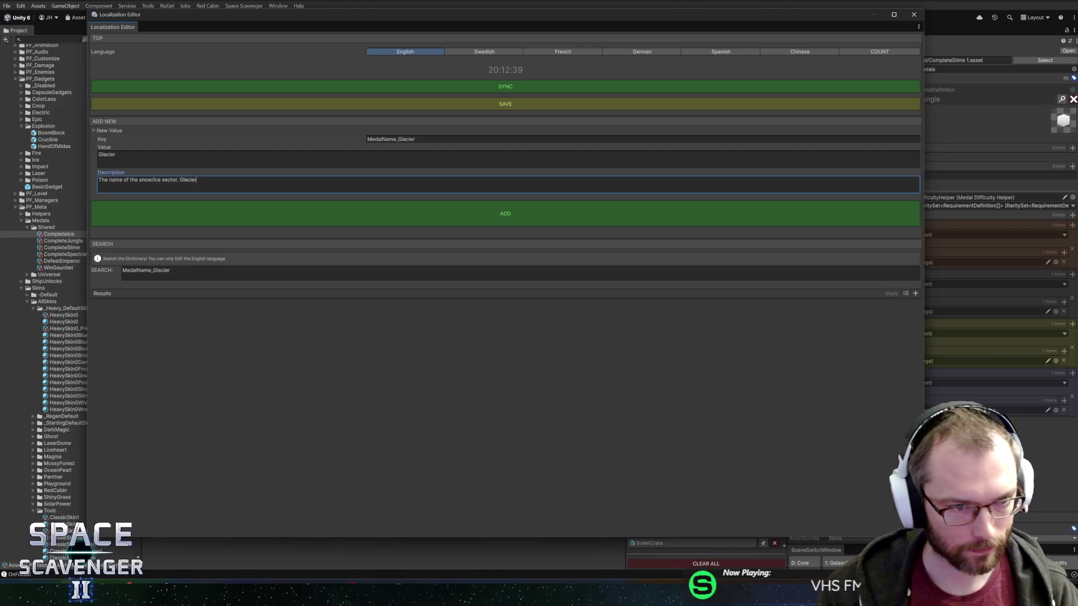
{"action": "key", "text": "ctrl+BackSpace"}
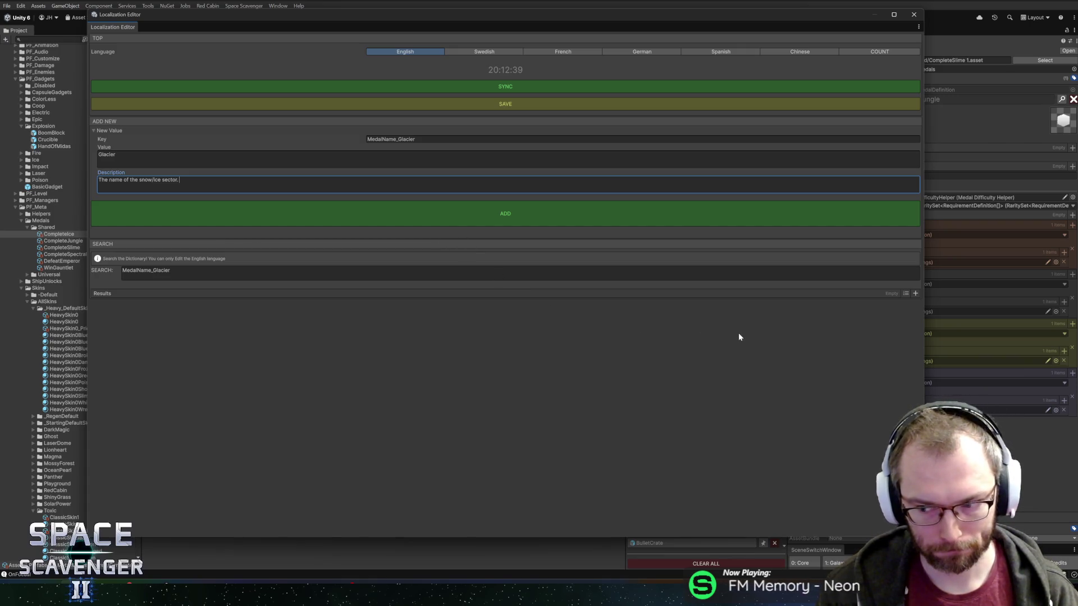
{"action": "key", "text": "Return"}
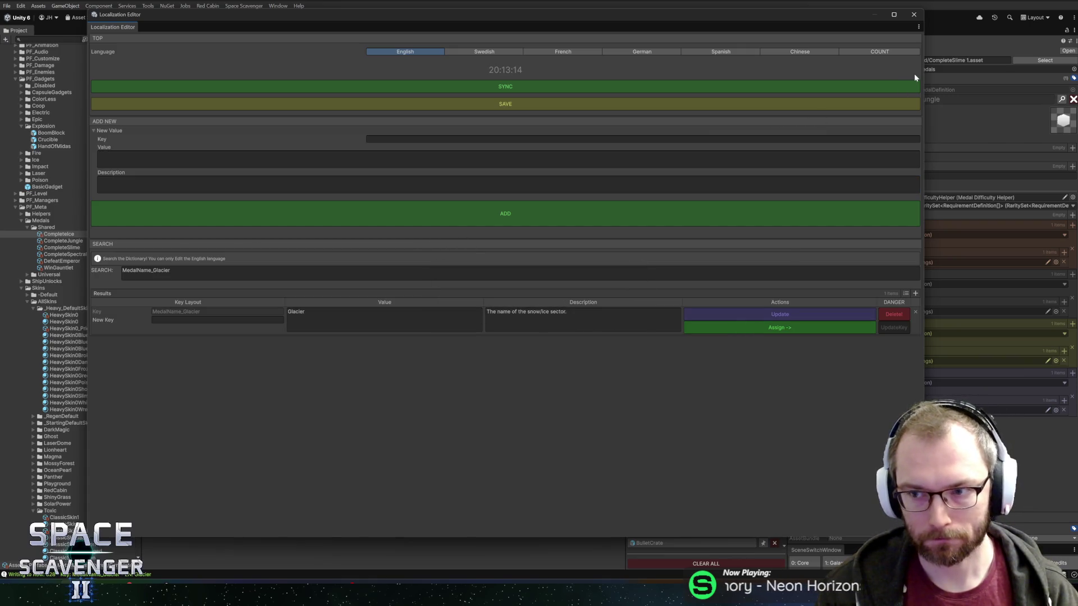
{"action": "left_click", "coordinate": [913, 14]}
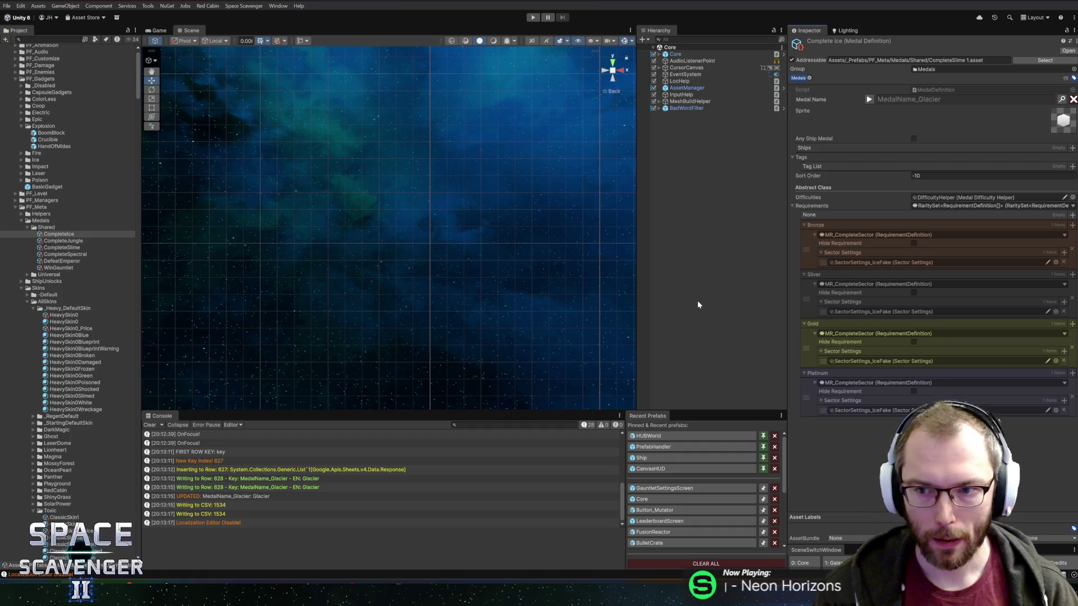
Play the game, check the Glacier medal on the Medals screen, then stop play.
{"action": "left_click", "coordinate": [46, 235]}
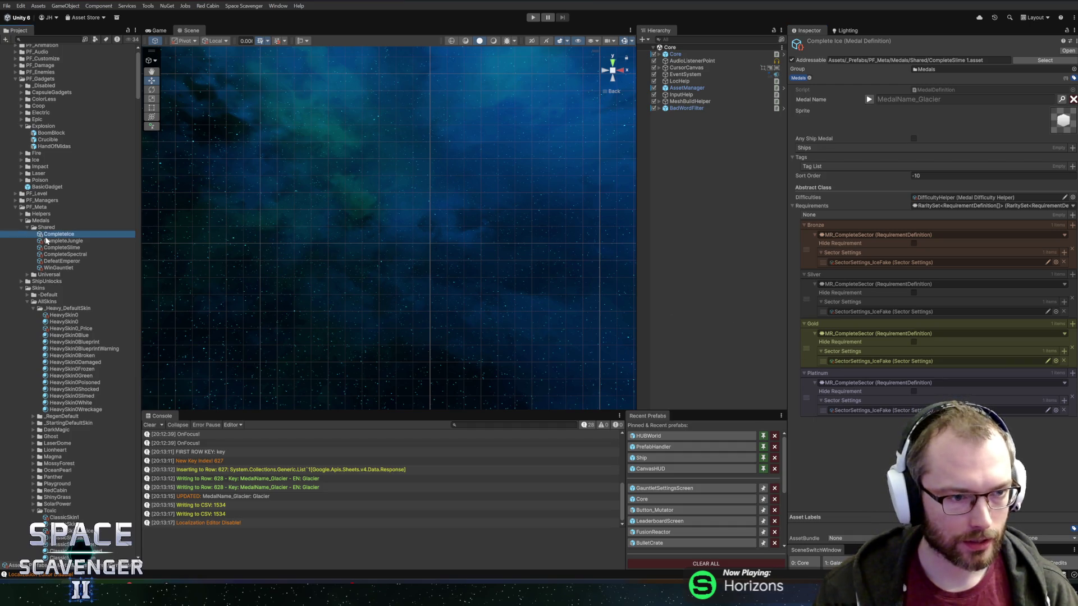
{"action": "key", "text": "Down"}
{"action": "key", "text": "Down"}
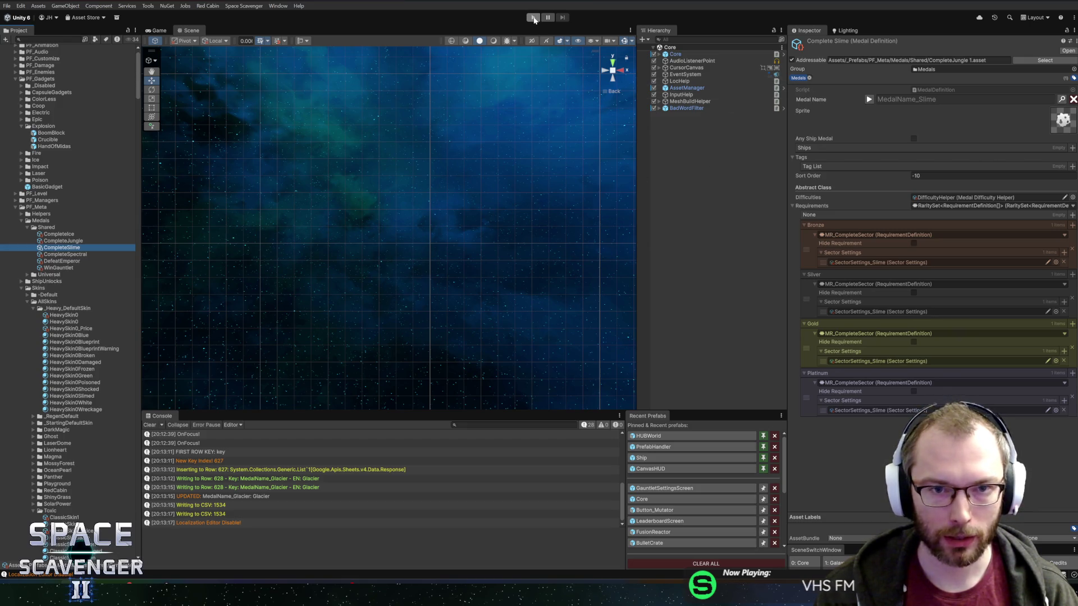
{"action": "left_click", "coordinate": [533, 19]}
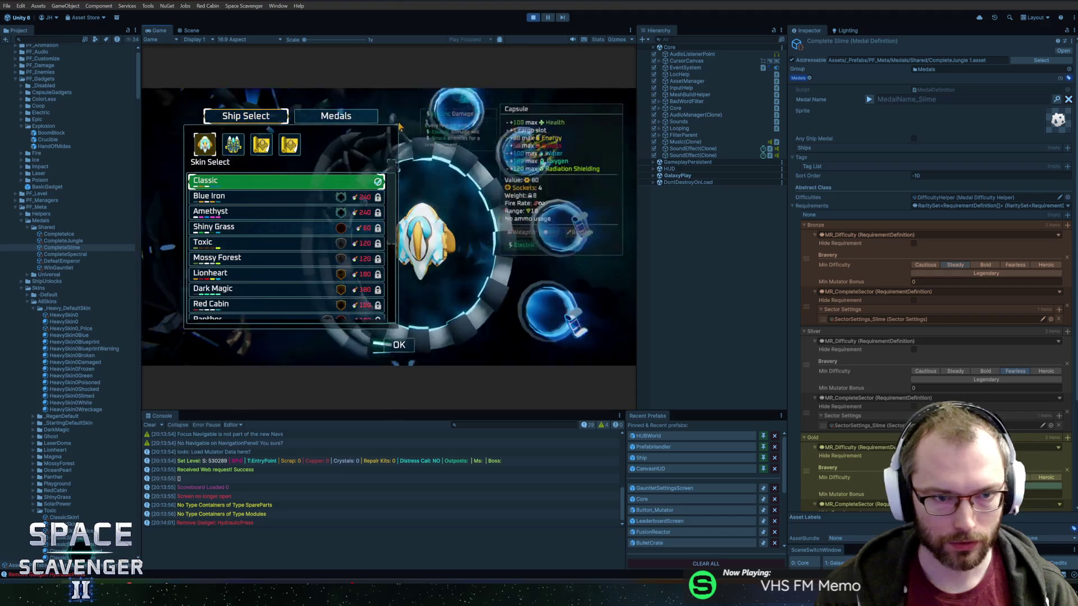
{"action": "left_click", "coordinate": [332, 117]}
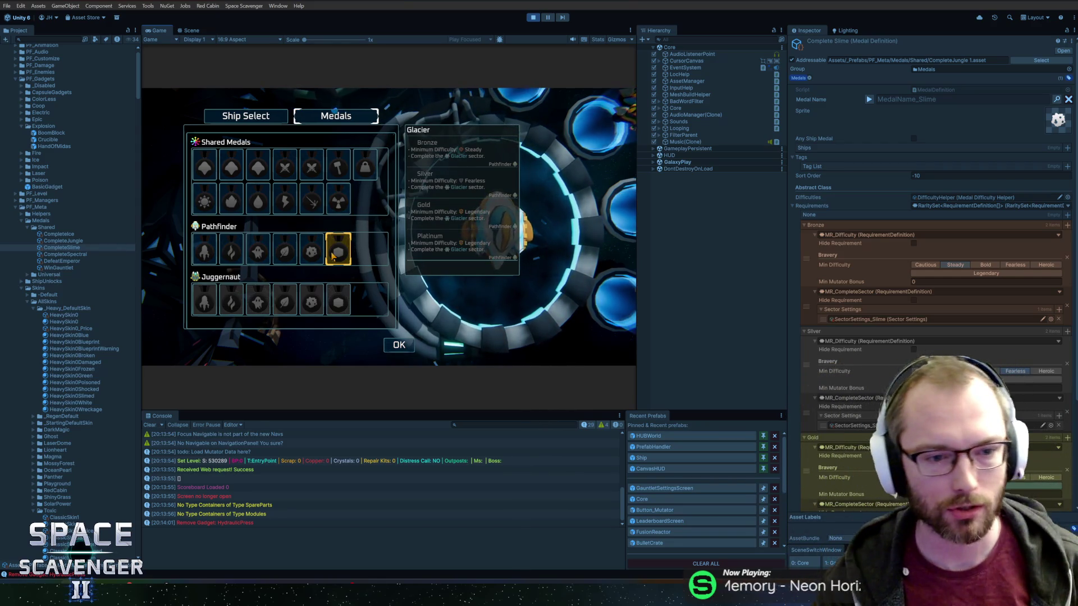
{"action": "mouse_move", "coordinate": [285, 251]}
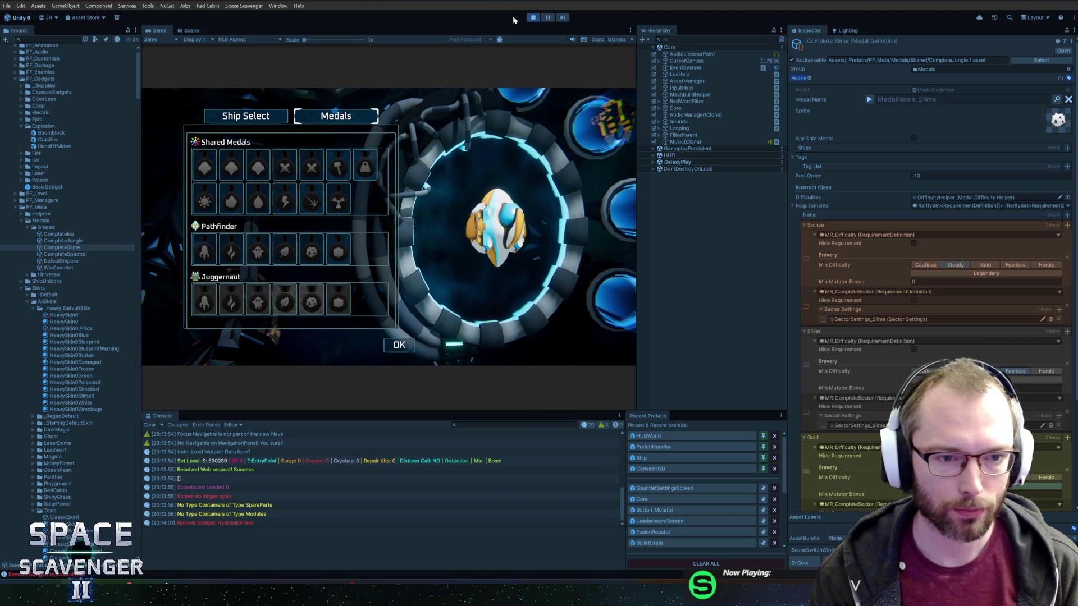
{"action": "left_click", "coordinate": [533, 18]}
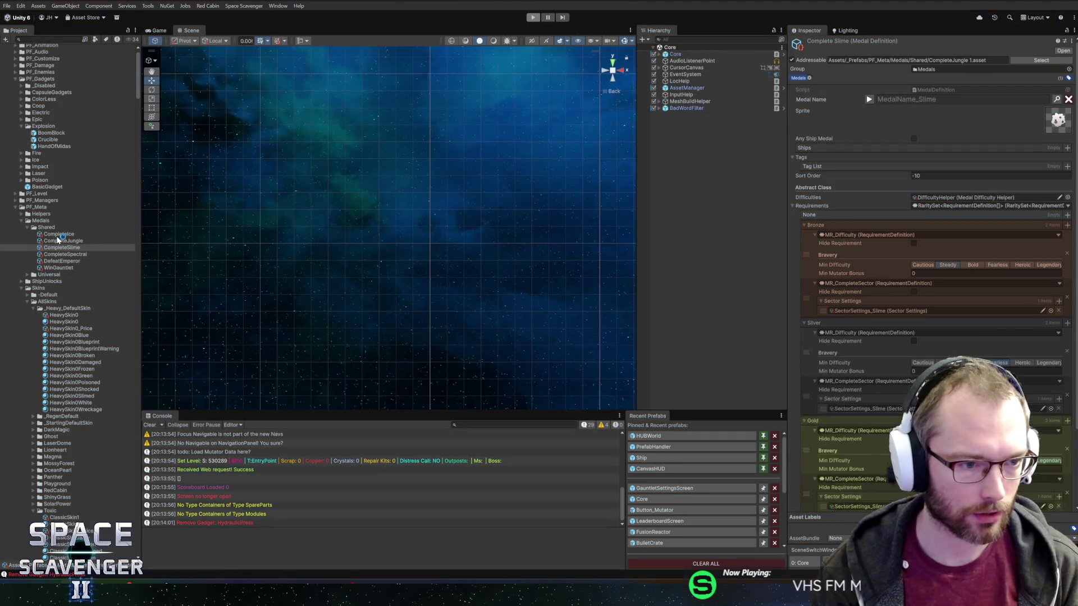
Edit the sort orders of the Complete Slime and Complete Ice medal definitions.
{"action": "left_click", "coordinate": [49, 262]}
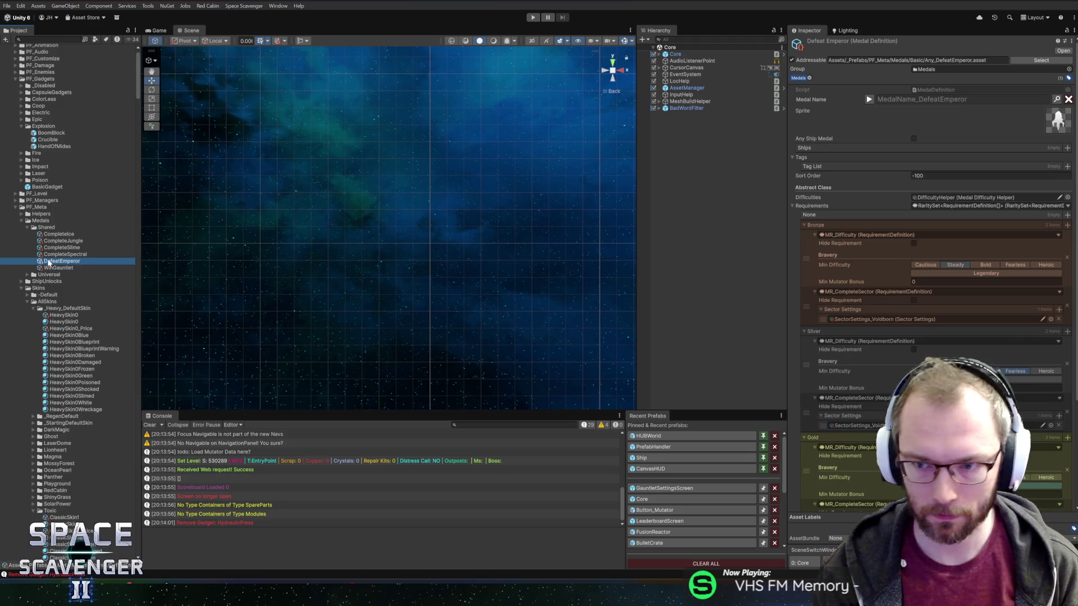
{"action": "left_click", "coordinate": [55, 242]}
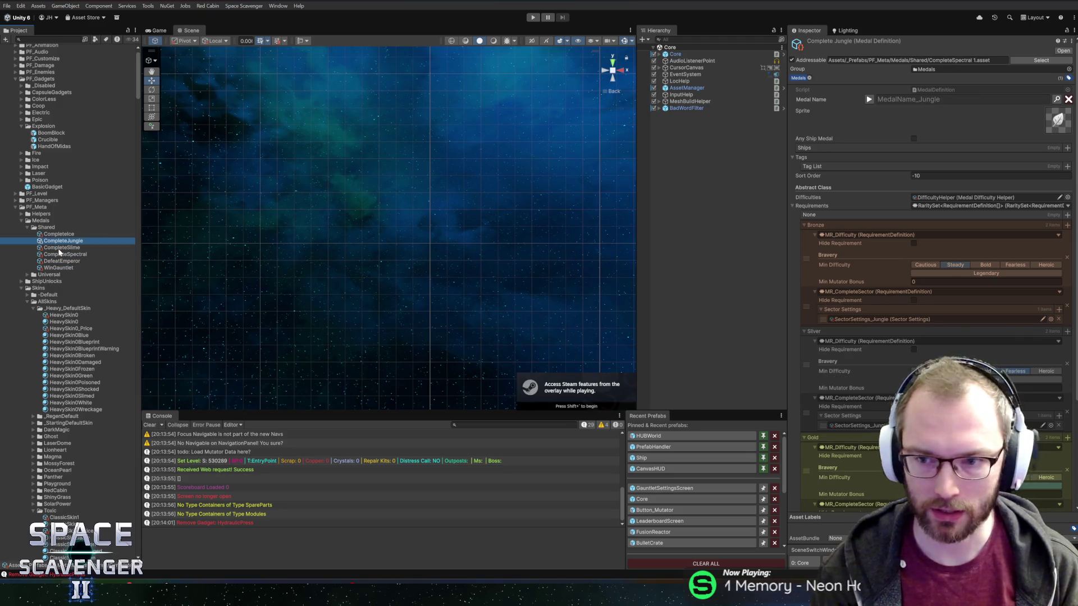
{"action": "left_click", "coordinate": [62, 247]}
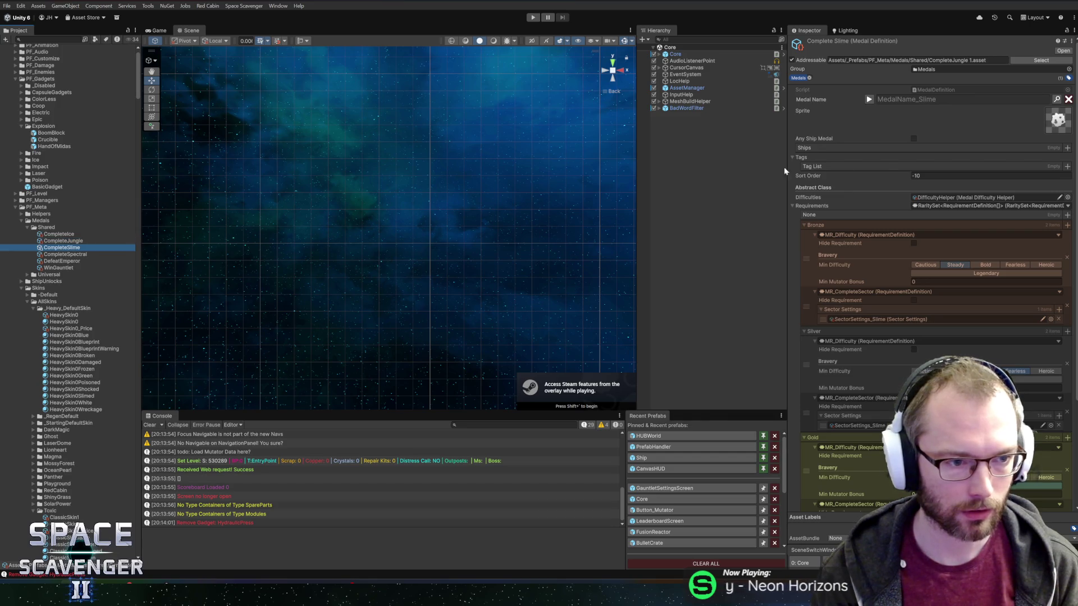
{"action": "left_click", "coordinate": [926, 176]}
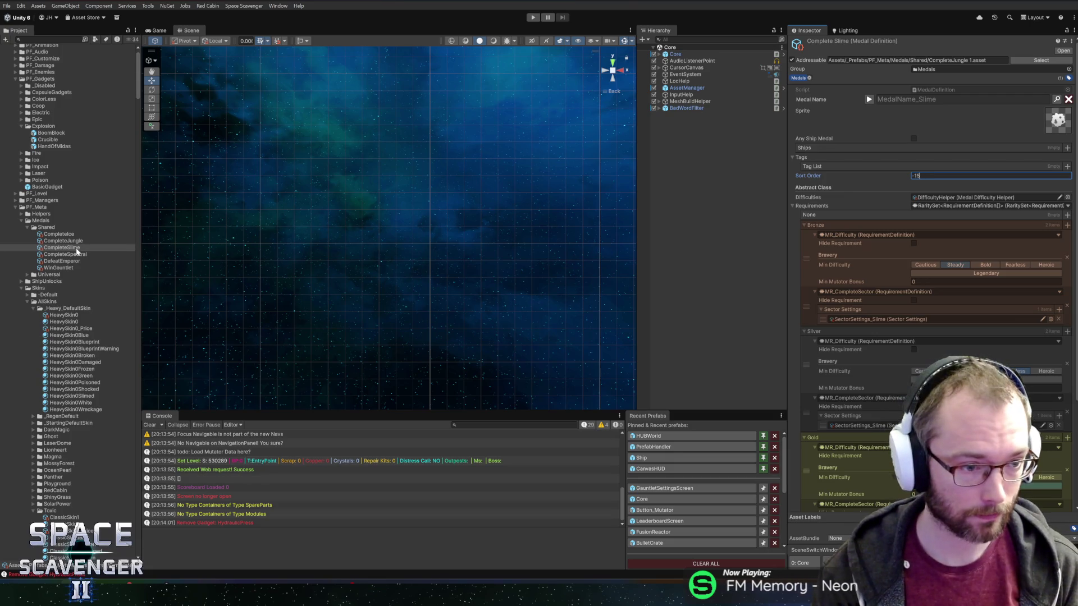
{"action": "left_click", "coordinate": [66, 235]}
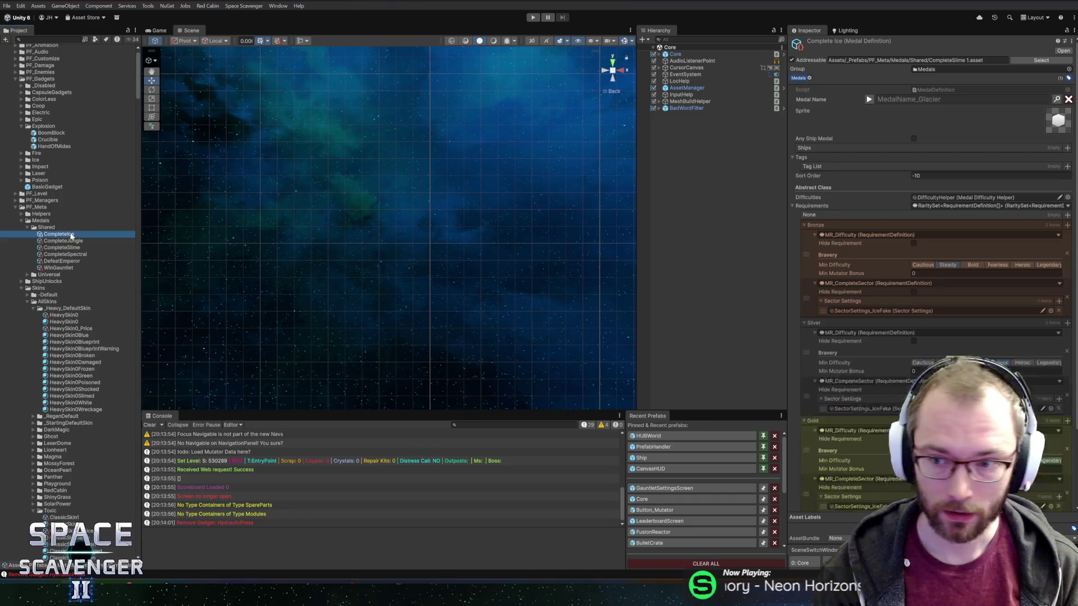
{"action": "left_click", "coordinate": [921, 175]}
{"action": "type", "text": "-14"}
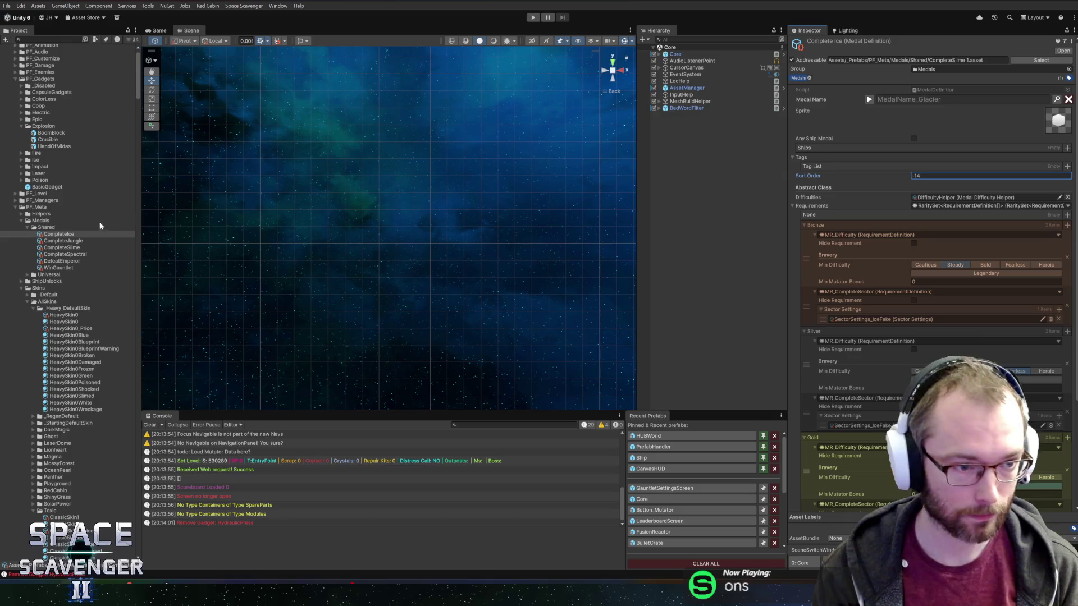
Edit the Complete Spectral medal's sort order after comparing it with Complete Jungle.
{"action": "left_click", "coordinate": [66, 241]}
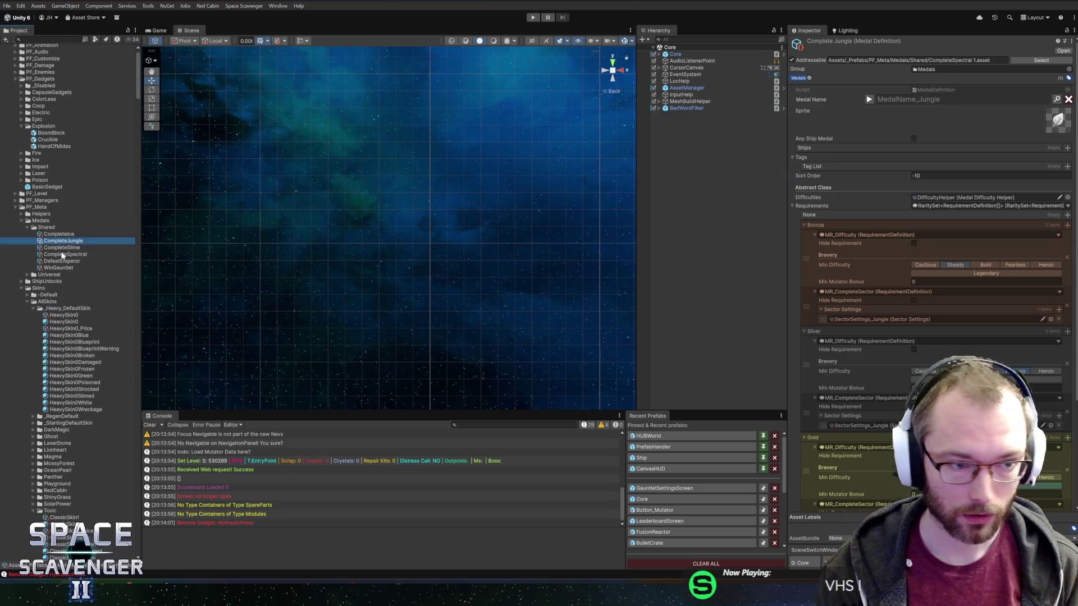
{"action": "left_click", "coordinate": [63, 256]}
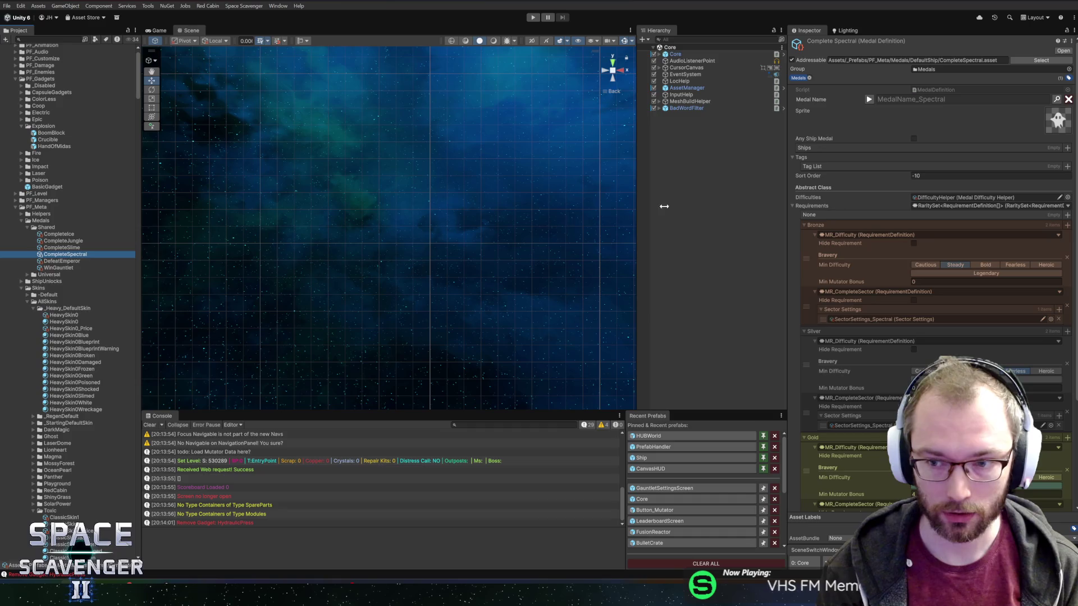
{"action": "left_click", "coordinate": [90, 242]}
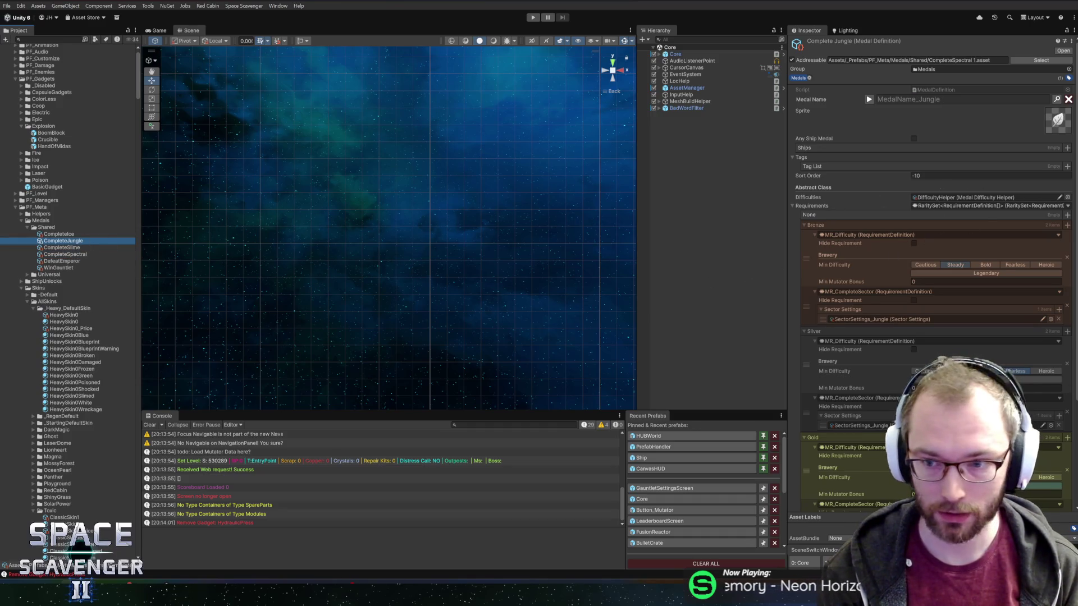
{"action": "left_click", "coordinate": [79, 255]}
{"action": "left_click", "coordinate": [944, 175]}
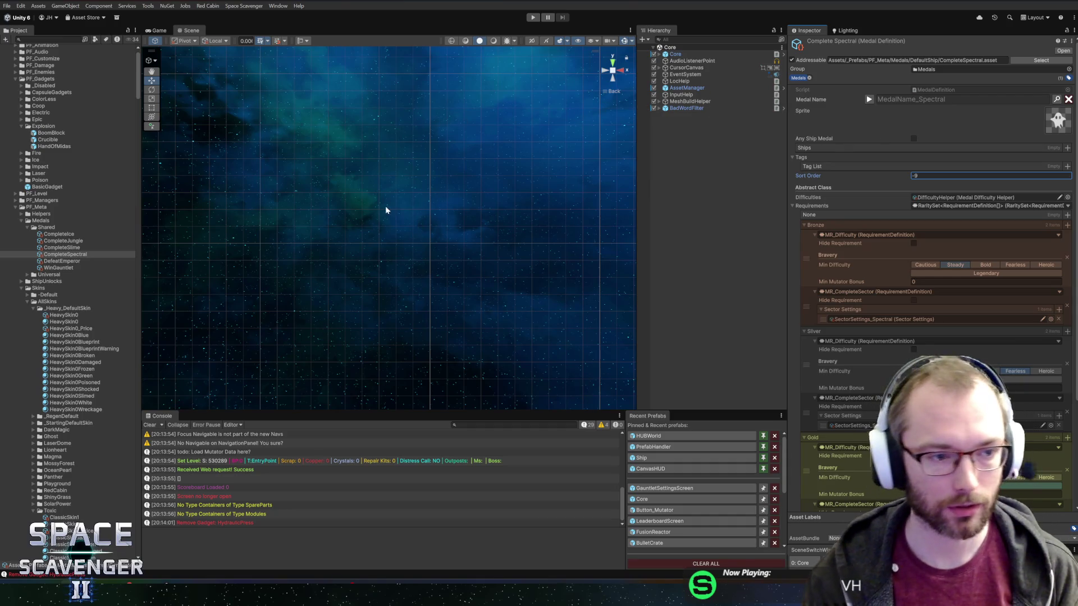
{"action": "left_click", "coordinate": [56, 268]}
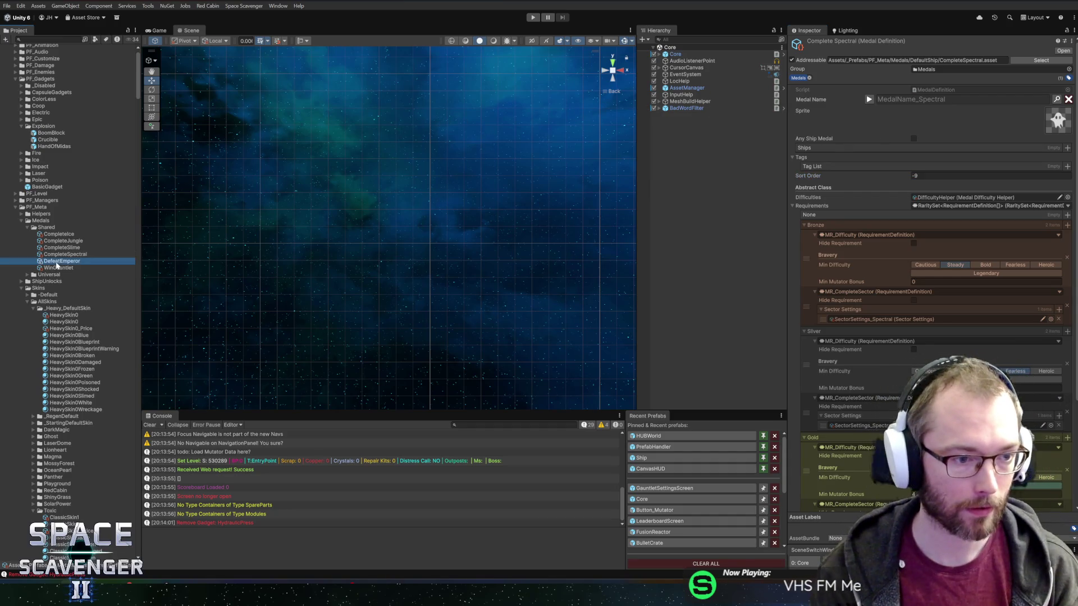
{"action": "left_click", "coordinate": [531, 18]}
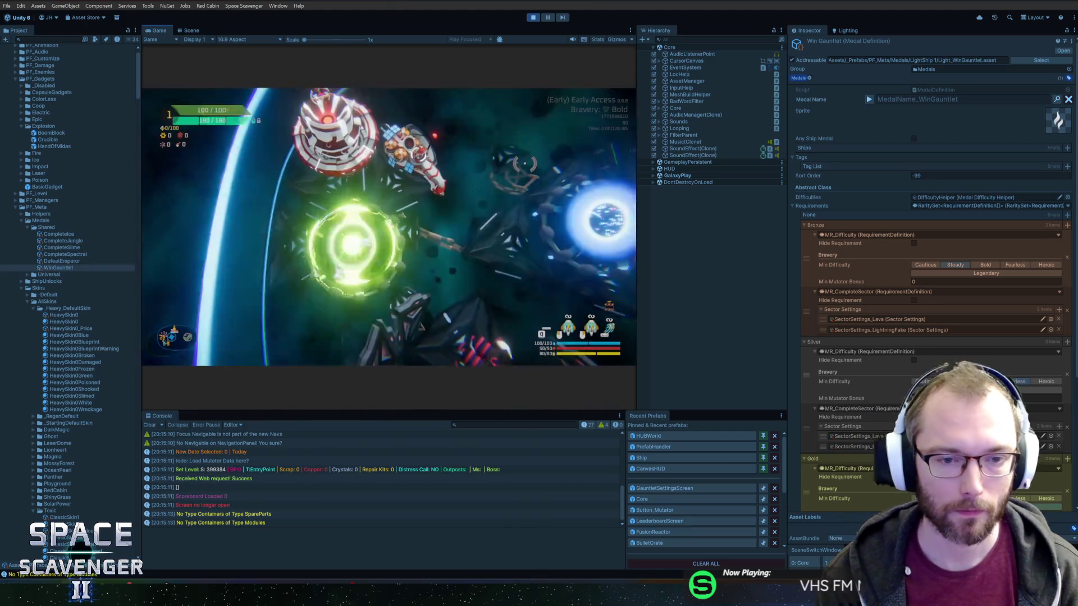
Fly into the station's Ship Select and check the Glacier medal's tiers on the Medals tab.
{"action": "key", "text": "s"}
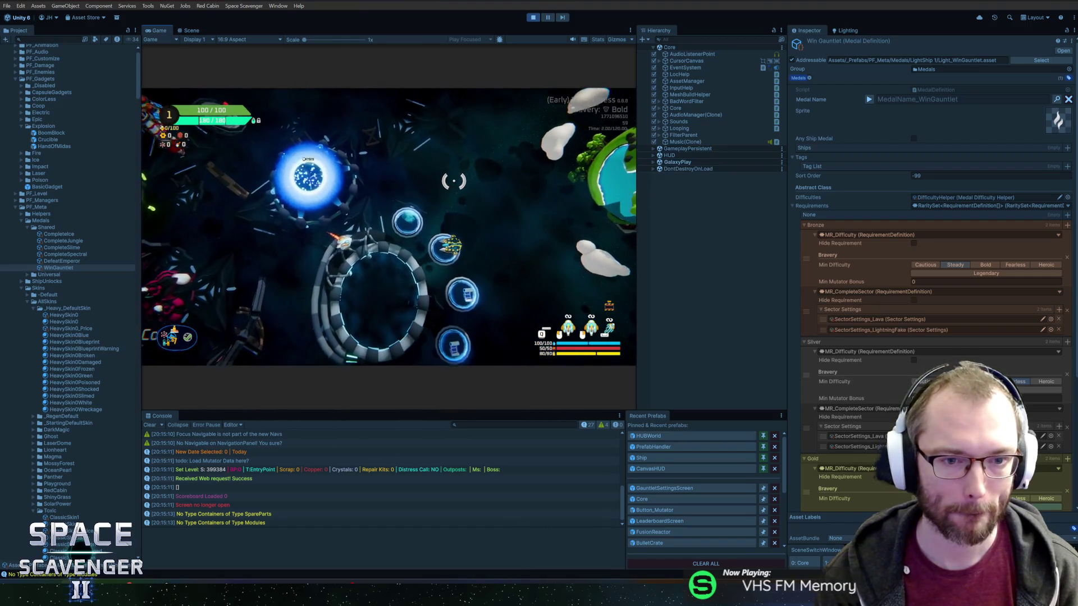
{"action": "key", "text": "f"}
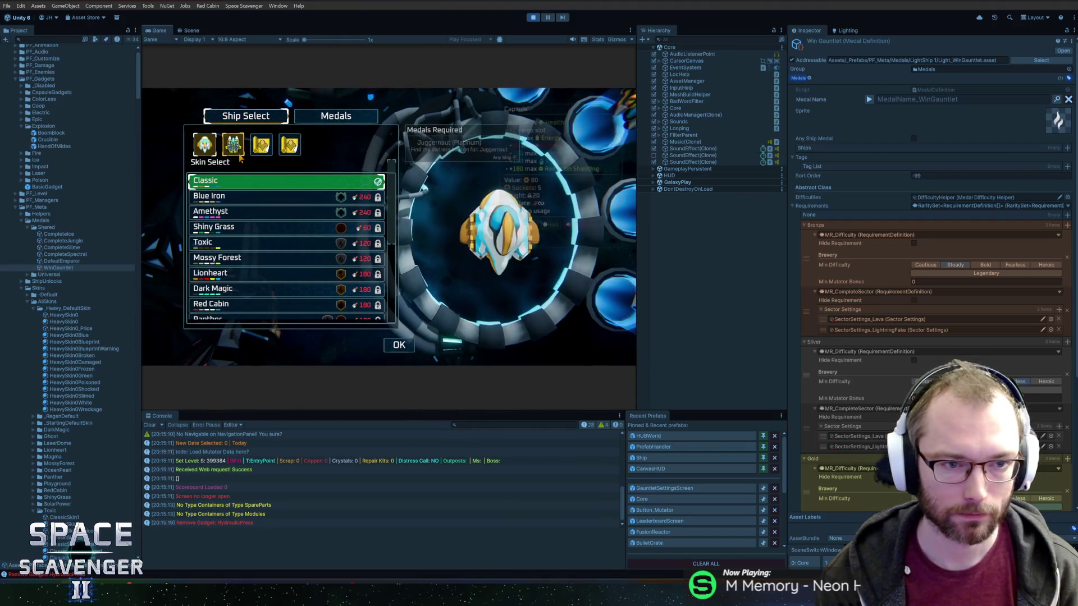
{"action": "left_click", "coordinate": [199, 154]}
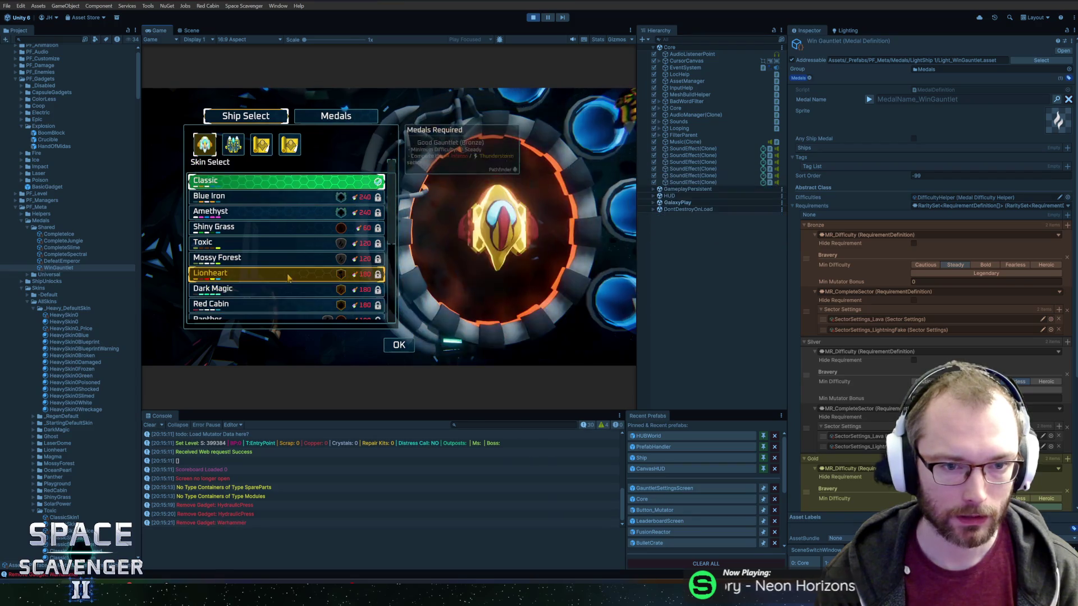
{"action": "scroll", "coordinate": [280, 275], "scroll_direction": "down", "scroll_amount": 5}
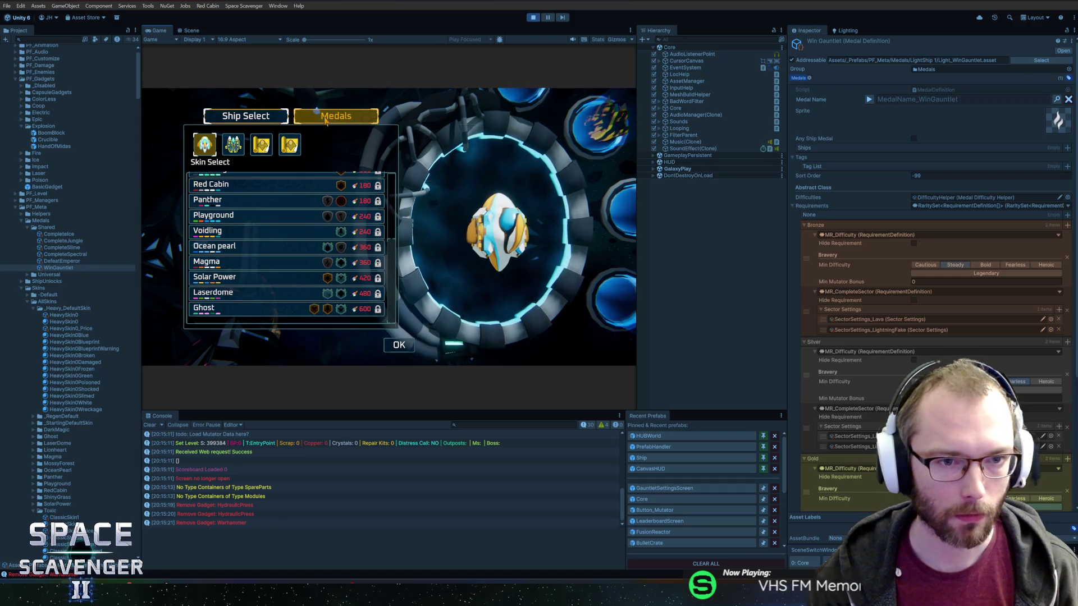
{"action": "left_click", "coordinate": [333, 116]}
{"action": "mouse_move", "coordinate": [217, 259]}
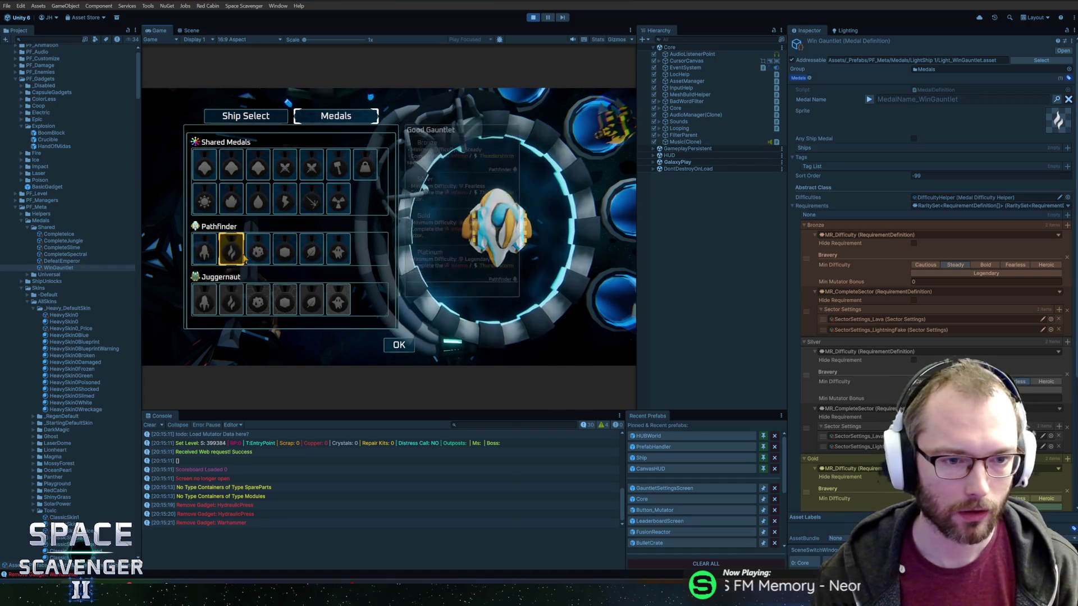
{"action": "mouse_move", "coordinate": [287, 259]}
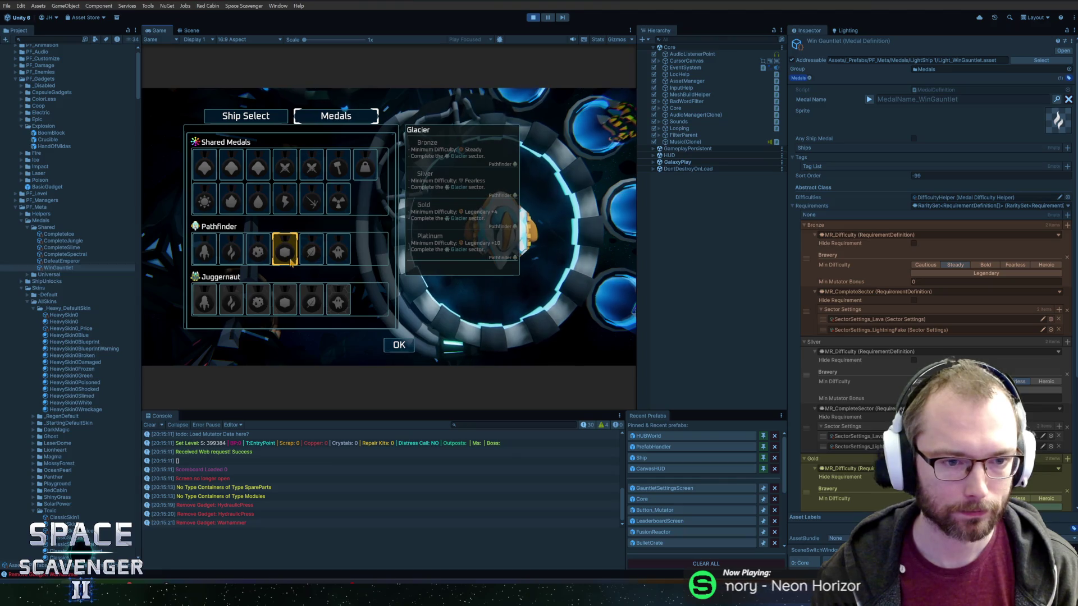
{"action": "key", "text": "alt+Tab"}
{"action": "key", "text": "alt+Tab"}
{"action": "key", "text": "alt+Tab"}
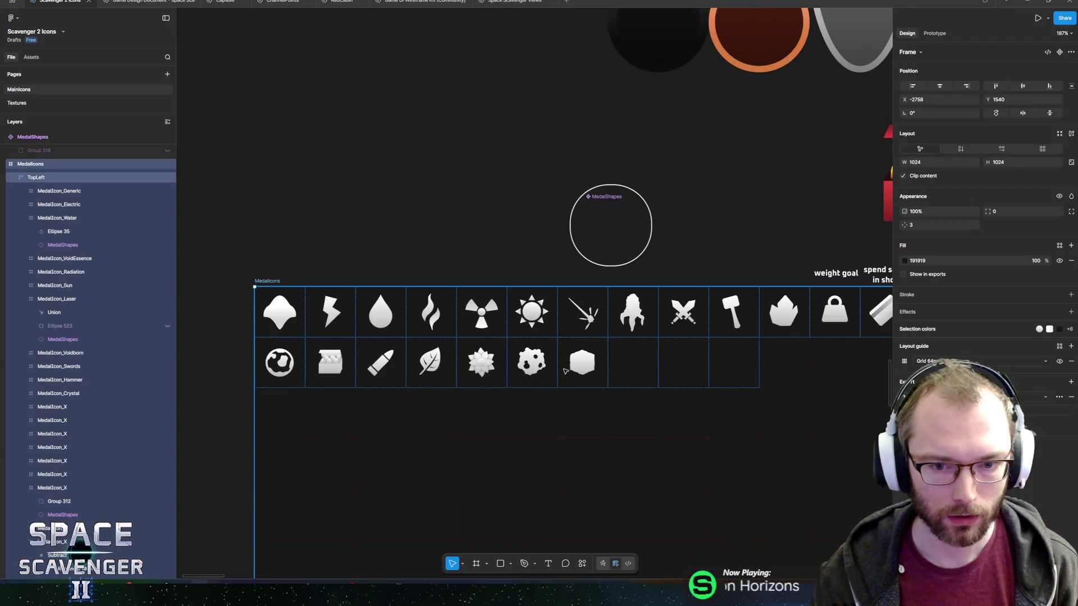
Reposition the holes near the asteroid icon's top-left corner.
{"action": "scroll", "coordinate": [527, 366], "scroll_direction": "up", "scroll_amount": 10}
{"action": "left_click_drag", "start_coordinate": [494, 319], "coordinate": [468, 228]}
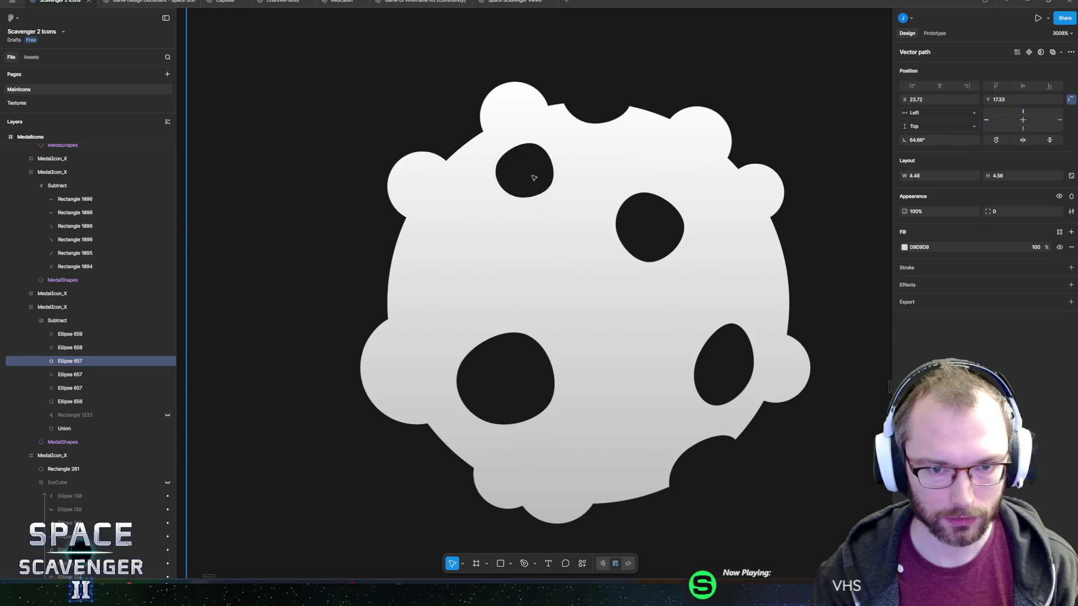
{"action": "mouse_move", "coordinate": [577, 169]}
{"action": "left_mouse_down"}
{"action": "mouse_move", "coordinate": [571, 152]}
{"action": "mouse_move", "coordinate": [546, 204]}
{"action": "left_mouse_up"}
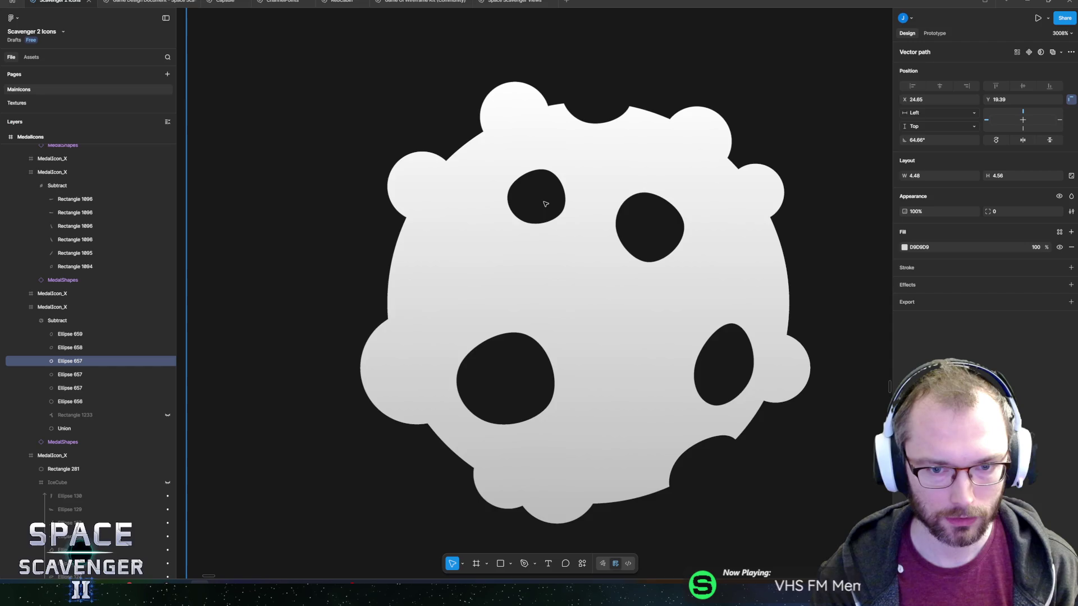
{"action": "scroll", "coordinate": [545, 204], "scroll_direction": "down", "scroll_amount": 15}
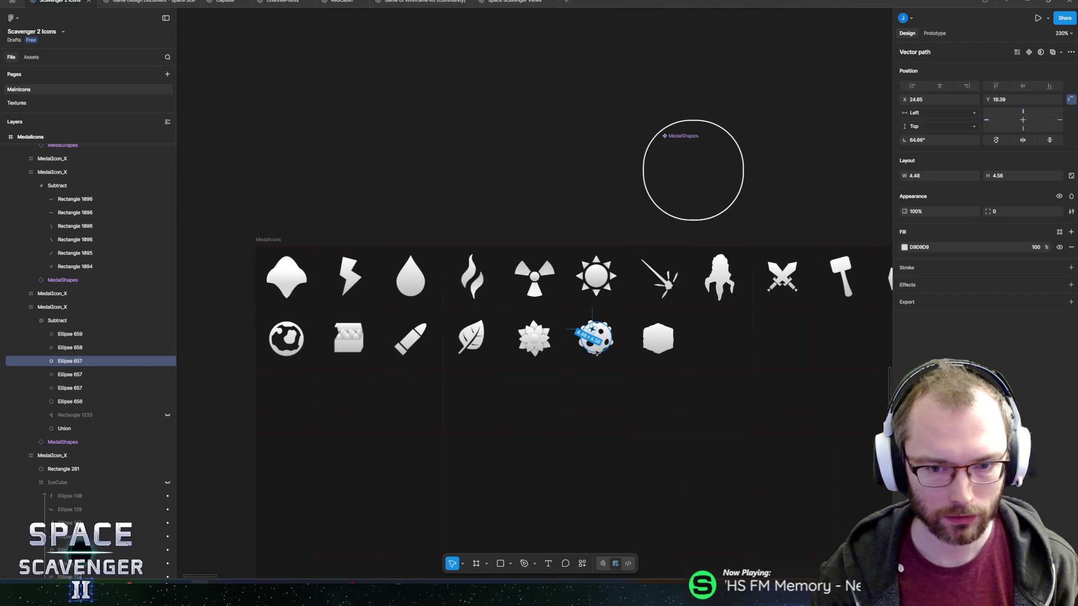
{"action": "left_click", "coordinate": [351, 190]}
{"action": "scroll", "coordinate": [450, 195], "scroll_direction": "down", "scroll_amount": 5}
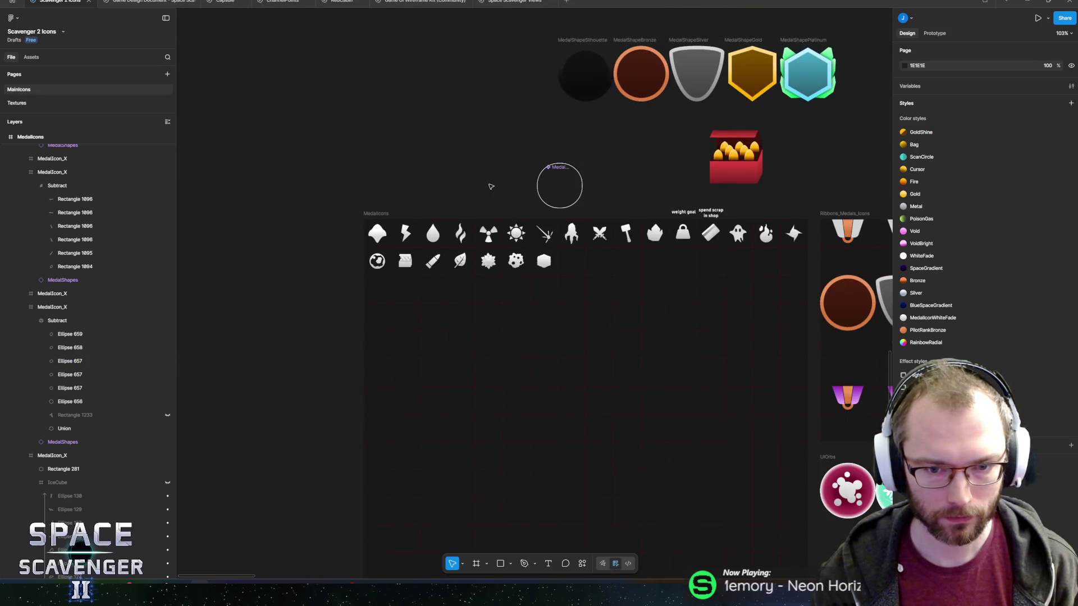
{"action": "scroll", "coordinate": [514, 261], "scroll_direction": "up", "scroll_amount": 10}
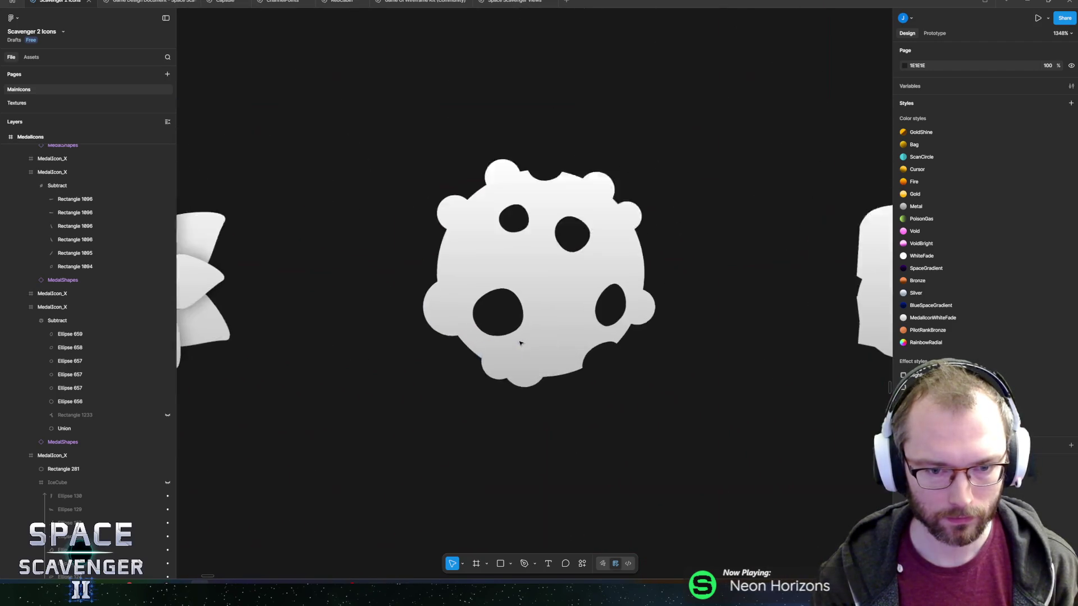
{"action": "scroll", "coordinate": [519, 343], "scroll_direction": "up", "scroll_amount": 5}
Duplicate the top-left hole and stretch its points into a taller, irregular oval crater.
{"action": "left_click", "coordinate": [520, 112]}
{"action": "key", "text": "ctrl+d"}
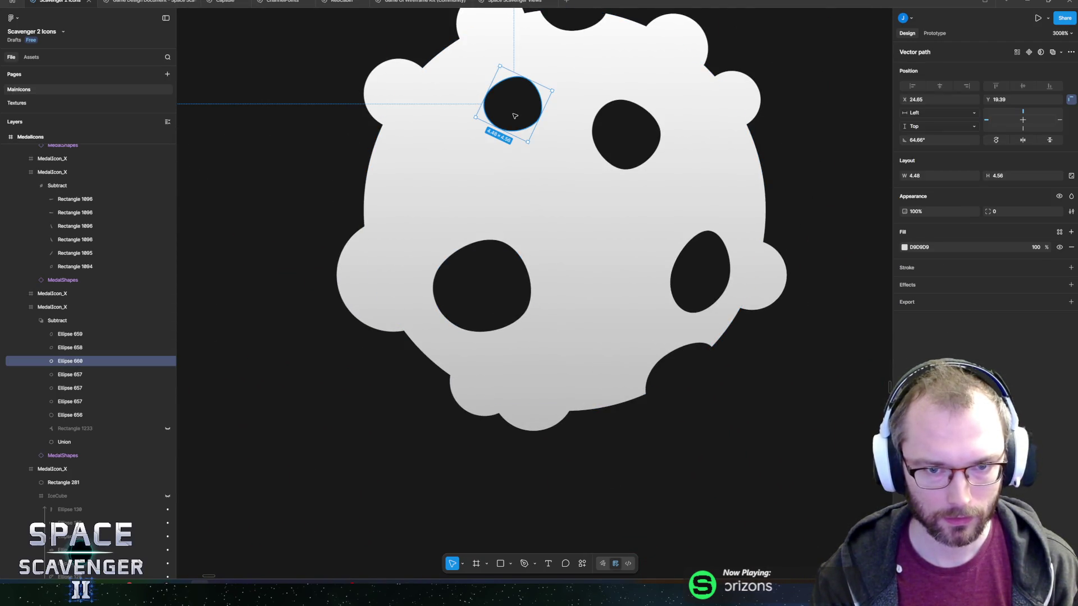
{"action": "double_click", "coordinate": [515, 115]}
{"action": "mouse_move", "coordinate": [515, 132]}
{"action": "left_mouse_down"}
{"action": "mouse_move", "coordinate": [506, 197]}
{"action": "mouse_move", "coordinate": [506, 168]}
{"action": "mouse_move", "coordinate": [548, 197]}
{"action": "mouse_move", "coordinate": [502, 177]}
{"action": "left_mouse_up"}
{"action": "key", "text": "ctrl"}
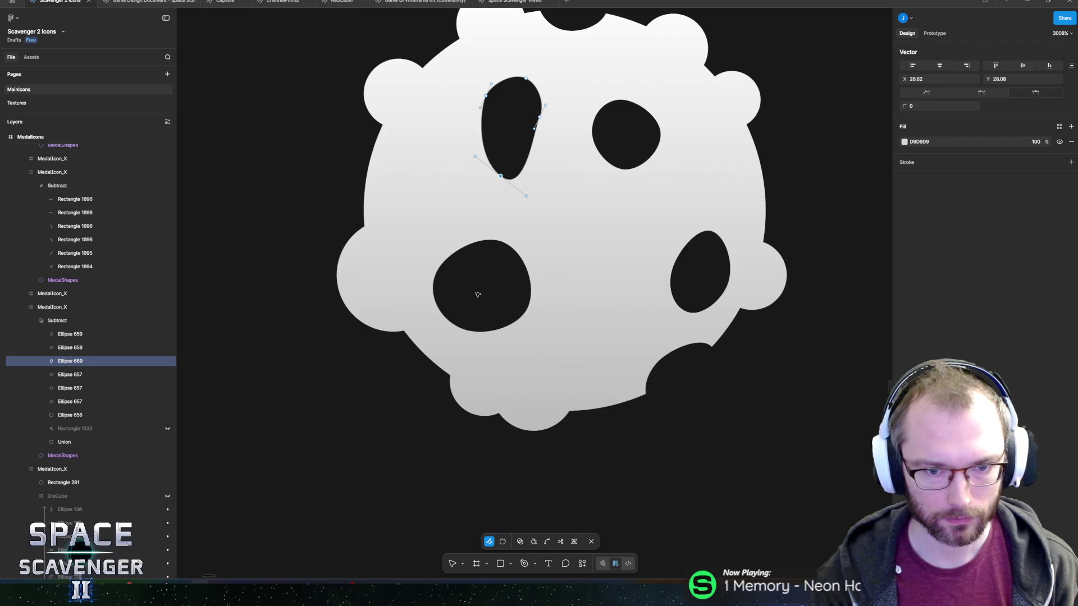
Reshape the top-right hole into a stretched oval and the right hole into a teardrop.
{"action": "key", "text": "Escape"}
{"action": "left_click", "coordinate": [606, 144]}
{"action": "key", "text": "Return"}
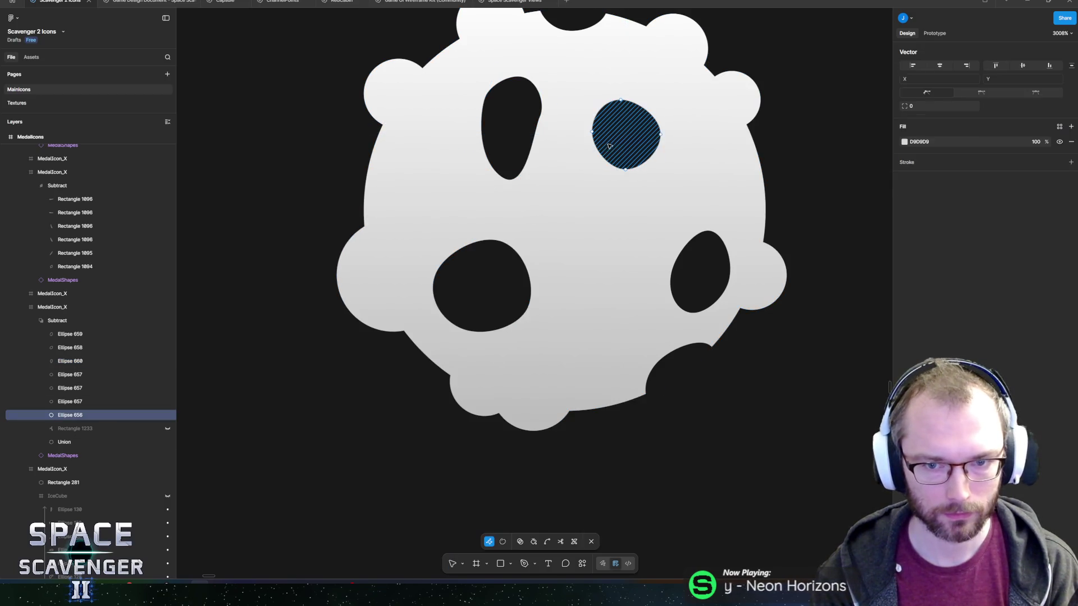
{"action": "mouse_move", "coordinate": [592, 132]}
{"action": "left_mouse_down"}
{"action": "mouse_move", "coordinate": [662, 135]}
{"action": "mouse_move", "coordinate": [648, 133]}
{"action": "left_mouse_up"}
{"action": "mouse_move", "coordinate": [626, 170]}
{"action": "left_mouse_down"}
{"action": "mouse_move", "coordinate": [616, 181]}
{"action": "mouse_move", "coordinate": [649, 178]}
{"action": "mouse_move", "coordinate": [602, 181]}
{"action": "mouse_move", "coordinate": [610, 185]}
{"action": "left_mouse_up"}
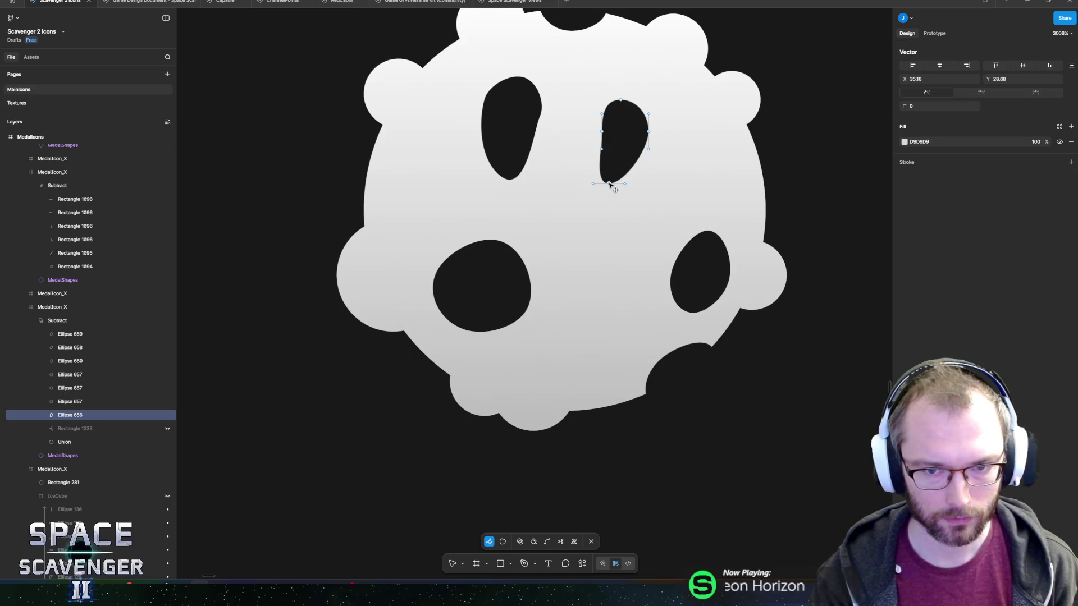
{"action": "left_click", "coordinate": [702, 295]}
{"action": "key", "text": "Escape"}
{"action": "double_click", "coordinate": [703, 250]}
{"action": "mouse_move", "coordinate": [710, 232]}
{"action": "left_mouse_down"}
{"action": "mouse_move", "coordinate": [711, 200]}
{"action": "mouse_move", "coordinate": [672, 218]}
{"action": "mouse_move", "coordinate": [723, 178]}
{"action": "mouse_move", "coordinate": [697, 207]}
{"action": "mouse_move", "coordinate": [700, 183]}
{"action": "left_mouse_up"}
{"action": "key", "text": "ctrl"}
{"action": "key", "text": "ctrl"}
{"action": "key", "text": "Escape"}
Stretch the large lower-left hole's right side and pull its left point up into a curve.
{"action": "left_click", "coordinate": [501, 277]}
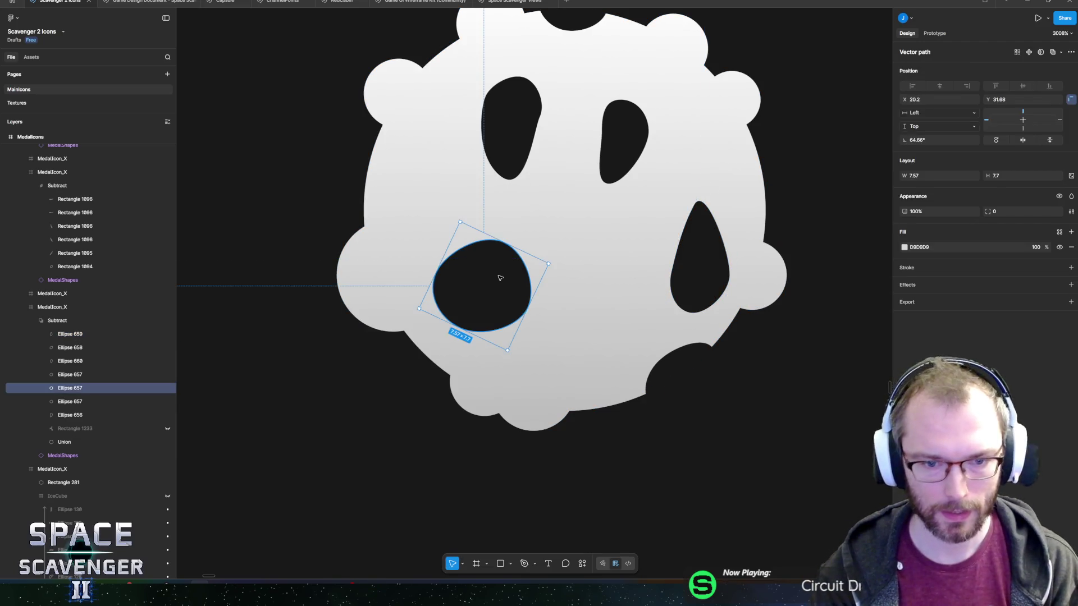
{"action": "double_click", "coordinate": [498, 277]}
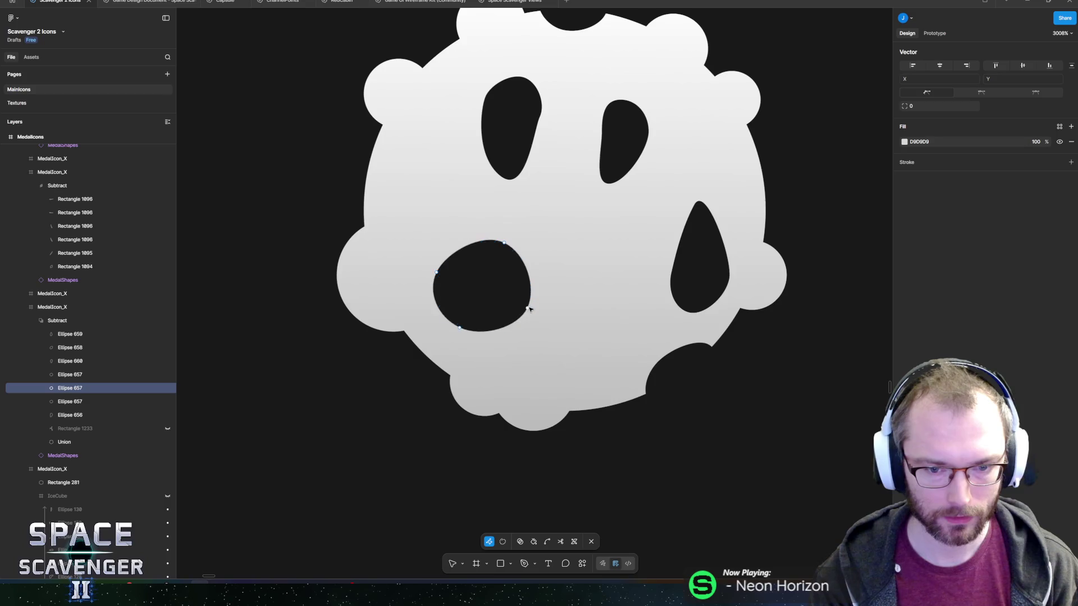
{"action": "mouse_move", "coordinate": [527, 310]}
{"action": "left_mouse_down"}
{"action": "mouse_move", "coordinate": [567, 315]}
{"action": "mouse_move", "coordinate": [565, 279]}
{"action": "mouse_move", "coordinate": [543, 272]}
{"action": "left_mouse_up"}
{"action": "key", "text": "ctrl"}
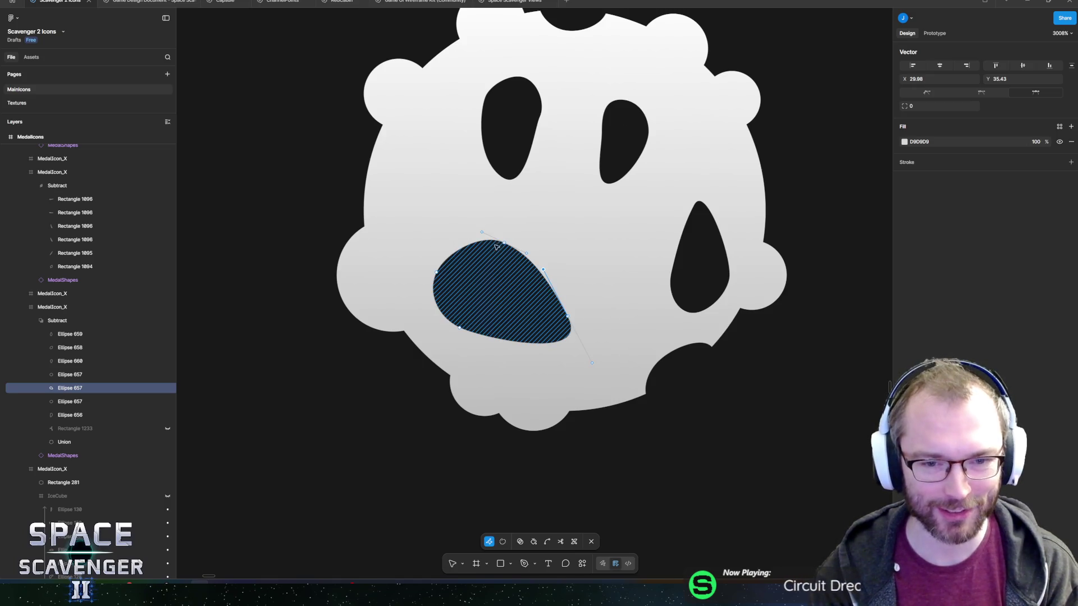
{"action": "key", "text": "ctrl+z"}
{"action": "key", "text": "ctrl+z"}
{"action": "key", "text": "ctrl+z"}
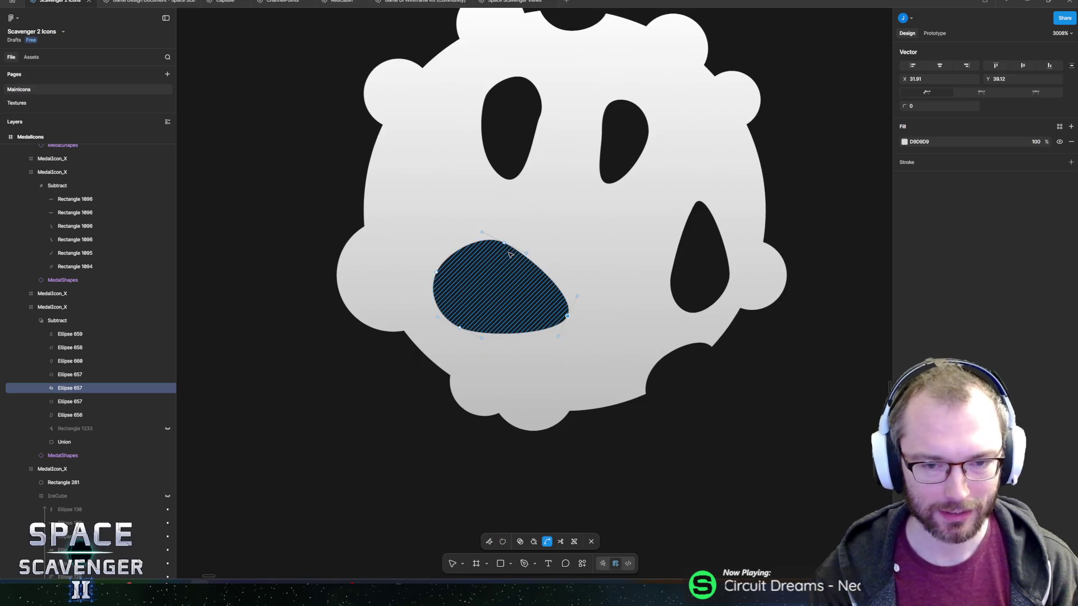
{"action": "left_click", "coordinate": [437, 275]}
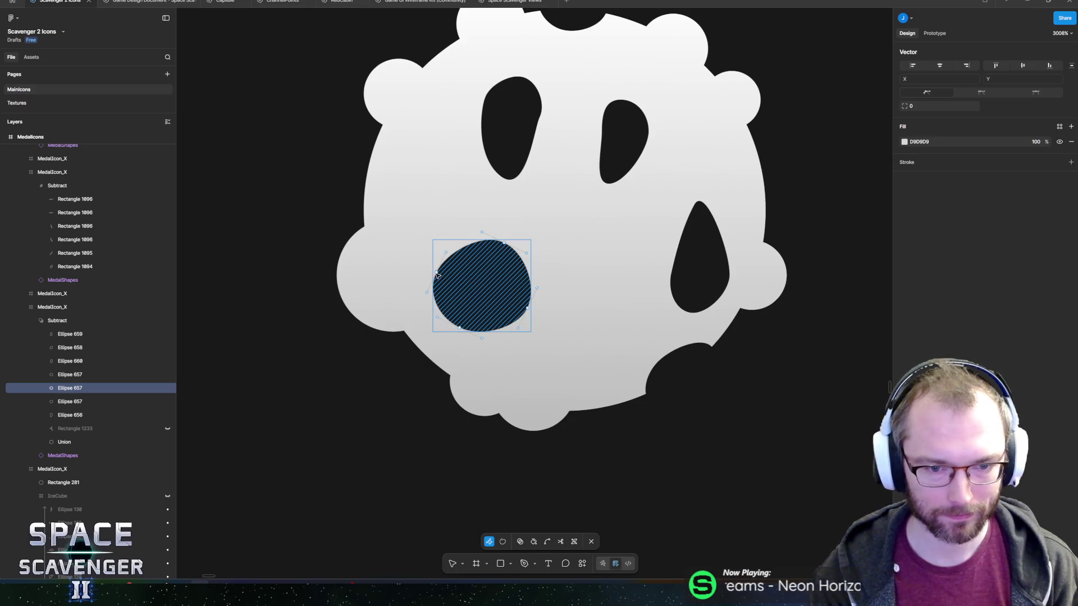
{"action": "left_click", "coordinate": [438, 272]}
{"action": "mouse_move", "coordinate": [437, 273]}
{"action": "left_mouse_down"}
{"action": "mouse_move", "coordinate": [423, 223]}
{"action": "mouse_move", "coordinate": [409, 216]}
{"action": "left_mouse_up"}
{"action": "key", "text": "Escape"}
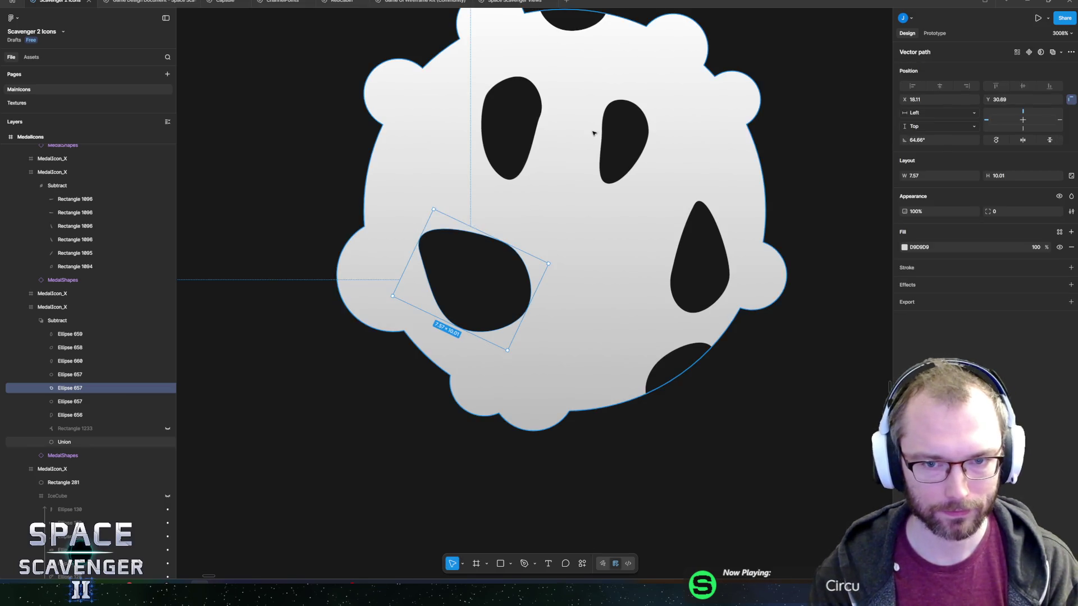
Rotate the upper-right hole, mirror it horizontally, and rotate it to a new angle.
{"action": "left_click", "coordinate": [615, 144]}
{"action": "mouse_move", "coordinate": [651, 98]}
{"action": "left_mouse_down"}
{"action": "mouse_move", "coordinate": [667, 158]}
{"action": "mouse_move", "coordinate": [621, 215]}
{"action": "mouse_move", "coordinate": [622, 196]}
{"action": "left_mouse_up"}
{"action": "left_click_drag", "start_coordinate": [655, 154], "coordinate": [663, 181]}
{"action": "right_click", "coordinate": [621, 191]}
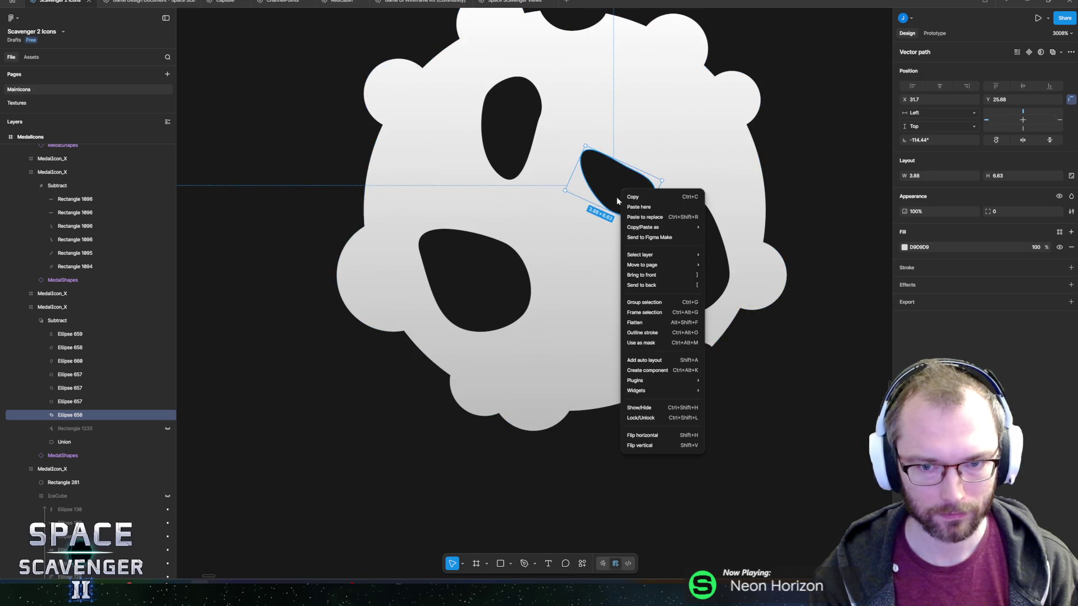
{"action": "left_click", "coordinate": [638, 435]}
{"action": "left_click_drag", "start_coordinate": [645, 144], "coordinate": [661, 198]}
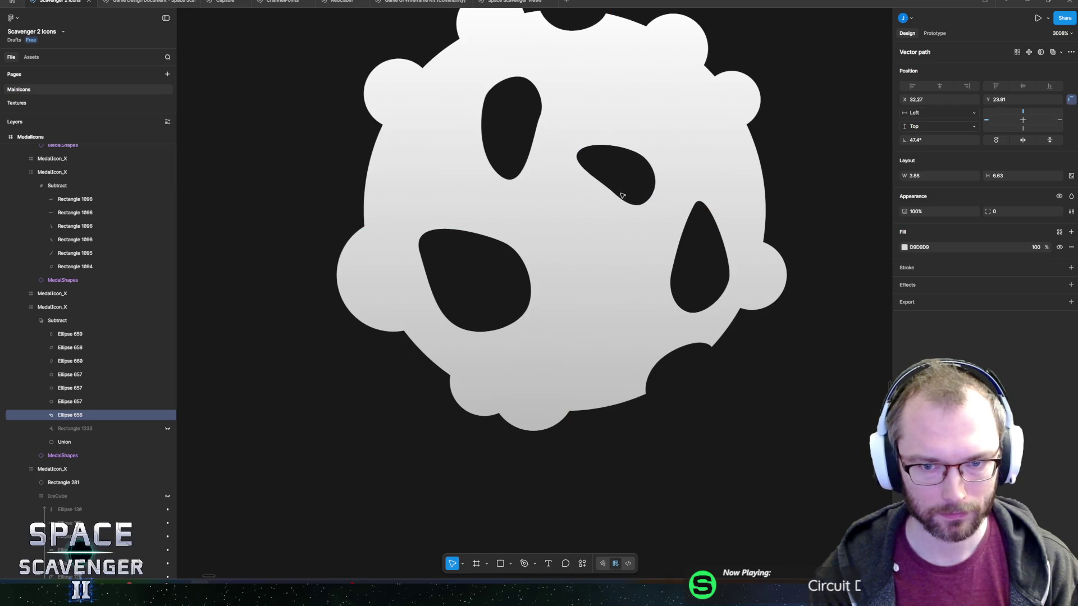
Bend the upper-left hole's curves and nudge the hole slightly down.
{"action": "left_click", "coordinate": [529, 119]}
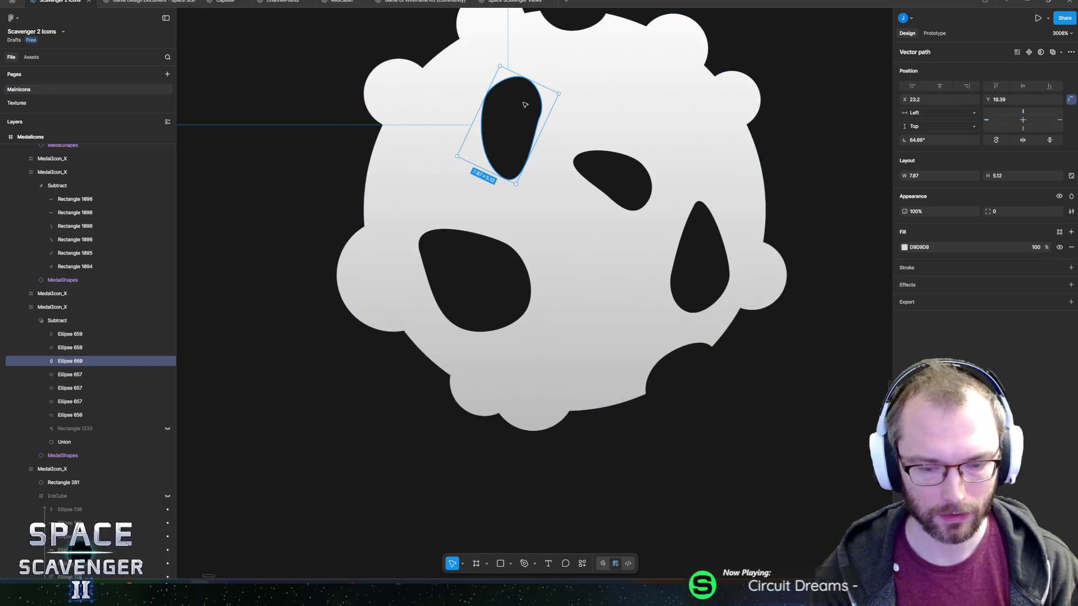
{"action": "double_click", "coordinate": [525, 105]}
{"action": "key", "text": "ctrl"}
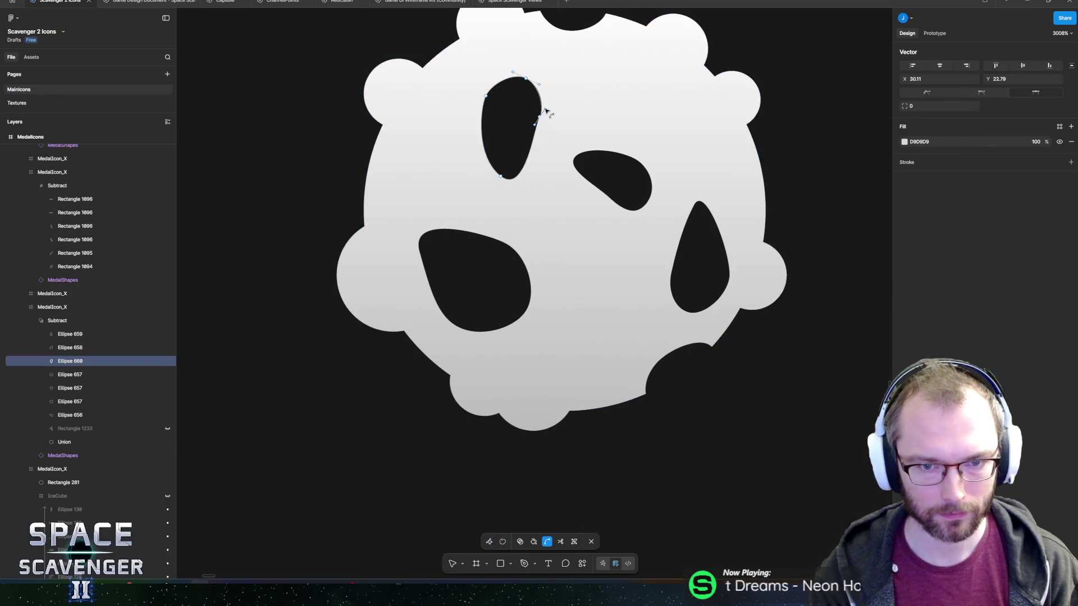
{"action": "key", "text": "Escape"}
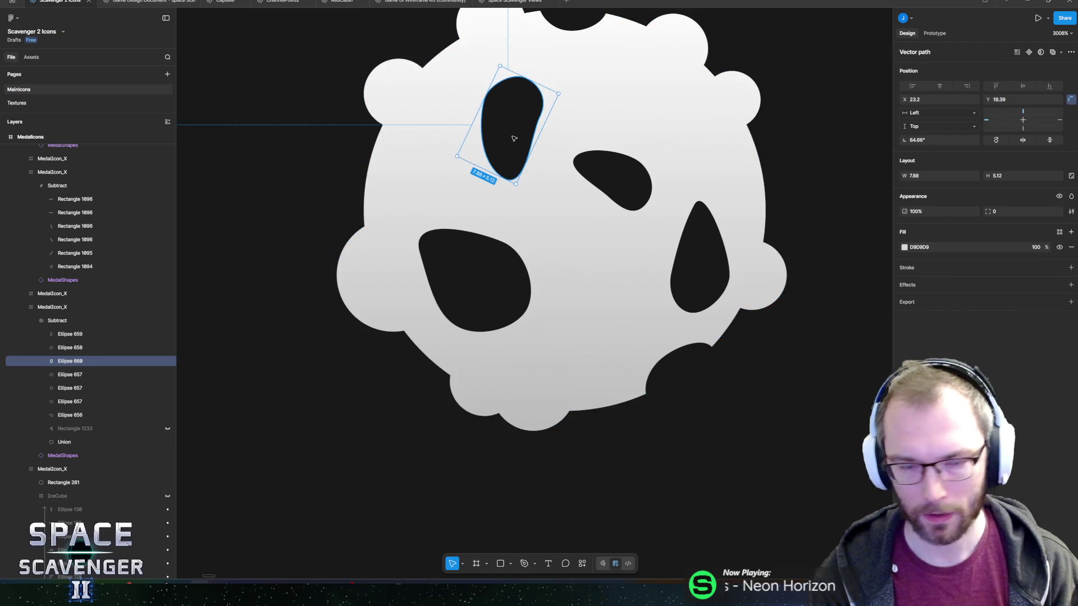
{"action": "left_click_drag", "start_coordinate": [508, 124], "coordinate": [517, 108]}
Select the upper-left hole inside the merged asteroid shape and undo its latest change.
{"action": "left_click", "coordinate": [612, 137]}
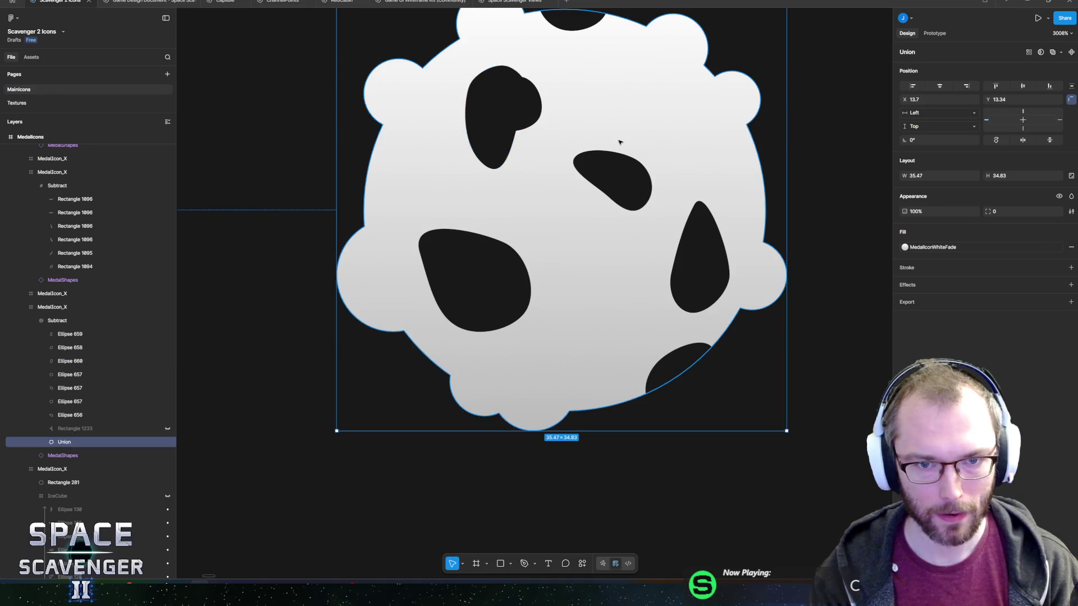
{"action": "scroll", "coordinate": [621, 168], "scroll_direction": "down", "scroll_amount": 5}
{"action": "scroll", "coordinate": [622, 180], "scroll_direction": "down", "scroll_amount": 3}
{"action": "scroll", "coordinate": [623, 168], "scroll_direction": "up", "scroll_amount": 8}
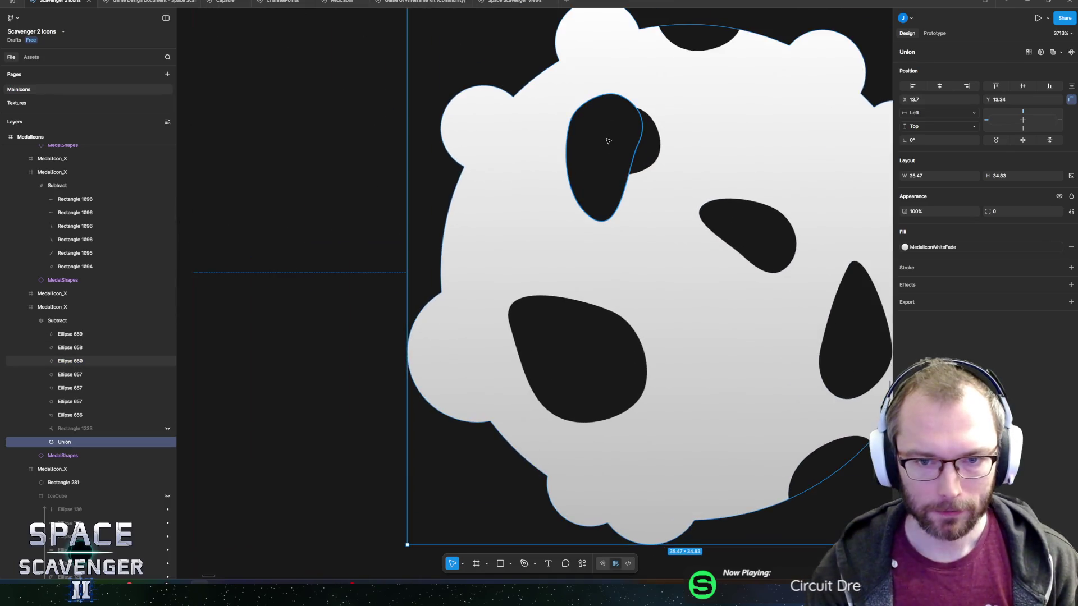
{"action": "double_click", "coordinate": [630, 156]}
{"action": "key", "text": "ctrl+z"}
{"action": "key", "text": "ctrl+z"}
{"action": "key", "text": "ctrl+z"}
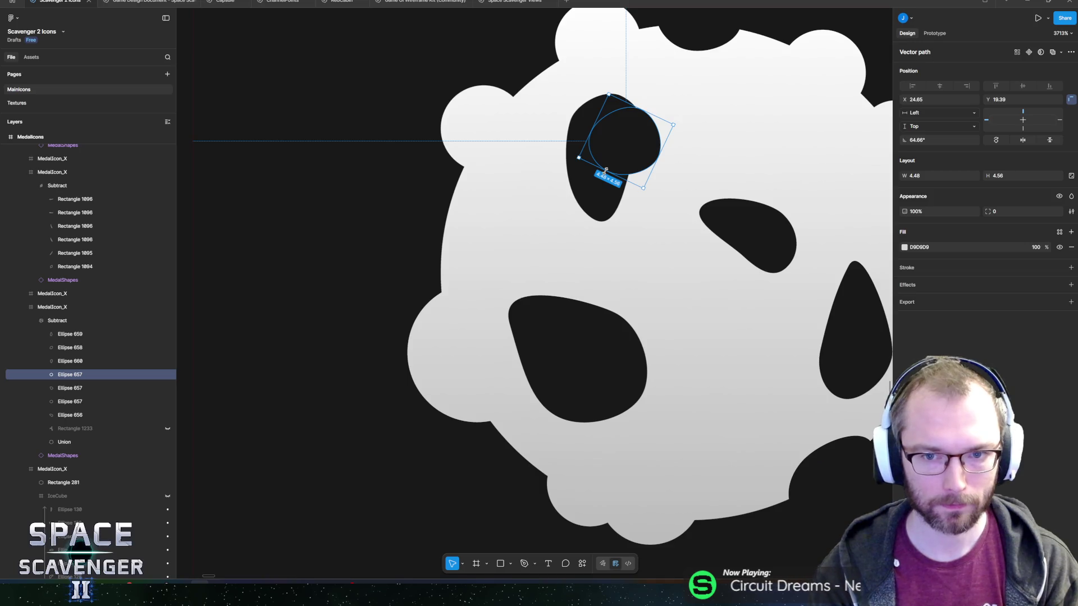
{"action": "scroll", "coordinate": [629, 197], "scroll_direction": "down", "scroll_amount": 15}
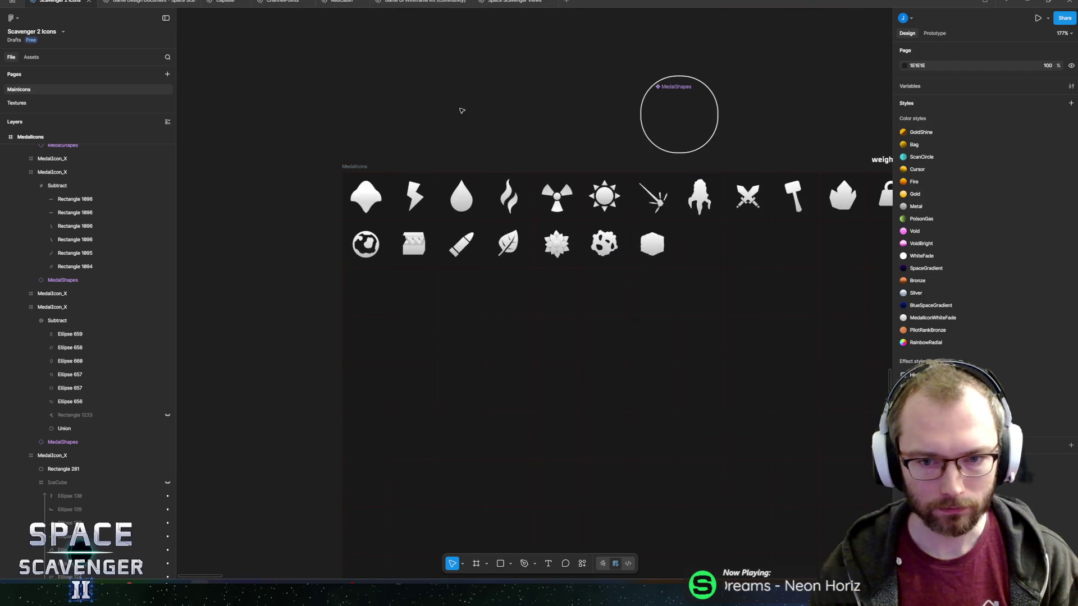
{"action": "scroll", "coordinate": [591, 211], "scroll_direction": "up", "scroll_amount": 8}
Step back through the remaining hole edits until the holes are round ellipses again.
{"action": "key", "text": "ctrl+shift+z"}
{"action": "key", "text": "ctrl+shift+z"}
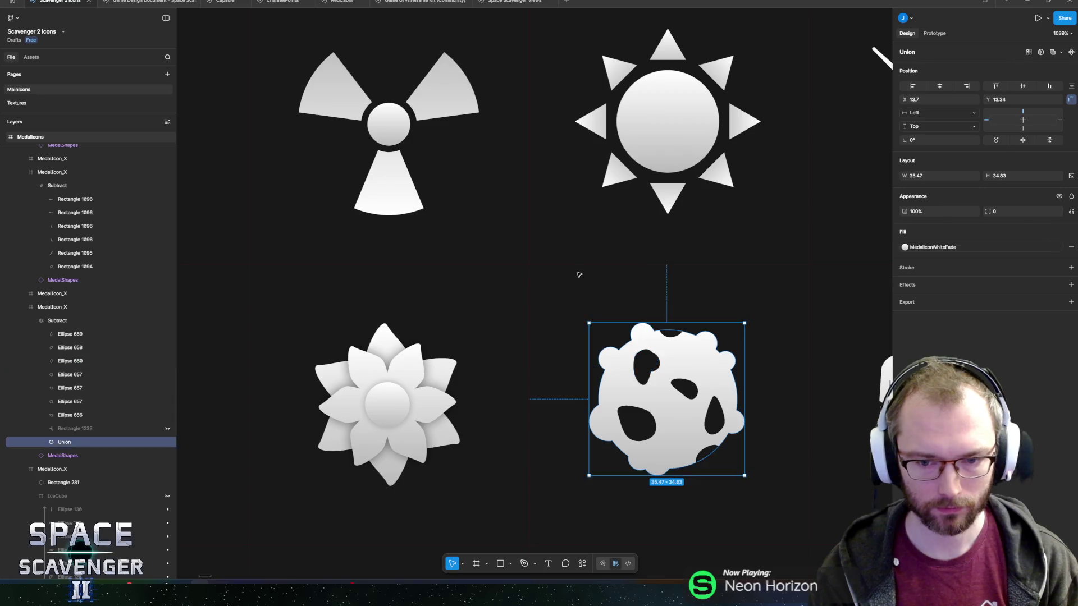
{"action": "key", "text": "ctrl+shift+z"}
{"action": "key", "text": "ctrl+shift+z"}
{"action": "key", "text": "ctrl+shift+z"}
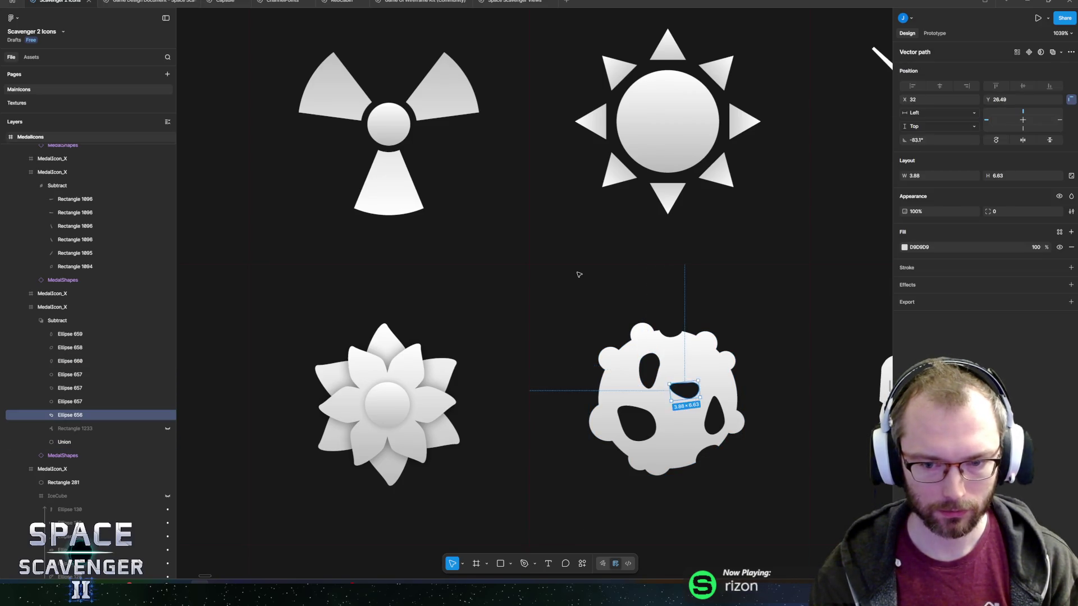
{"action": "key", "text": "ctrl+shift+z"}
{"action": "key", "text": "ctrl+shift+z"}
{"action": "key", "text": "ctrl+shift+z"}
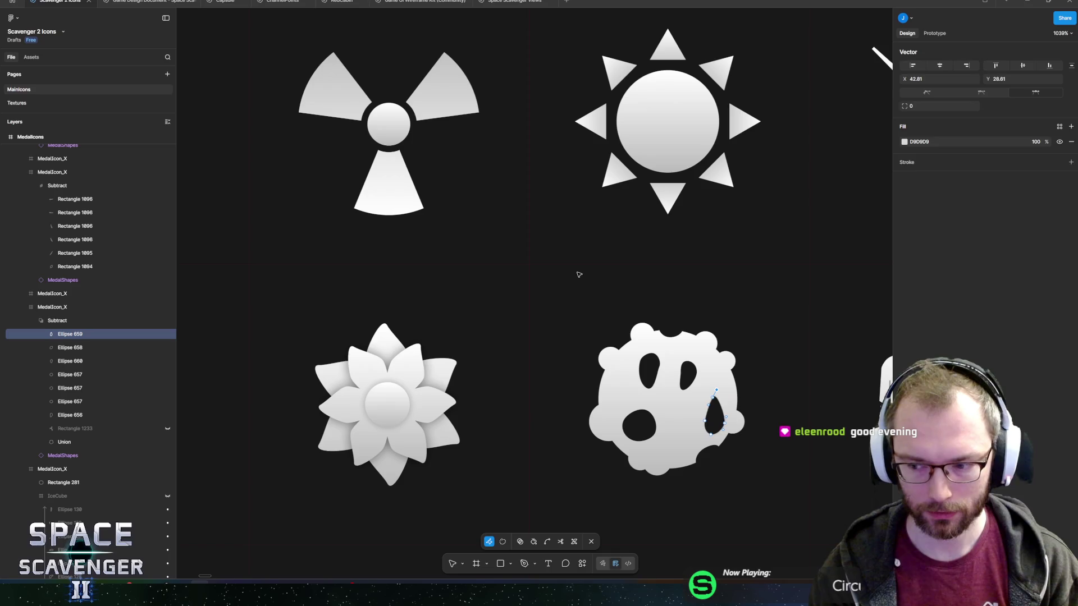
{"action": "key", "text": "ctrl+shift+z"}
{"action": "key", "text": "ctrl+shift+z"}
{"action": "key", "text": "ctrl+shift+z"}
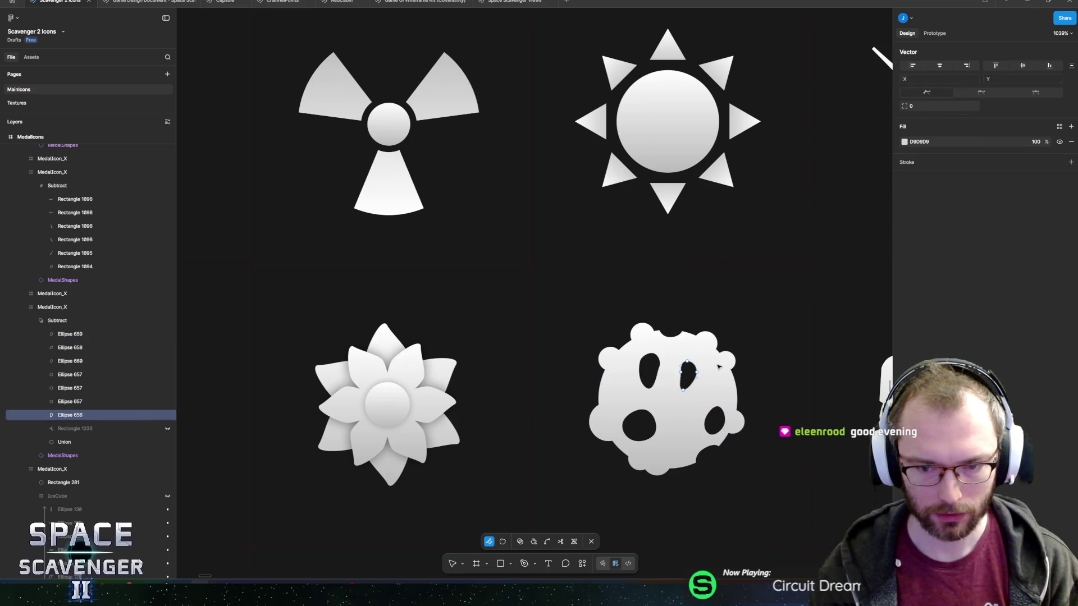
{"action": "key", "text": "ctrl+shift+z"}
{"action": "key", "text": "ctrl+shift+z"}
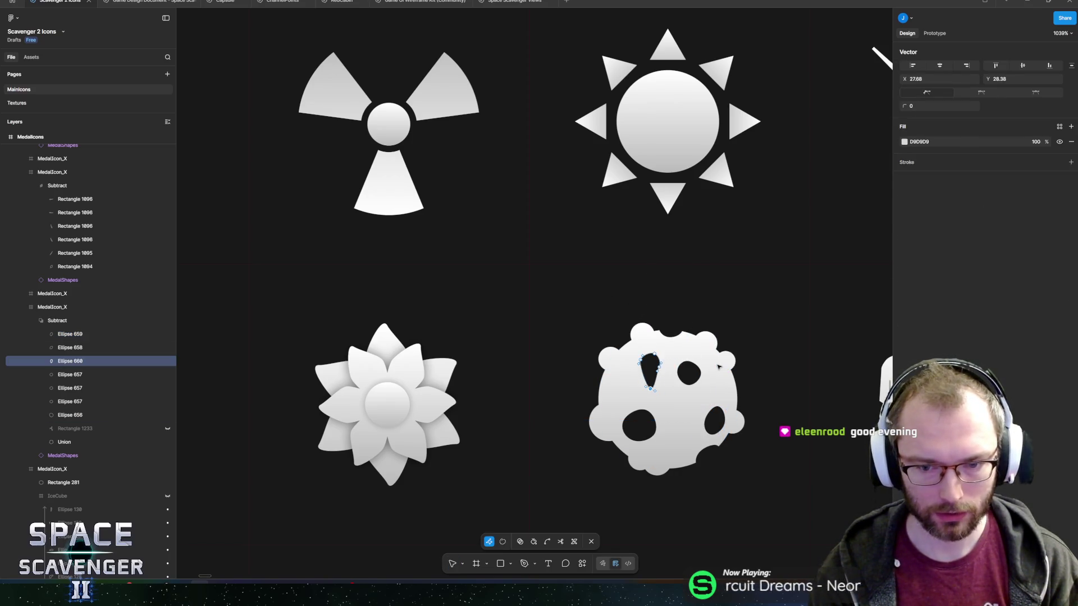
{"action": "key", "text": "ctrl+shift+z"}
{"action": "key", "text": "ctrl+shift+z"}
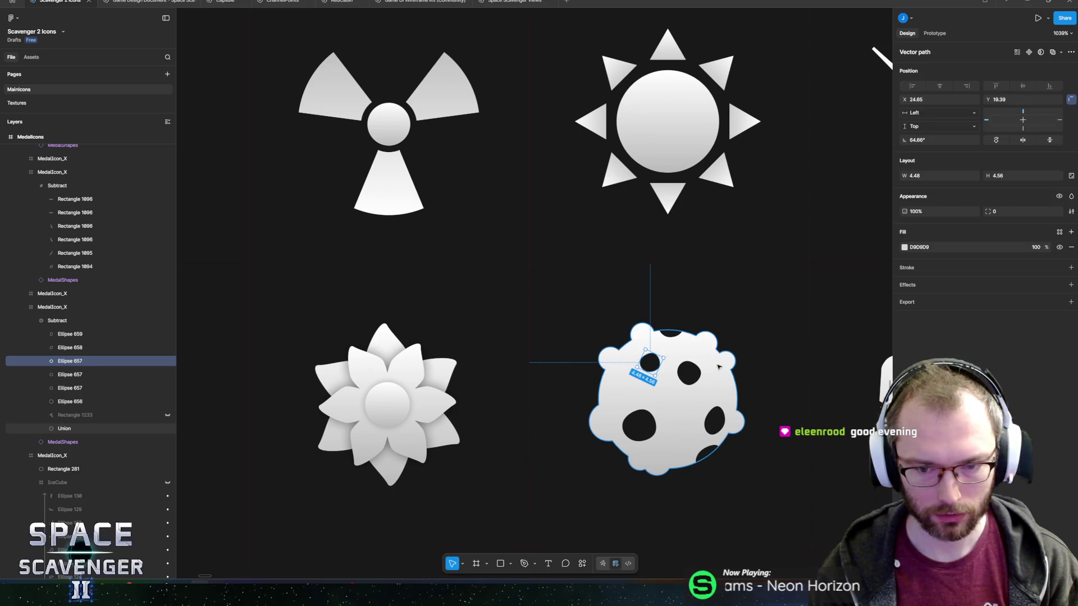
{"action": "scroll", "coordinate": [682, 359], "scroll_direction": "down", "scroll_amount": 10}
{"action": "left_click", "coordinate": [570, 166]}
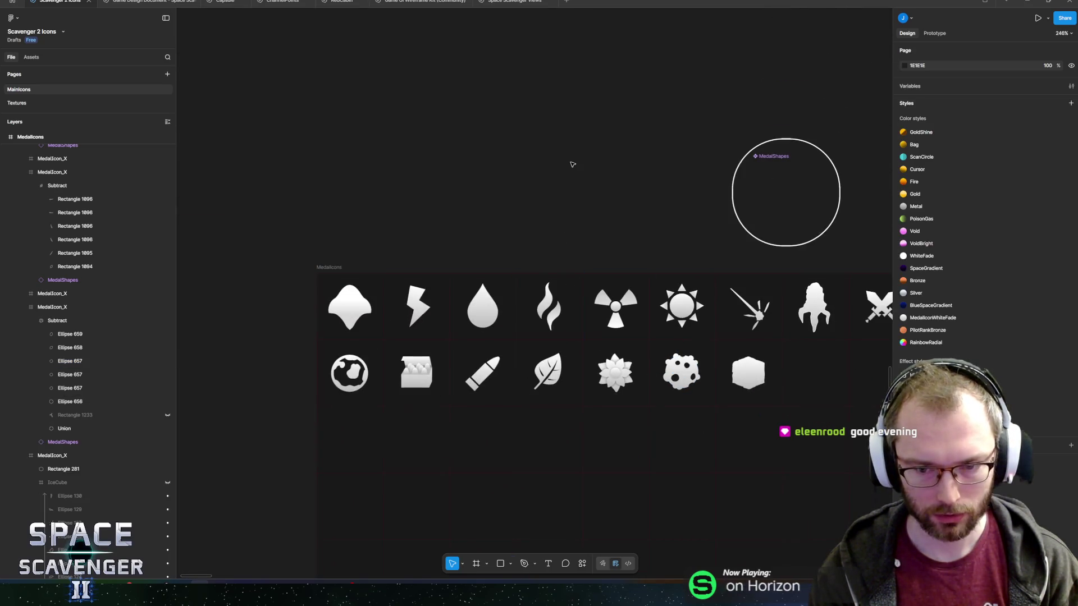
Copy the leaf icon's vein path.
{"action": "scroll", "coordinate": [596, 200], "scroll_direction": "down", "scroll_amount": 2}
{"action": "scroll", "coordinate": [484, 211], "scroll_direction": "right", "scroll_amount": 2}
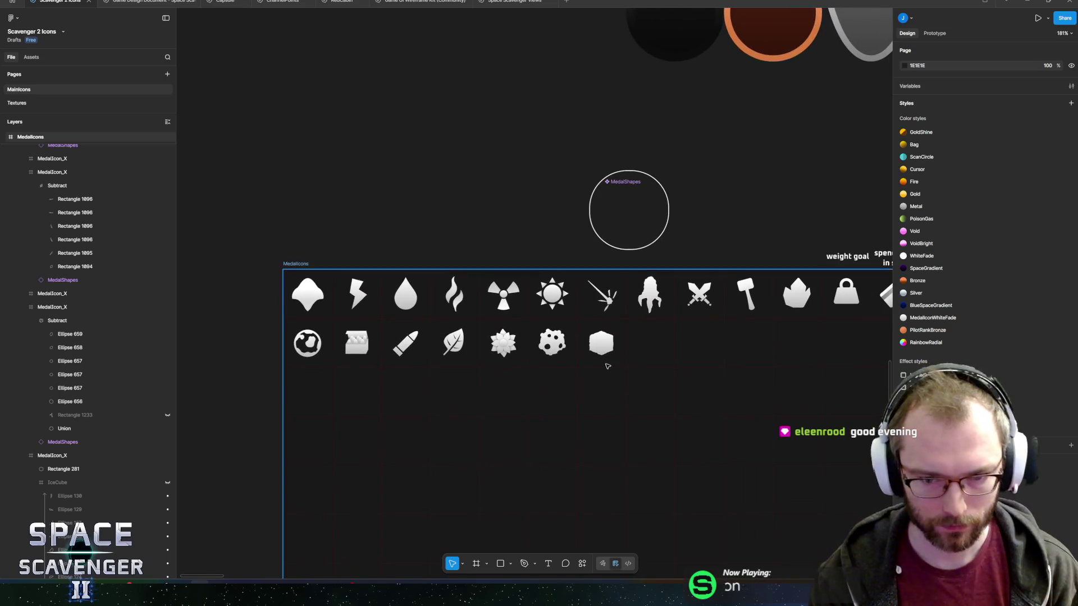
{"action": "scroll", "coordinate": [498, 265], "scroll_direction": "up", "scroll_amount": 5}
{"action": "scroll", "coordinate": [497, 265], "scroll_direction": "up", "scroll_amount": 6}
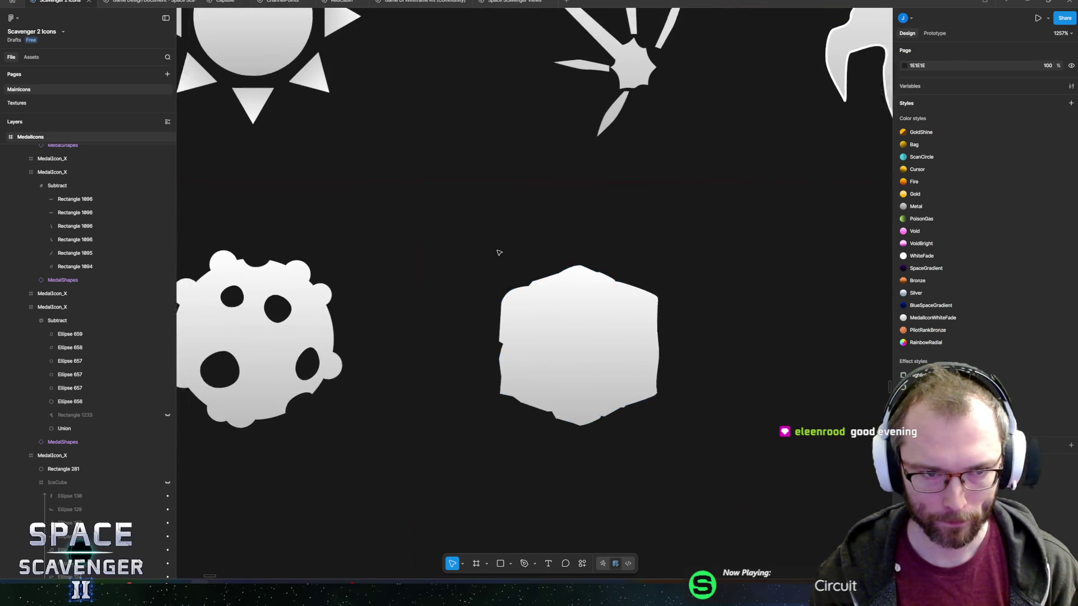
{"action": "scroll", "coordinate": [498, 250], "scroll_direction": "down", "scroll_amount": 8}
{"action": "scroll", "coordinate": [431, 300], "scroll_direction": "up", "scroll_amount": 3}
{"action": "scroll", "coordinate": [547, 271], "scroll_direction": "down", "scroll_amount": 5}
{"action": "scroll", "coordinate": [547, 272], "scroll_direction": "up", "scroll_amount": 5}
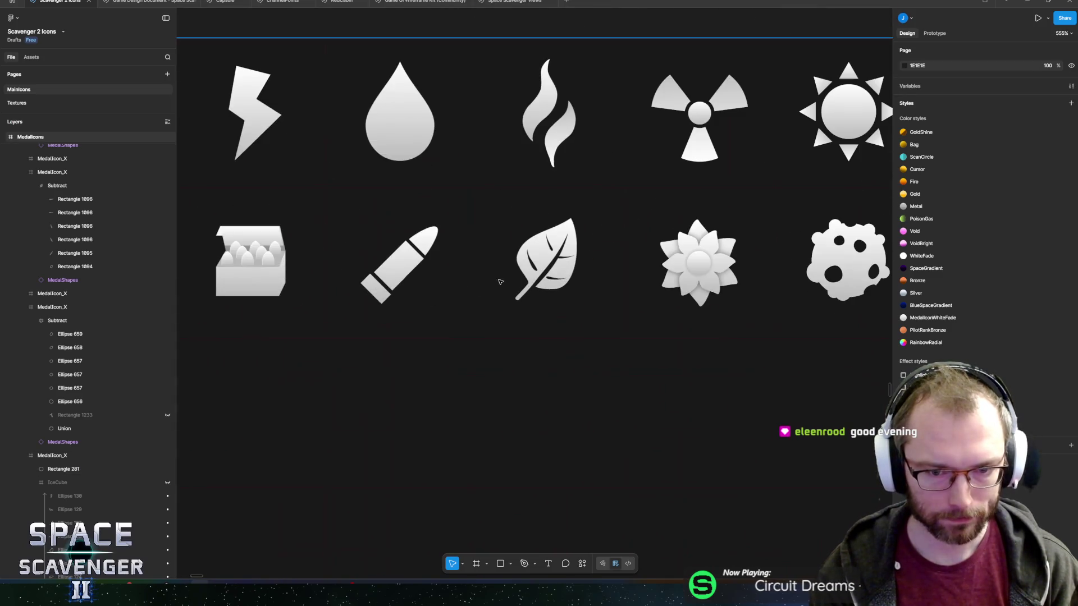
{"action": "left_click", "coordinate": [550, 247]}
{"action": "key", "text": "ctrl+c"}
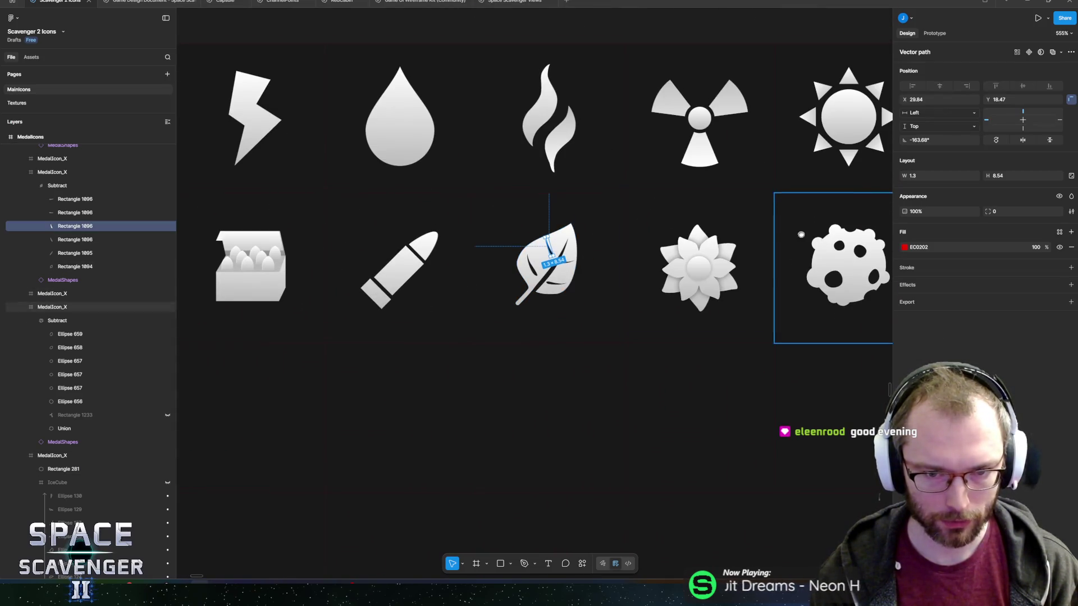
Paste the vein onto the hexagonal ice cube and Subtract it from the cube body.
{"action": "scroll", "coordinate": [847, 257], "scroll_direction": "right", "scroll_amount": 8}
{"action": "left_click", "coordinate": [548, 294]}
{"action": "key", "text": "ctrl+v"}
{"action": "scroll", "coordinate": [548, 294], "scroll_direction": "up", "scroll_amount": 5}
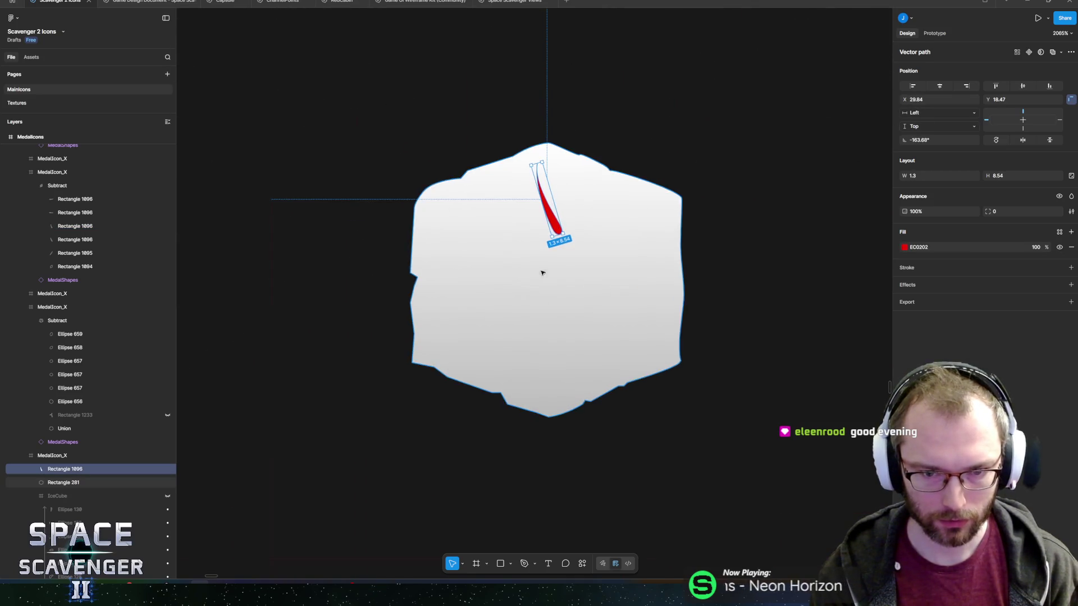
{"action": "left_click", "coordinate": [83, 481], "text": "shift"}
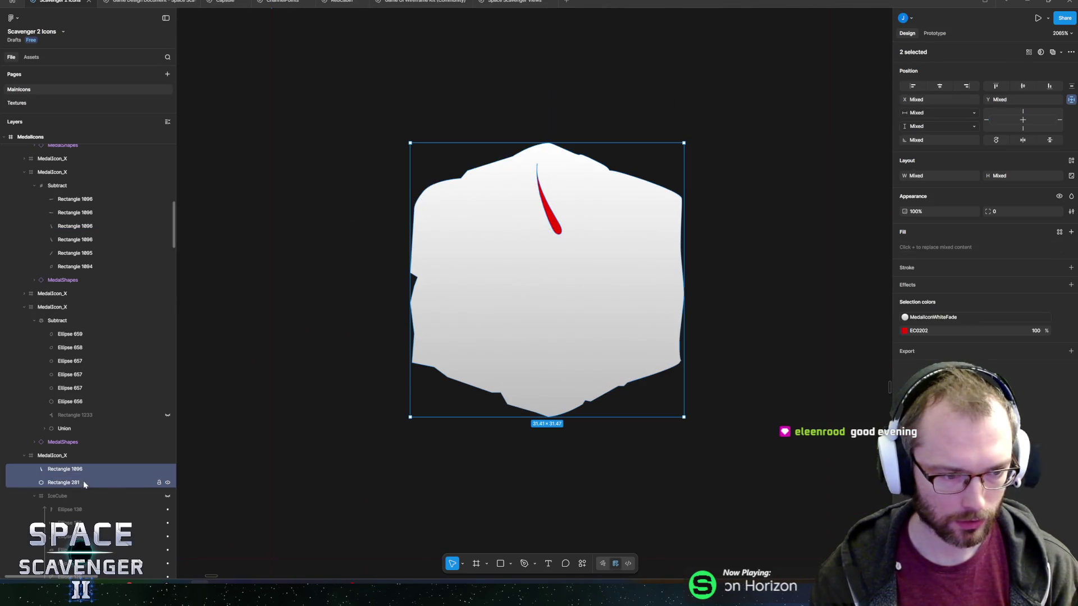
{"action": "left_click", "coordinate": [583, 564]}
{"action": "type", "text": "subtr"}
{"action": "key", "text": "Return"}
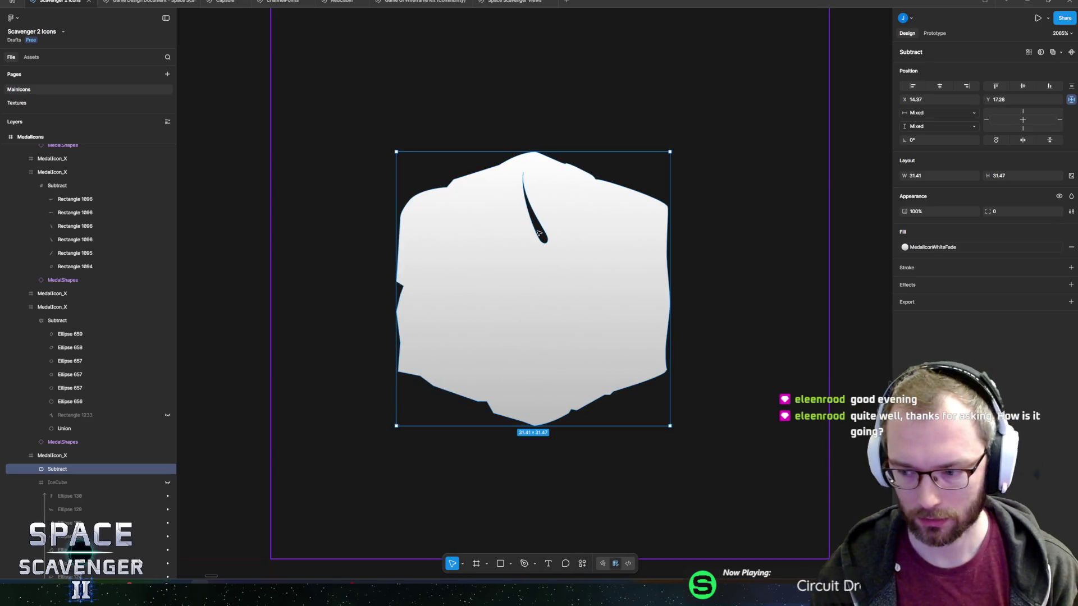
Rotate the crack to lie almost horizontal and move it lower and right on the cube.
{"action": "double_click", "coordinate": [556, 236]}
{"action": "scroll", "coordinate": [557, 241], "scroll_direction": "up", "scroll_amount": 3}
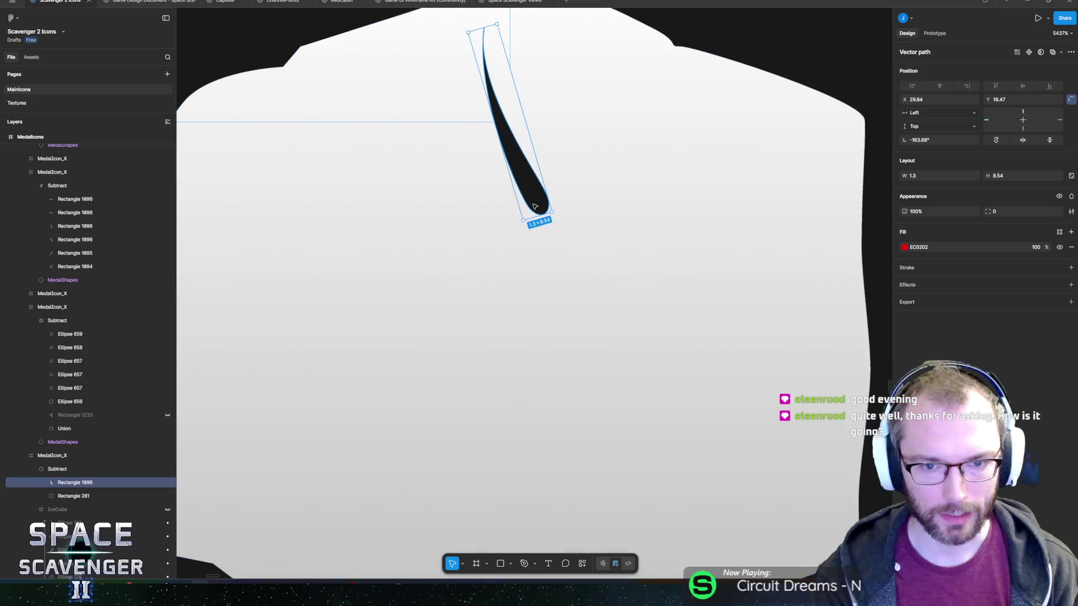
{"action": "scroll", "coordinate": [454, 255], "scroll_direction": "up", "scroll_amount": 2}
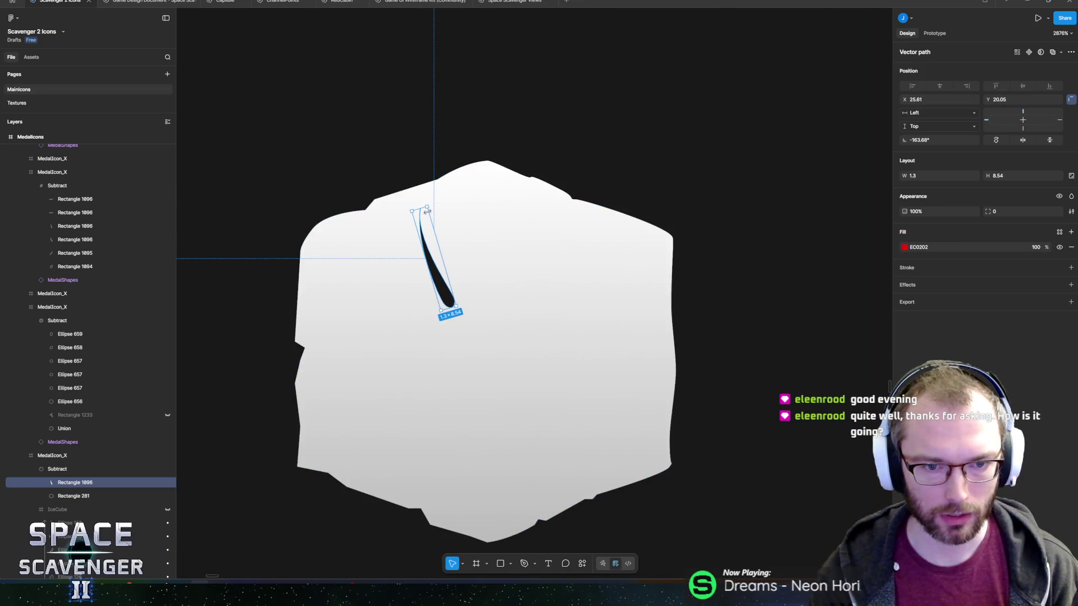
{"action": "mouse_move", "coordinate": [427, 202]}
{"action": "left_mouse_down"}
{"action": "mouse_move", "coordinate": [491, 327]}
{"action": "mouse_move", "coordinate": [499, 292]}
{"action": "left_mouse_up"}
{"action": "left_click_drag", "start_coordinate": [422, 259], "coordinate": [436, 287]}
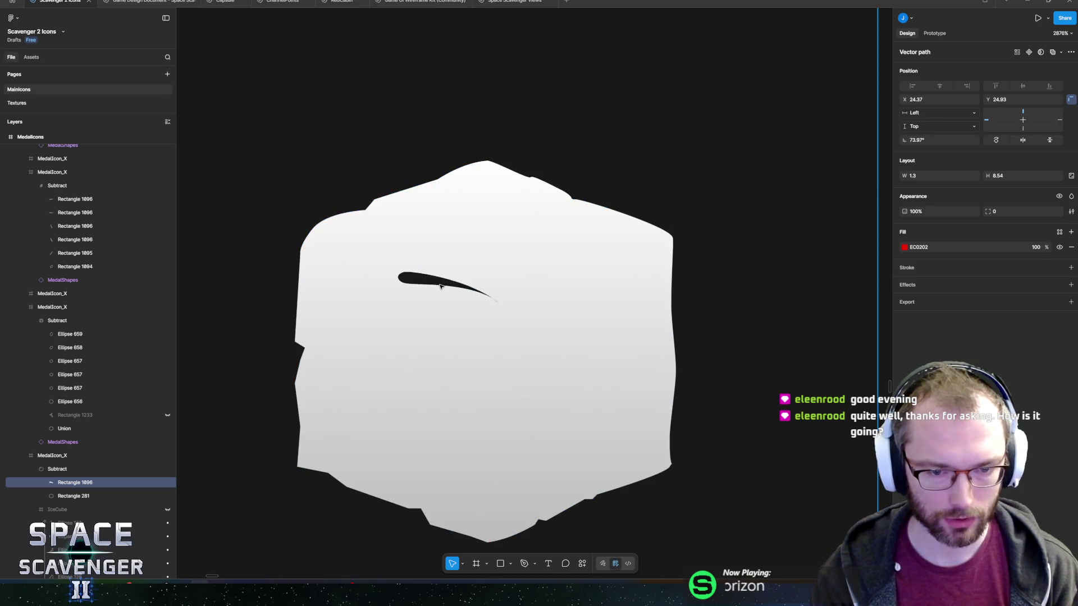
Lengthen the crack to the left, reshape its edges, and rotate it to a diagonal.
{"action": "double_click", "coordinate": [437, 287]}
{"action": "scroll", "coordinate": [394, 272], "scroll_direction": "up", "scroll_amount": 3}
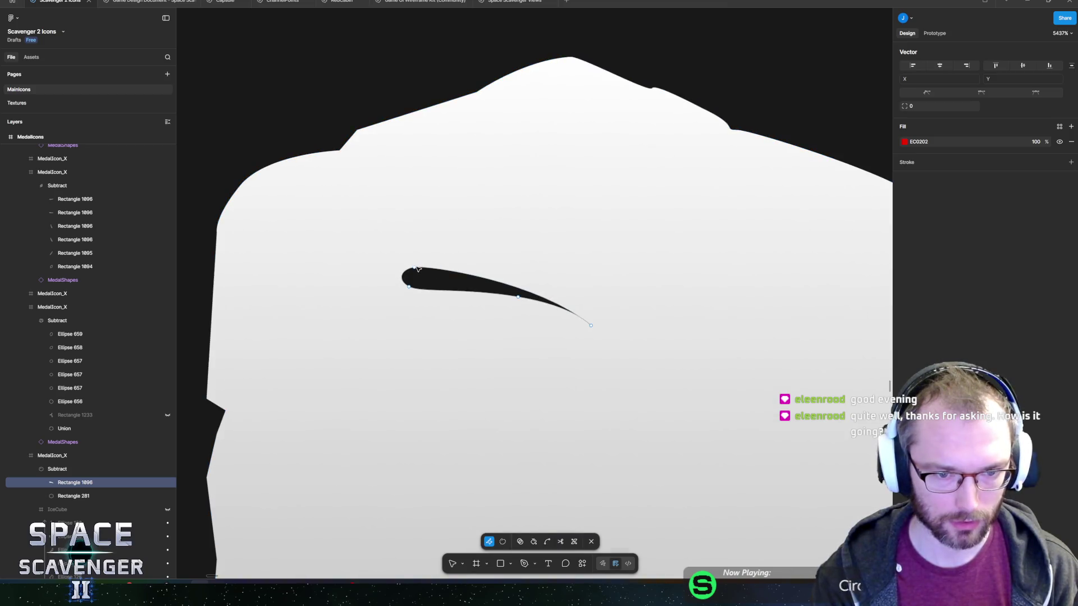
{"action": "left_click_drag", "start_coordinate": [414, 270], "coordinate": [379, 273]}
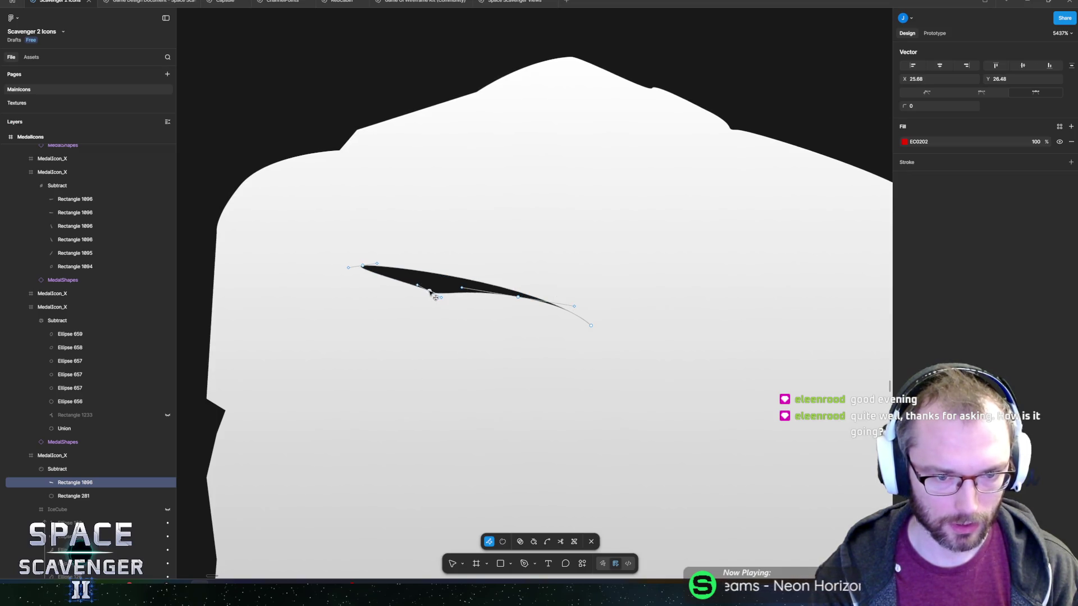
{"action": "left_click_drag", "start_coordinate": [459, 299], "coordinate": [438, 298]}
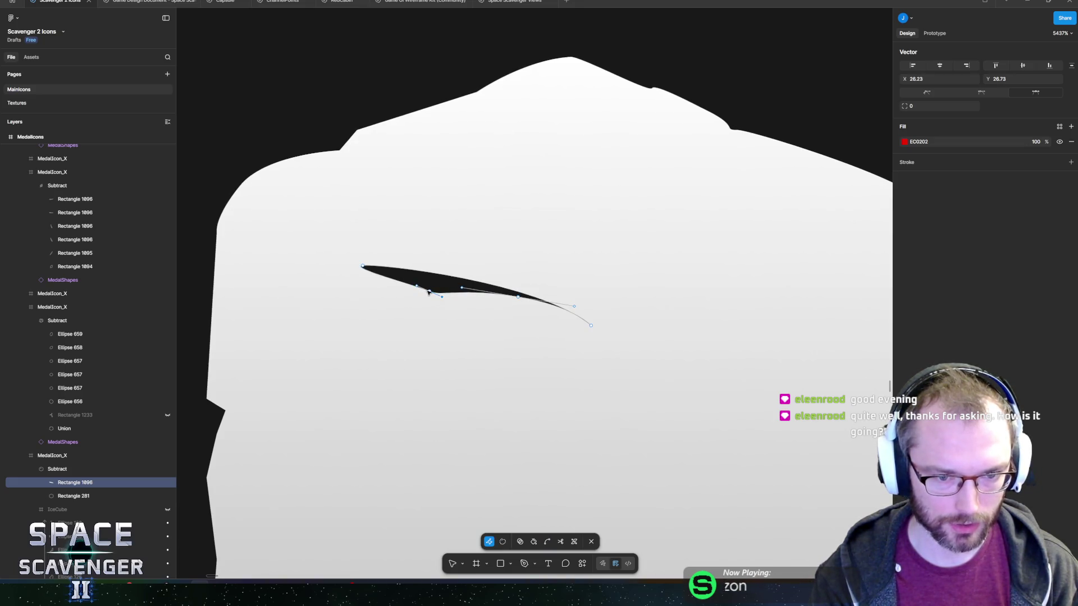
{"action": "left_click_drag", "start_coordinate": [416, 289], "coordinate": [416, 287]}
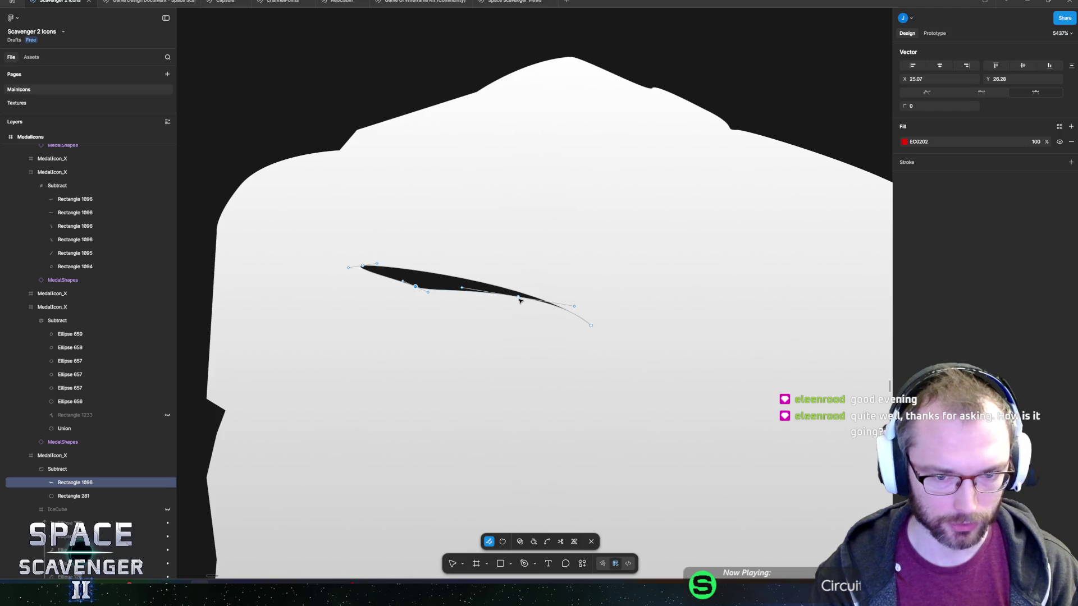
{"action": "left_click_drag", "start_coordinate": [594, 325], "coordinate": [598, 315]}
{"action": "key", "text": "Escape"}
{"action": "scroll", "coordinate": [372, 365], "scroll_direction": "down", "scroll_amount": 5}
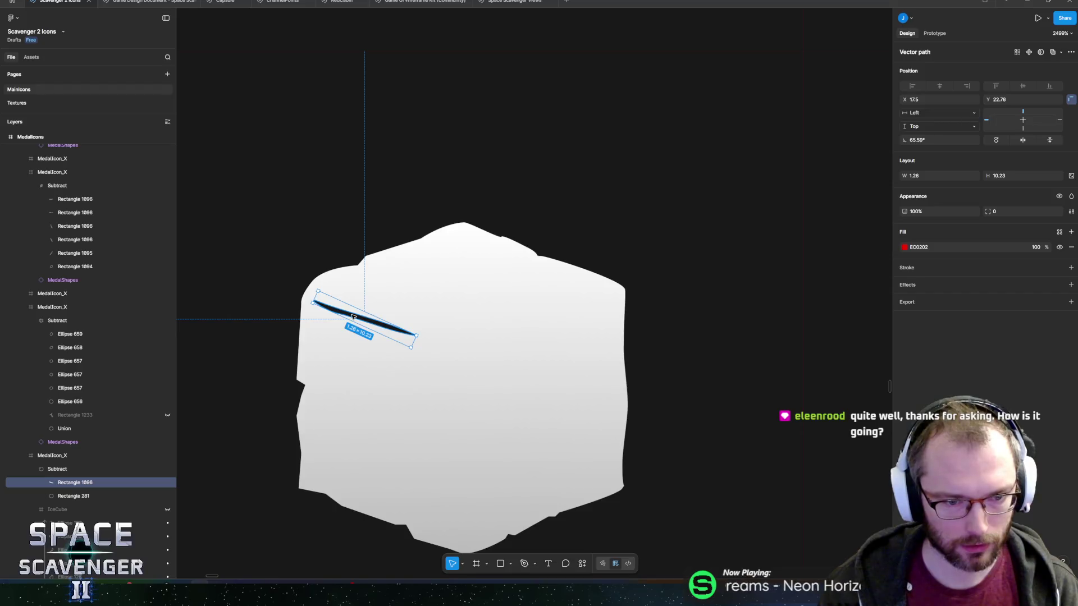
{"action": "mouse_move", "coordinate": [420, 332]}
{"action": "left_mouse_down"}
{"action": "mouse_move", "coordinate": [399, 359]}
{"action": "mouse_move", "coordinate": [409, 337]}
{"action": "mouse_move", "coordinate": [505, 387]}
{"action": "left_mouse_up"}
Duplicate the crack into the Subtract group and stand it vertically near the cube's centre.
{"action": "key", "text": "ctrl+d"}
{"action": "left_click_drag", "start_coordinate": [93, 469], "coordinate": [94, 486]}
{"action": "mouse_move", "coordinate": [542, 408]}
{"action": "left_mouse_down"}
{"action": "mouse_move", "coordinate": [482, 452]}
{"action": "mouse_move", "coordinate": [494, 451]}
{"action": "left_mouse_up"}
{"action": "left_click_drag", "start_coordinate": [489, 403], "coordinate": [457, 418]}
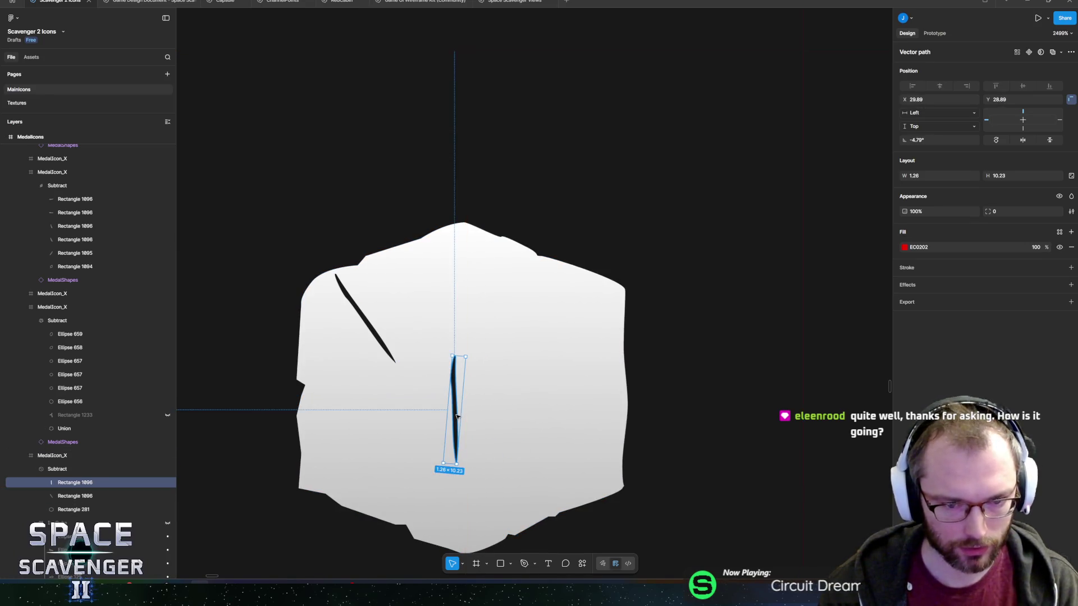
Delete the vertical crack's bottom point and round off its lower end.
{"action": "double_click", "coordinate": [455, 393]}
{"action": "scroll", "coordinate": [455, 415], "scroll_direction": "up", "scroll_amount": 3}
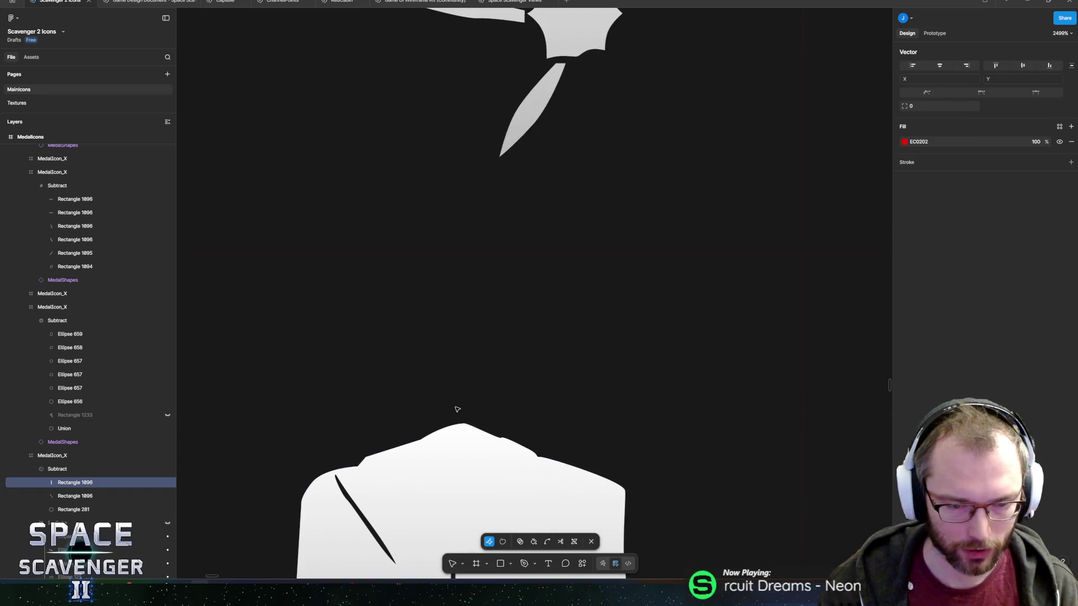
{"action": "scroll", "coordinate": [456, 427], "scroll_direction": "down", "scroll_amount": 3}
{"action": "scroll", "coordinate": [456, 433], "scroll_direction": "up", "scroll_amount": 3}
{"action": "left_click", "coordinate": [453, 330]}
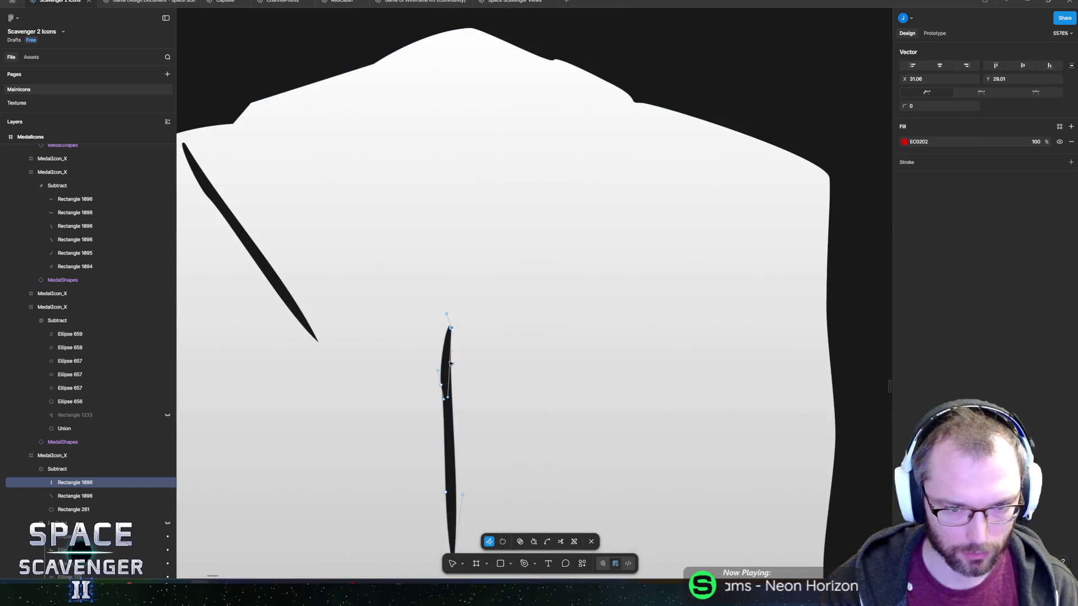
{"action": "scroll", "coordinate": [460, 502], "scroll_direction": "down", "scroll_amount": 1}
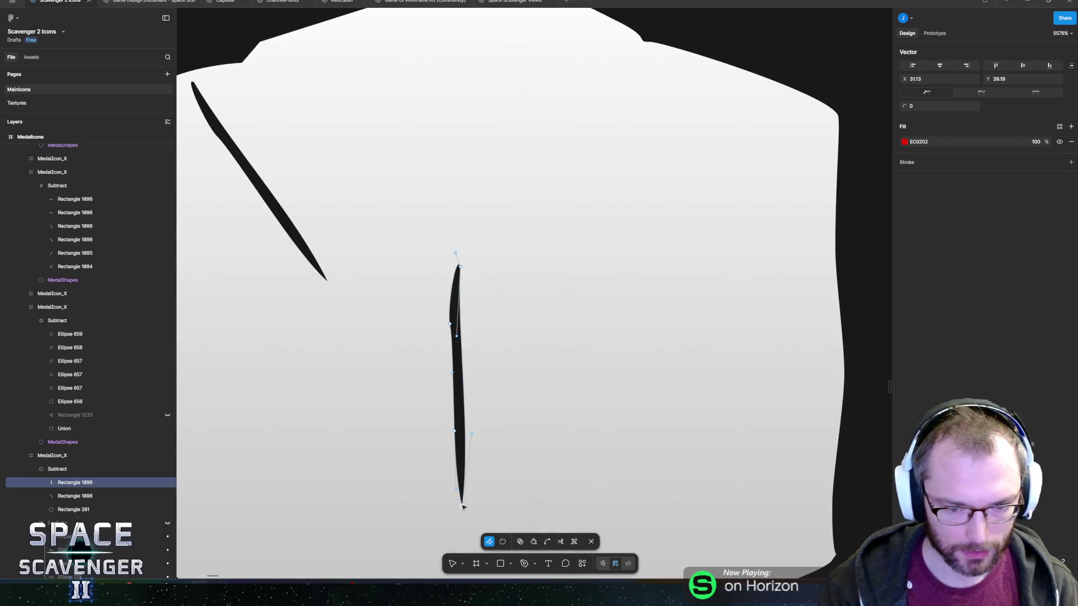
{"action": "key", "text": "Delete"}
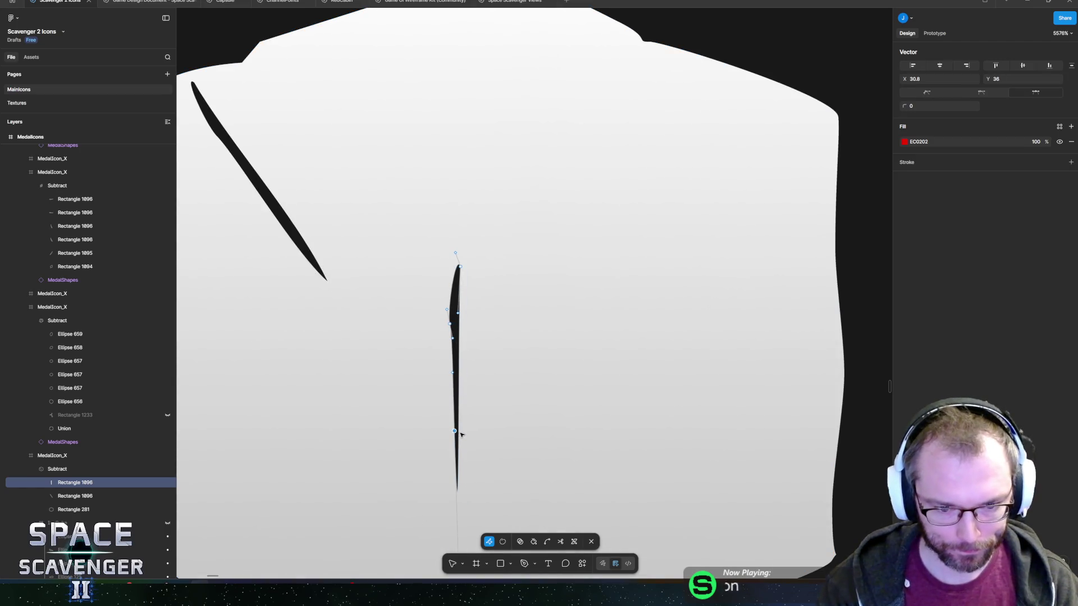
{"action": "mouse_move", "coordinate": [455, 432]}
{"action": "left_mouse_down"}
{"action": "mouse_move", "coordinate": [479, 414]}
{"action": "mouse_move", "coordinate": [444, 406]}
{"action": "left_mouse_up"}
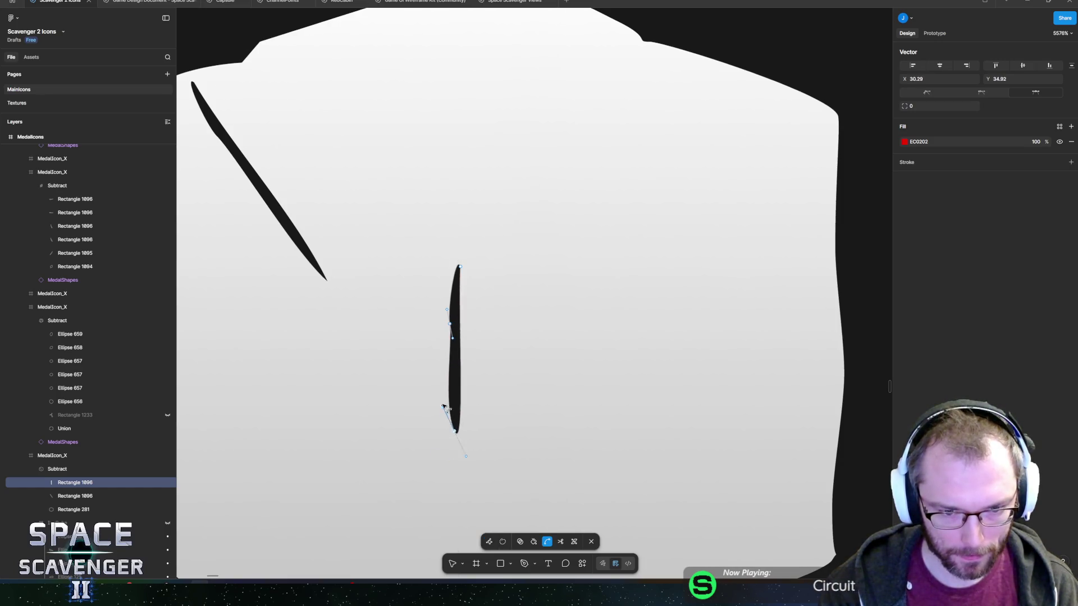
{"action": "left_click", "coordinate": [456, 419]}
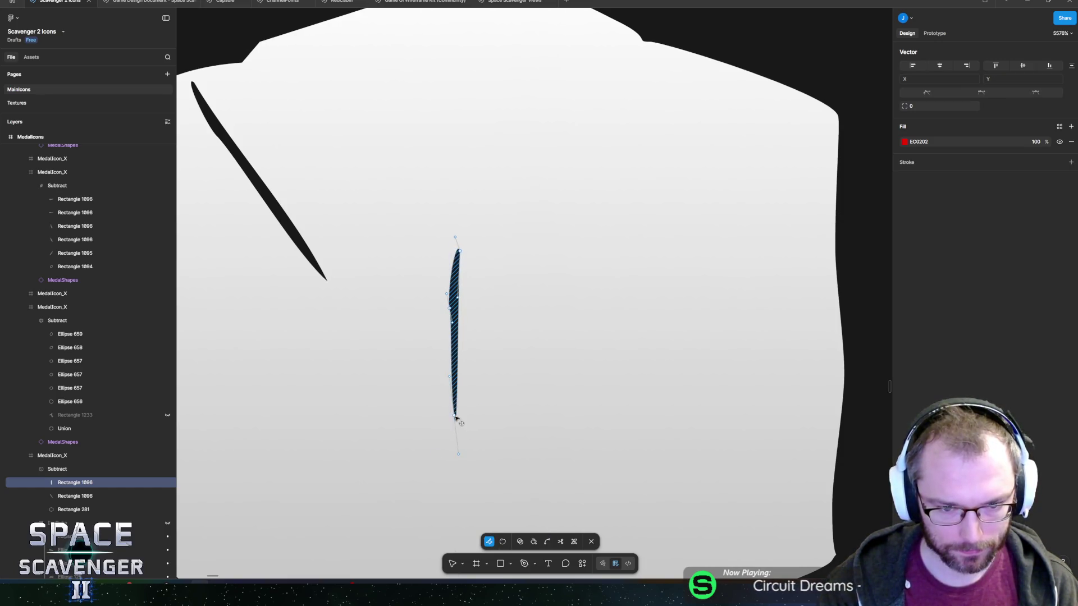
{"action": "key", "text": "Escape"}
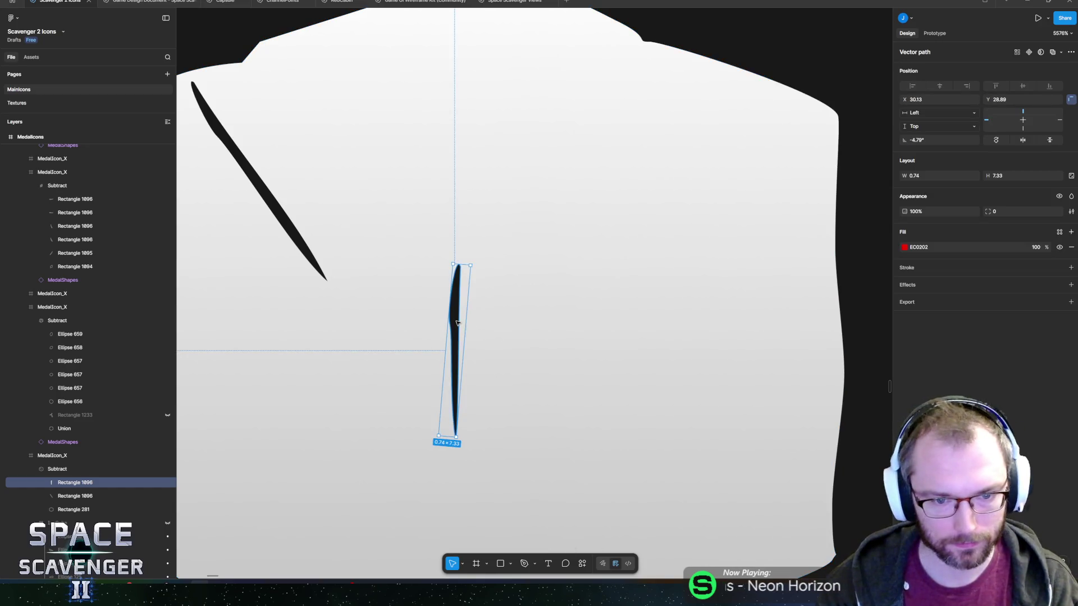
Shorten the diagonal crack and rotate it to a shallower angle.
{"action": "left_click", "coordinate": [287, 218]}
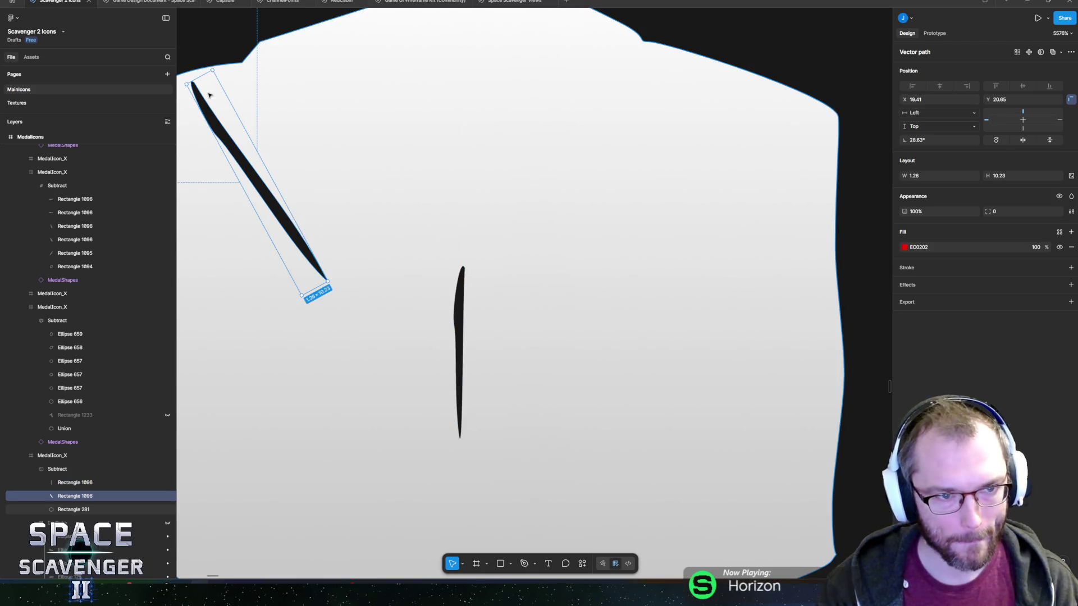
{"action": "left_click_drag", "start_coordinate": [200, 84], "coordinate": [284, 204]}
{"action": "mouse_move", "coordinate": [343, 288]}
{"action": "left_mouse_down"}
{"action": "mouse_move", "coordinate": [361, 242]}
{"action": "mouse_move", "coordinate": [362, 250]}
{"action": "mouse_move", "coordinate": [347, 217]}
{"action": "left_mouse_up"}
{"action": "scroll", "coordinate": [438, 278], "scroll_direction": "down", "scroll_amount": 10}
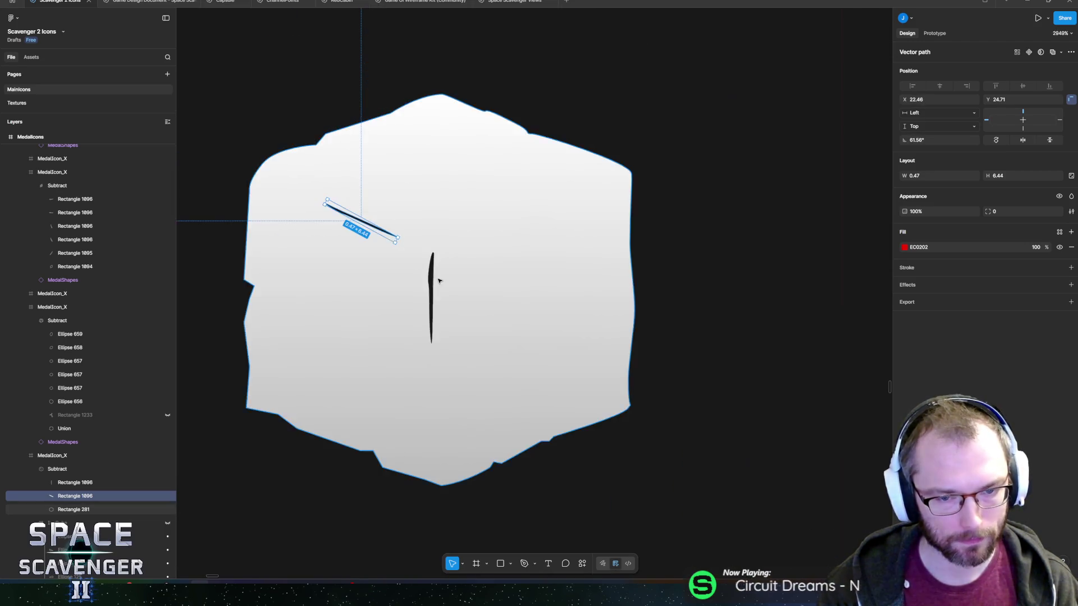
Move the diagonal crack so it meets the vertical crack.
{"action": "left_click", "coordinate": [443, 271]}
{"action": "scroll", "coordinate": [507, 283], "scroll_direction": "up", "scroll_amount": 6}
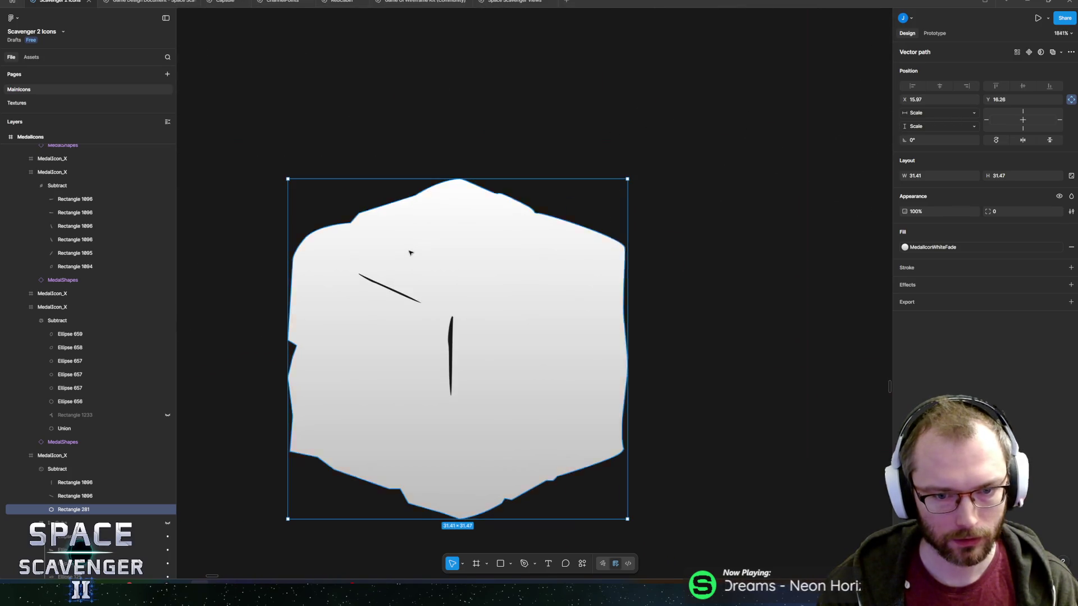
{"action": "left_click", "coordinate": [383, 287]}
{"action": "mouse_move", "coordinate": [383, 288]}
{"action": "left_mouse_down"}
{"action": "mouse_move", "coordinate": [416, 302]}
{"action": "mouse_move", "coordinate": [408, 293]}
{"action": "left_mouse_up"}
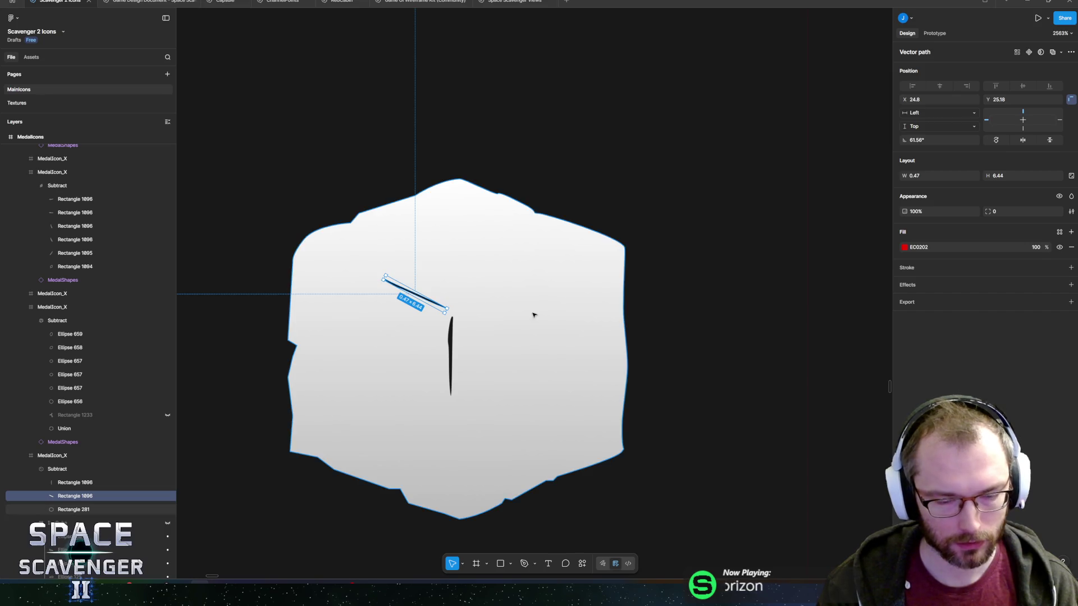
Toggle the coloured IceCube artwork's visibility to compare it with the cracked white cube.
{"action": "left_click", "coordinate": [168, 523]}
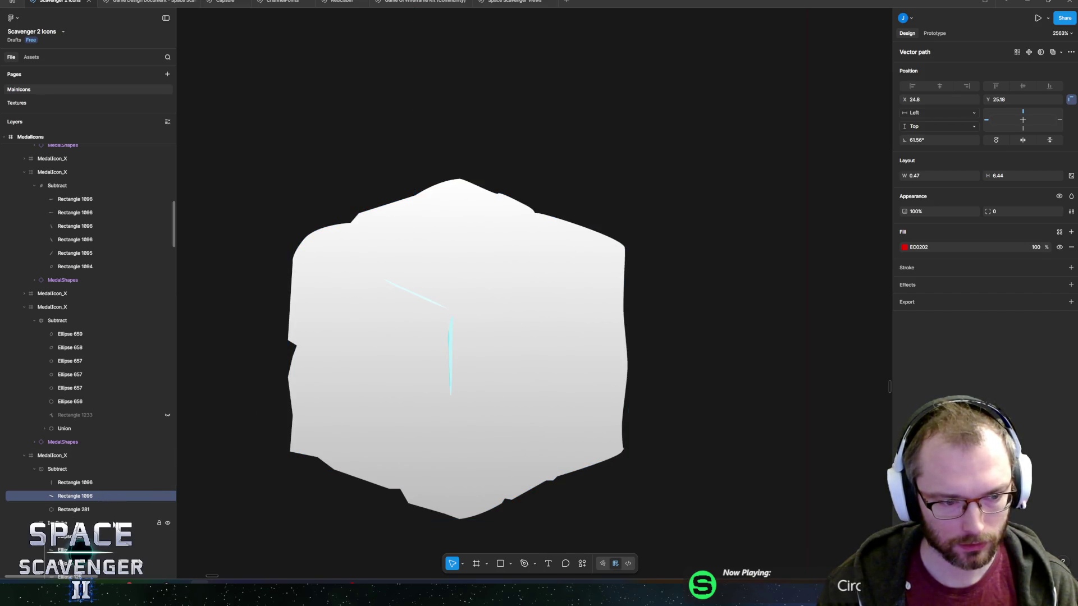
{"action": "left_click", "coordinate": [103, 468]}
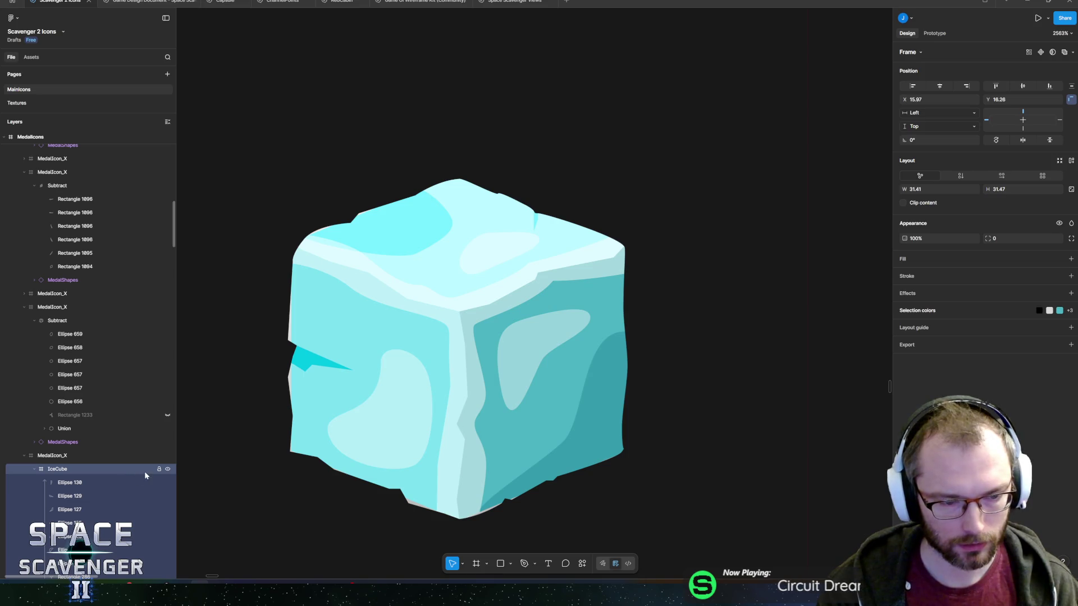
{"action": "left_click", "coordinate": [168, 469]}
{"action": "left_click", "coordinate": [168, 469]}
{"action": "left_click", "coordinate": [168, 470]}
{"action": "left_click", "coordinate": [168, 469]}
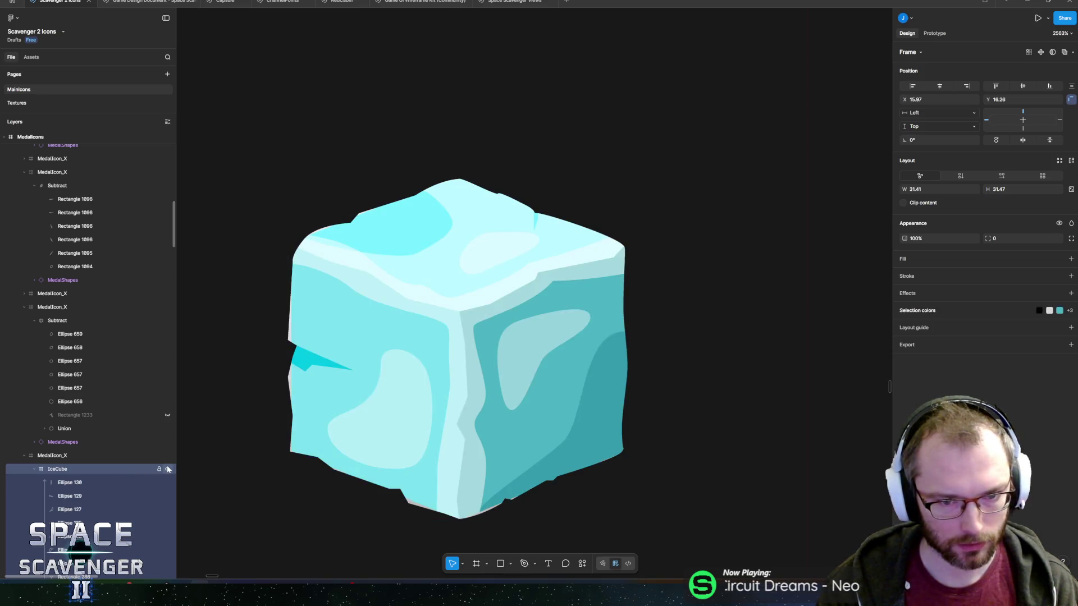
{"action": "left_click", "coordinate": [168, 469]}
Mirror the vertical crack horizontally, shift it slightly right, and bow it into a curve.
{"action": "left_click", "coordinate": [453, 337]}
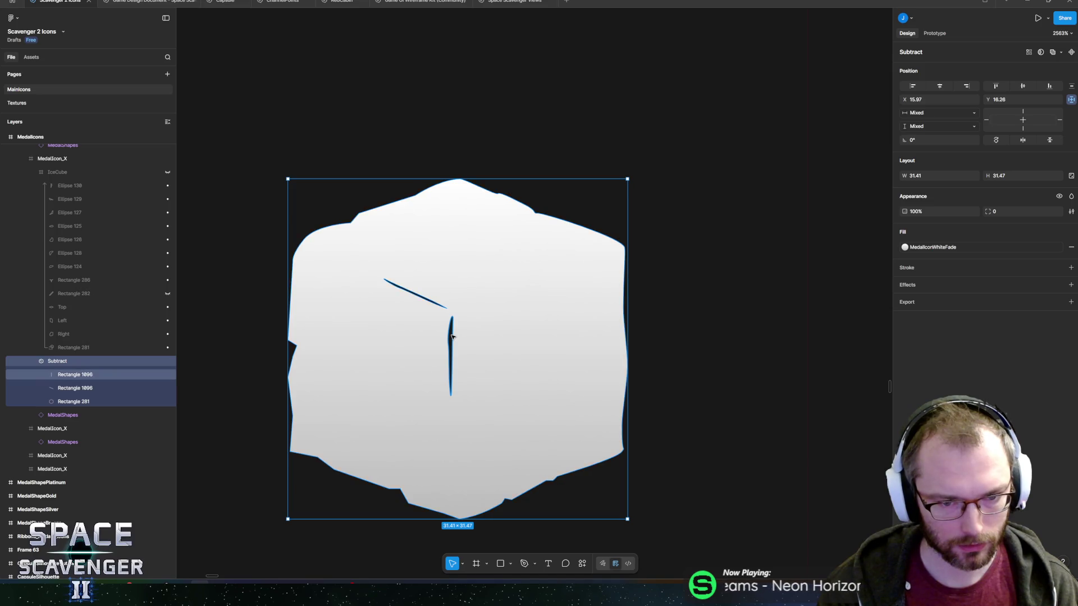
{"action": "scroll", "coordinate": [453, 337], "scroll_direction": "up", "scroll_amount": 5, "text": "ctrl"}
{"action": "left_click", "coordinate": [455, 358]}
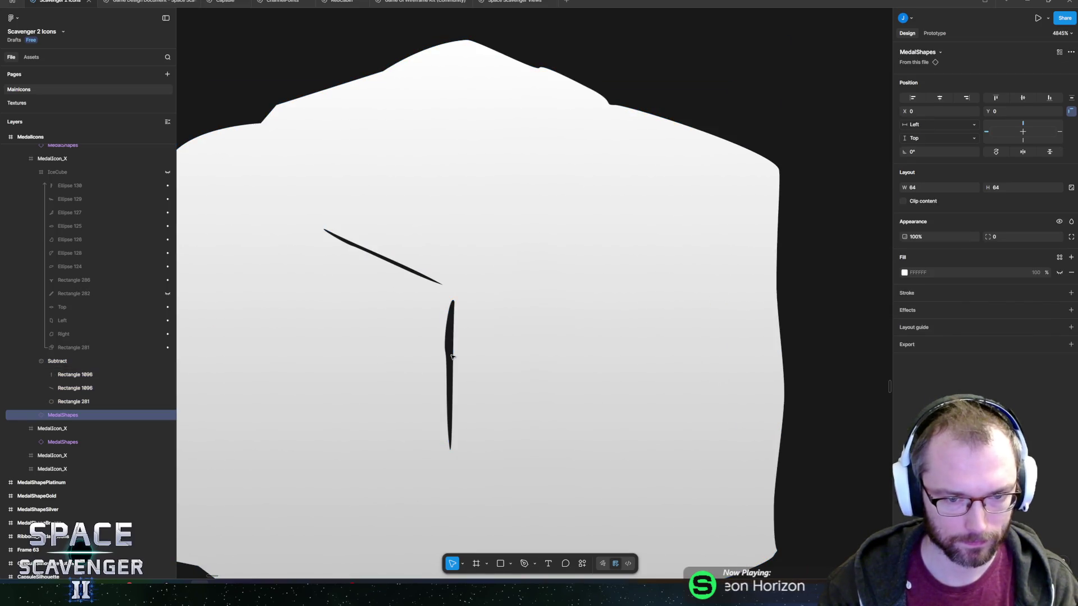
{"action": "double_click", "coordinate": [454, 345]}
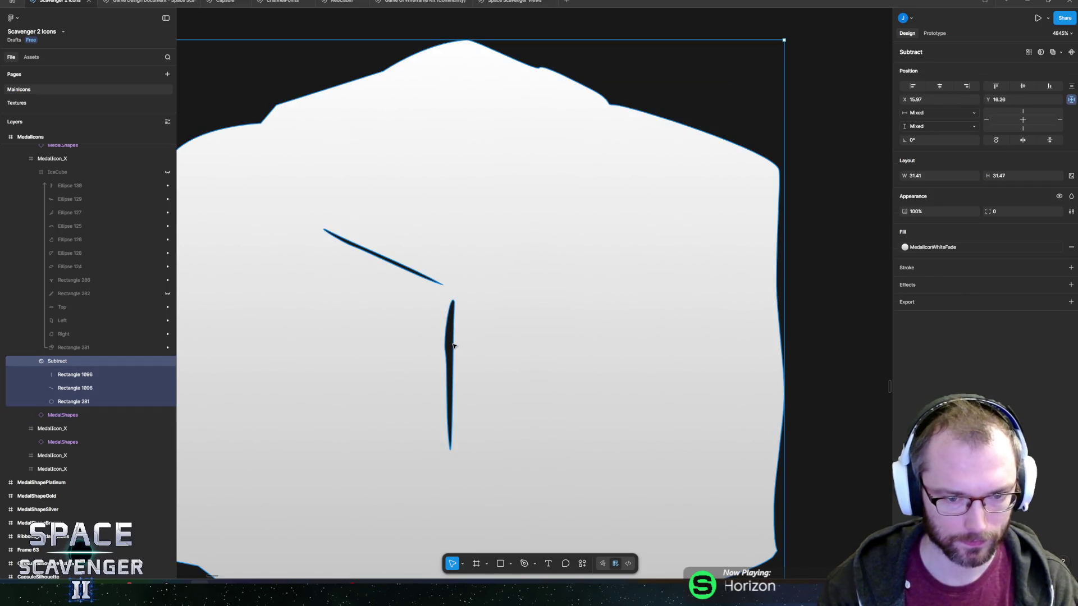
{"action": "left_click", "coordinate": [103, 374]}
{"action": "right_click", "coordinate": [449, 385]}
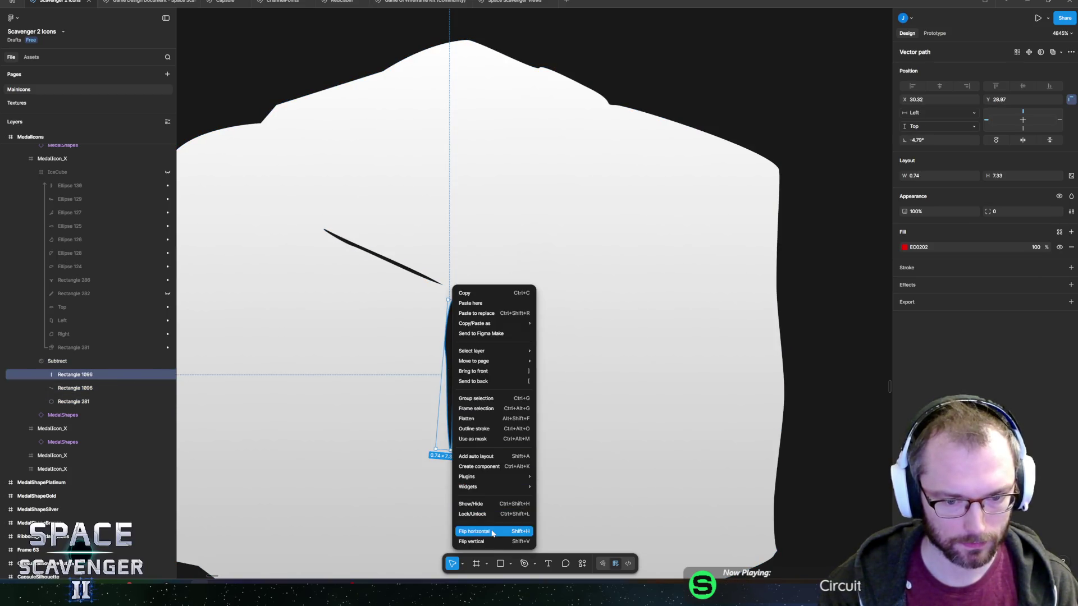
{"action": "left_click", "coordinate": [473, 531]}
{"action": "mouse_move", "coordinate": [462, 344]}
{"action": "left_mouse_down"}
{"action": "mouse_move", "coordinate": [475, 349]}
{"action": "mouse_move", "coordinate": [466, 344]}
{"action": "left_mouse_up"}
{"action": "double_click", "coordinate": [465, 353]}
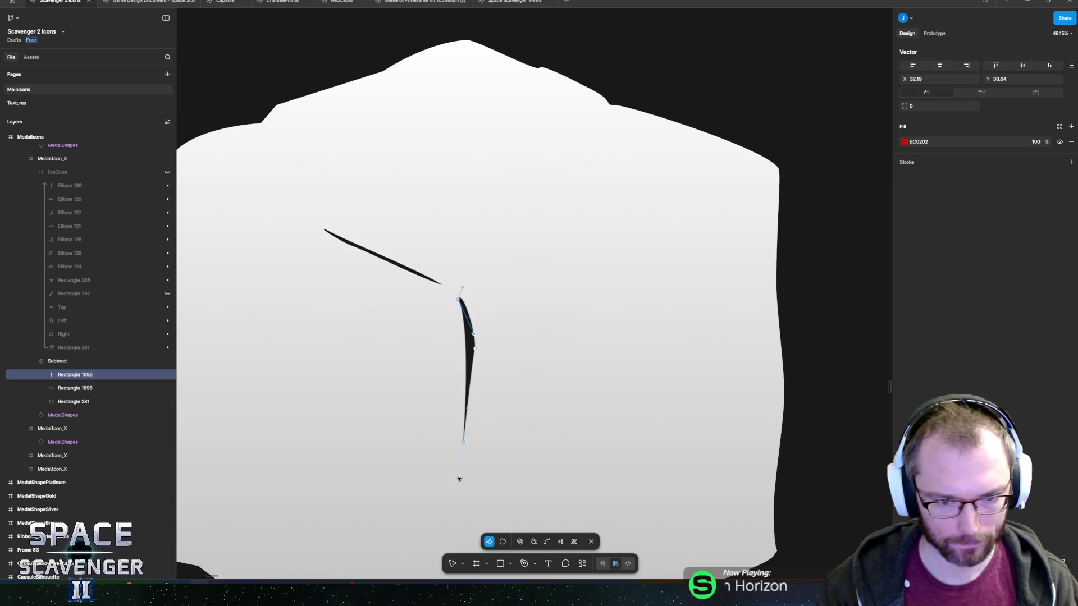
{"action": "left_click_drag", "start_coordinate": [459, 479], "coordinate": [451, 403]}
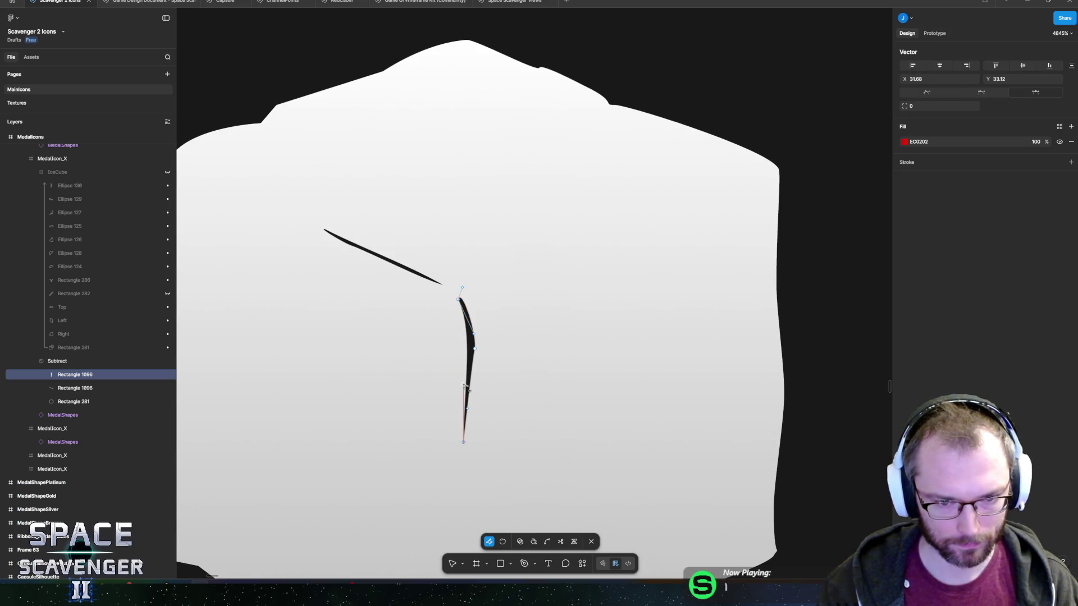
{"action": "key", "text": "Escape"}
Put a crack copy in Subtract, flip it both ways, and drag it to the cube's bottom edge.
{"action": "scroll", "coordinate": [472, 348], "scroll_direction": "down", "scroll_amount": 3}
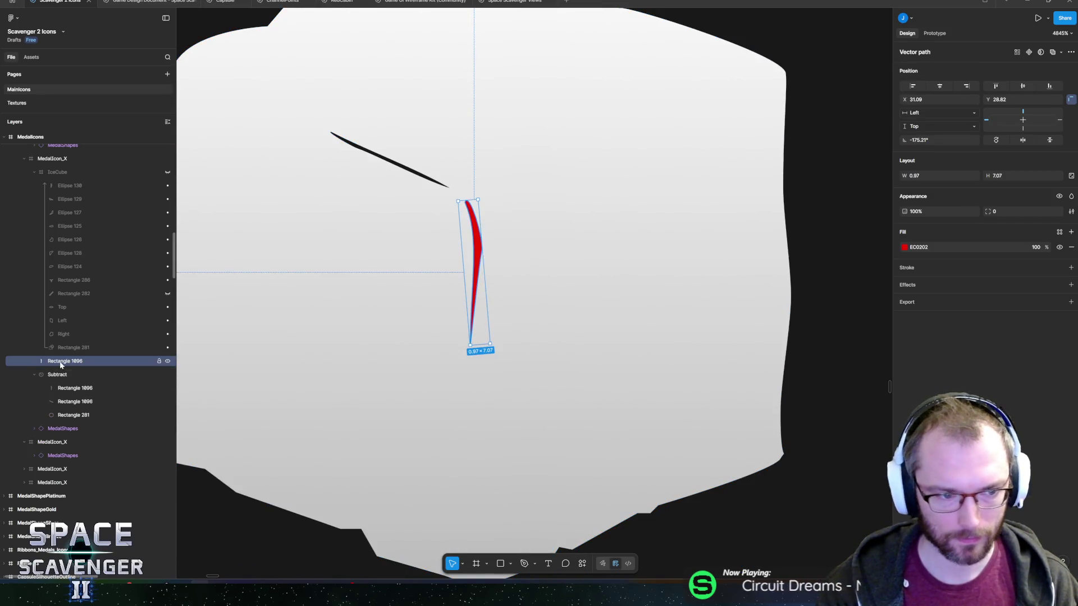
{"action": "left_click_drag", "start_coordinate": [74, 391], "coordinate": [74, 391]}
{"action": "right_click", "coordinate": [481, 249]}
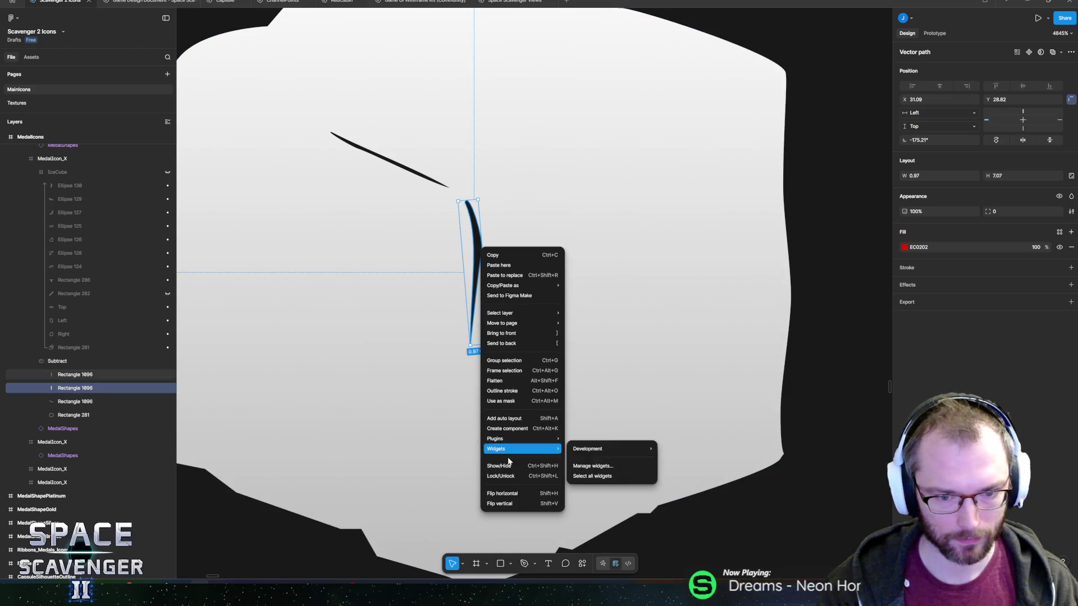
{"action": "left_click", "coordinate": [509, 494]}
{"action": "right_click", "coordinate": [475, 251]}
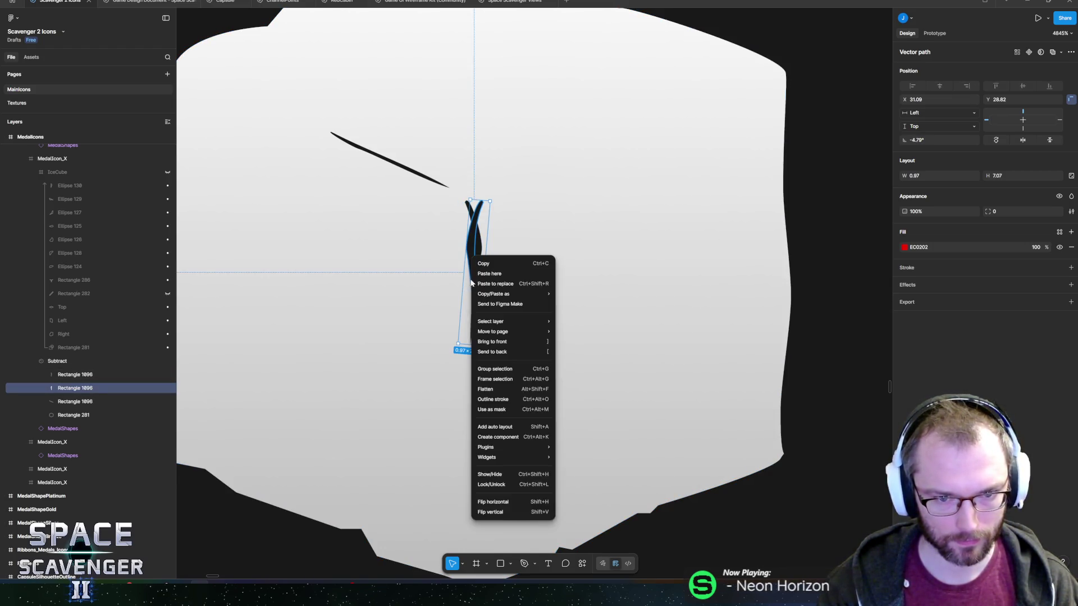
{"action": "left_click", "coordinate": [502, 509]}
{"action": "left_click_drag", "start_coordinate": [475, 275], "coordinate": [469, 505]}
{"action": "scroll", "coordinate": [418, 213], "scroll_direction": "up", "scroll_amount": 1}
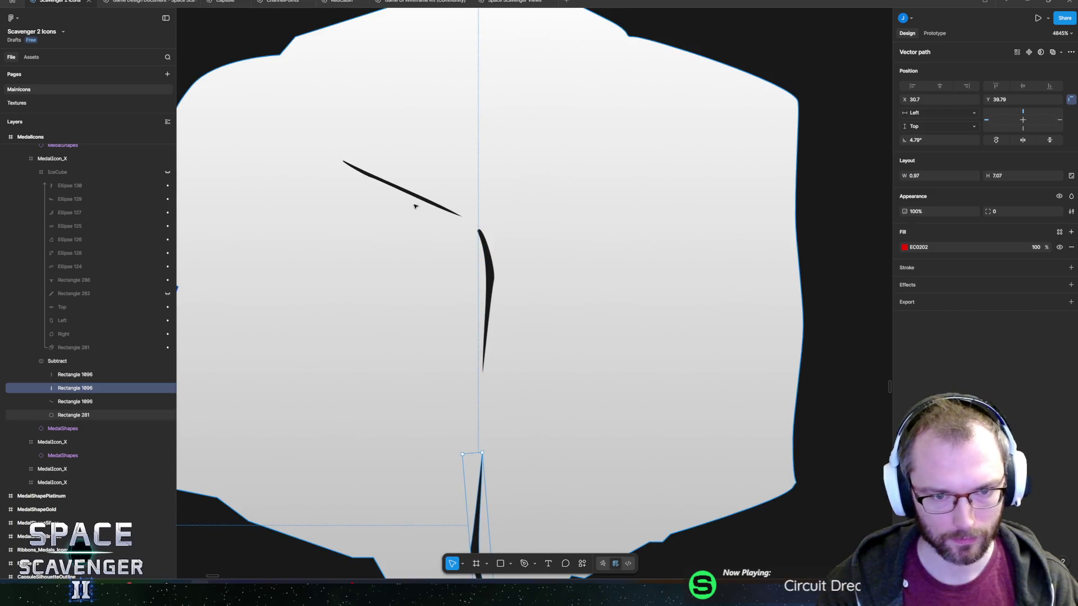
{"action": "left_click", "coordinate": [427, 208]}
{"action": "scroll", "coordinate": [505, 270], "scroll_direction": "down", "scroll_amount": 5}
{"action": "left_click", "coordinate": [551, 313]}
{"action": "scroll", "coordinate": [539, 309], "scroll_direction": "down", "scroll_amount": 3}
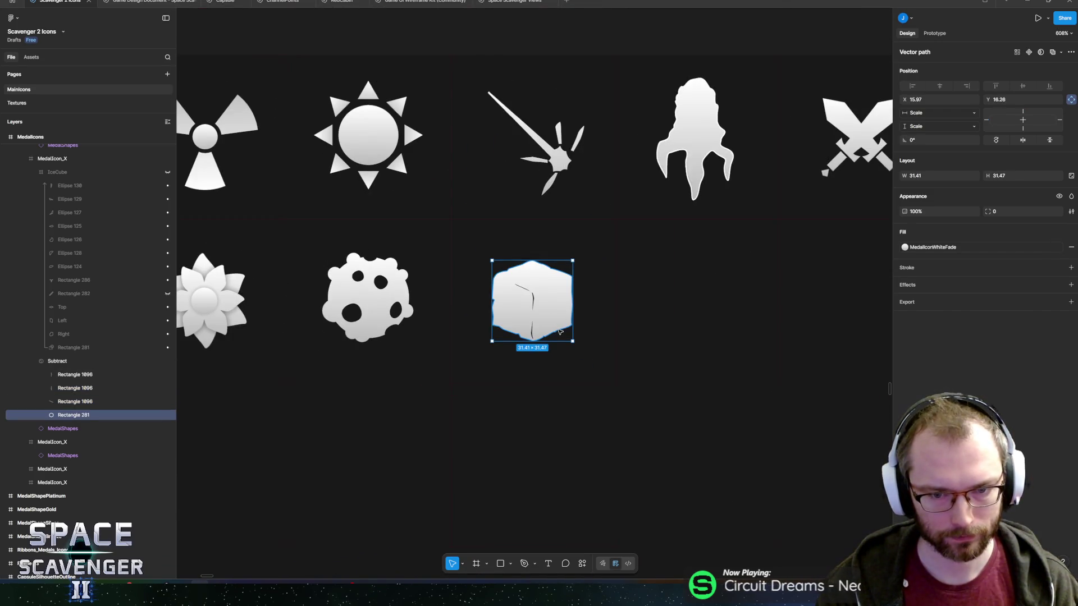
Duplicate the diagonal crack and rotate the copy to about -68° into the upper-right edge.
{"action": "scroll", "coordinate": [521, 337], "scroll_direction": "up", "scroll_amount": 5}
{"action": "scroll", "coordinate": [455, 367], "scroll_direction": "up", "scroll_amount": 3}
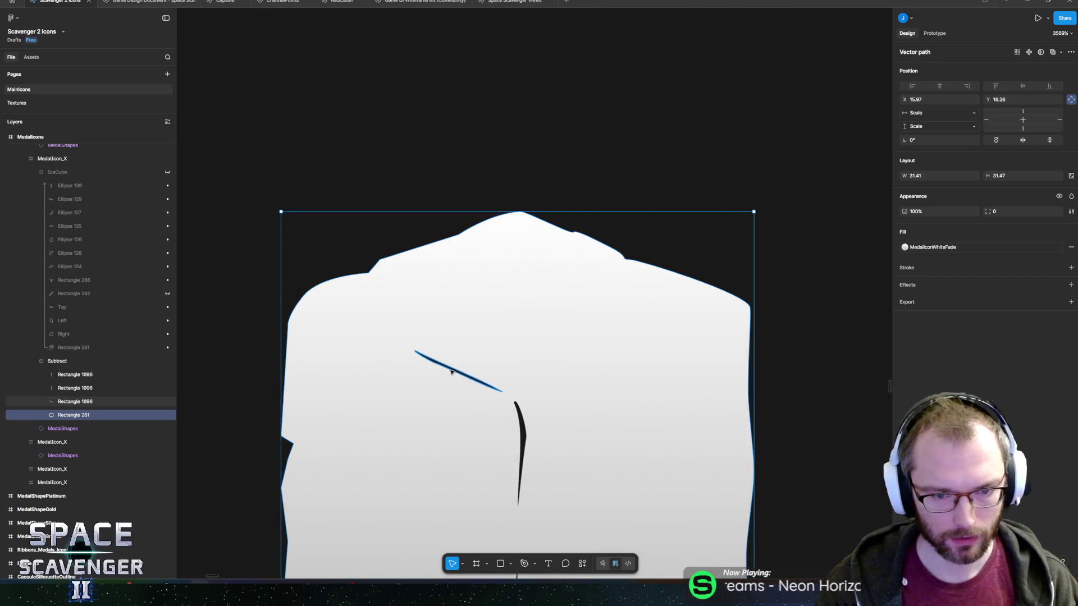
{"action": "left_click", "coordinate": [463, 366]}
{"action": "scroll", "coordinate": [412, 342], "scroll_direction": "down", "scroll_amount": 1}
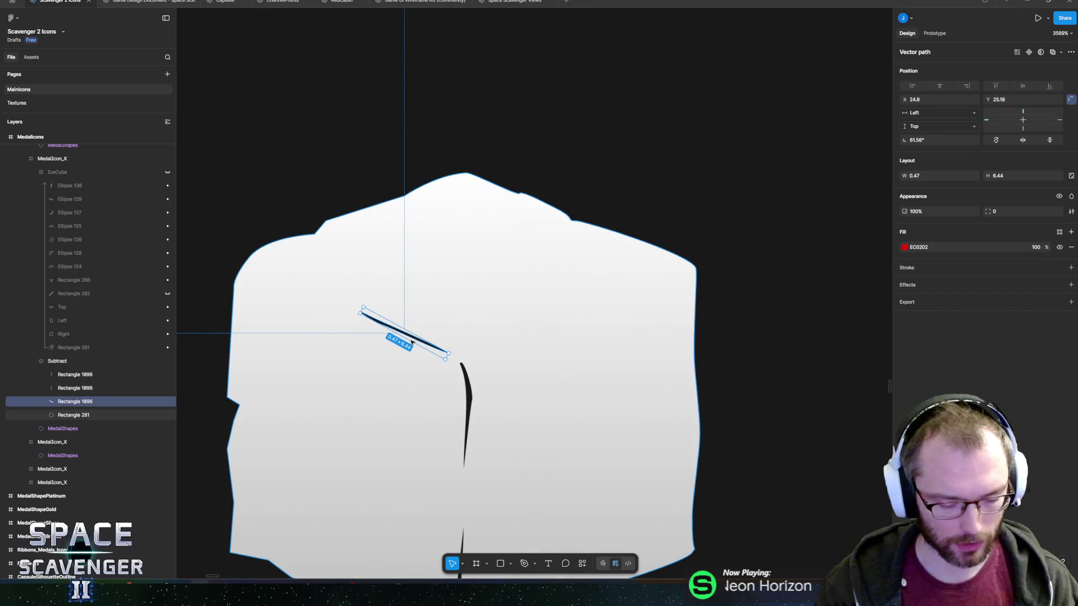
{"action": "key", "text": "ctrl+d"}
{"action": "mouse_move", "coordinate": [363, 305]}
{"action": "left_mouse_down"}
{"action": "mouse_move", "coordinate": [573, 316]}
{"action": "mouse_move", "coordinate": [537, 319]}
{"action": "left_mouse_up"}
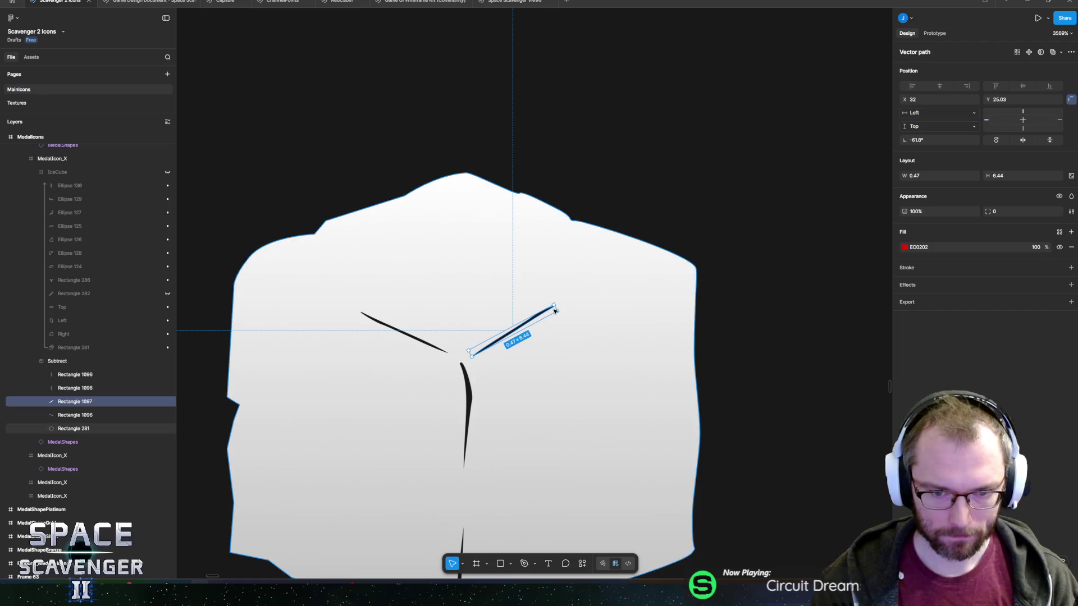
{"action": "mouse_move", "coordinate": [565, 316]}
{"action": "left_mouse_down"}
{"action": "mouse_move", "coordinate": [546, 319]}
{"action": "mouse_move", "coordinate": [634, 296]}
{"action": "mouse_move", "coordinate": [460, 361]}
{"action": "mouse_move", "coordinate": [627, 299]}
{"action": "left_mouse_up"}
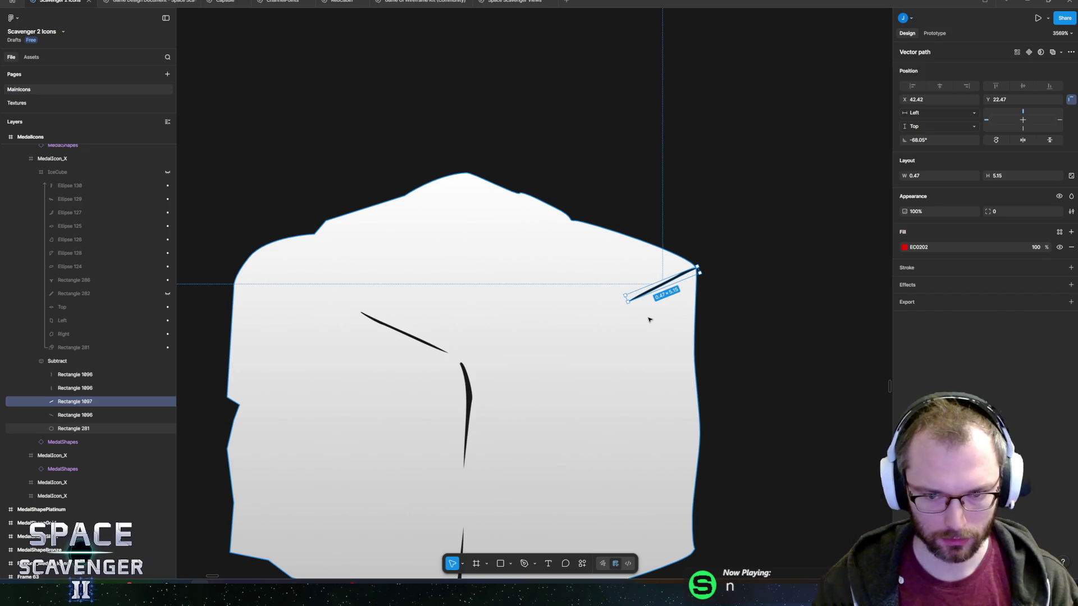
Check the cube's four cracks by selecting a crease, deselecting, and zooming out and back in.
{"action": "left_click", "coordinate": [404, 332]}
{"action": "scroll", "coordinate": [513, 351], "scroll_direction": "down", "scroll_amount": 10}
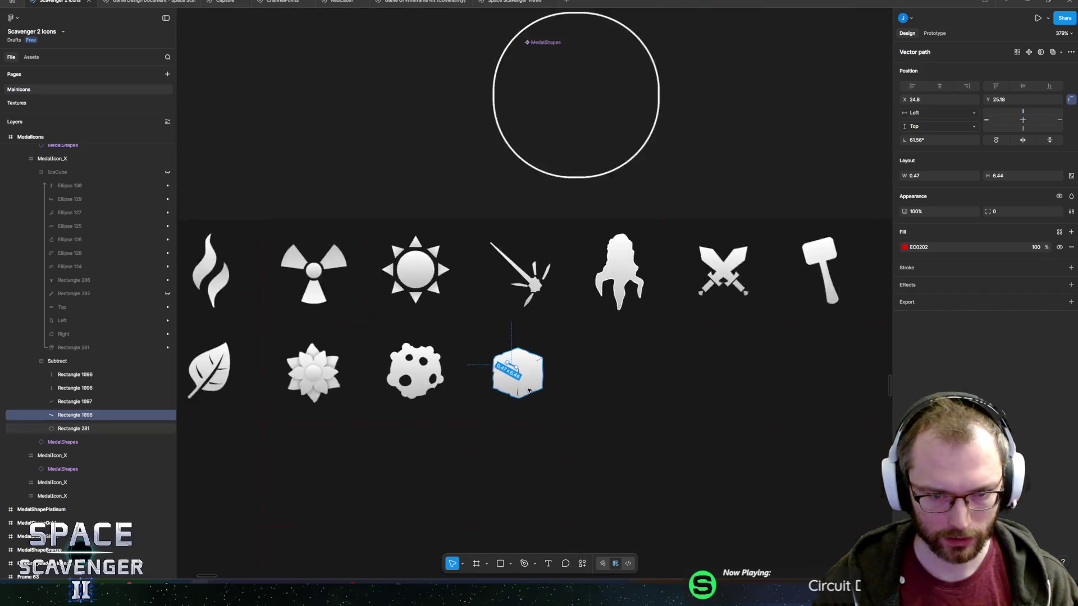
{"action": "scroll", "coordinate": [528, 390], "scroll_direction": "down", "scroll_amount": 5}
{"action": "left_click", "coordinate": [459, 308]}
{"action": "scroll", "coordinate": [512, 386], "scroll_direction": "up", "scroll_amount": 6}
{"action": "scroll", "coordinate": [512, 386], "scroll_direction": "down", "scroll_amount": 5}
{"action": "scroll", "coordinate": [503, 370], "scroll_direction": "up", "scroll_amount": 4}
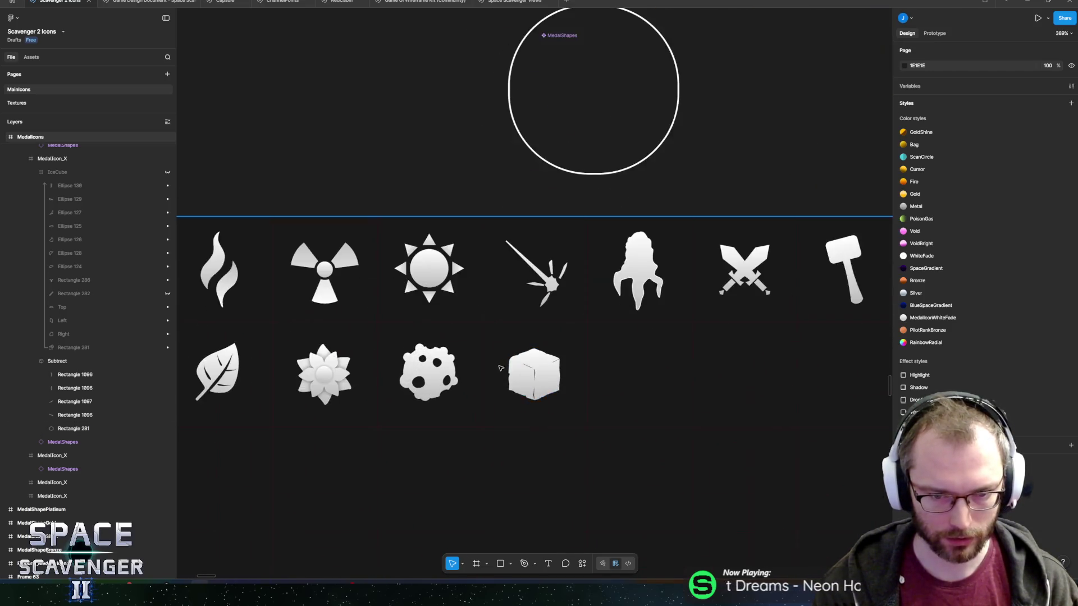
{"action": "scroll", "coordinate": [502, 370], "scroll_direction": "up", "scroll_amount": 9}
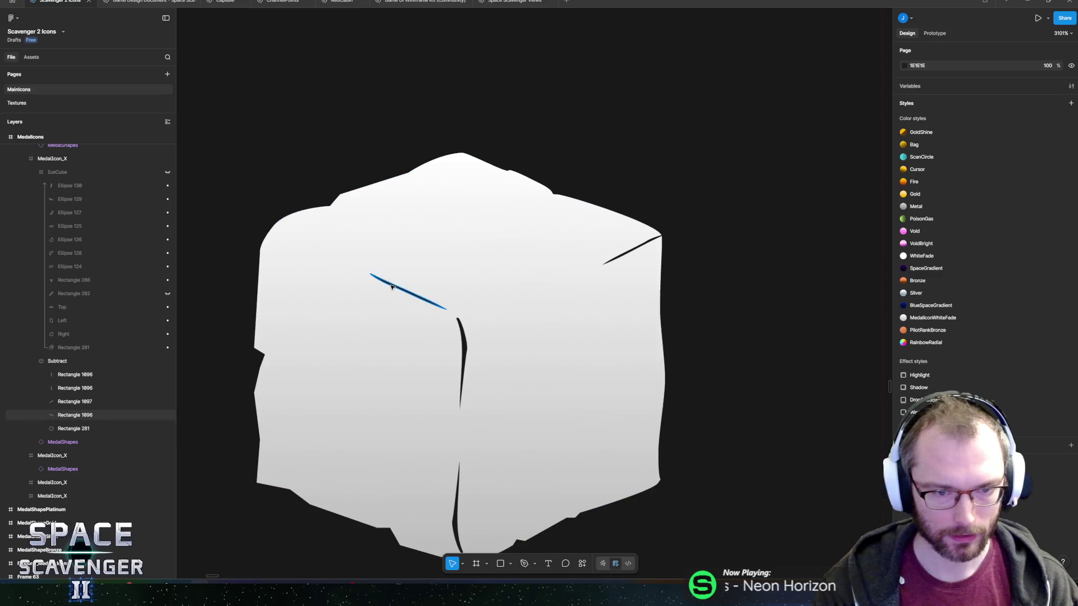
Duplicate the left crease and move the copy into the Subtract group at the cube's upper-left edge.
{"action": "left_click", "coordinate": [391, 287]}
{"action": "scroll", "coordinate": [431, 294], "scroll_direction": "up", "scroll_amount": 4}
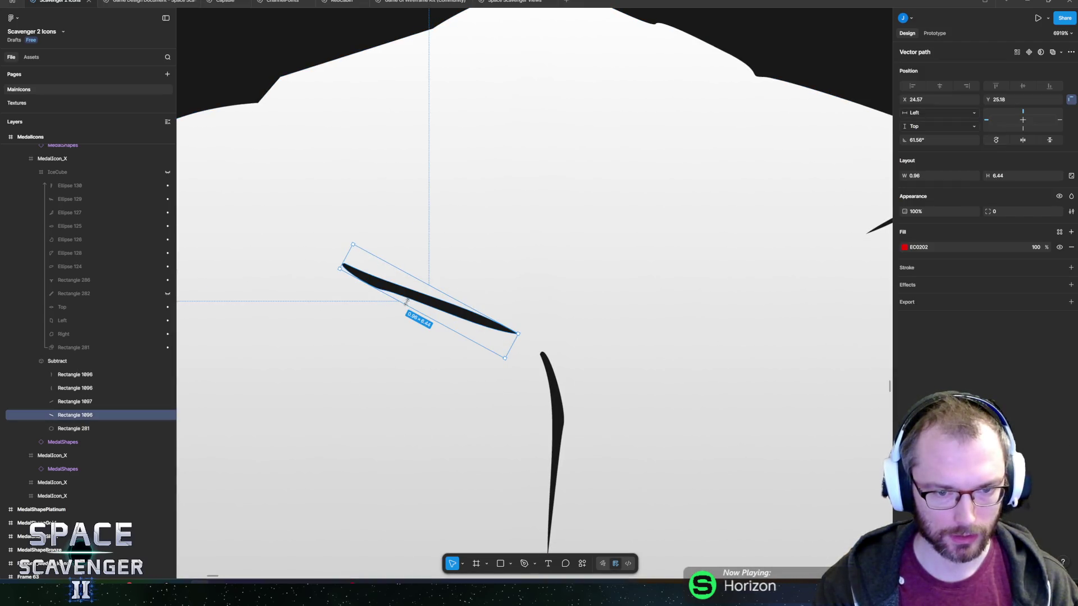
{"action": "left_click_drag", "start_coordinate": [419, 300], "coordinate": [412, 311]}
{"action": "scroll", "coordinate": [512, 357], "scroll_direction": "down", "scroll_amount": 2}
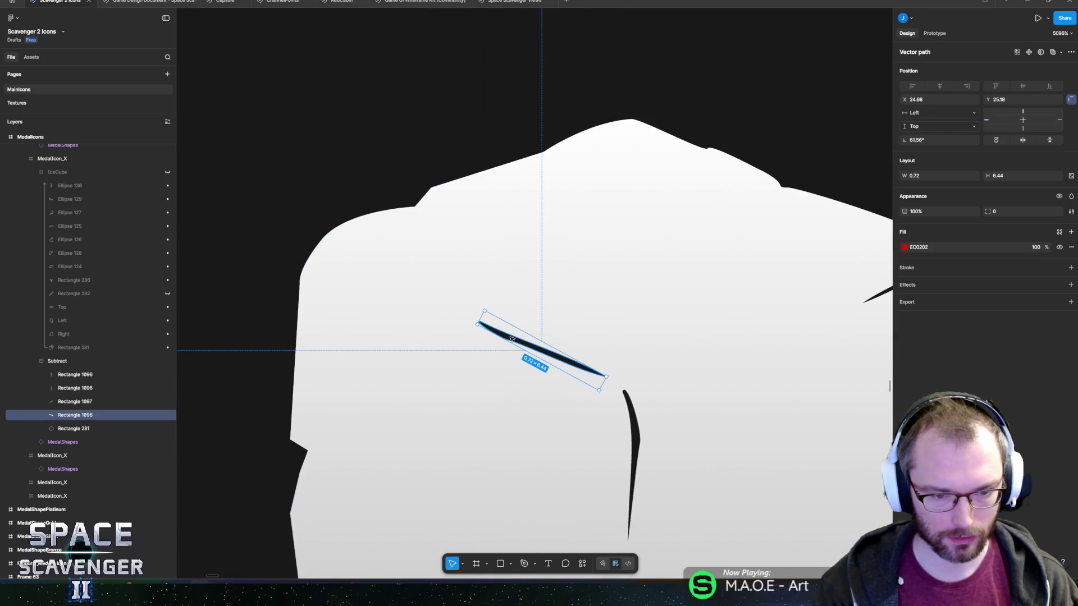
{"action": "key", "text": "ctrl+d"}
{"action": "left_click_drag", "start_coordinate": [512, 339], "coordinate": [345, 279]}
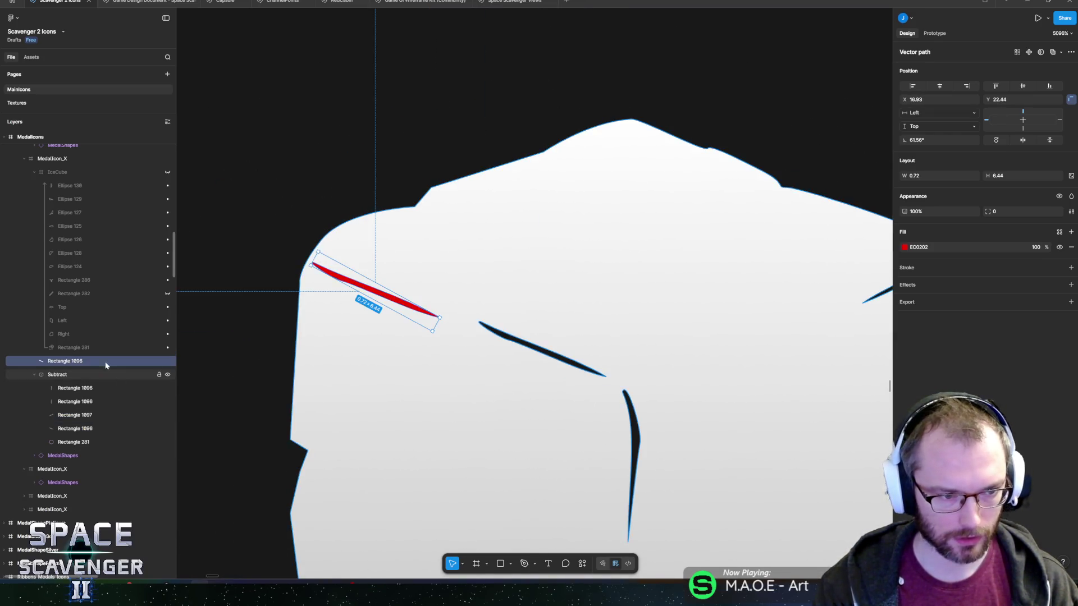
{"action": "left_click_drag", "start_coordinate": [98, 387], "coordinate": [99, 384]}
{"action": "mouse_move", "coordinate": [430, 323]}
{"action": "left_mouse_down"}
{"action": "mouse_move", "coordinate": [440, 320]}
{"action": "mouse_move", "coordinate": [361, 324]}
{"action": "mouse_move", "coordinate": [396, 321]}
{"action": "mouse_move", "coordinate": [399, 332]}
{"action": "left_mouse_up"}
{"action": "key", "text": "ctrl+z"}
Reshape the new crack's points, pulling out its end point and widening it.
{"action": "key", "text": "Return"}
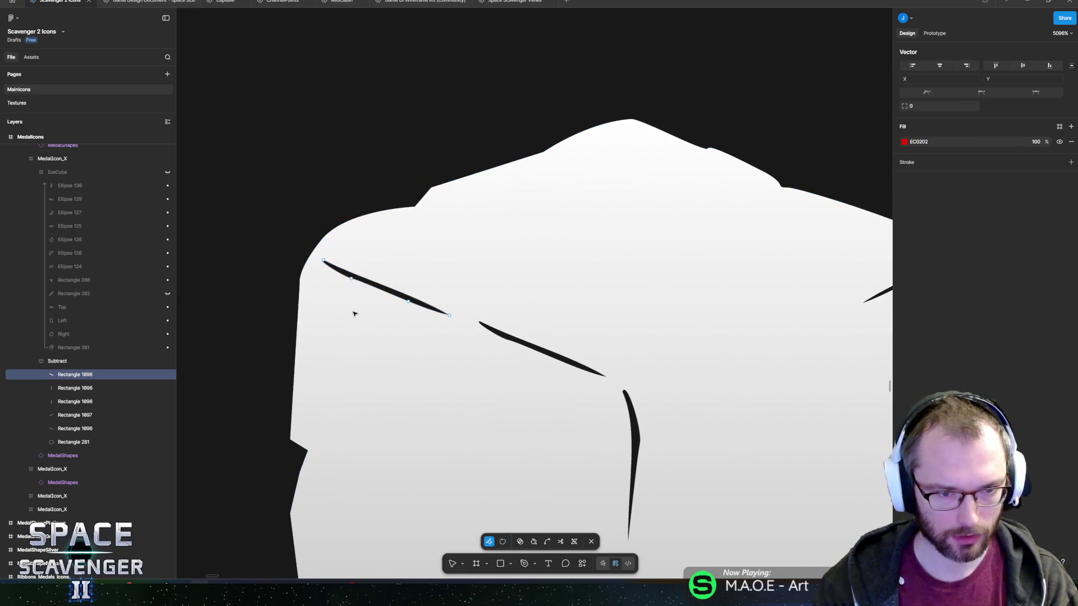
{"action": "left_click_drag", "start_coordinate": [324, 262], "coordinate": [347, 252]}
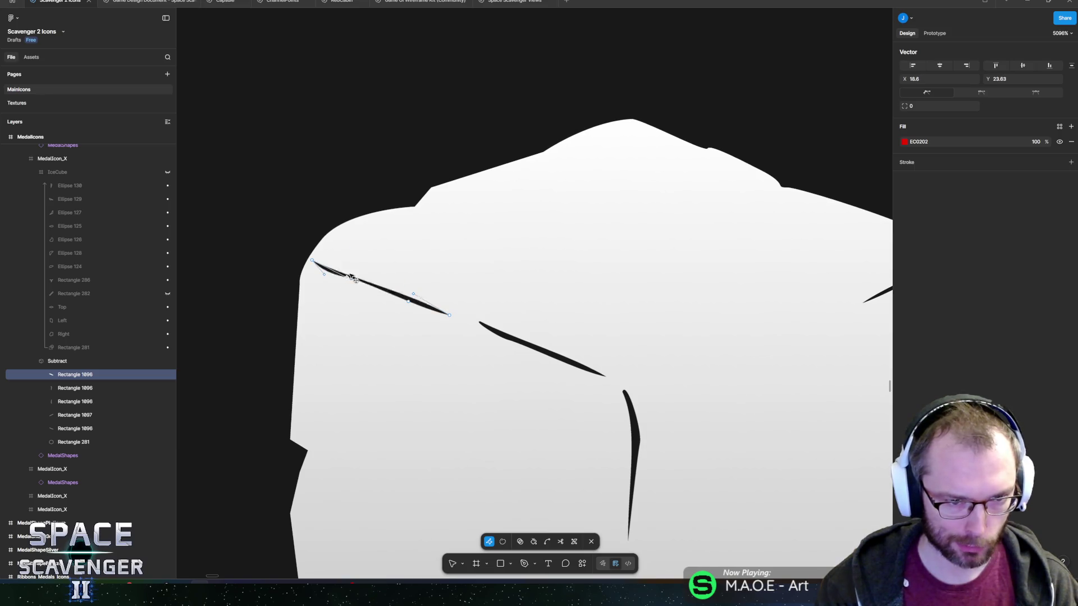
{"action": "left_click_drag", "start_coordinate": [353, 282], "coordinate": [347, 302]}
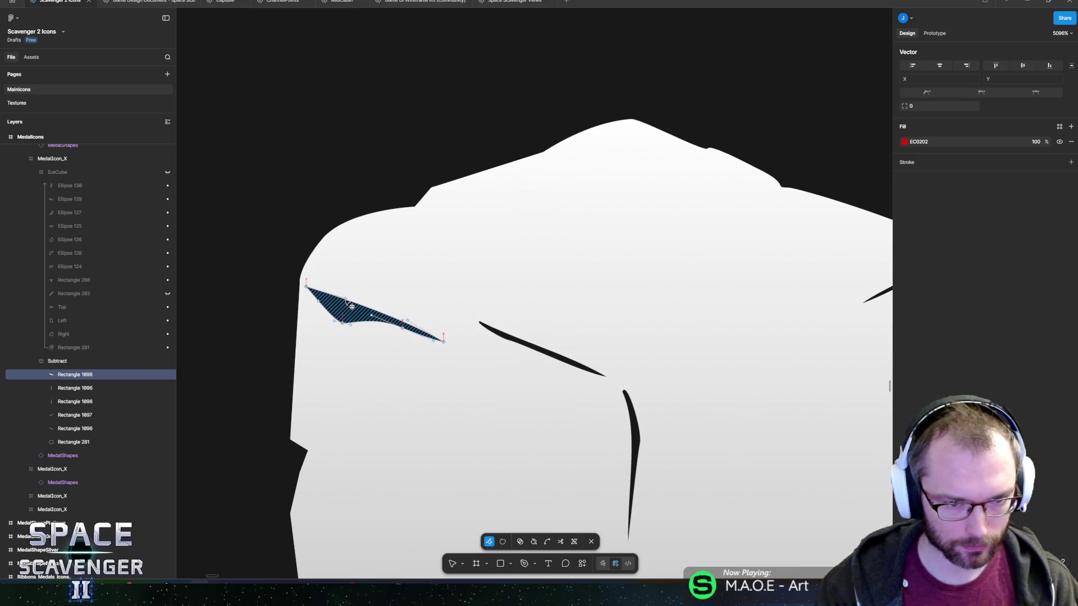
{"action": "left_click", "coordinate": [347, 302]}
{"action": "left_click", "coordinate": [348, 308]}
{"action": "scroll", "coordinate": [315, 306], "scroll_direction": "up", "scroll_amount": 5}
{"action": "mouse_move", "coordinate": [425, 279]}
{"action": "left_mouse_down"}
{"action": "mouse_move", "coordinate": [380, 336]}
{"action": "mouse_move", "coordinate": [389, 389]}
{"action": "mouse_move", "coordinate": [428, 415]}
{"action": "left_mouse_up"}
{"action": "left_click", "coordinate": [404, 293]}
Bend the crack's bezier handles into a long tapering curve and shift it right.
{"action": "mouse_move", "coordinate": [629, 373]}
{"action": "left_mouse_down"}
{"action": "mouse_move", "coordinate": [613, 421]}
{"action": "mouse_move", "coordinate": [620, 373]}
{"action": "mouse_move", "coordinate": [601, 420]}
{"action": "mouse_move", "coordinate": [620, 409]}
{"action": "mouse_move", "coordinate": [613, 412]}
{"action": "left_mouse_up"}
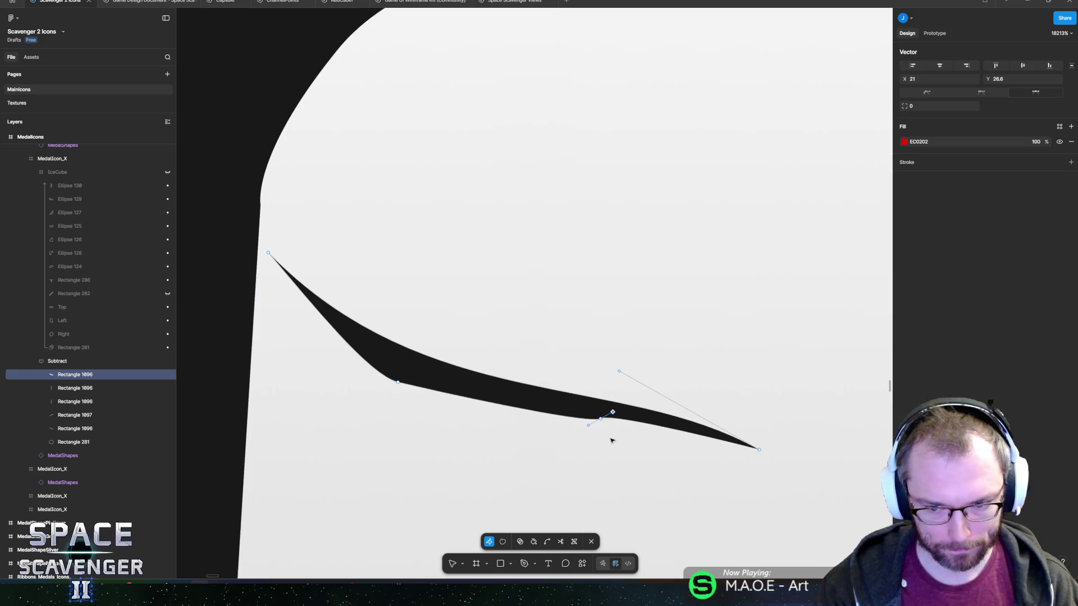
{"action": "left_click_drag", "start_coordinate": [619, 372], "coordinate": [613, 381]}
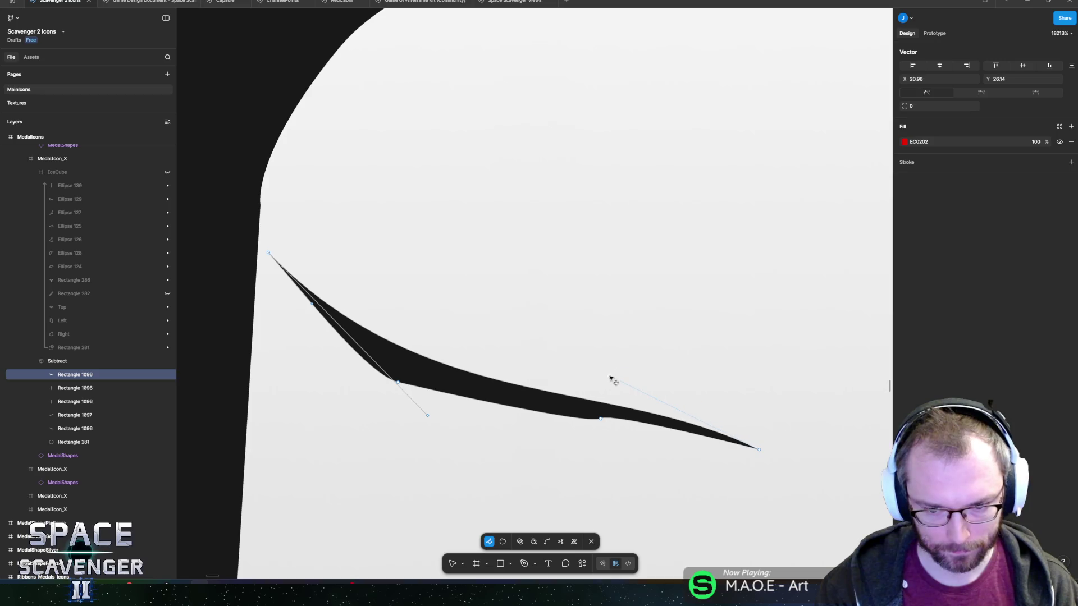
{"action": "mouse_move", "coordinate": [600, 419]}
{"action": "left_mouse_down"}
{"action": "mouse_move", "coordinate": [525, 400]}
{"action": "mouse_move", "coordinate": [530, 387]}
{"action": "left_mouse_up"}
{"action": "key", "text": "ctrl"}
{"action": "left_click", "coordinate": [412, 360]}
{"action": "mouse_move", "coordinate": [428, 420]}
{"action": "left_mouse_down"}
{"action": "mouse_move", "coordinate": [527, 445]}
{"action": "mouse_move", "coordinate": [549, 488]}
{"action": "mouse_move", "coordinate": [504, 458]}
{"action": "left_mouse_up"}
{"action": "left_click_drag", "start_coordinate": [681, 395], "coordinate": [703, 374]}
{"action": "key", "text": "Escape"}
{"action": "scroll", "coordinate": [611, 410], "scroll_direction": "down", "scroll_amount": 5}
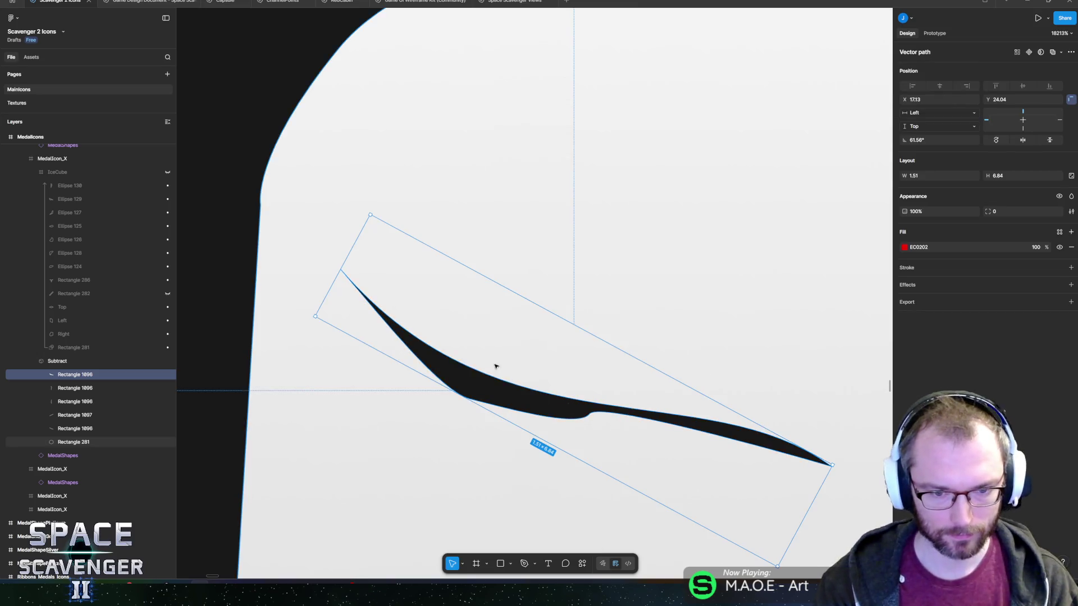
{"action": "scroll", "coordinate": [451, 311], "scroll_direction": "down", "scroll_amount": 5}
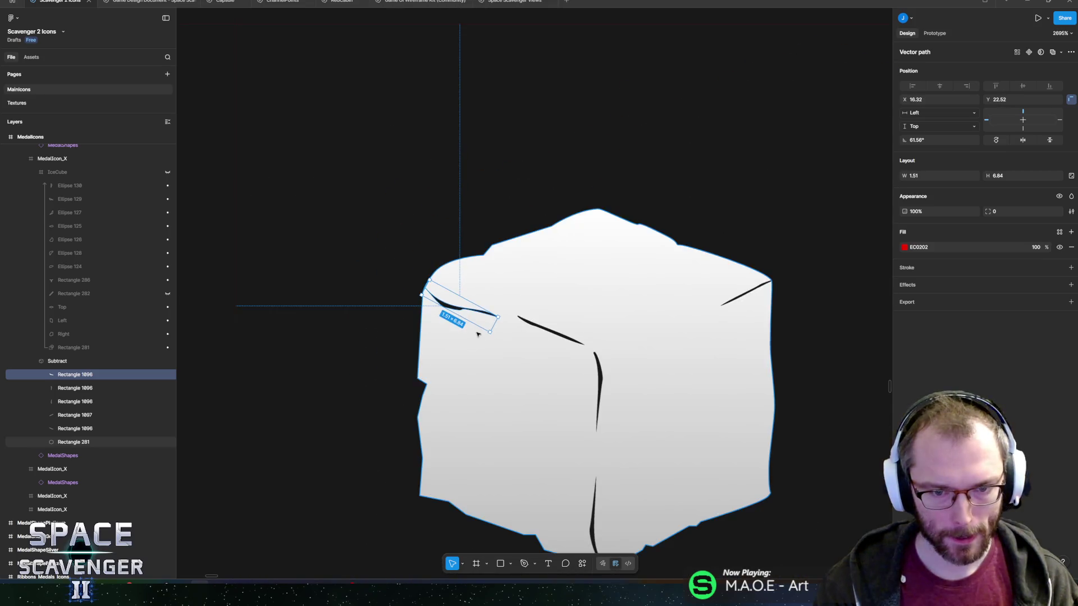
Duplicate the right-edge crack, shorten the copy and flip it horizontally.
{"action": "left_click_drag", "start_coordinate": [453, 310], "coordinate": [455, 312]}
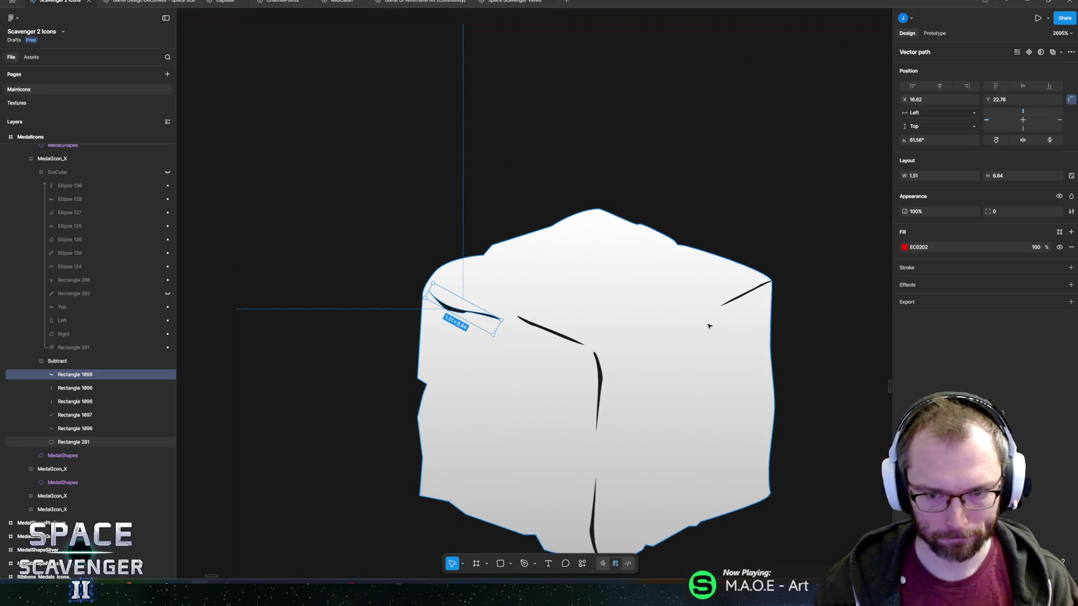
{"action": "left_click", "coordinate": [741, 296]}
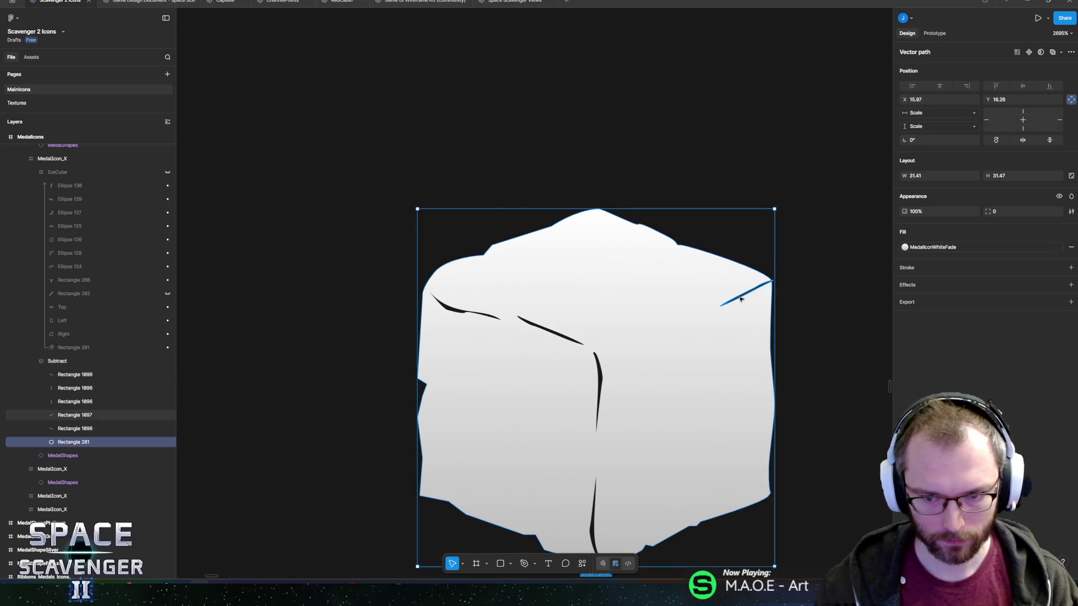
{"action": "left_click", "coordinate": [739, 299]}
{"action": "key", "text": "ctrl+d"}
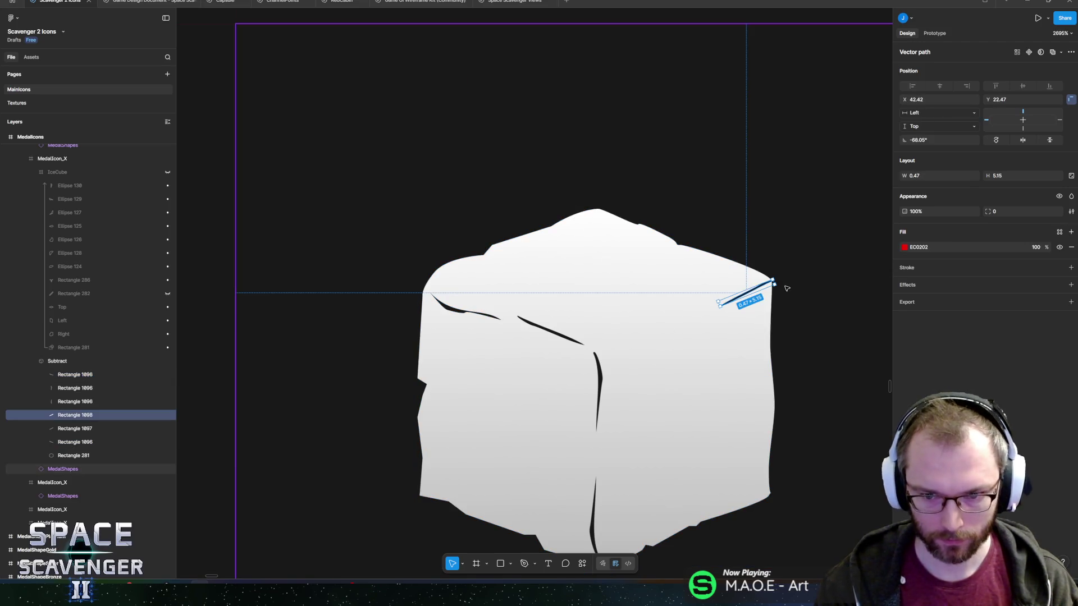
{"action": "mouse_move", "coordinate": [774, 281]}
{"action": "left_mouse_down"}
{"action": "mouse_move", "coordinate": [638, 358]}
{"action": "mouse_move", "coordinate": [706, 273]}
{"action": "left_mouse_up"}
{"action": "scroll", "coordinate": [672, 303], "scroll_direction": "up", "scroll_amount": 6}
{"action": "right_click", "coordinate": [709, 268]}
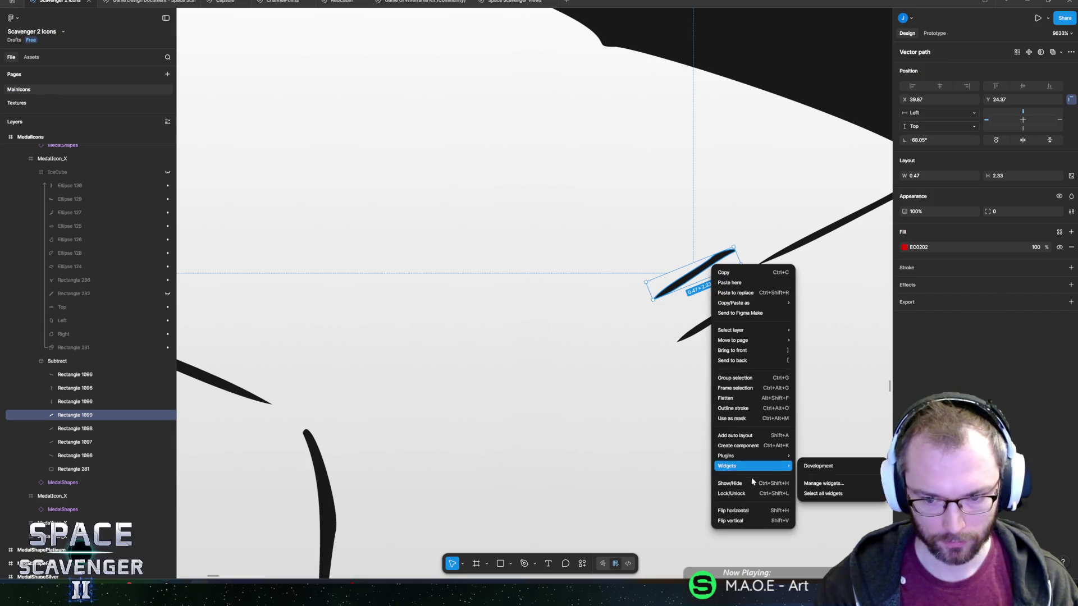
{"action": "left_click", "coordinate": [752, 503]}
Rotate and lengthen the copy to 3.46 high at about -57.55°, parallel to the original.
{"action": "mouse_move", "coordinate": [745, 278]}
{"action": "left_mouse_down"}
{"action": "mouse_move", "coordinate": [709, 221]}
{"action": "mouse_move", "coordinate": [721, 231]}
{"action": "left_mouse_up"}
{"action": "left_click_drag", "start_coordinate": [654, 301], "coordinate": [617, 327]}
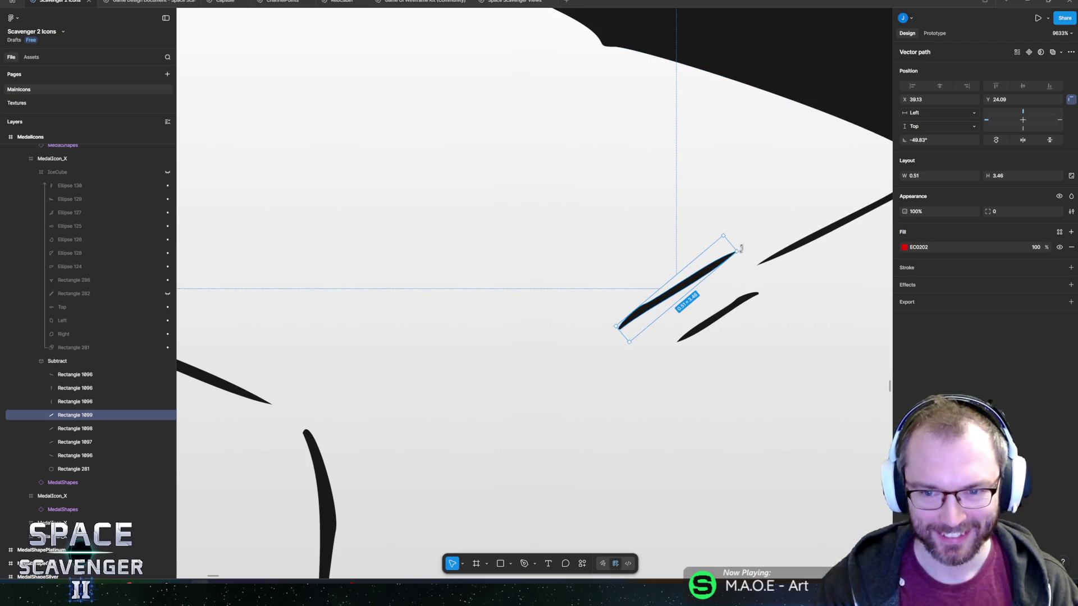
{"action": "left_click_drag", "start_coordinate": [741, 249], "coordinate": [708, 277]}
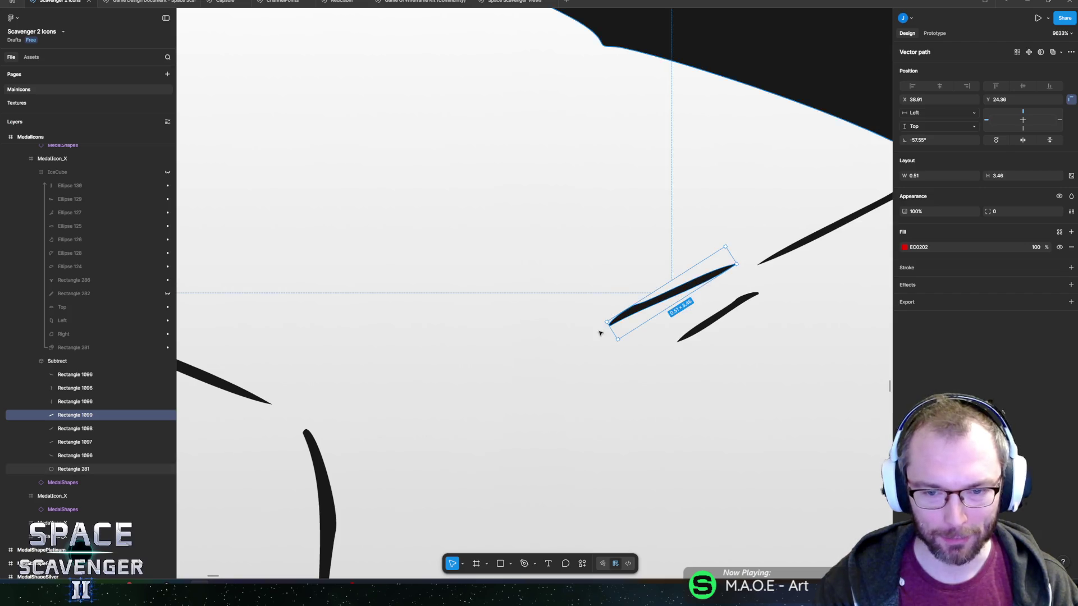
{"action": "scroll", "coordinate": [477, 354], "scroll_direction": "down", "scroll_amount": 5}
{"action": "scroll", "coordinate": [439, 365], "scroll_direction": "up", "scroll_amount": 1}
{"action": "scroll", "coordinate": [439, 365], "scroll_direction": "up", "scroll_amount": 3}
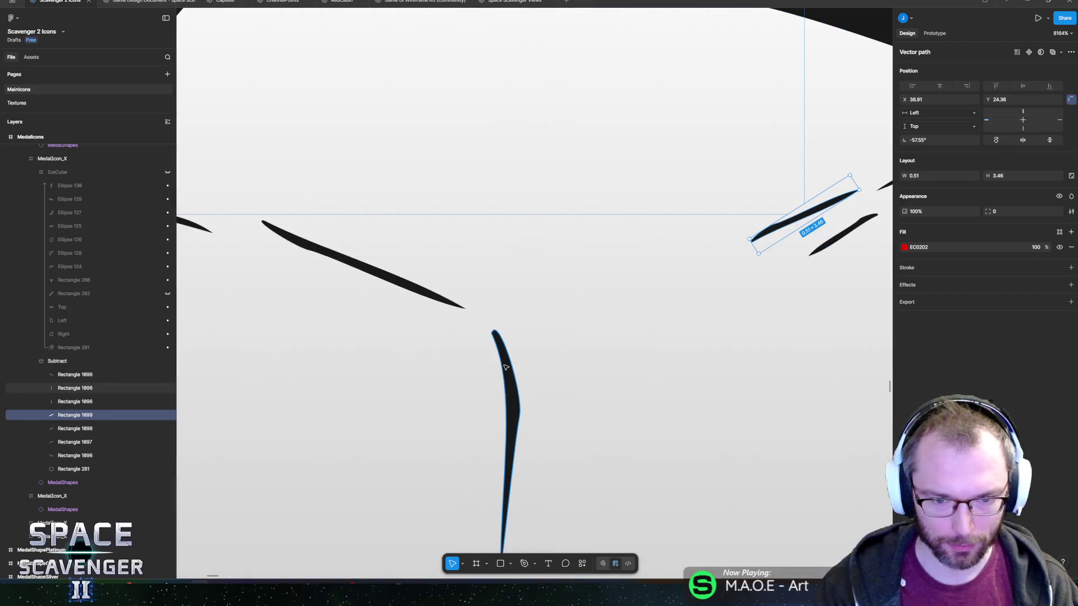
Add points to the vertical crack and pull a new branch out toward the upper right.
{"action": "left_click", "coordinate": [505, 367]}
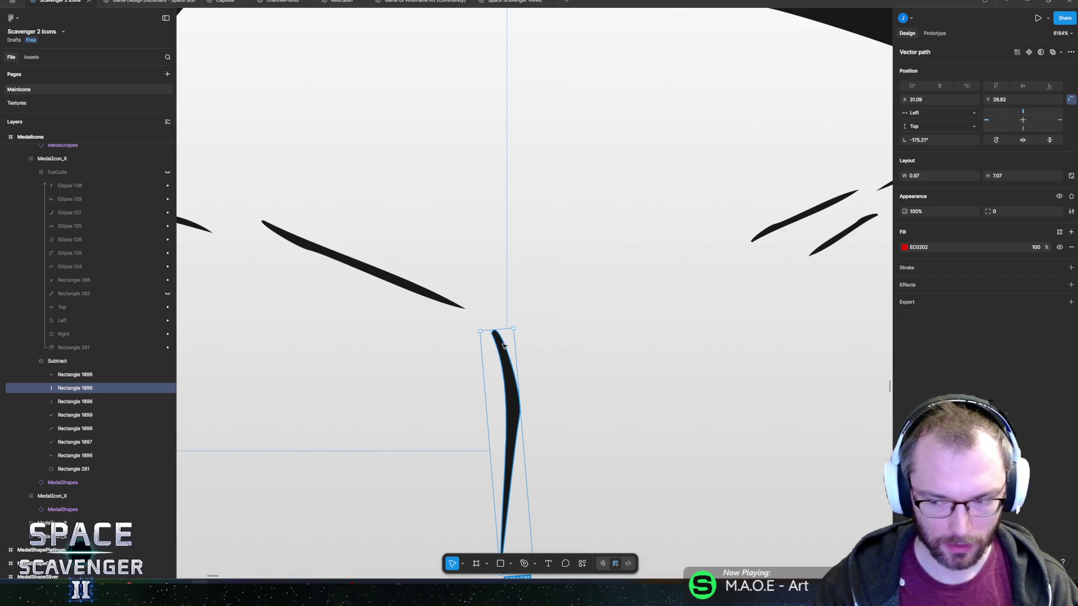
{"action": "double_click", "coordinate": [503, 345]}
{"action": "key", "text": "Escape"}
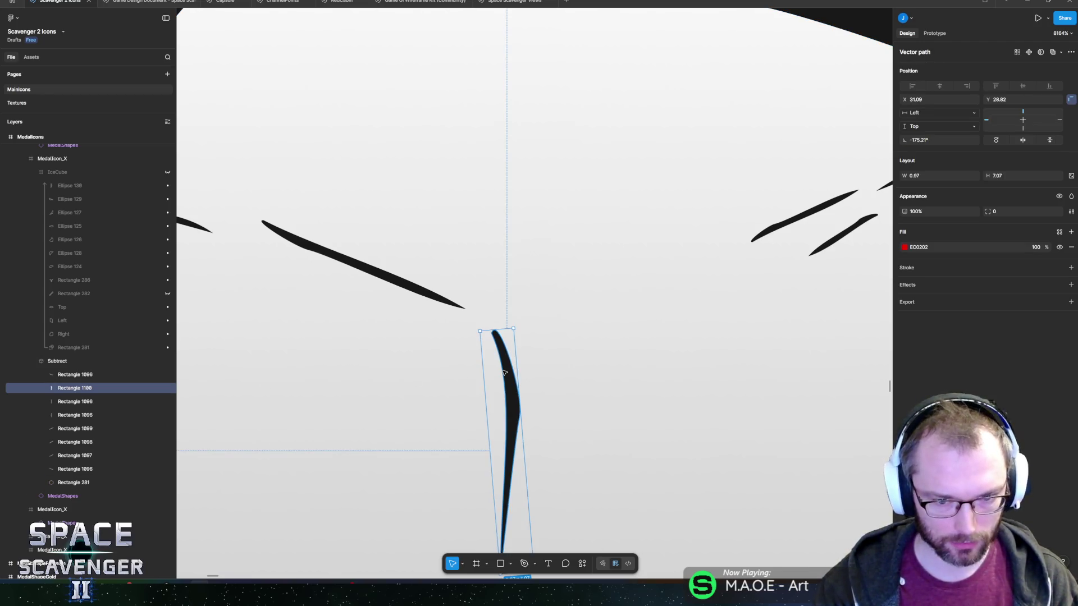
{"action": "double_click", "coordinate": [519, 380]}
{"action": "key", "text": "p"}
{"action": "left_click", "coordinate": [511, 357]}
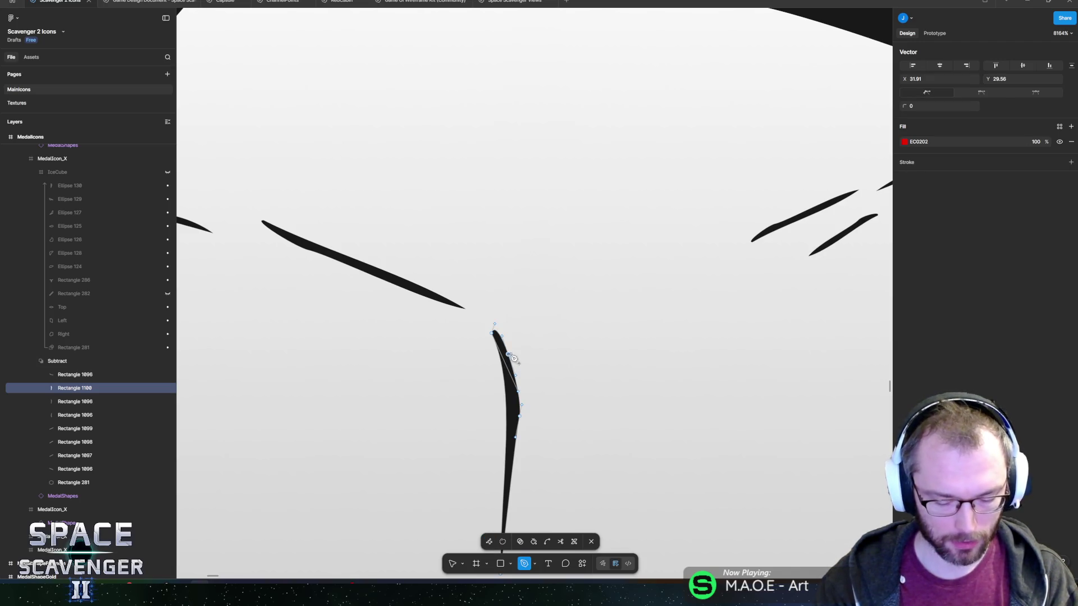
{"action": "key", "text": "Escape"}
{"action": "left_click", "coordinate": [515, 376]}
{"action": "key", "text": "Escape"}
{"action": "key", "text": "p"}
{"action": "left_click", "coordinate": [515, 368]}
{"action": "key", "text": "Escape"}
{"action": "mouse_move", "coordinate": [514, 368]}
{"action": "left_mouse_down"}
{"action": "mouse_move", "coordinate": [593, 324]}
{"action": "mouse_move", "coordinate": [591, 310]}
{"action": "left_mouse_up"}
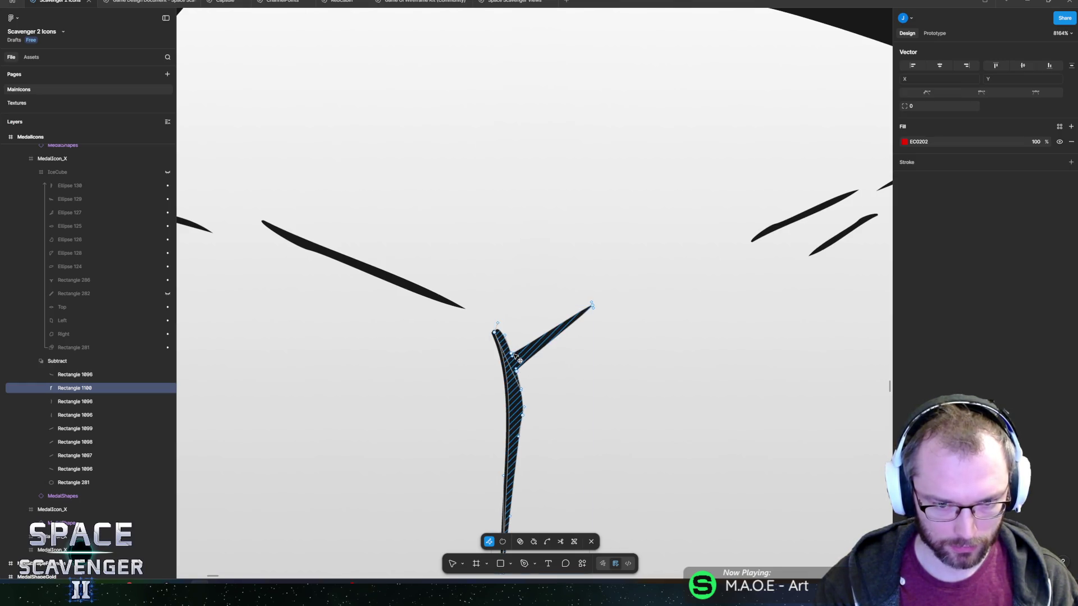
Smooth the branch junction, then lengthen the branch and curve its lower edge.
{"action": "scroll", "coordinate": [506, 348], "scroll_direction": "up", "scroll_amount": 5}
{"action": "key", "text": "ctrl"}
{"action": "left_click_drag", "start_coordinate": [502, 337], "coordinate": [513, 362]}
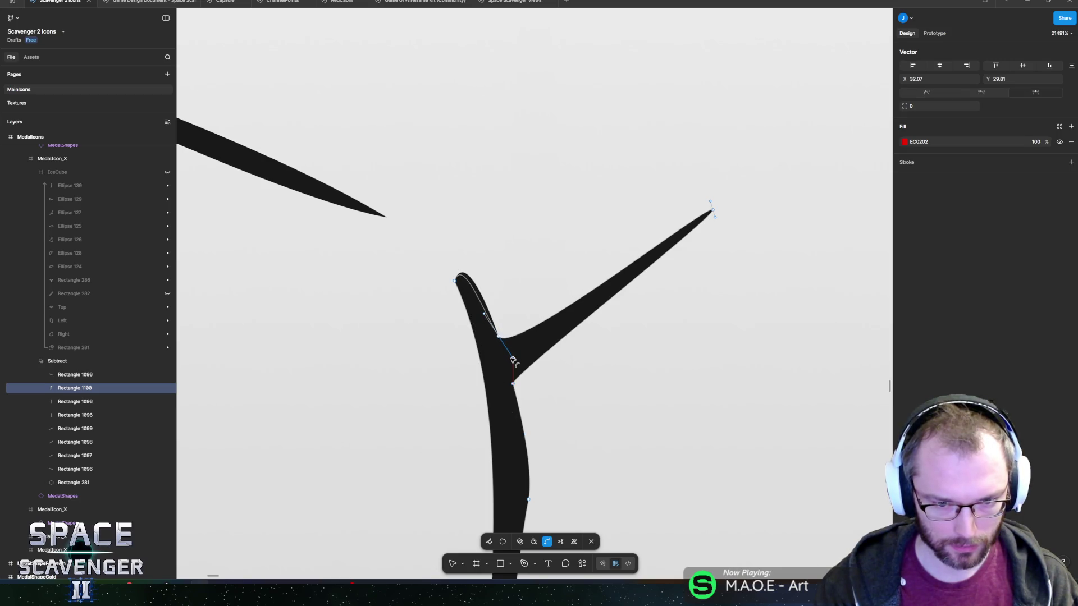
{"action": "scroll", "coordinate": [664, 313], "scroll_direction": "right", "scroll_amount": 5}
{"action": "mouse_move", "coordinate": [503, 241]}
{"action": "left_mouse_down"}
{"action": "mouse_move", "coordinate": [607, 273]}
{"action": "mouse_move", "coordinate": [491, 270]}
{"action": "left_mouse_up"}
{"action": "left_click_drag", "start_coordinate": [607, 276], "coordinate": [486, 294]}
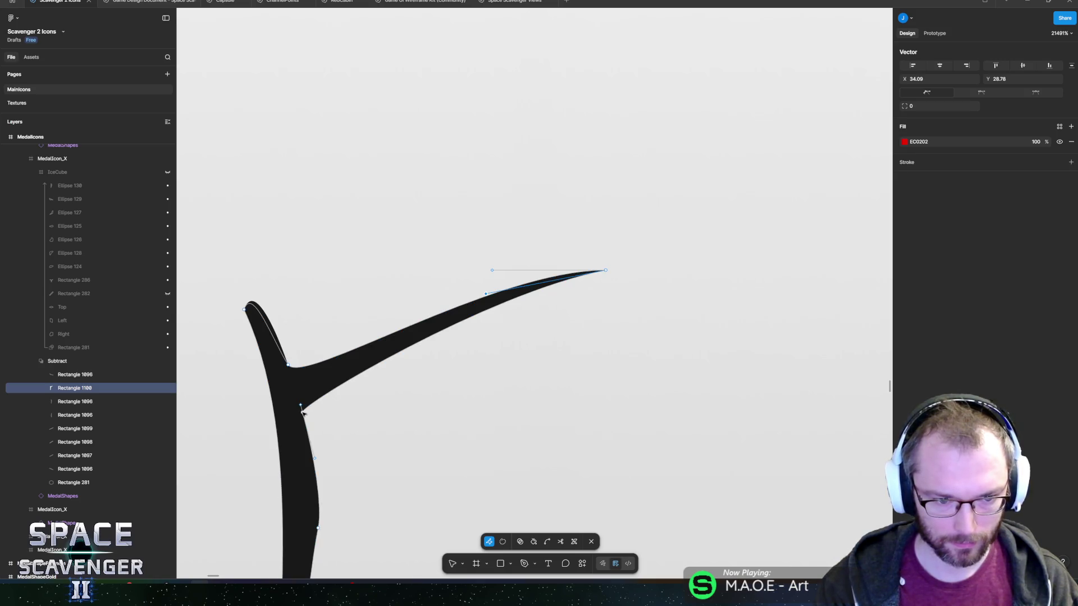
Thin the crack's right arm by pulling its lower edge inward.
{"action": "key", "text": "ctrl+a"}
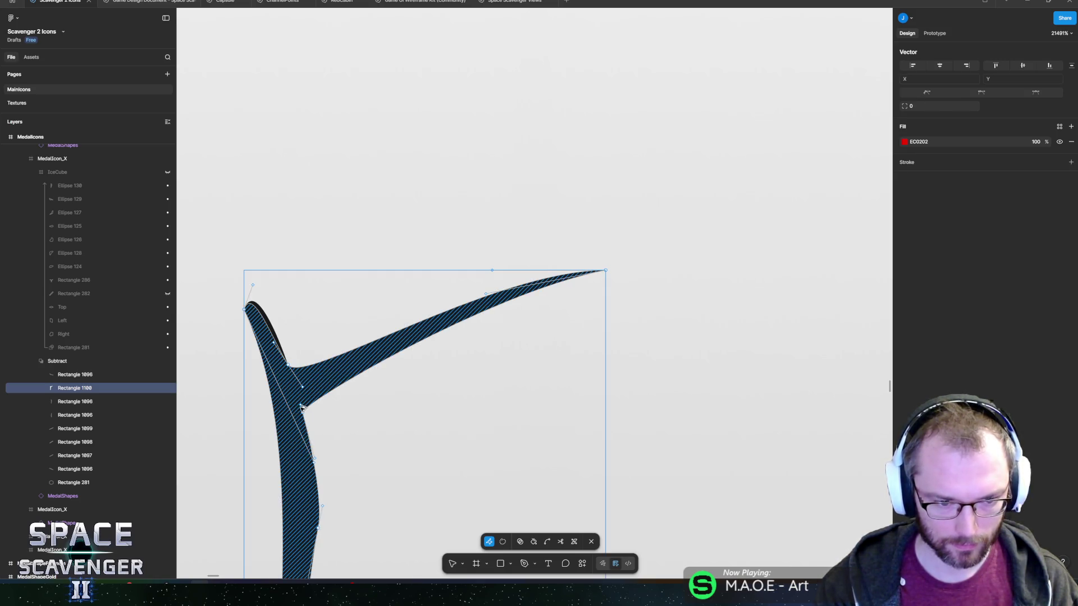
{"action": "scroll", "coordinate": [281, 414], "scroll_direction": "up", "scroll_amount": 1, "text": "ctrl"}
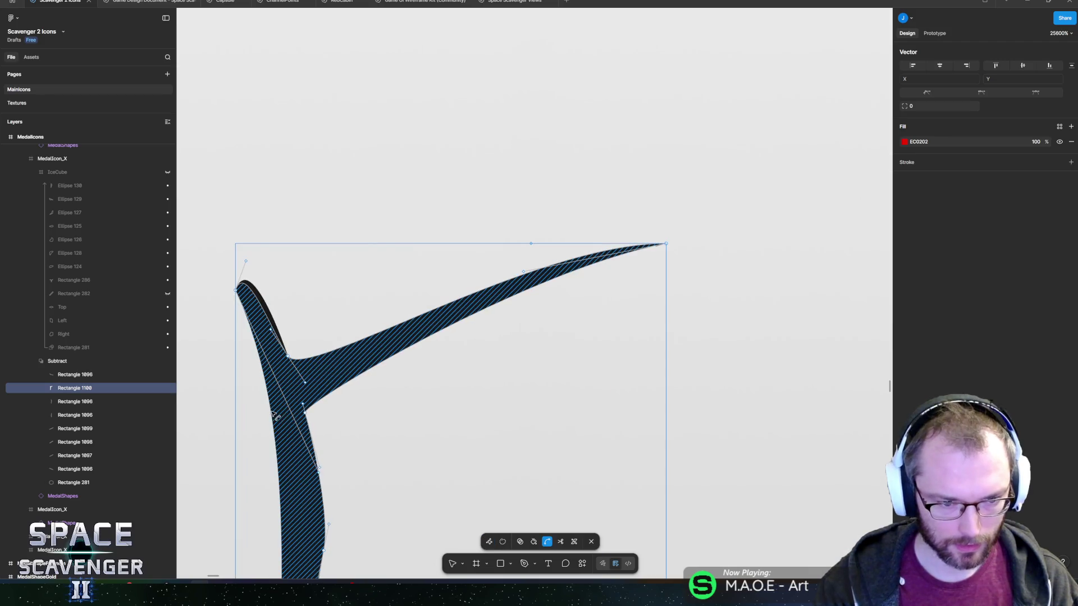
{"action": "left_click", "coordinate": [304, 405]}
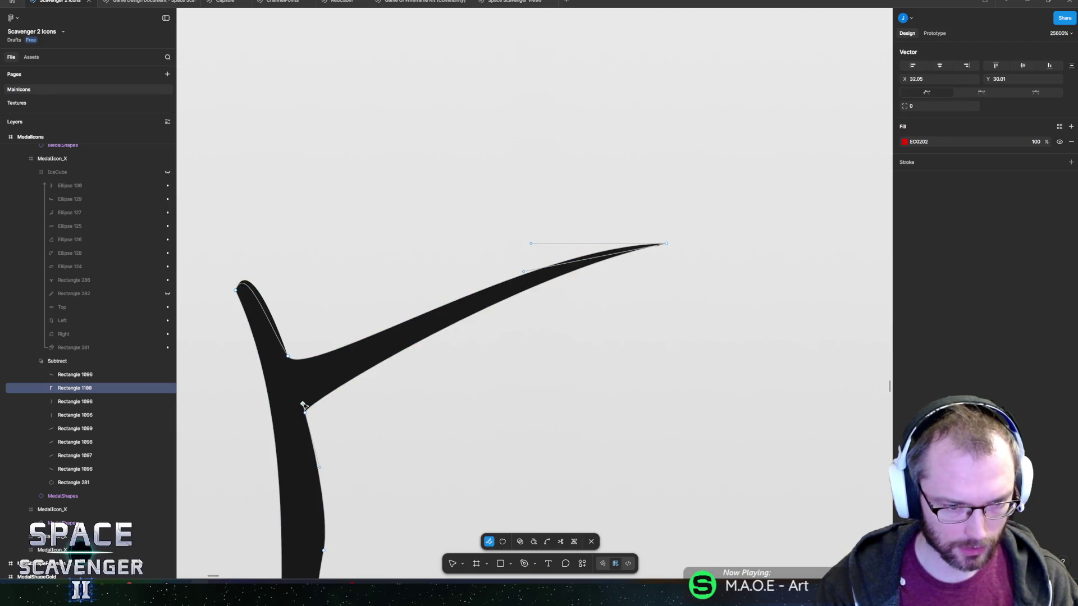
{"action": "mouse_move", "coordinate": [458, 320]}
{"action": "left_mouse_down"}
{"action": "mouse_move", "coordinate": [306, 365]}
{"action": "mouse_move", "coordinate": [399, 396]}
{"action": "mouse_move", "coordinate": [408, 434]}
{"action": "left_mouse_up"}
{"action": "left_click", "coordinate": [313, 361]}
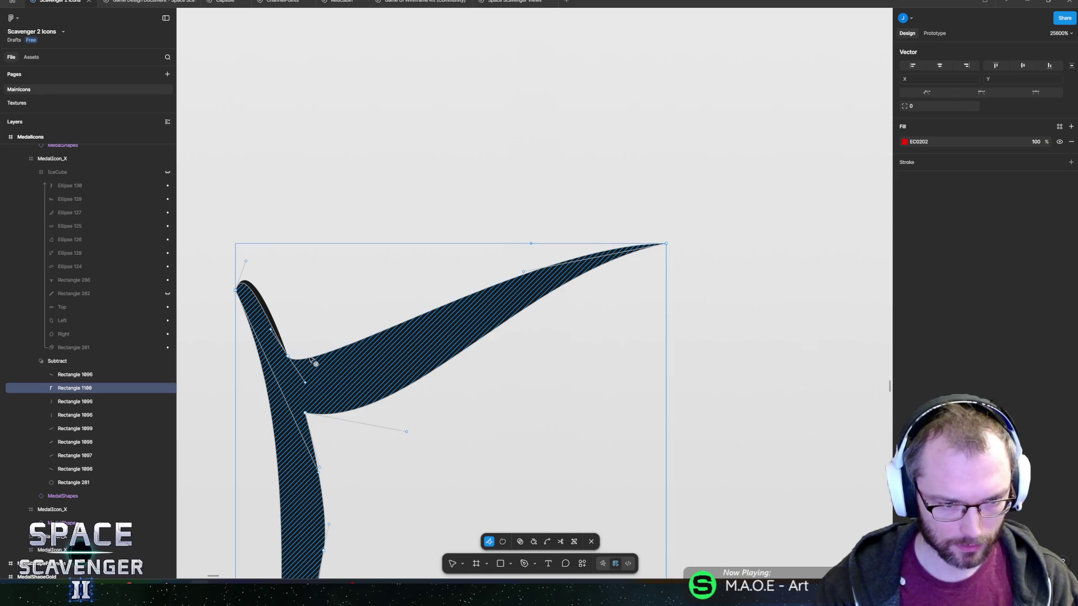
{"action": "left_click", "coordinate": [314, 358]}
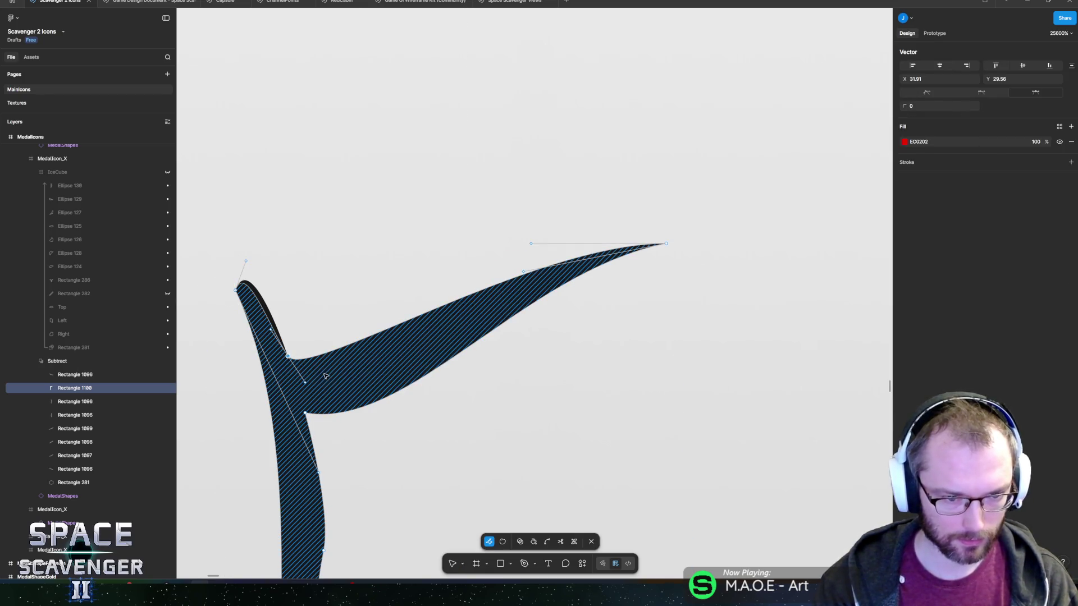
{"action": "left_click", "coordinate": [308, 385]}
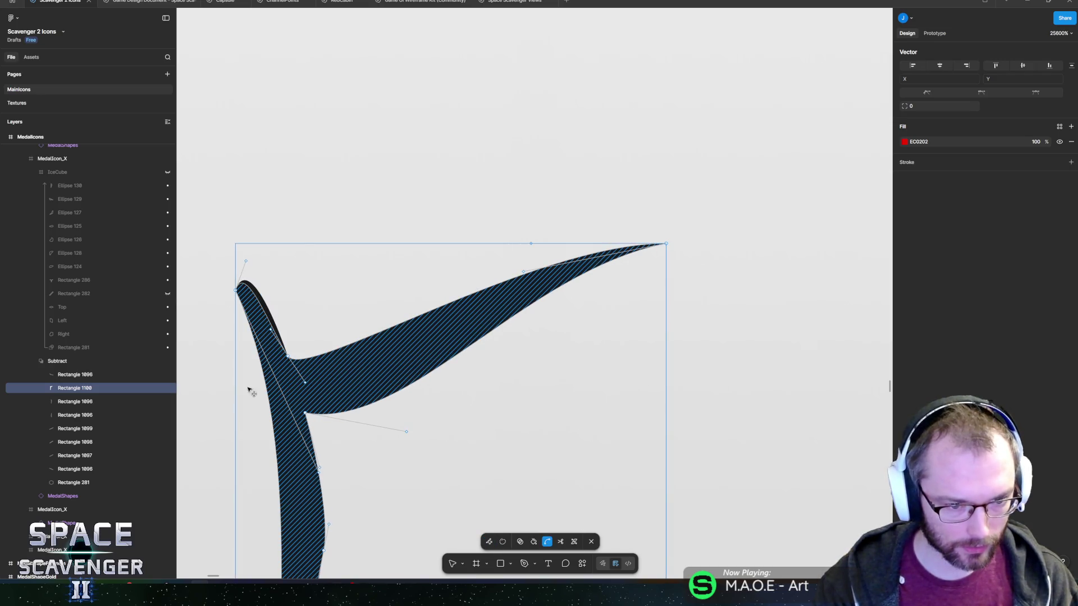
{"action": "left_click_drag", "start_coordinate": [440, 333], "coordinate": [463, 325]}
{"action": "scroll", "coordinate": [435, 373], "scroll_direction": "left", "scroll_amount": 8}
{"action": "scroll", "coordinate": [435, 373], "scroll_direction": "down", "scroll_amount": 5}
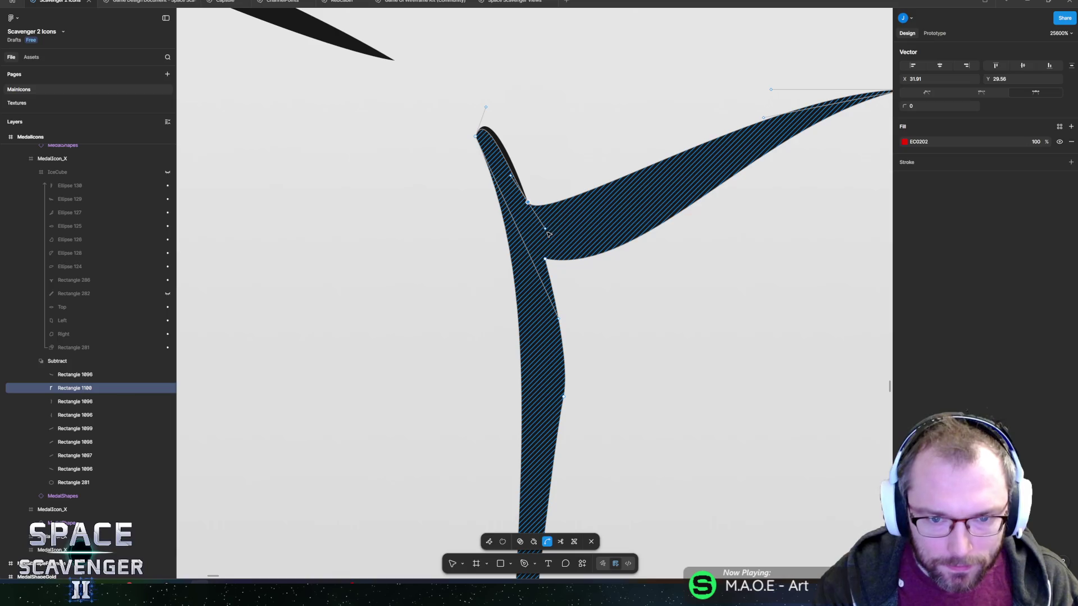
Reshape the junction curve down along the stem and exit path editing.
{"action": "key", "text": "v"}
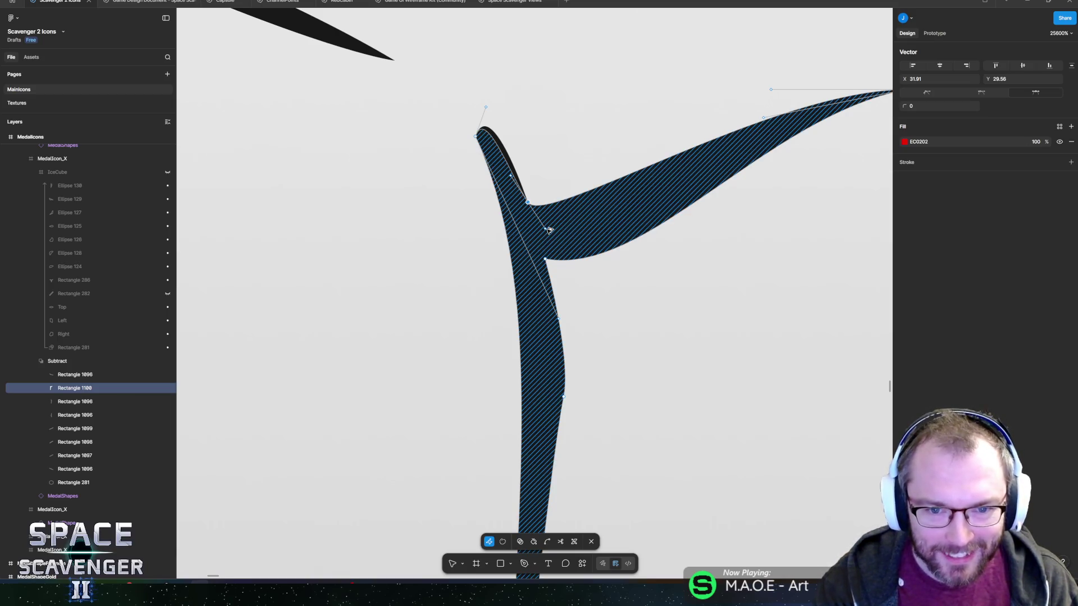
{"action": "left_click", "coordinate": [545, 230]}
{"action": "mouse_move", "coordinate": [545, 229]}
{"action": "left_mouse_down"}
{"action": "mouse_move", "coordinate": [587, 241]}
{"action": "mouse_move", "coordinate": [558, 284]}
{"action": "mouse_move", "coordinate": [571, 320]}
{"action": "left_mouse_up"}
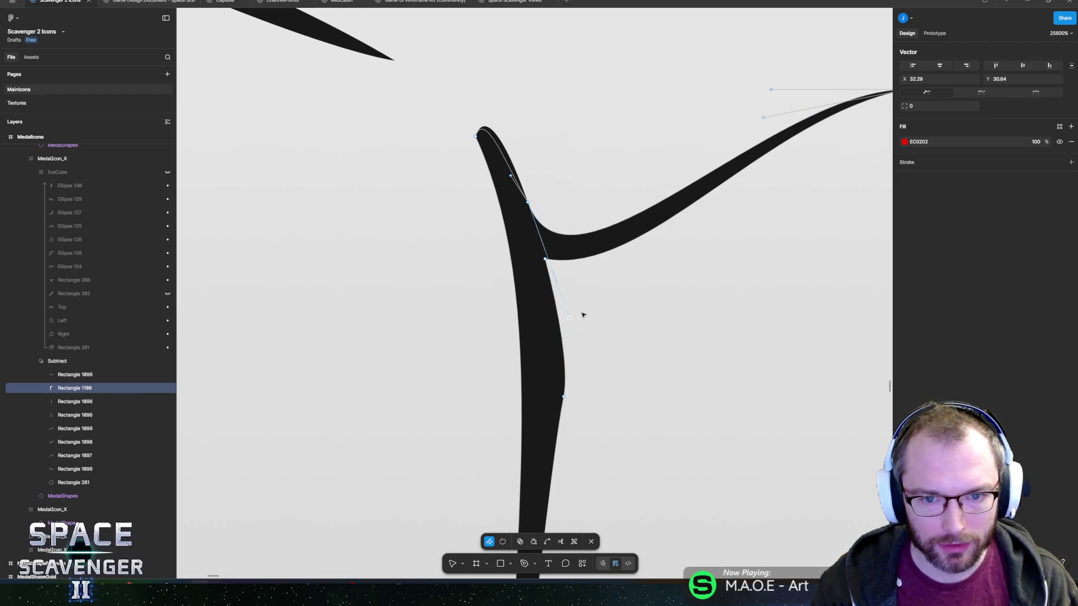
{"action": "key", "text": "Escape"}
{"action": "scroll", "coordinate": [629, 306], "scroll_direction": "down", "scroll_amount": 10}
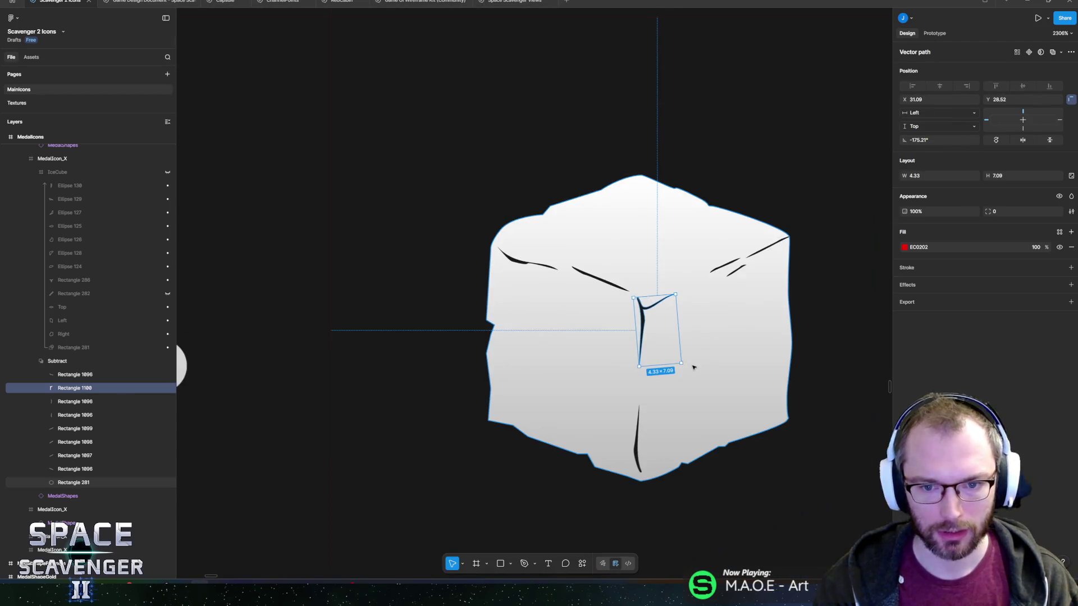
Bend the Y crack's inner corner into a smooth curve.
{"action": "left_click", "coordinate": [672, 269]}
{"action": "scroll", "coordinate": [672, 269], "scroll_direction": "down", "scroll_amount": 5}
{"action": "scroll", "coordinate": [558, 277], "scroll_direction": "up", "scroll_amount": 5}
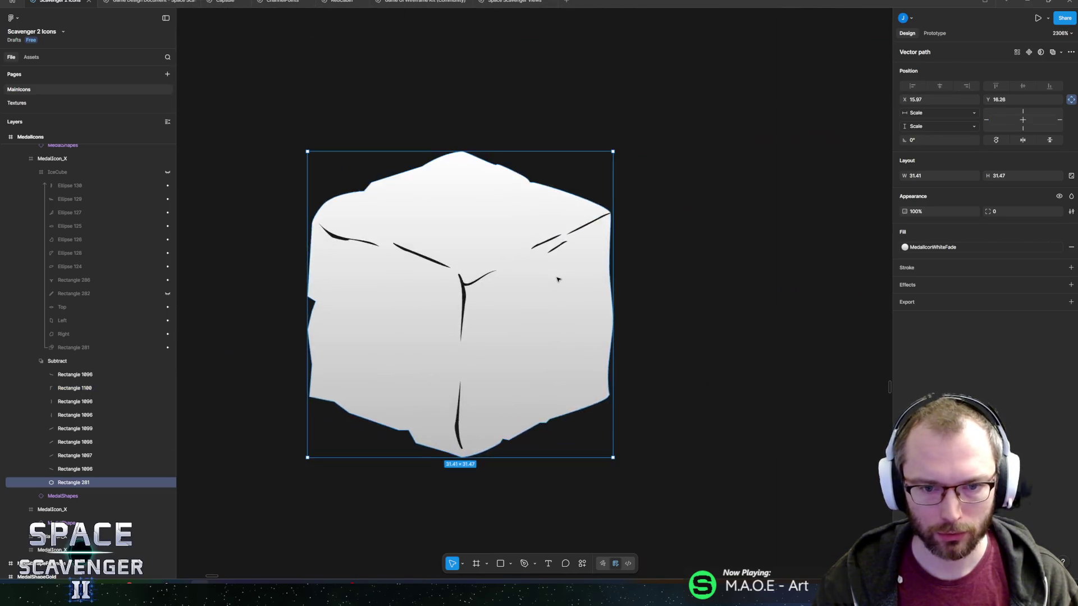
{"action": "scroll", "coordinate": [554, 291], "scroll_direction": "down", "scroll_amount": 3}
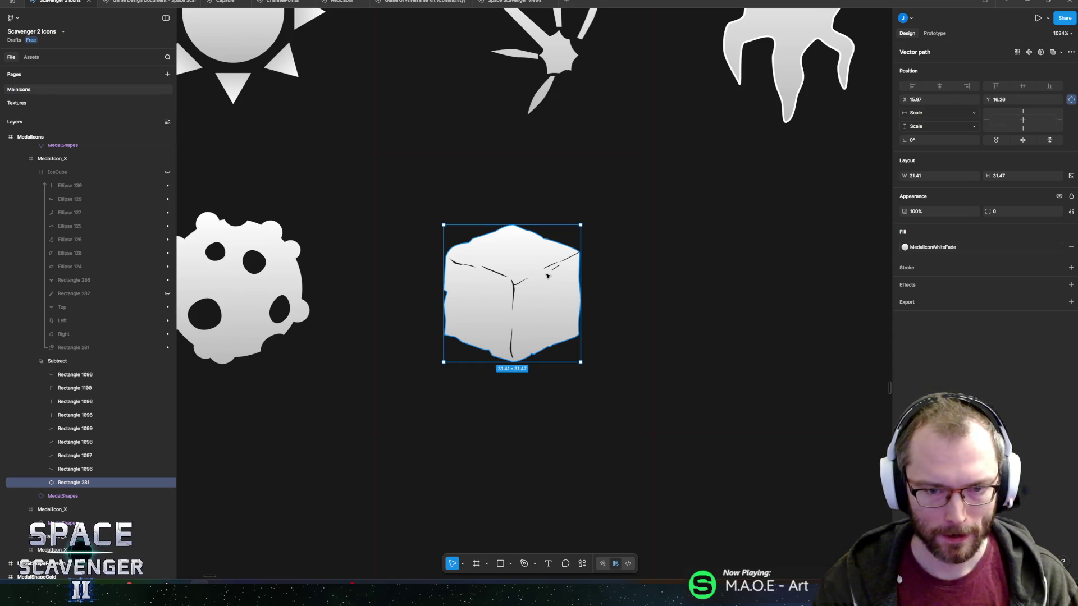
{"action": "scroll", "coordinate": [537, 277], "scroll_direction": "up", "scroll_amount": 10}
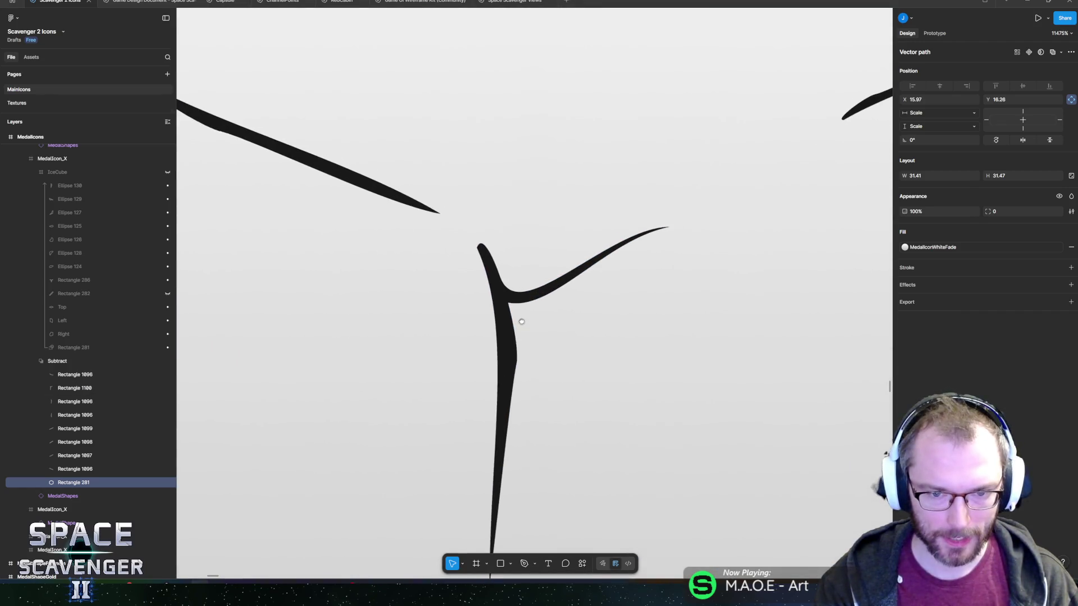
{"action": "double_click", "coordinate": [509, 303]}
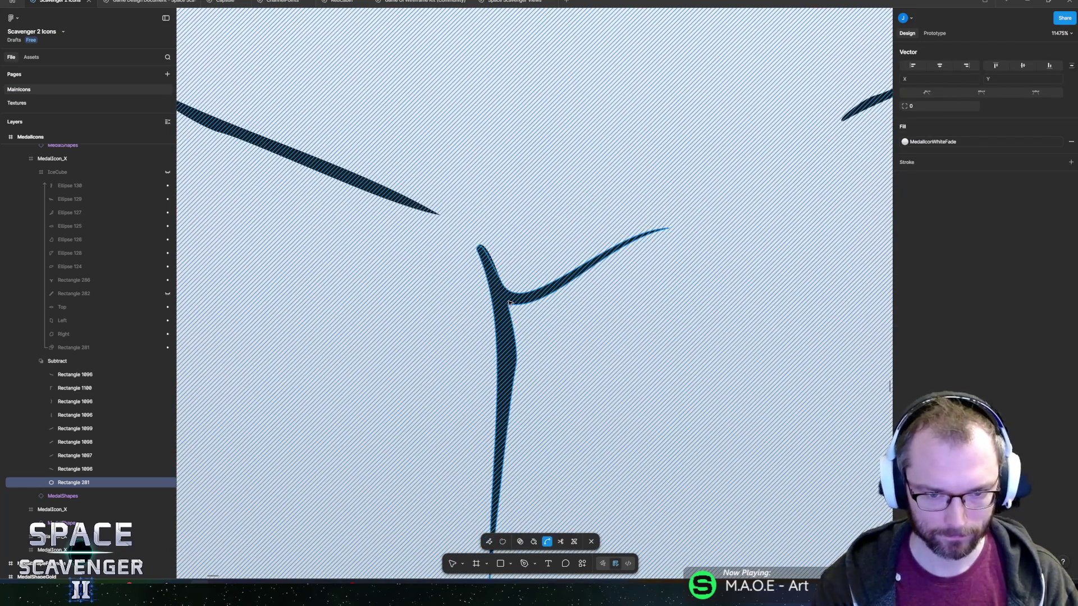
{"action": "left_click", "coordinate": [509, 304]}
{"action": "double_click", "coordinate": [509, 304]}
{"action": "mouse_move", "coordinate": [509, 303]}
{"action": "left_mouse_down"}
{"action": "mouse_move", "coordinate": [519, 312]}
{"action": "mouse_move", "coordinate": [528, 293]}
{"action": "left_mouse_up"}
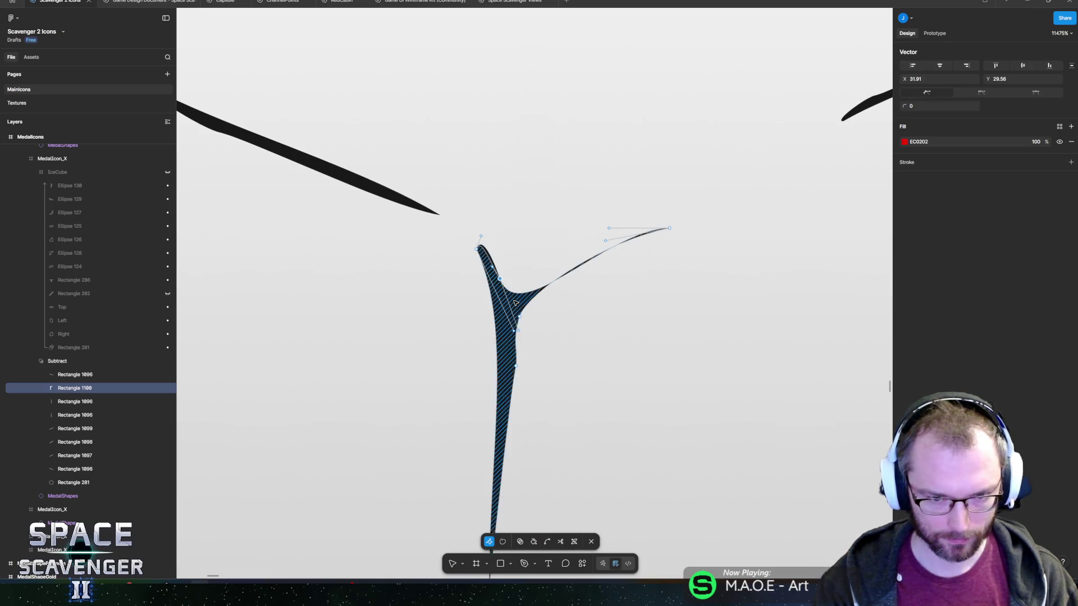
{"action": "scroll", "coordinate": [516, 302], "scroll_direction": "up", "scroll_amount": 3}
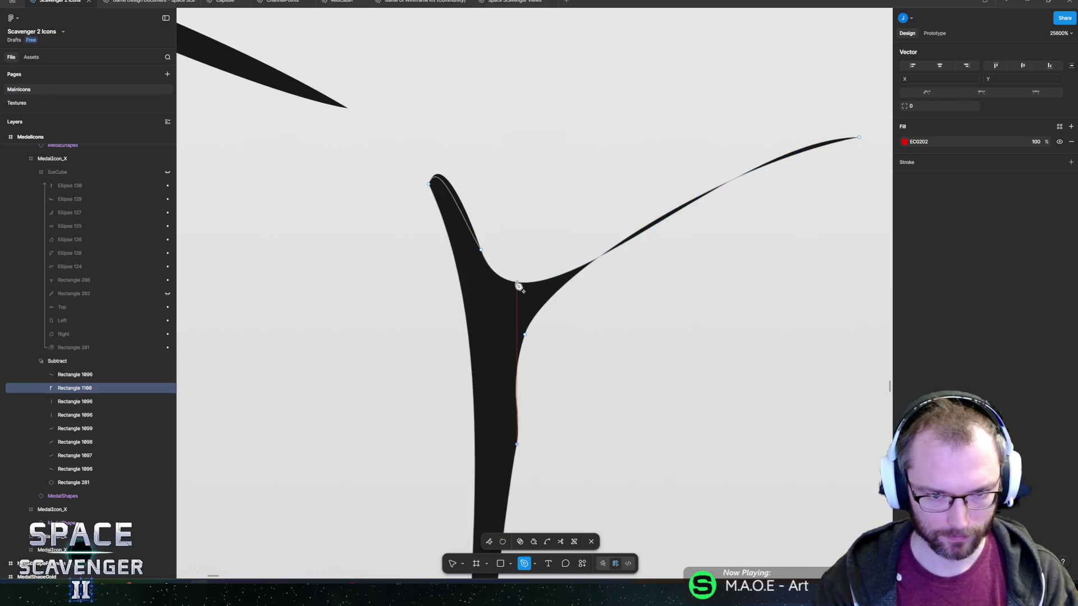
{"action": "key", "text": "Escape"}
Round the fork's junction vertex and thicken the right arm's curve.
{"action": "double_click", "coordinate": [516, 285]}
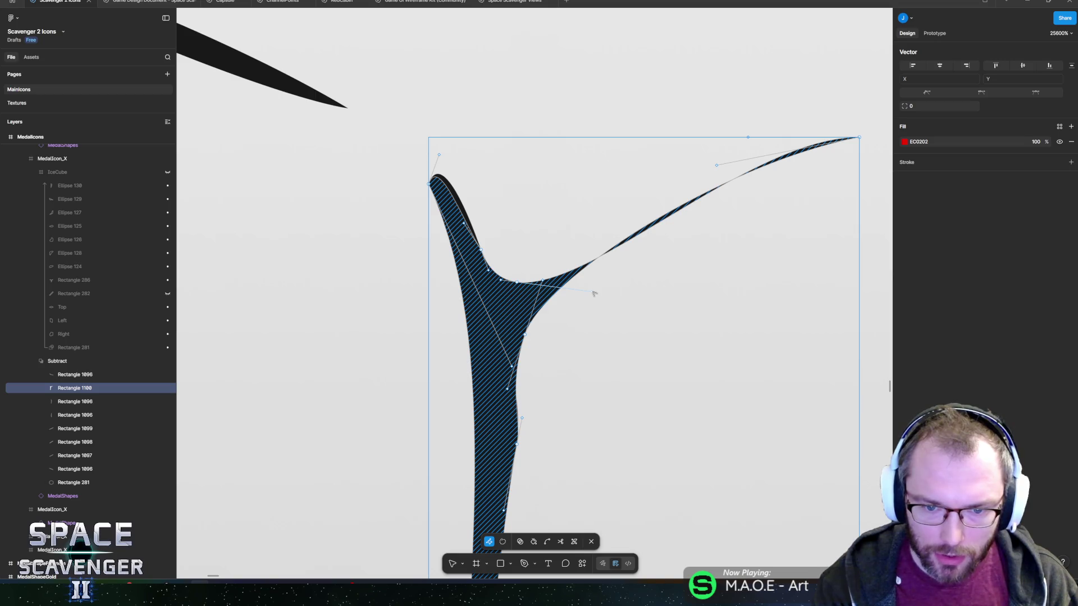
{"action": "left_click", "coordinate": [518, 283]}
{"action": "left_click_drag", "start_coordinate": [592, 293], "coordinate": [588, 222]}
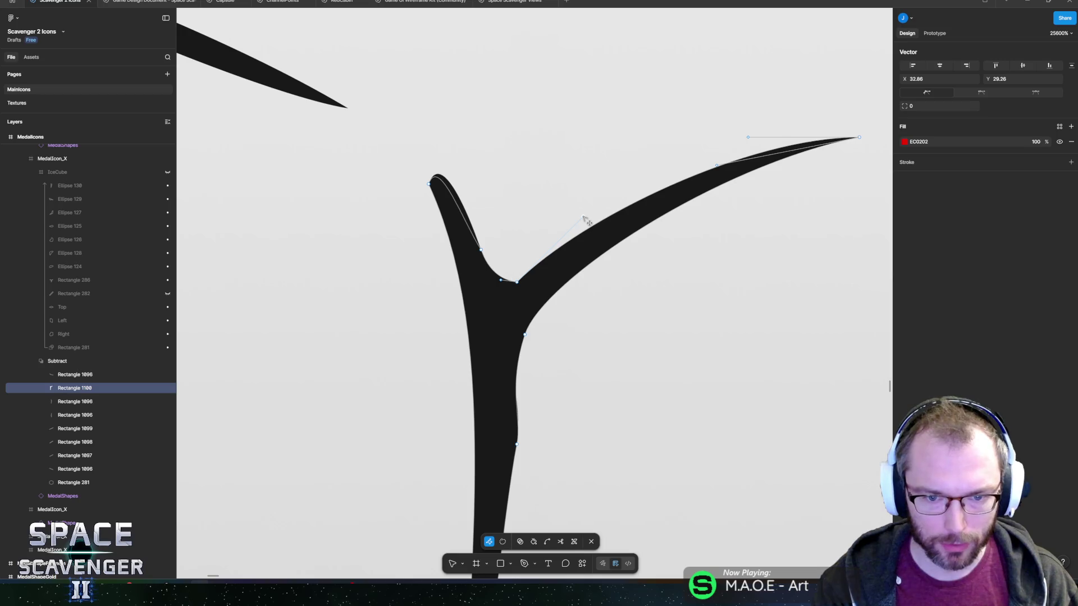
{"action": "mouse_move", "coordinate": [501, 279]}
{"action": "left_mouse_down"}
{"action": "mouse_move", "coordinate": [513, 335]}
{"action": "mouse_move", "coordinate": [494, 316]}
{"action": "mouse_move", "coordinate": [501, 293]}
{"action": "mouse_move", "coordinate": [499, 327]}
{"action": "mouse_move", "coordinate": [512, 304]}
{"action": "left_mouse_up"}
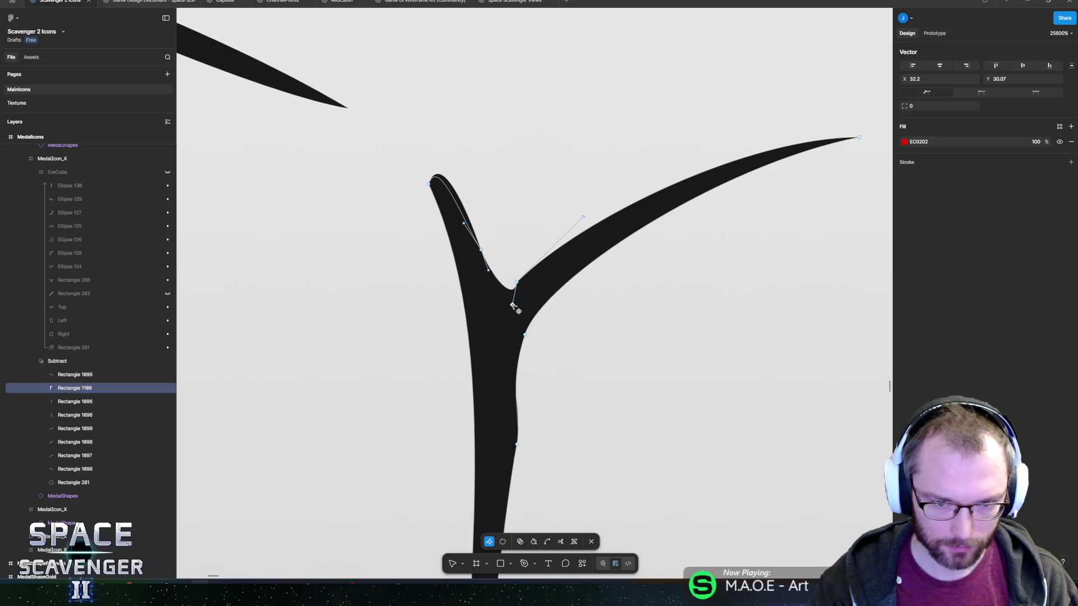
{"action": "left_click_drag", "start_coordinate": [481, 249], "coordinate": [495, 324]}
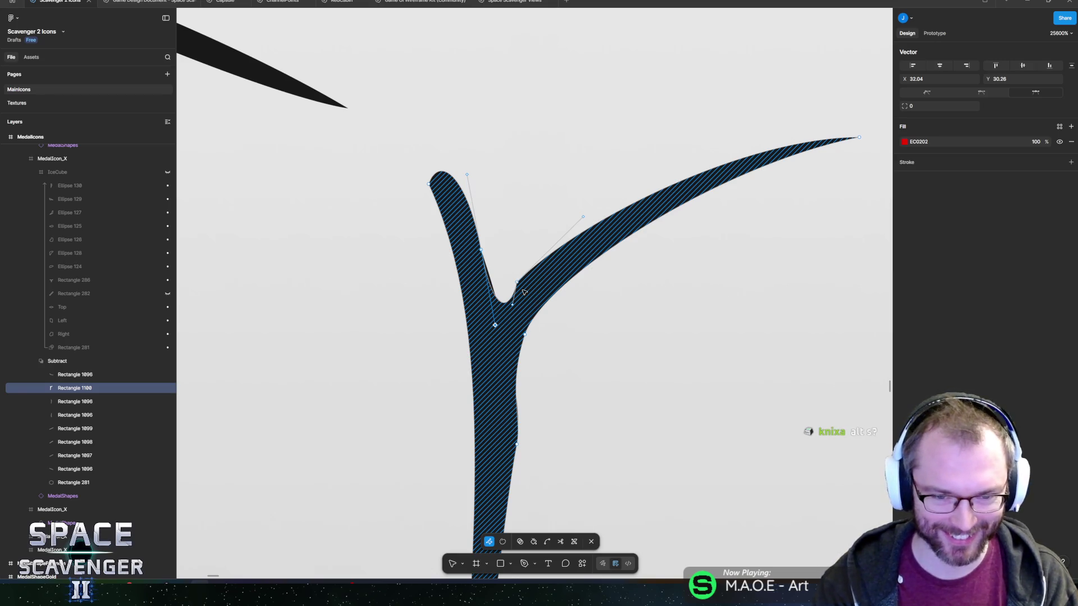
{"action": "key", "text": "Escape"}
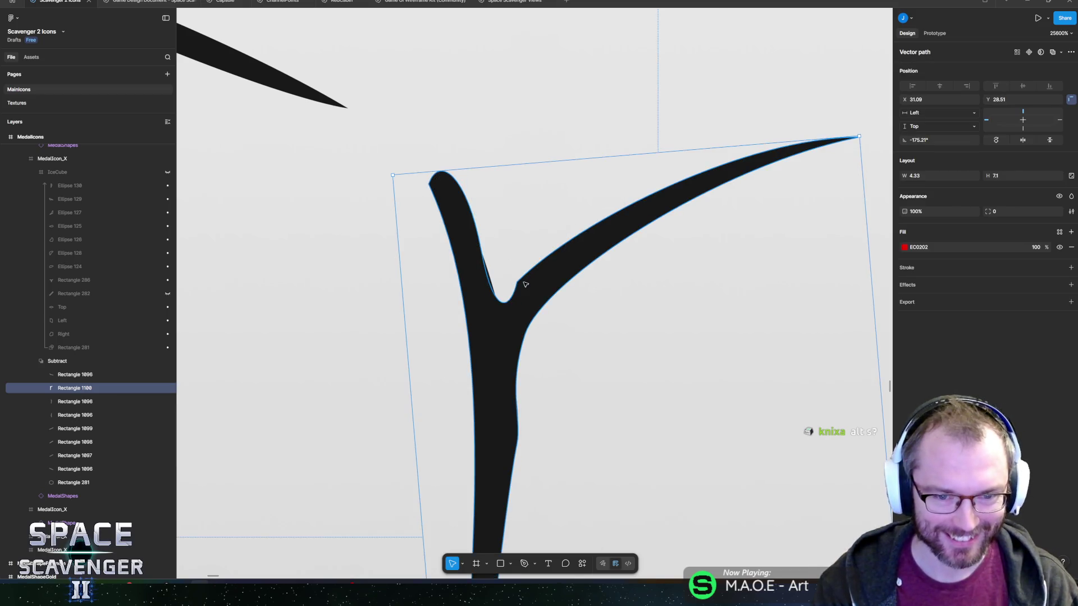
Hide Rectangle 1096 and raise the right branch's junction vertex.
{"action": "left_click", "coordinate": [486, 280]}
{"action": "left_click", "coordinate": [167, 402]}
{"action": "left_click", "coordinate": [539, 290]}
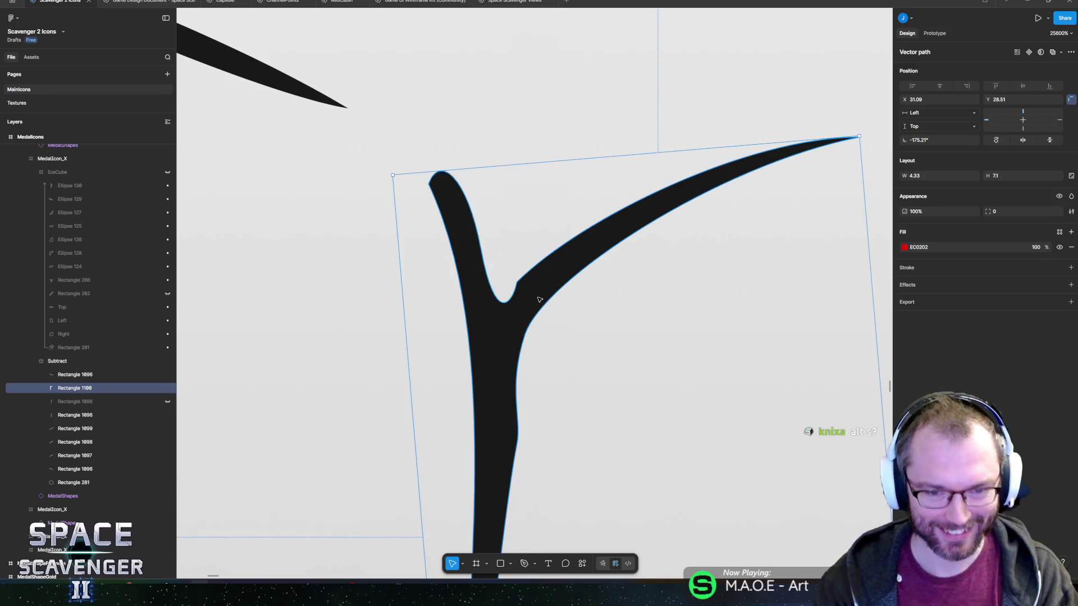
{"action": "double_click", "coordinate": [518, 284]}
{"action": "left_click_drag", "start_coordinate": [517, 281], "coordinate": [542, 254]}
{"action": "key", "text": "Escape"}
{"action": "key", "text": "Escape"}
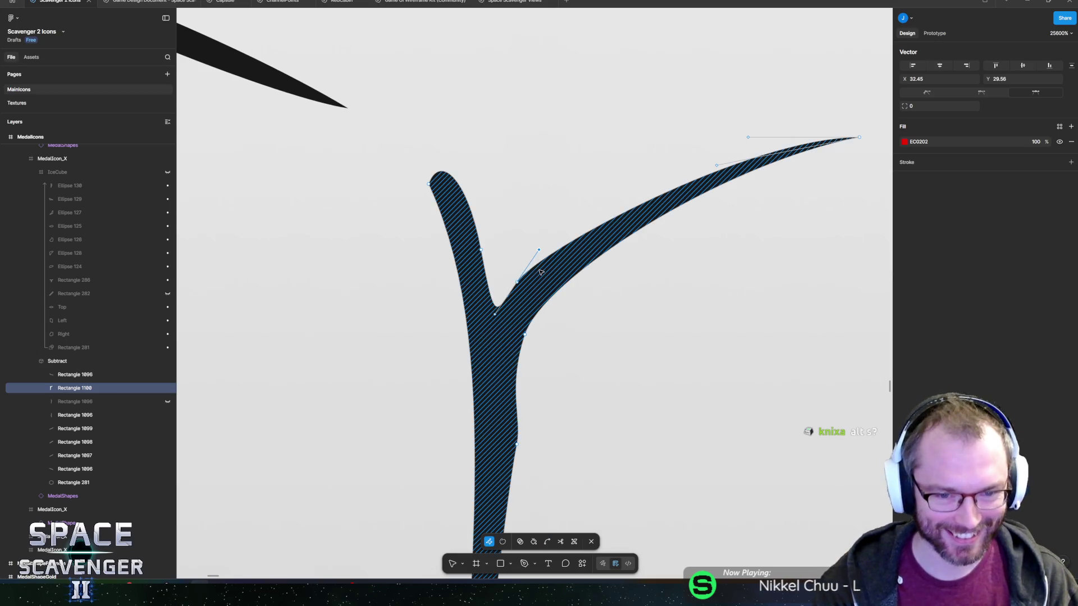
{"action": "scroll", "coordinate": [581, 376], "scroll_direction": "down", "scroll_amount": 10}
{"action": "left_click", "coordinate": [639, 365]}
{"action": "scroll", "coordinate": [639, 365], "scroll_direction": "down", "scroll_amount": 8}
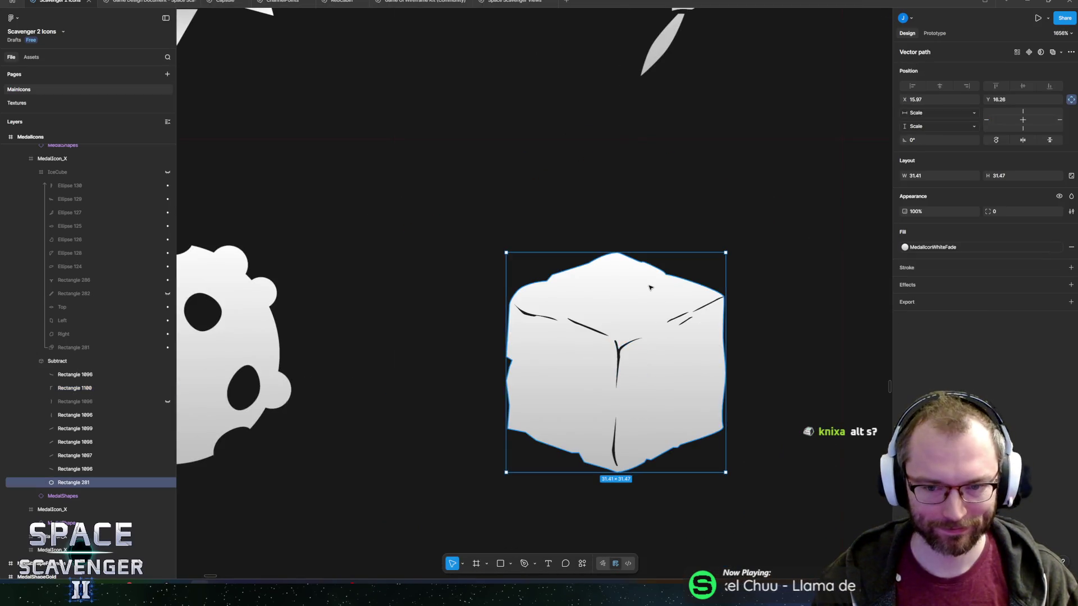
Duplicate a crack stroke, move it above the Y fork and into the Subtract group.
{"action": "scroll", "coordinate": [598, 221], "scroll_direction": "down", "scroll_amount": 5}
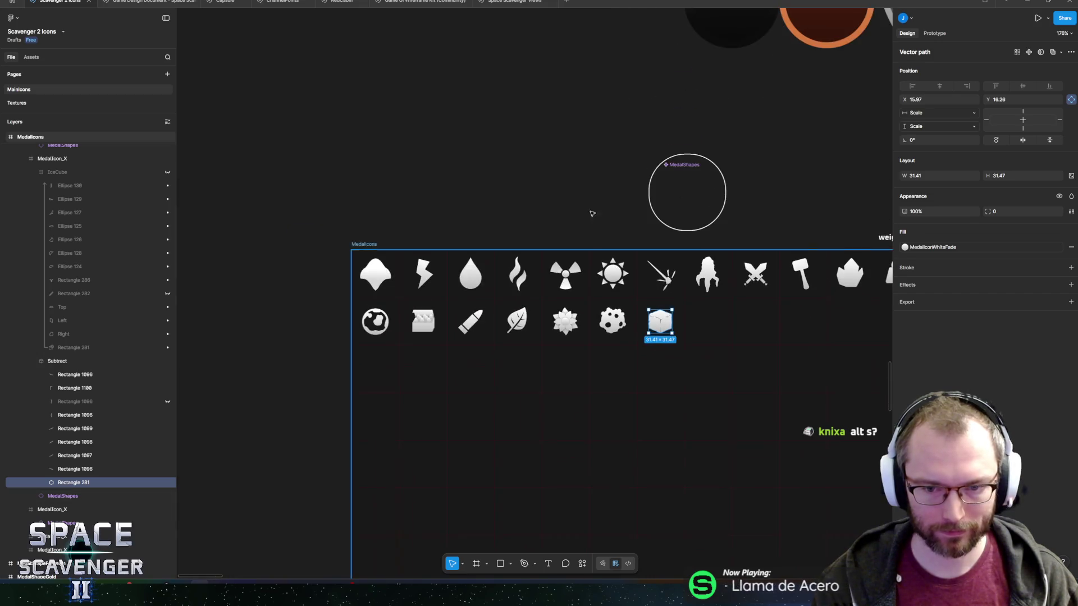
{"action": "left_click", "coordinate": [603, 221]}
{"action": "scroll", "coordinate": [505, 230], "scroll_direction": "right", "scroll_amount": 5}
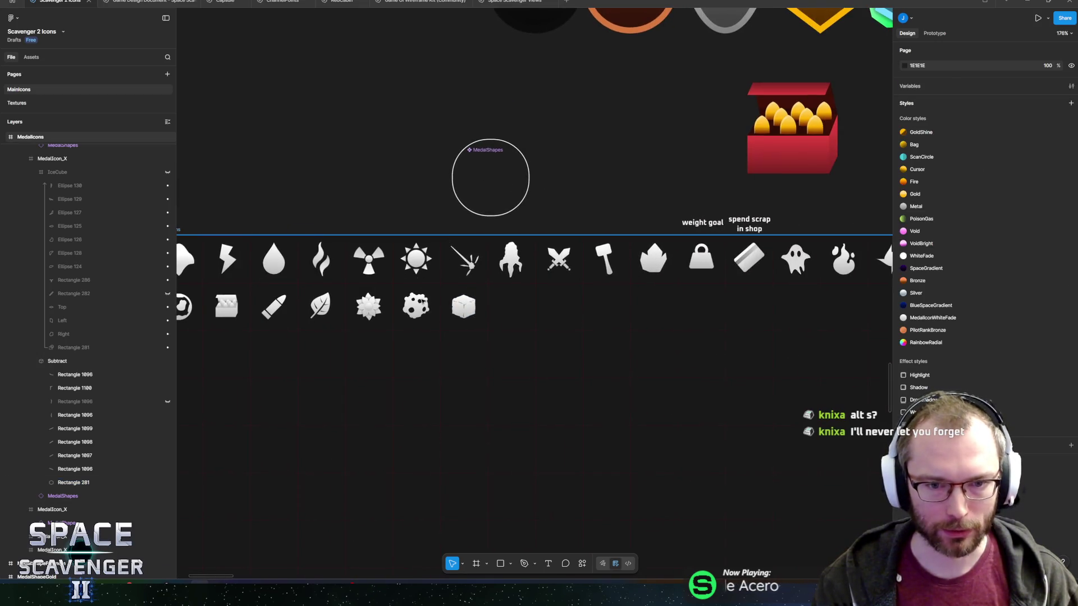
{"action": "scroll", "coordinate": [469, 307], "scroll_direction": "up", "scroll_amount": 15}
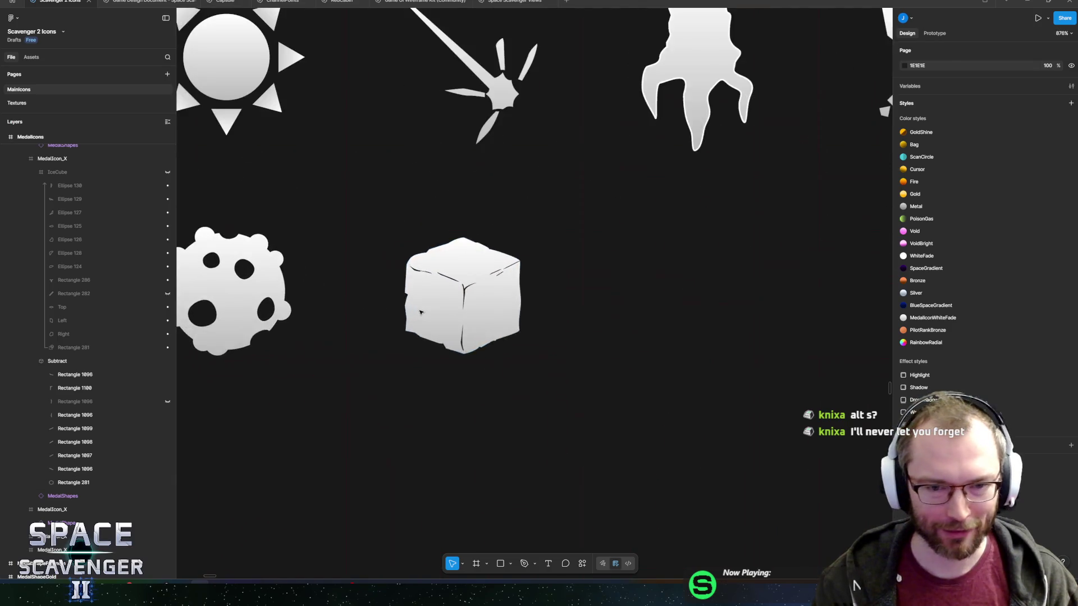
{"action": "scroll", "coordinate": [643, 235], "scroll_direction": "up", "scroll_amount": 5}
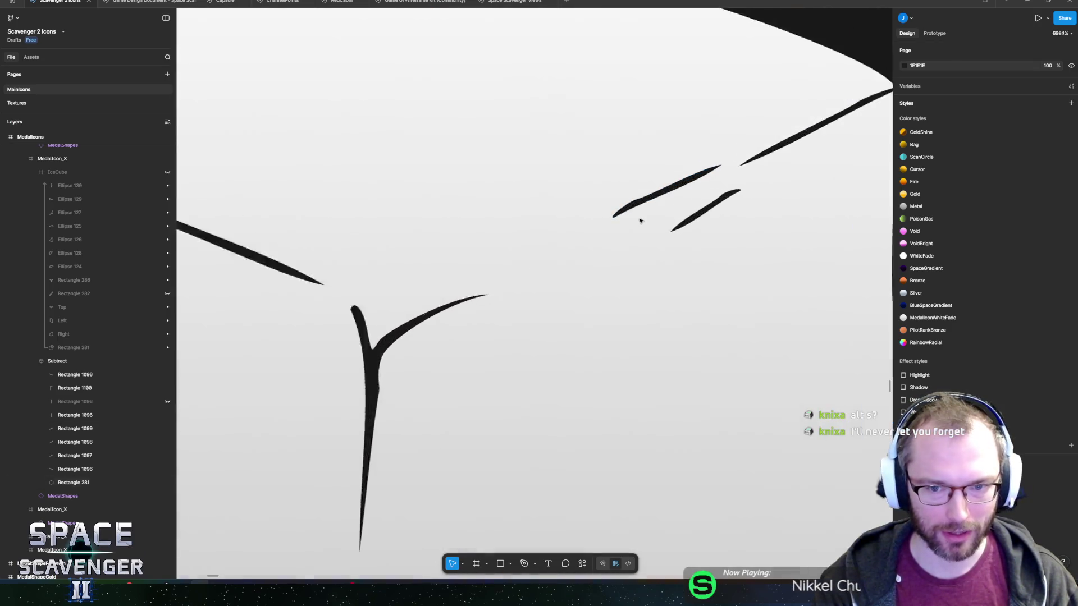
{"action": "left_click", "coordinate": [622, 217]}
{"action": "key", "text": "ctrl+d"}
{"action": "left_click_drag", "start_coordinate": [622, 217], "coordinate": [457, 298]}
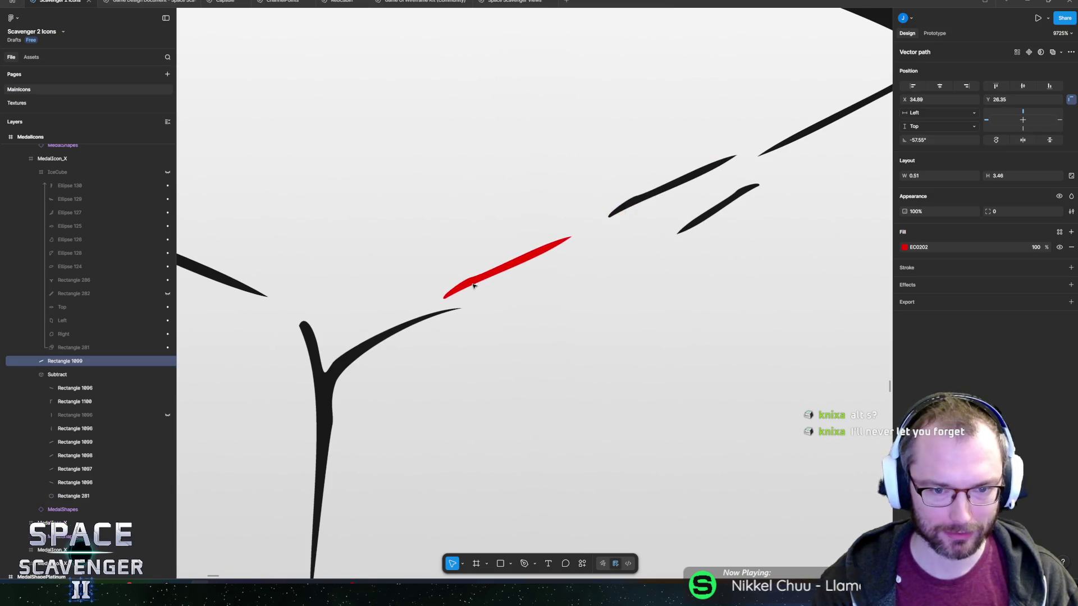
{"action": "left_click_drag", "start_coordinate": [80, 384], "coordinate": [80, 383]}
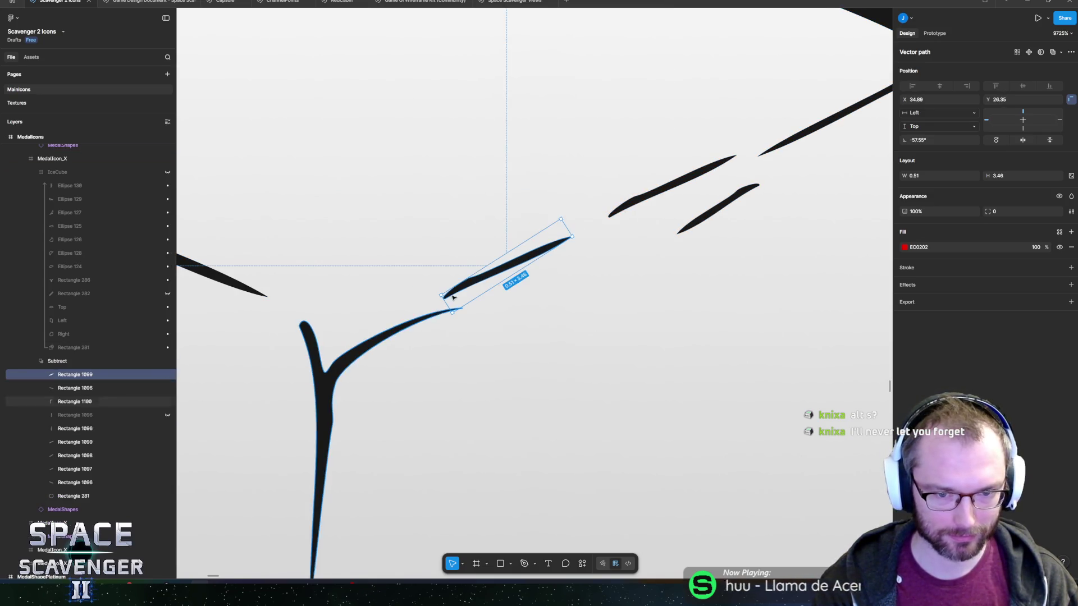
Widen the new crack's points into a thicker tapered sliver.
{"action": "double_click", "coordinate": [470, 281]}
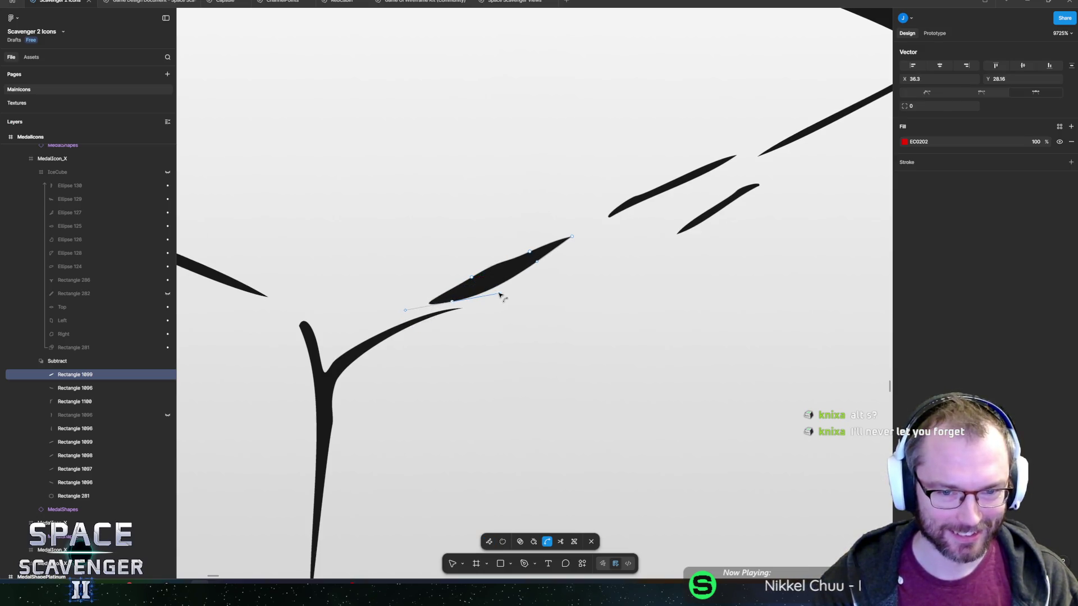
{"action": "key", "text": "Escape"}
{"action": "scroll", "coordinate": [501, 291], "scroll_direction": "down", "scroll_amount": 10}
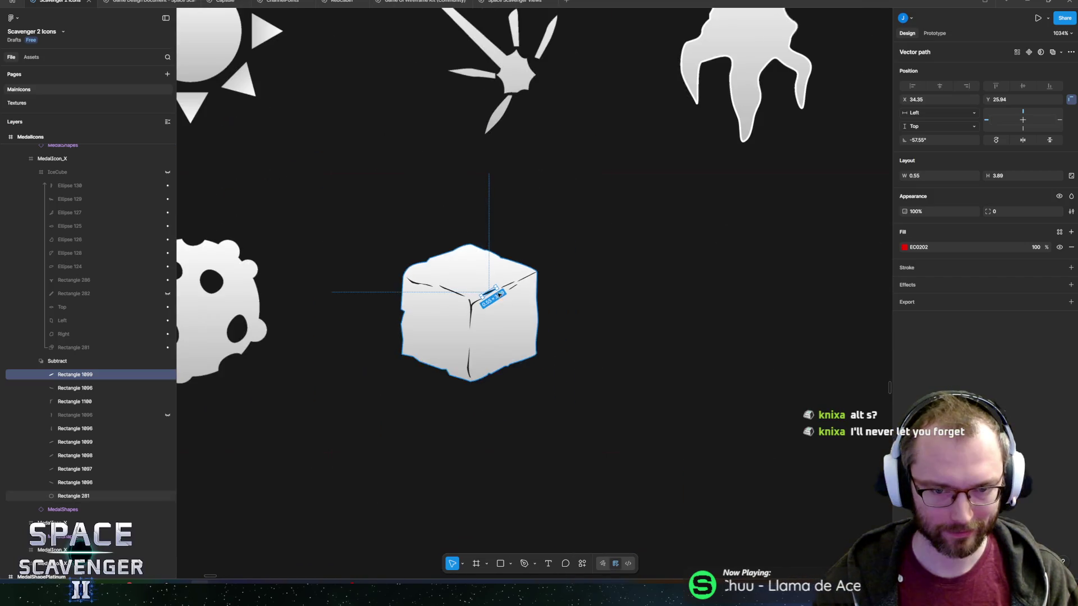
{"action": "left_click", "coordinate": [500, 297]}
{"action": "scroll", "coordinate": [505, 287], "scroll_direction": "down", "scroll_amount": 6}
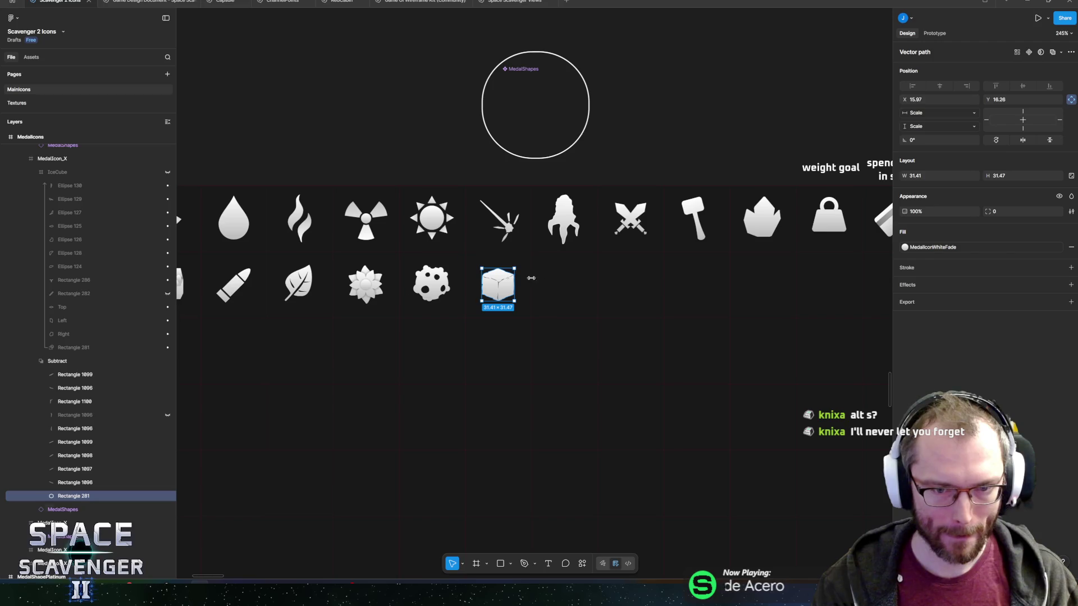
{"action": "left_click", "coordinate": [390, 137]}
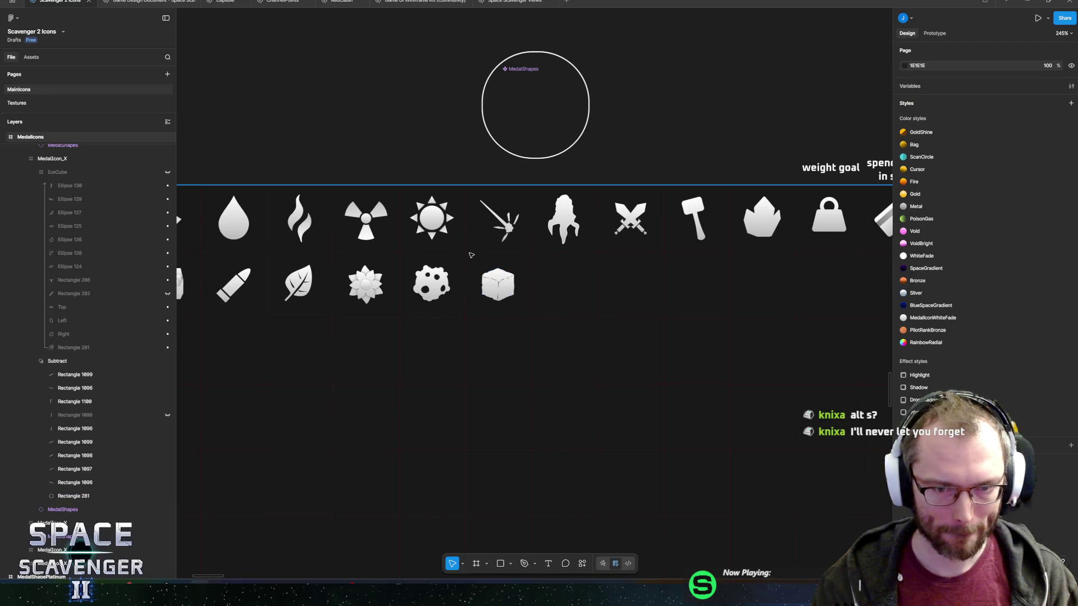
Scale up the central Y-shaped crack and nudge it up to the cube's corner.
{"action": "scroll", "coordinate": [505, 297], "scroll_direction": "up", "scroll_amount": 12}
{"action": "left_click", "coordinate": [532, 311]}
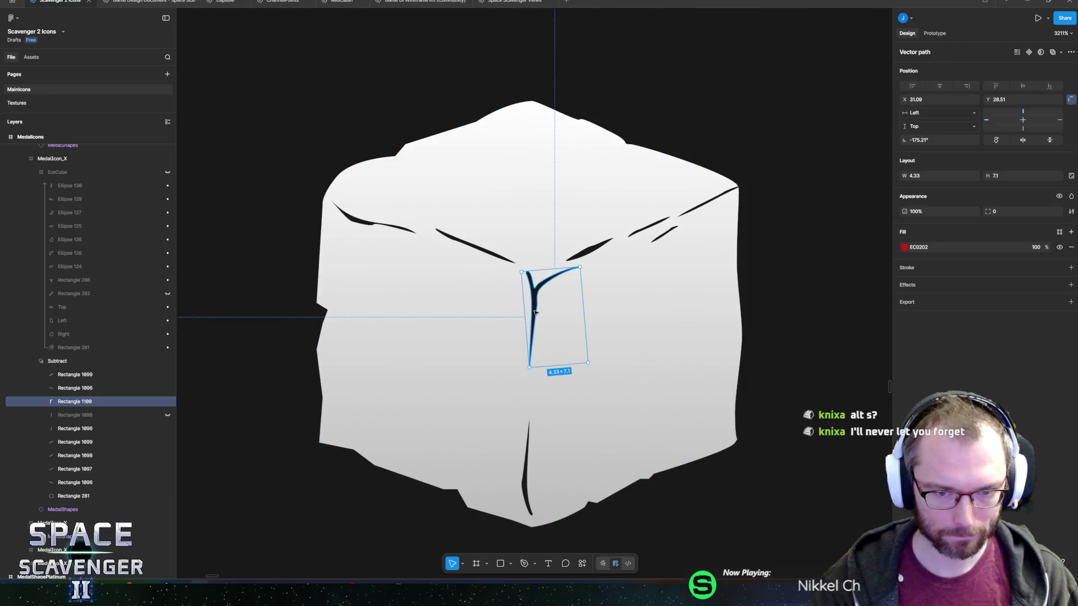
{"action": "key", "text": "k"}
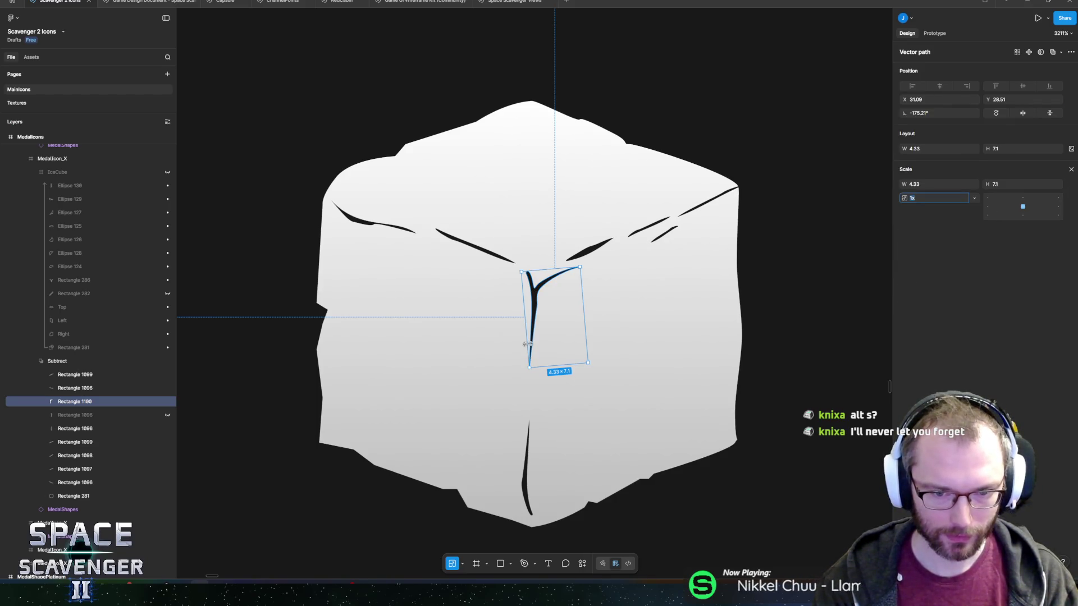
{"action": "left_click_drag", "start_coordinate": [528, 367], "coordinate": [523, 414]}
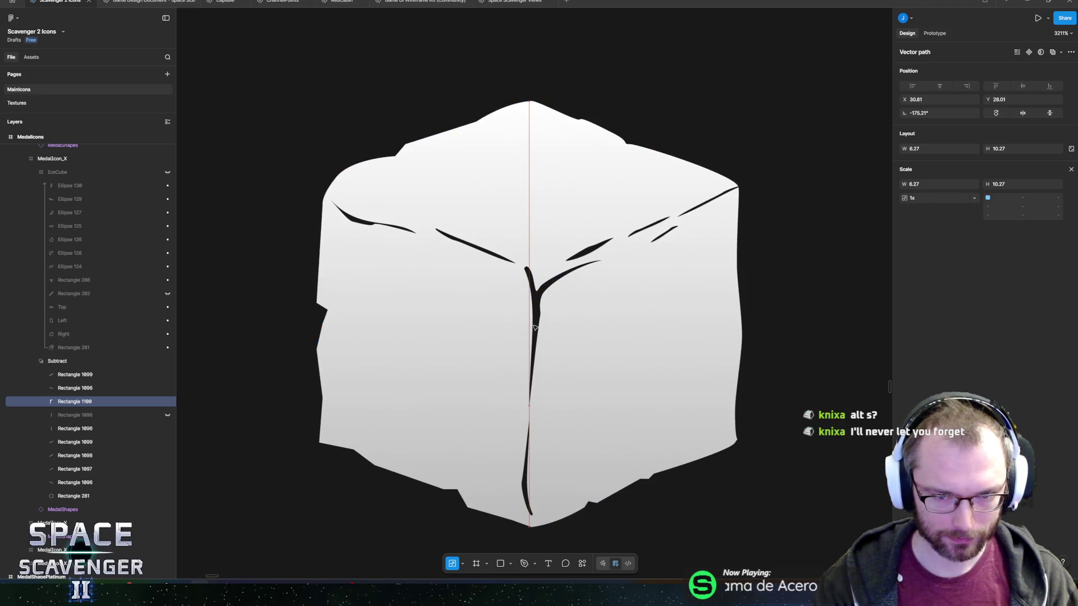
{"action": "left_click_drag", "start_coordinate": [537, 324], "coordinate": [533, 322]}
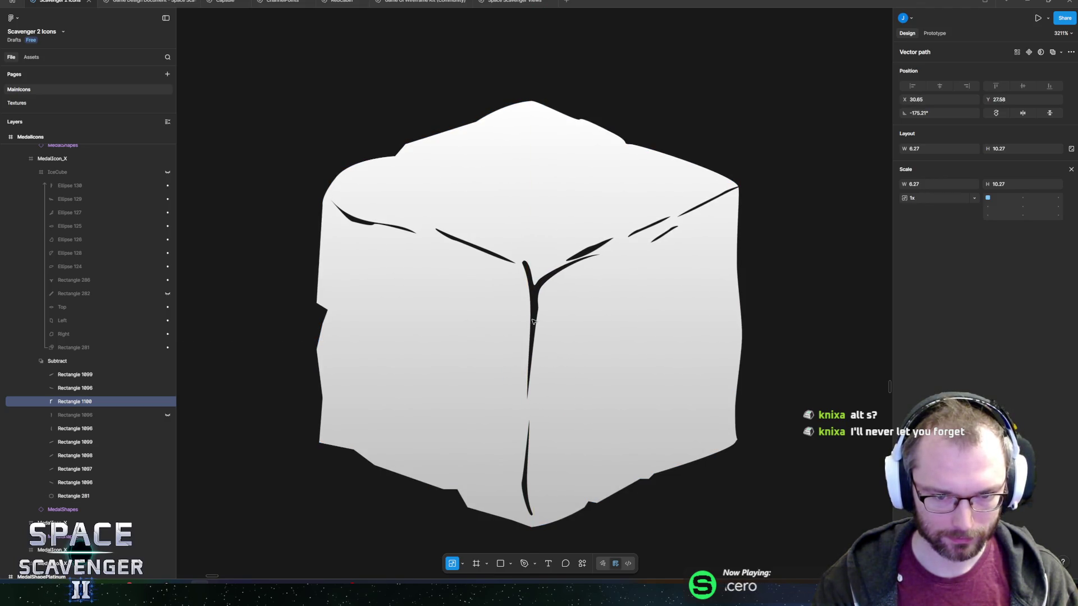
Lengthen the diagonal crack on the top face toward the upper left and shift it left.
{"action": "left_click", "coordinate": [517, 225]}
{"action": "left_click", "coordinate": [492, 257]}
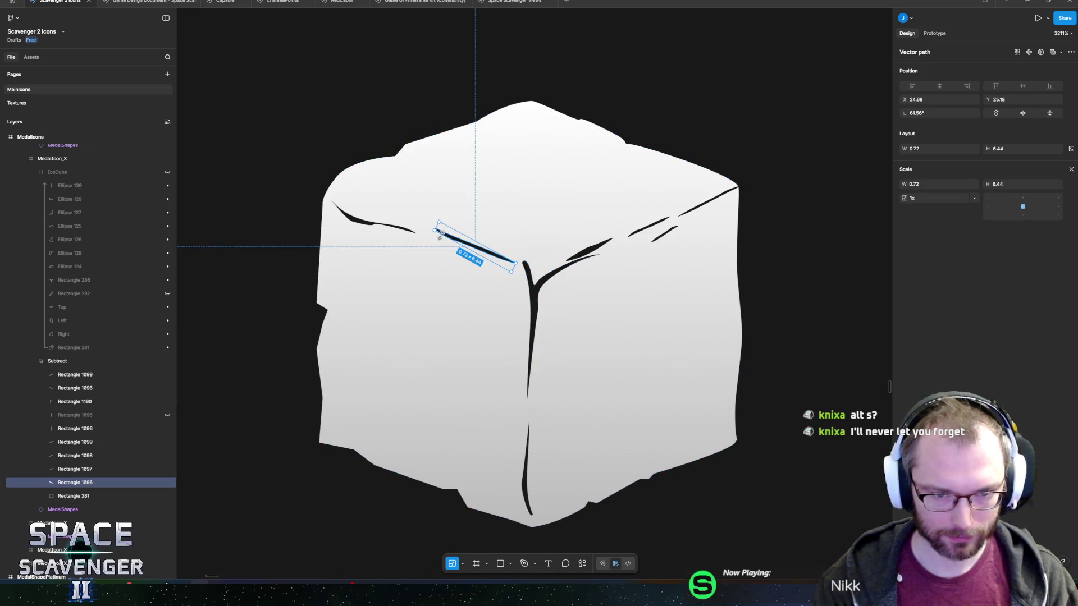
{"action": "left_click_drag", "start_coordinate": [435, 231], "coordinate": [453, 241]}
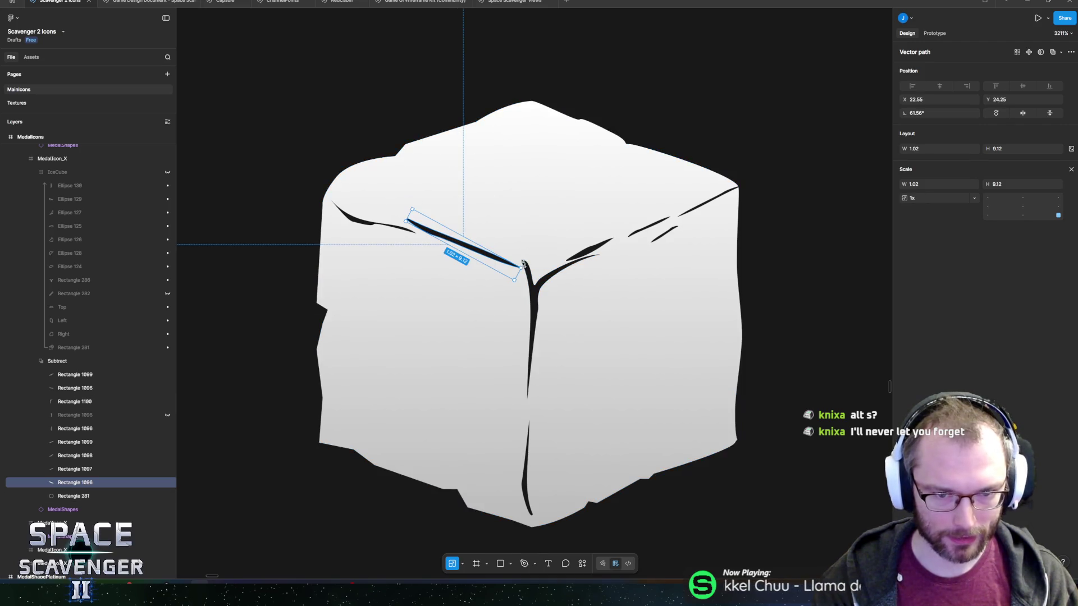
{"action": "left_click_drag", "start_coordinate": [474, 253], "coordinate": [459, 253]}
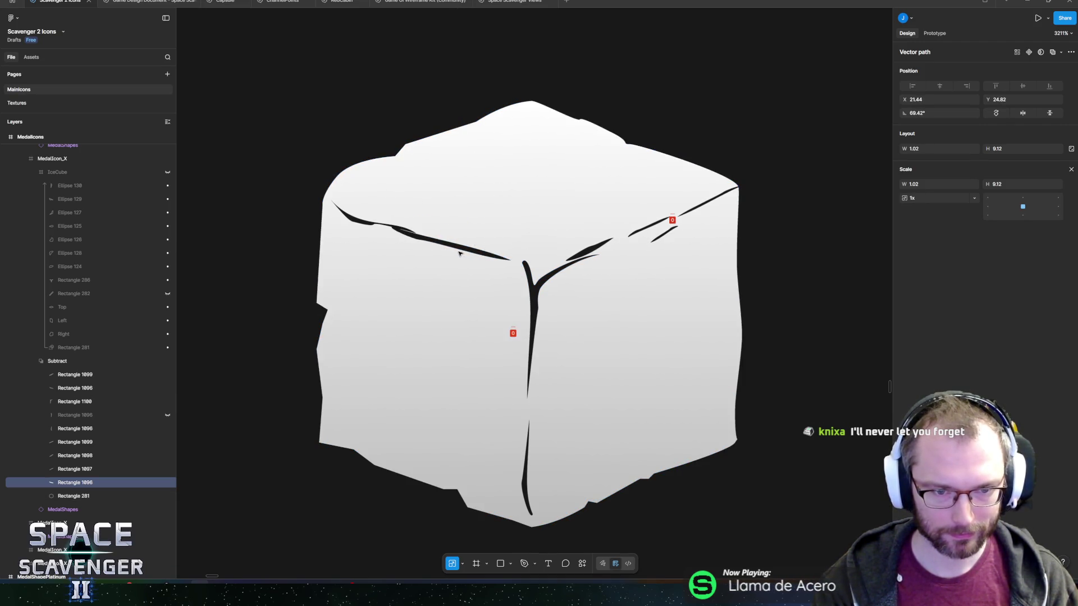
Enlarge the small crack near the upper-left edge, then zoom back out and deselect.
{"action": "left_click", "coordinate": [358, 223]}
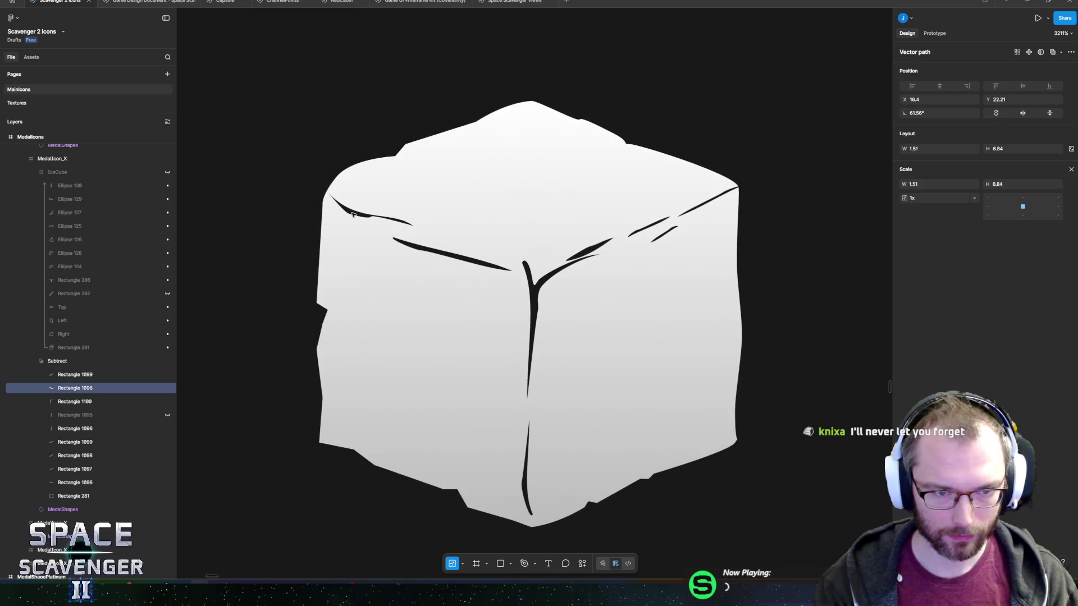
{"action": "left_click_drag", "start_coordinate": [403, 241], "coordinate": [411, 253]}
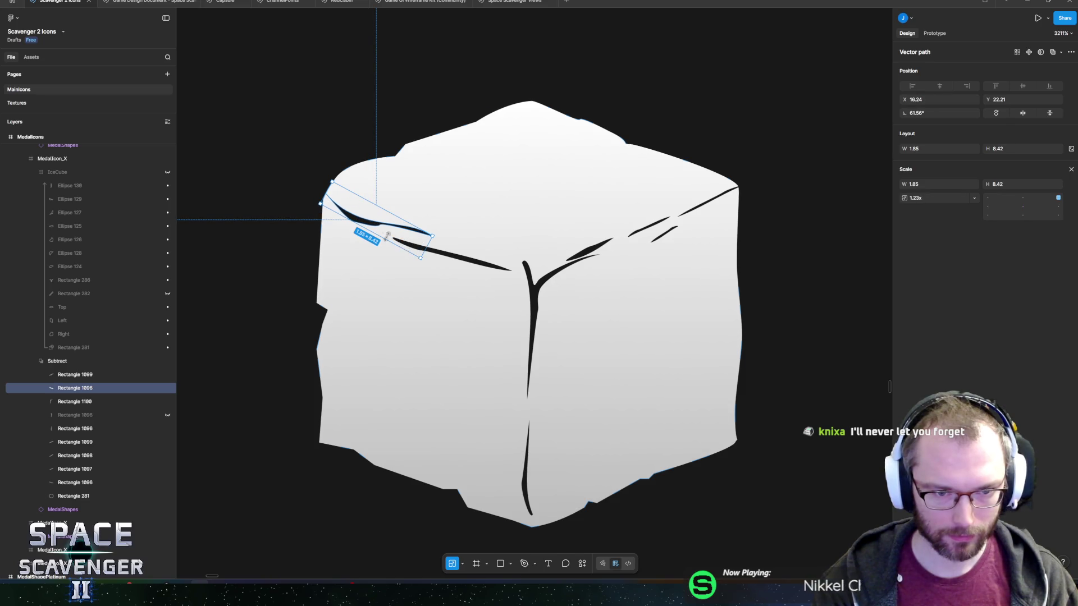
{"action": "left_click", "coordinate": [535, 222]}
{"action": "scroll", "coordinate": [536, 223], "scroll_direction": "down", "scroll_amount": 5}
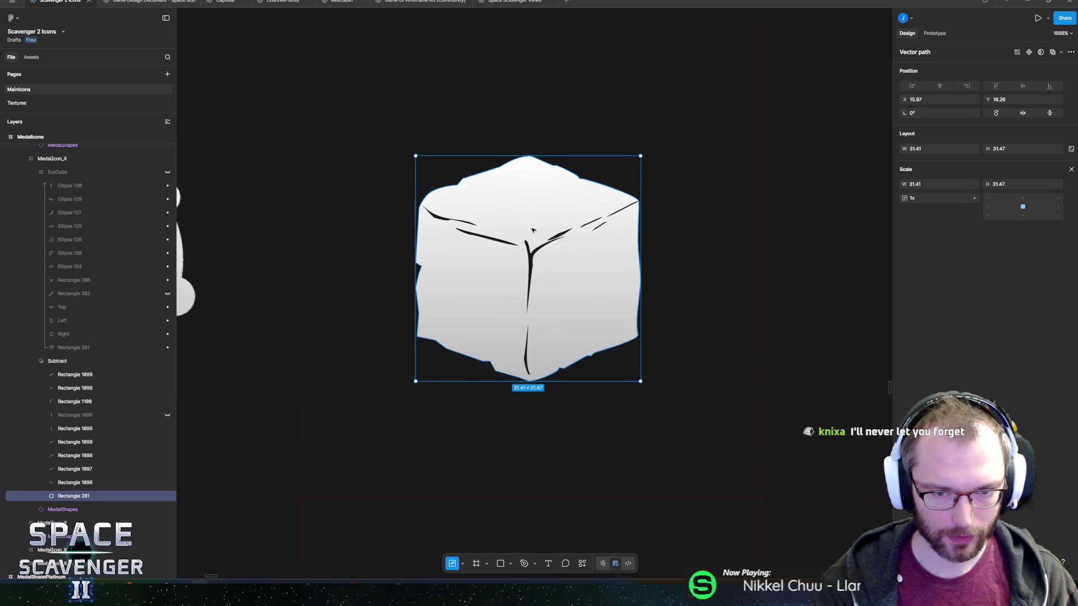
{"action": "scroll", "coordinate": [536, 225], "scroll_direction": "down", "scroll_amount": 5}
{"action": "left_click", "coordinate": [465, 125]}
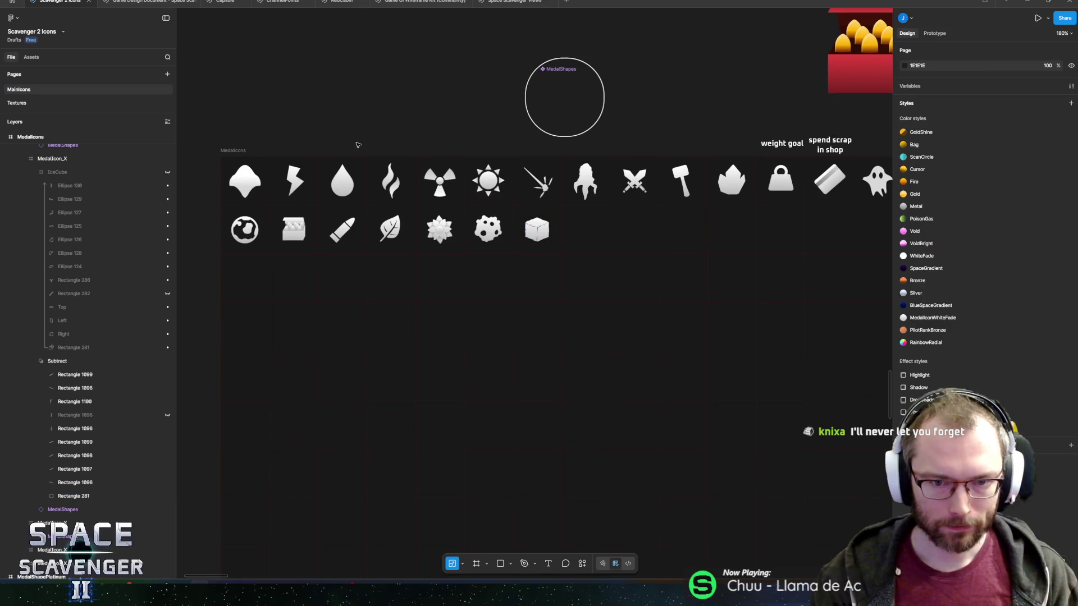
Export the MedalIcons frame as MedalIcons.png, replacing the existing file, and return to Unity.
{"action": "left_click", "coordinate": [234, 151]}
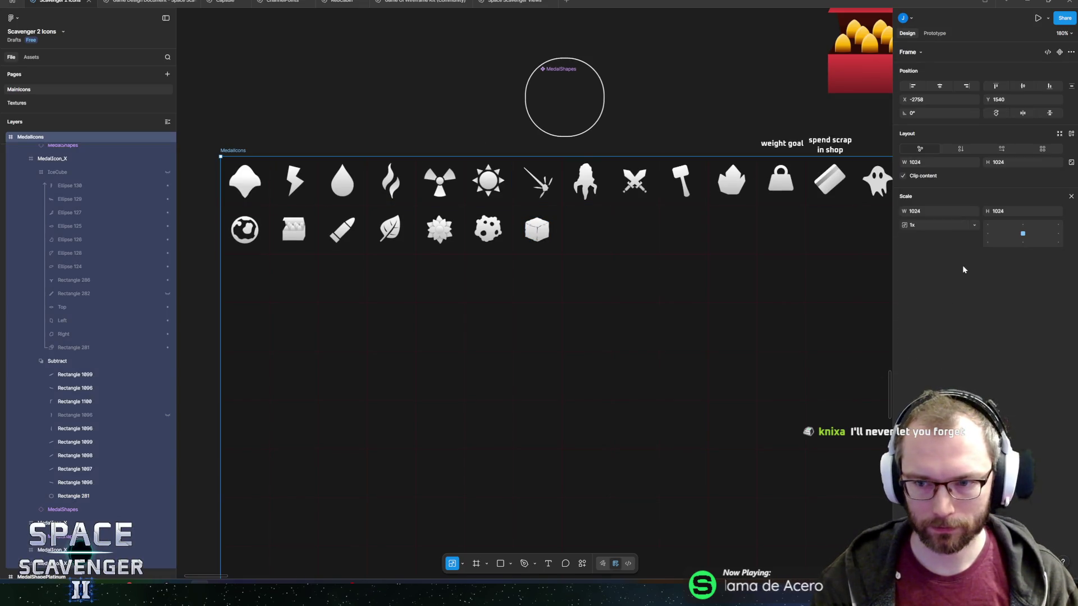
{"action": "left_click", "coordinate": [987, 410]}
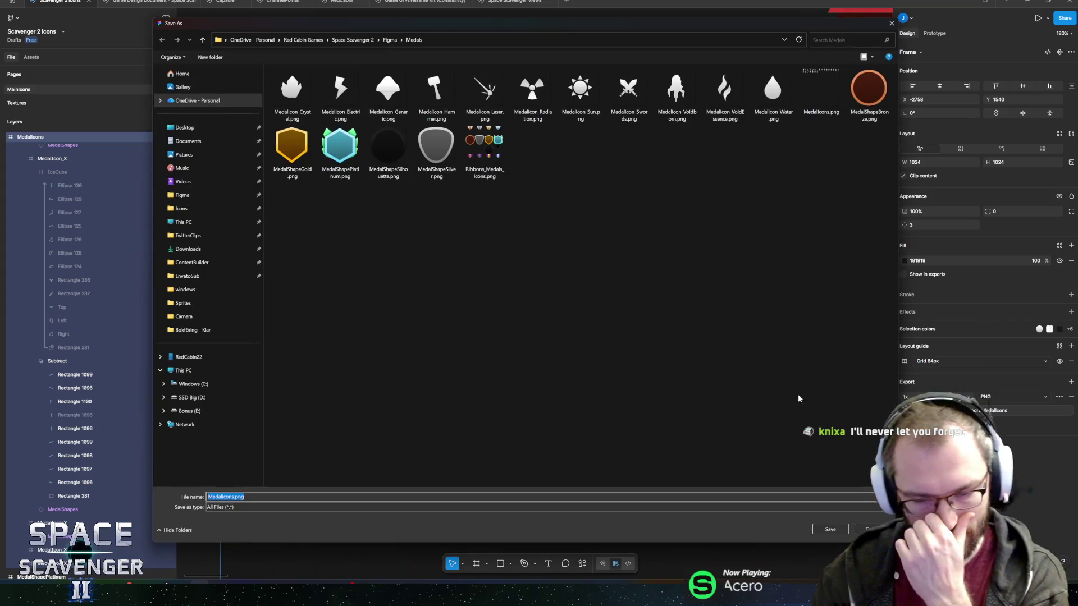
{"action": "left_click", "coordinate": [842, 528]}
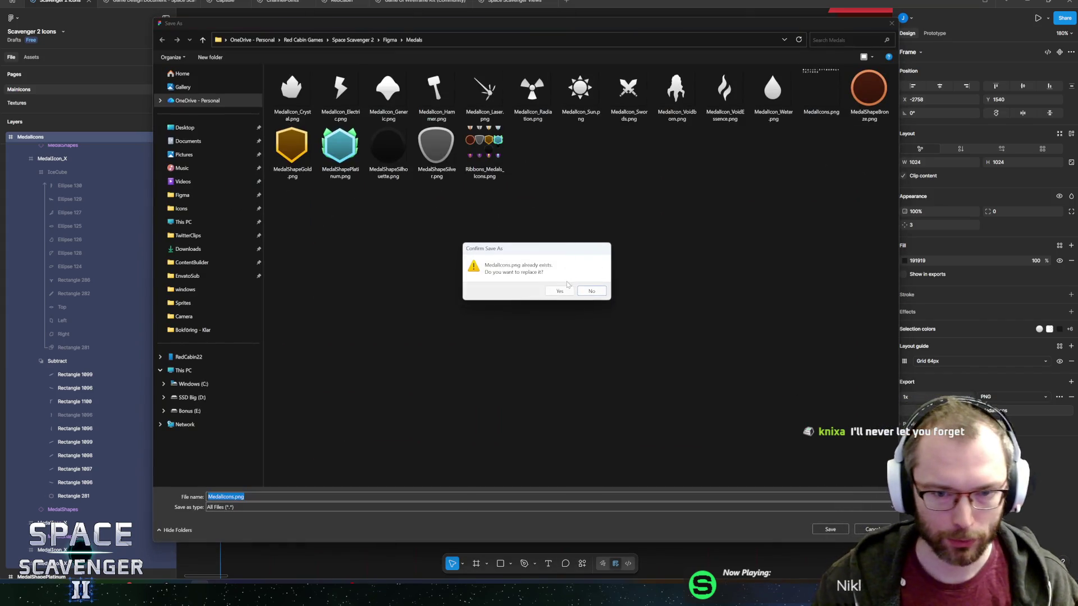
{"action": "left_click", "coordinate": [559, 291]}
{"action": "key", "text": "alt+Tab"}
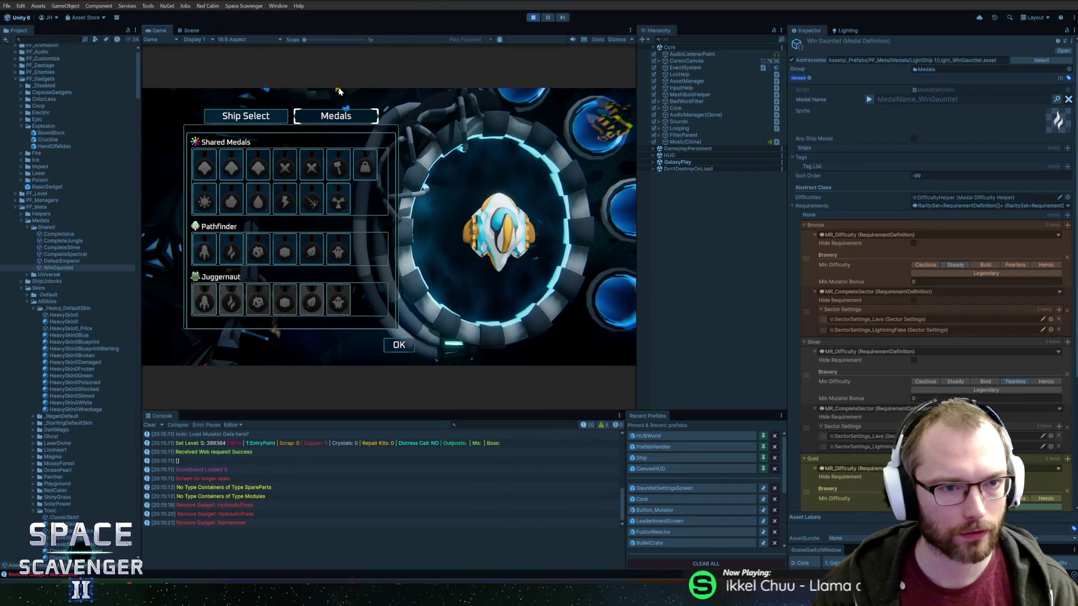
Stay in Unity and maximize the Game view showing the Medals screen.
{"action": "key", "text": "alt+Tab"}
{"action": "key", "text": "Escape"}
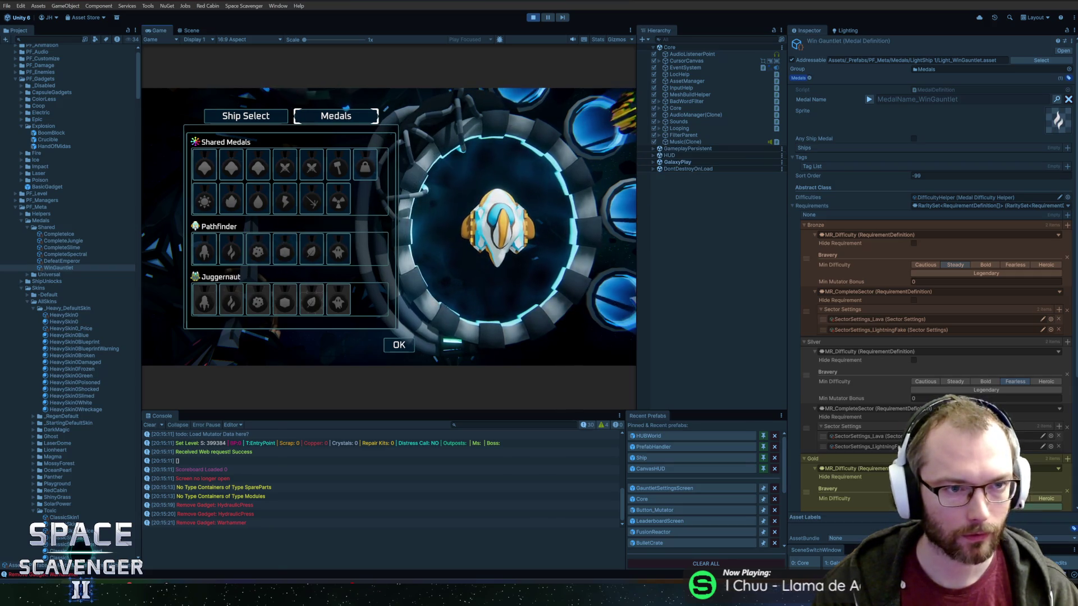
{"action": "double_click", "coordinate": [160, 31]}
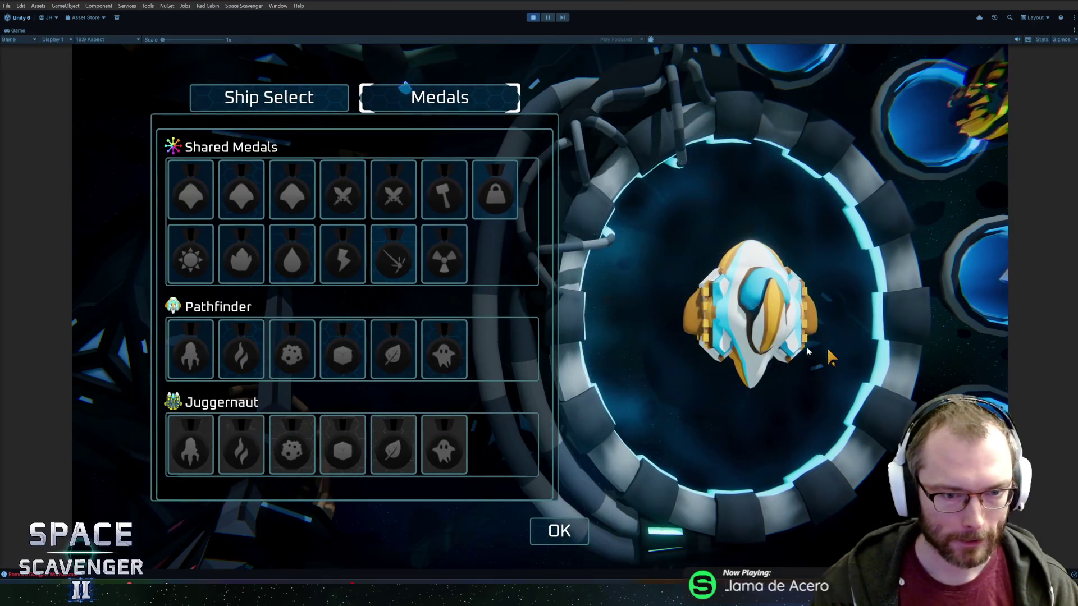
Check the ice-cube icon among the Pathfinder medals, stop play, and reveal the Good Gauntlet medal name.
{"action": "mouse_move", "coordinate": [312, 359]}
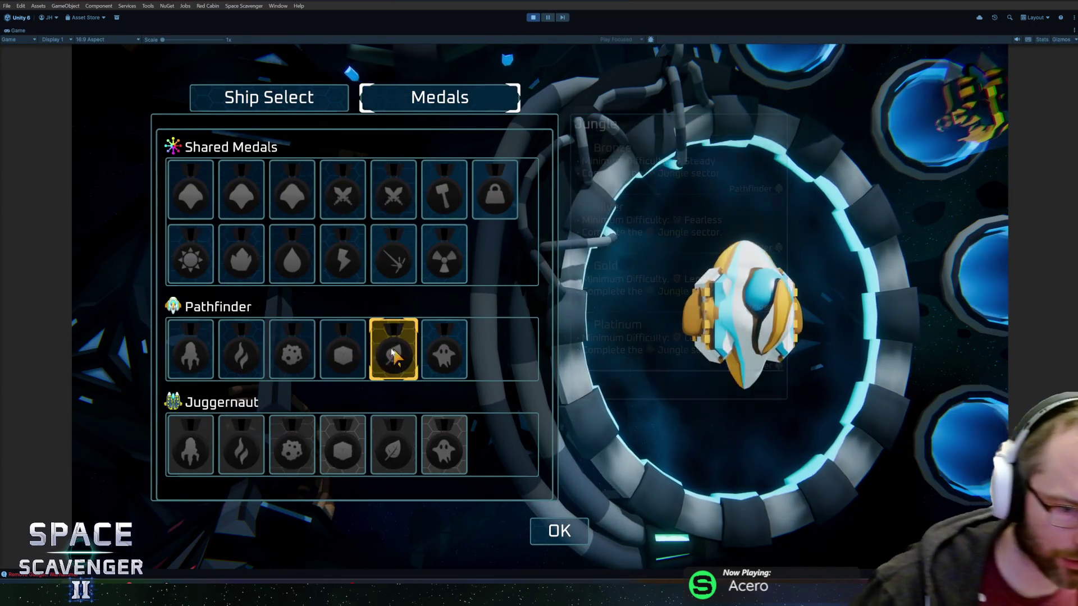
{"action": "mouse_move", "coordinate": [344, 365]}
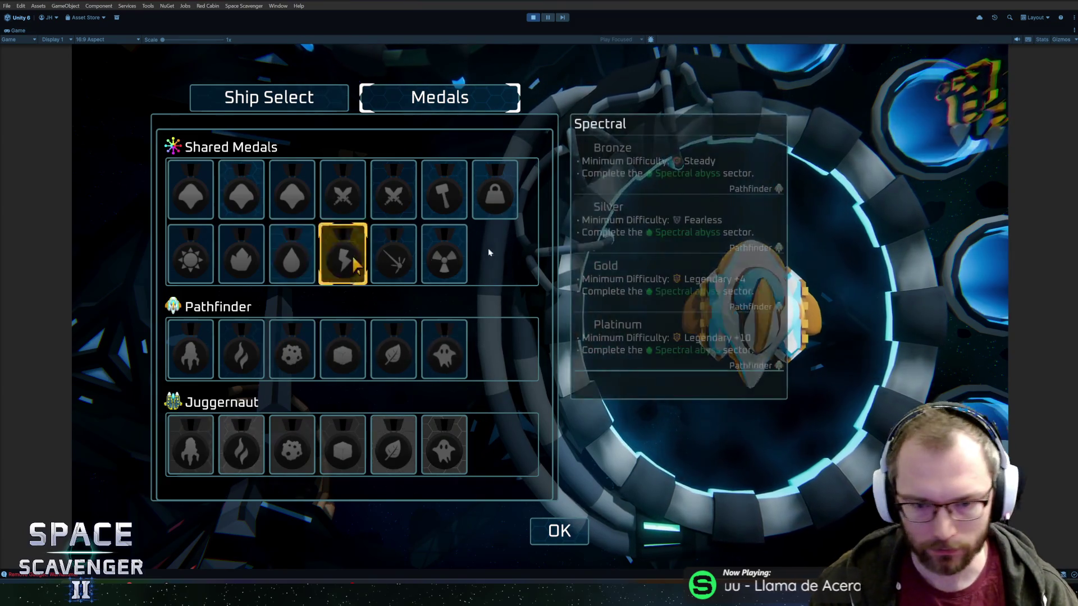
{"action": "mouse_move", "coordinate": [467, 331]}
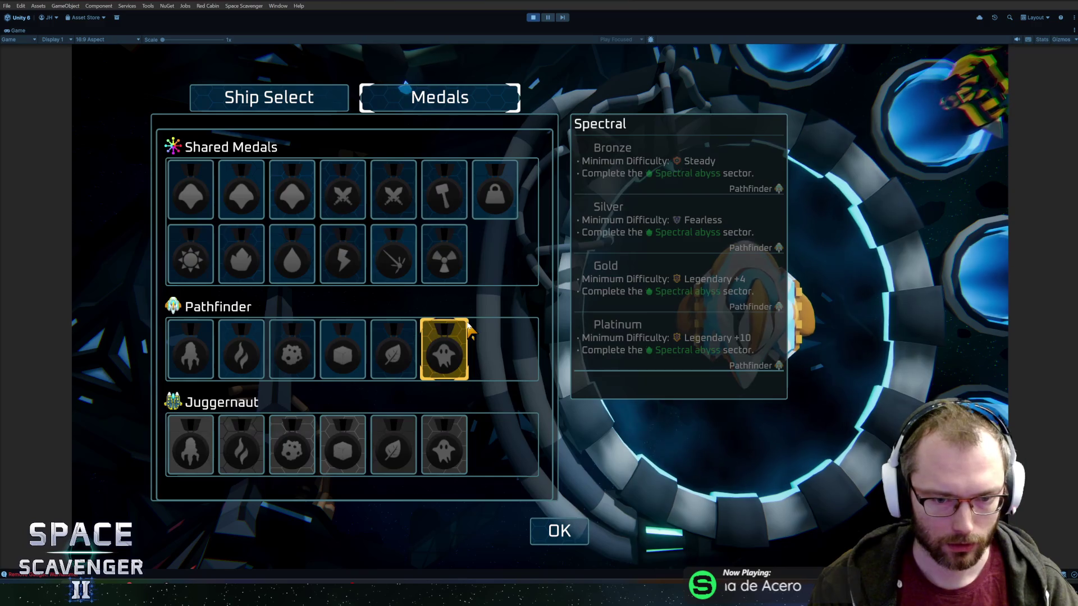
{"action": "key", "text": "ctrl+p"}
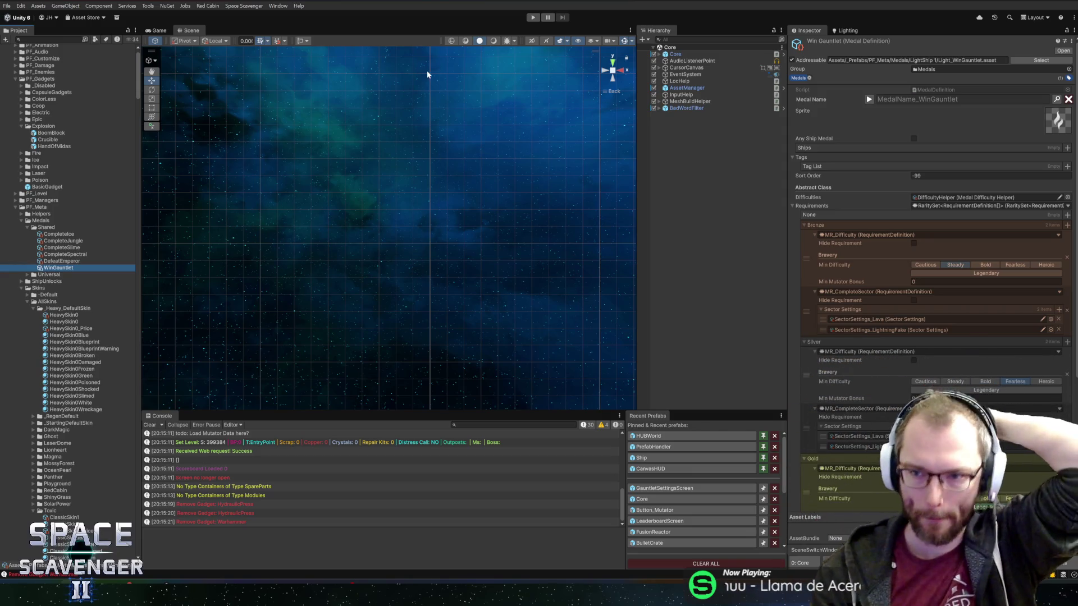
{"action": "left_click", "coordinate": [868, 100]}
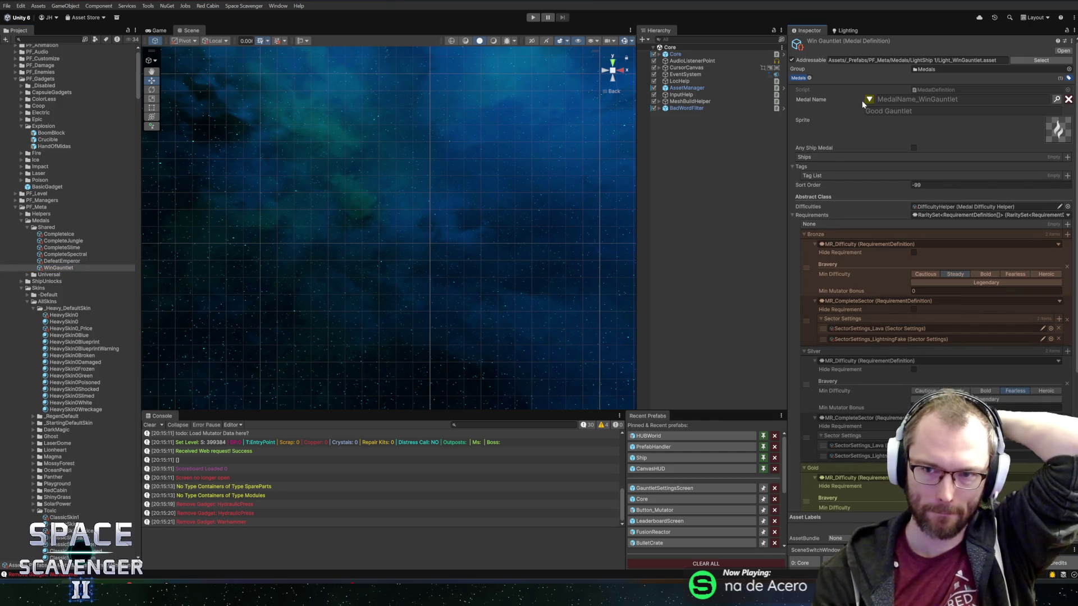
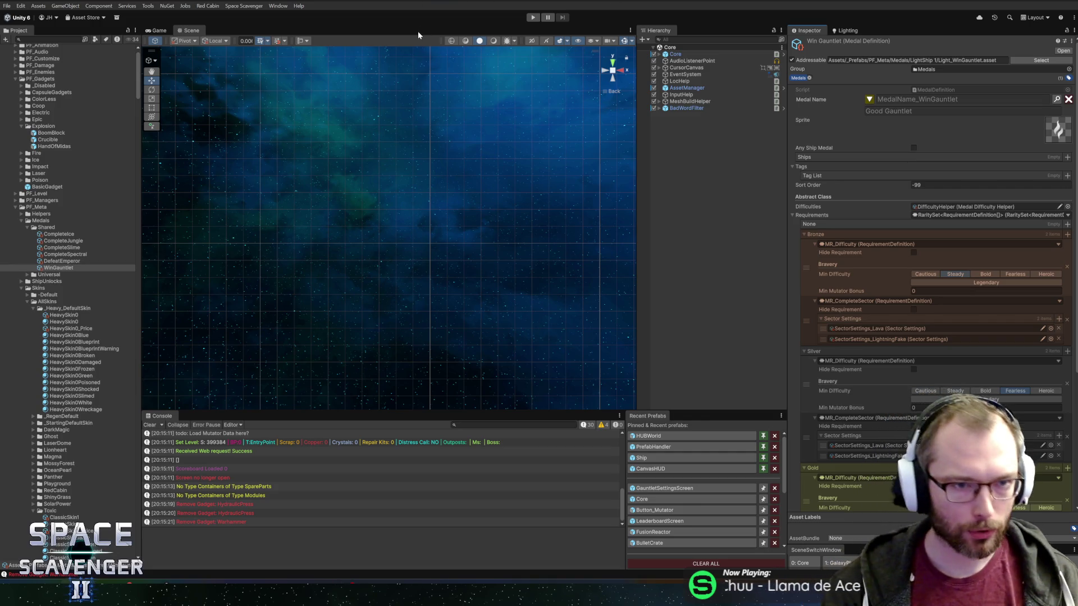
Select the CompleteSlime medal and briefly open, then close, the Localization Editor.
{"action": "left_click", "coordinate": [61, 242]}
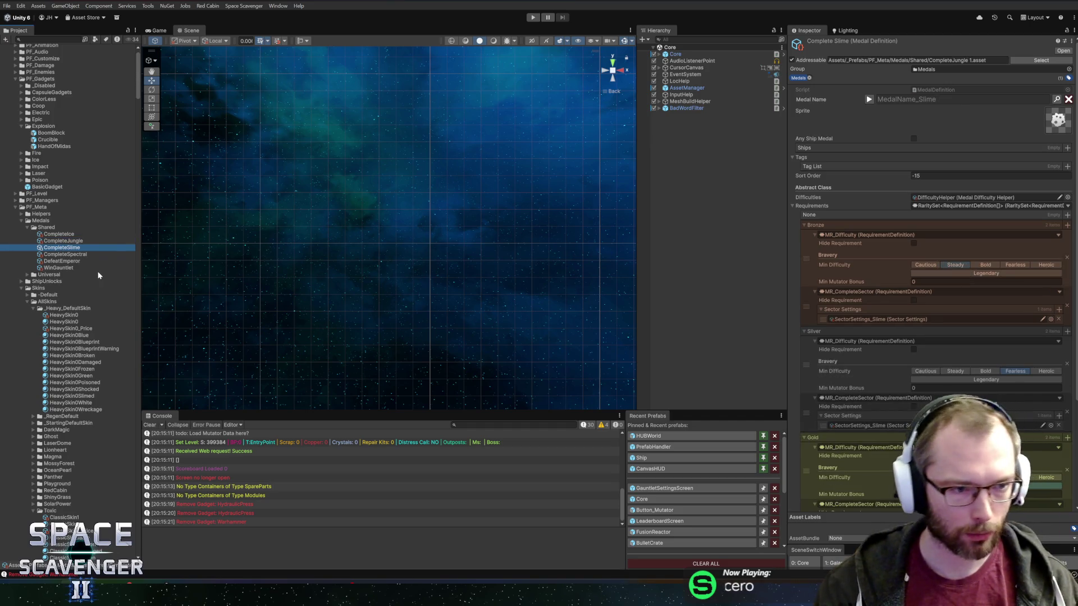
{"action": "key", "text": "ctrl+l"}
{"action": "left_click", "coordinate": [915, 16]}
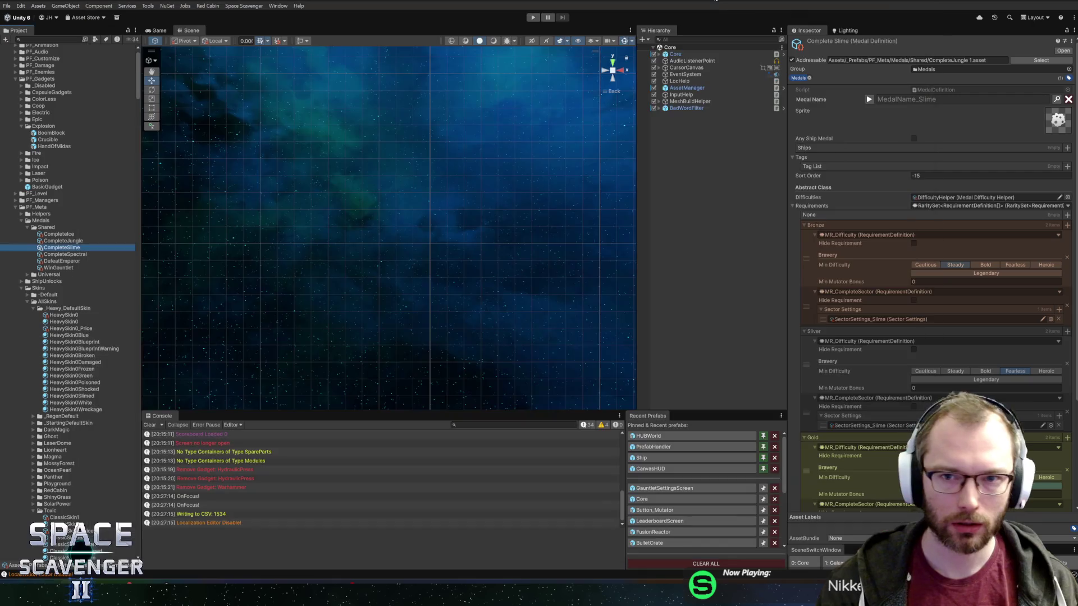
Open the Skin Medal Manager with Ctrl+M, reposition and enlarge it, and scroll through the skins.
{"action": "key", "text": "ctrl+m"}
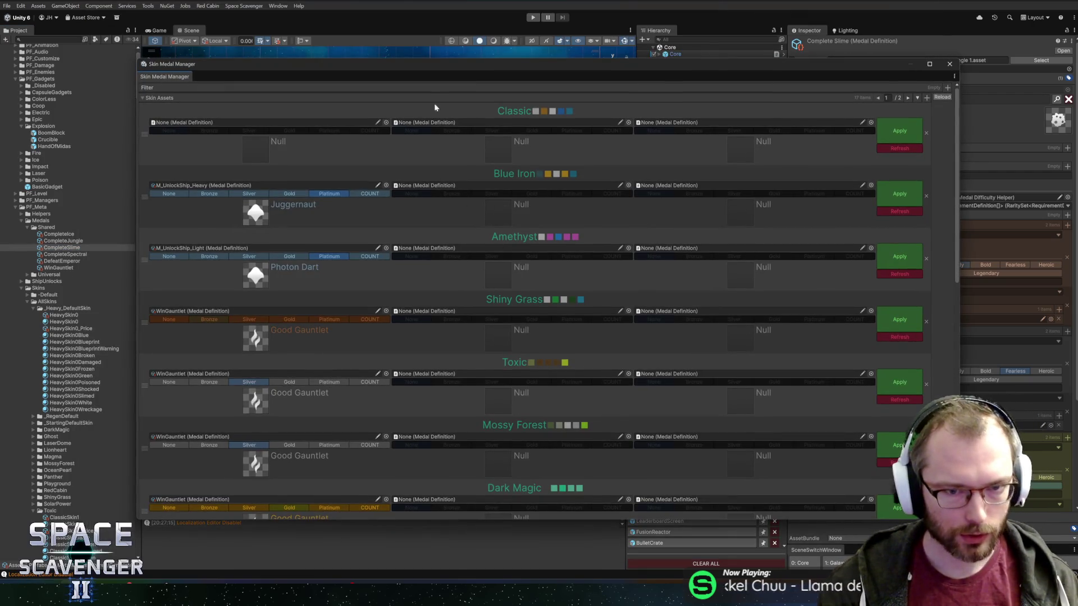
{"action": "left_click_drag", "start_coordinate": [432, 68], "coordinate": [412, 53]}
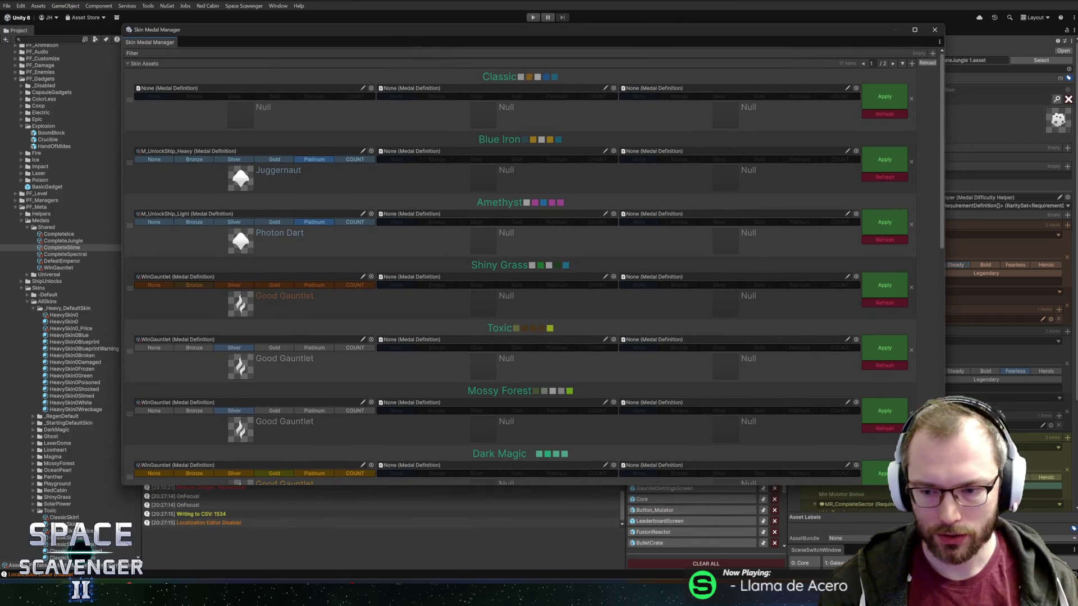
{"action": "left_click_drag", "start_coordinate": [943, 484], "coordinate": [992, 547]}
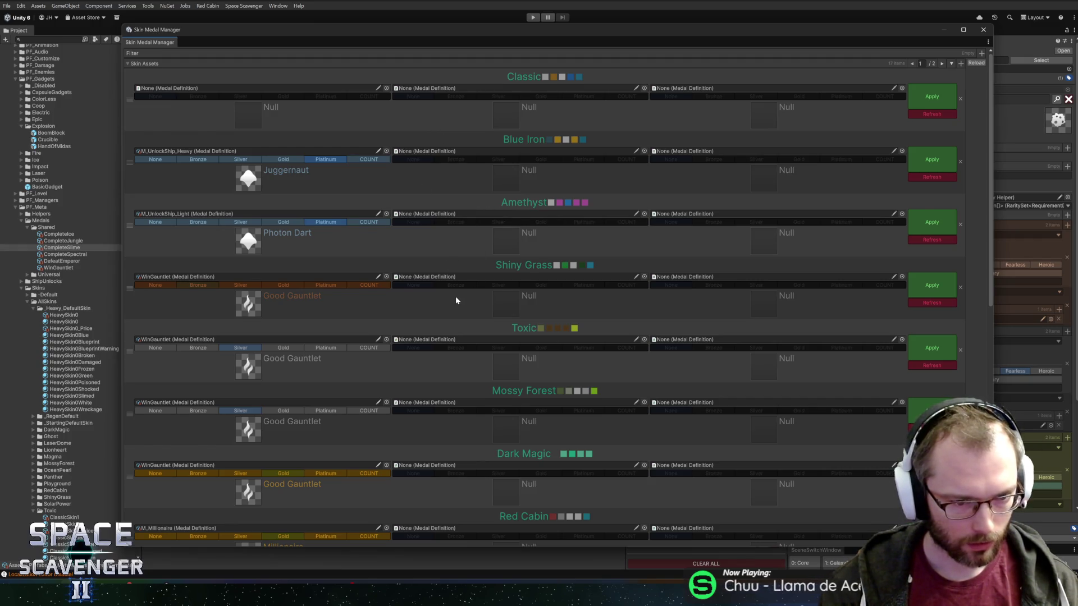
{"action": "scroll", "coordinate": [456, 301], "scroll_direction": "down", "scroll_amount": 3}
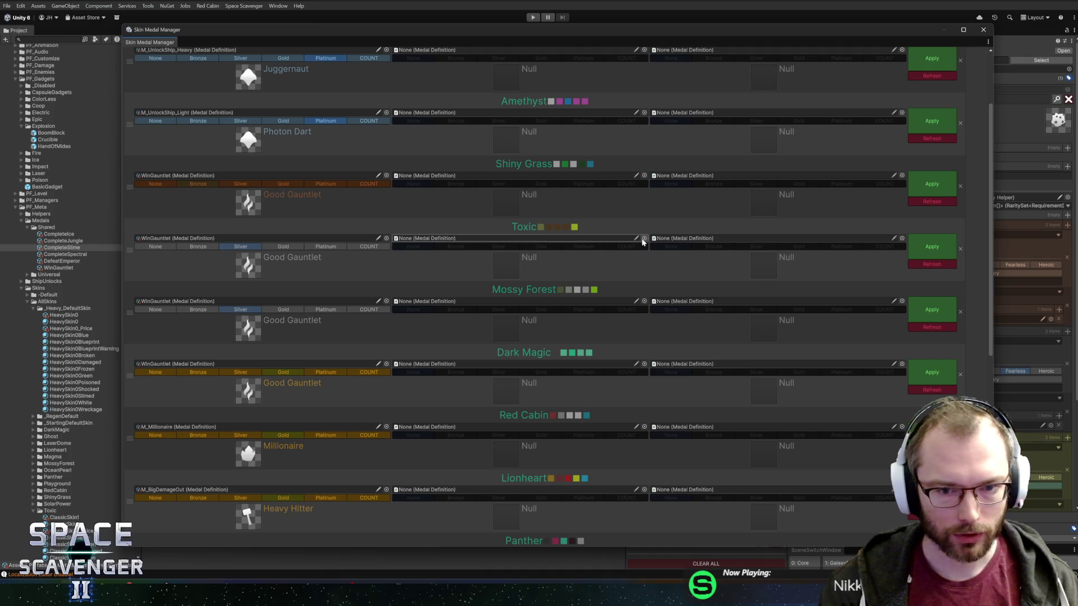
Put CompleteJungle at Gold tier in Mossy Forest's second medal slot and apply.
{"action": "left_click", "coordinate": [644, 300]}
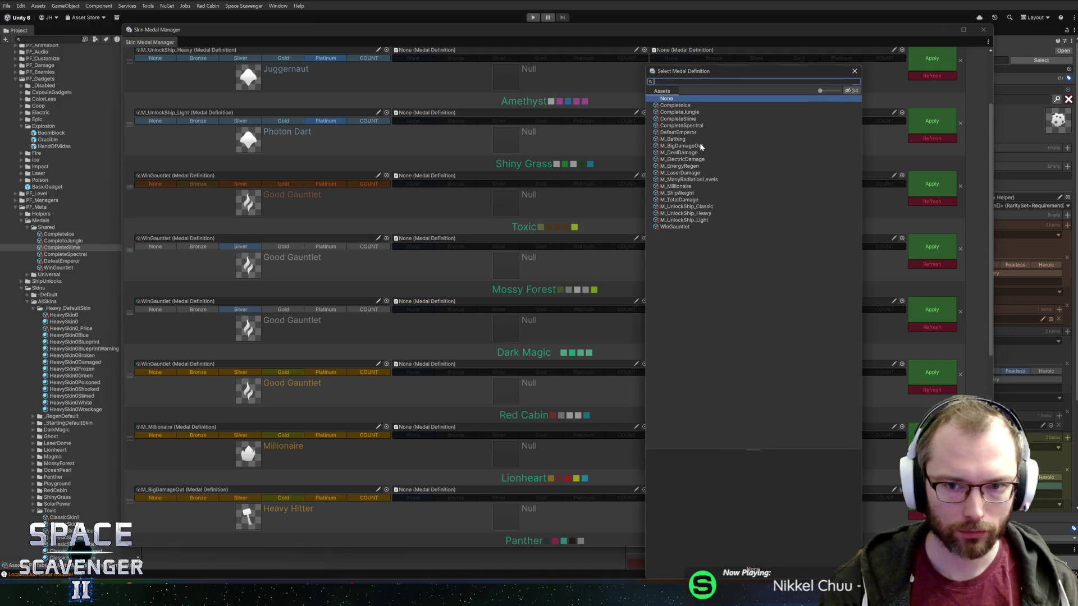
{"action": "double_click", "coordinate": [679, 113]}
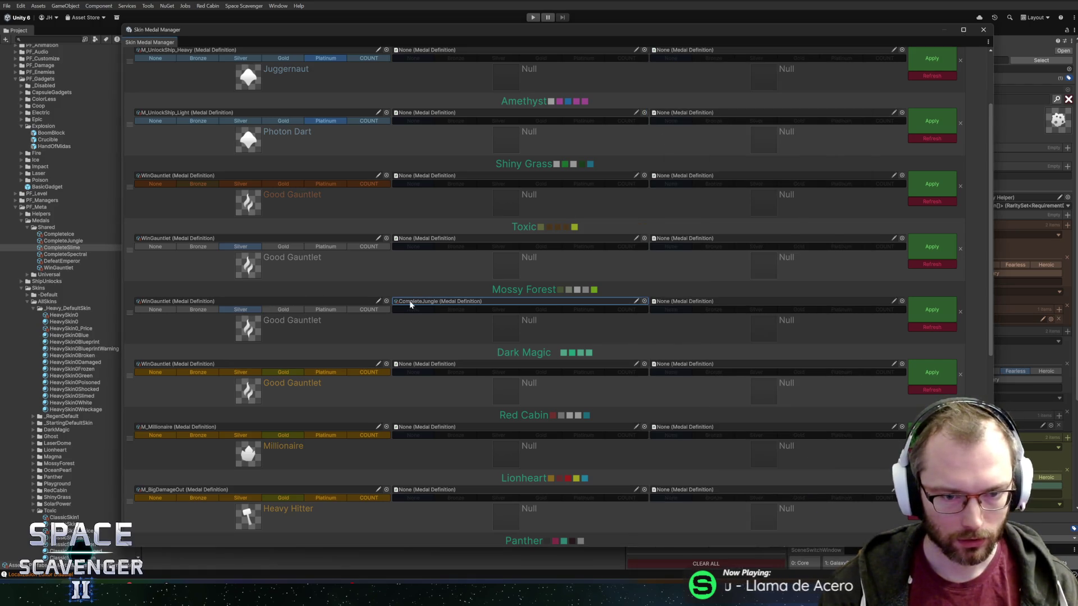
{"action": "left_click", "coordinate": [568, 312]}
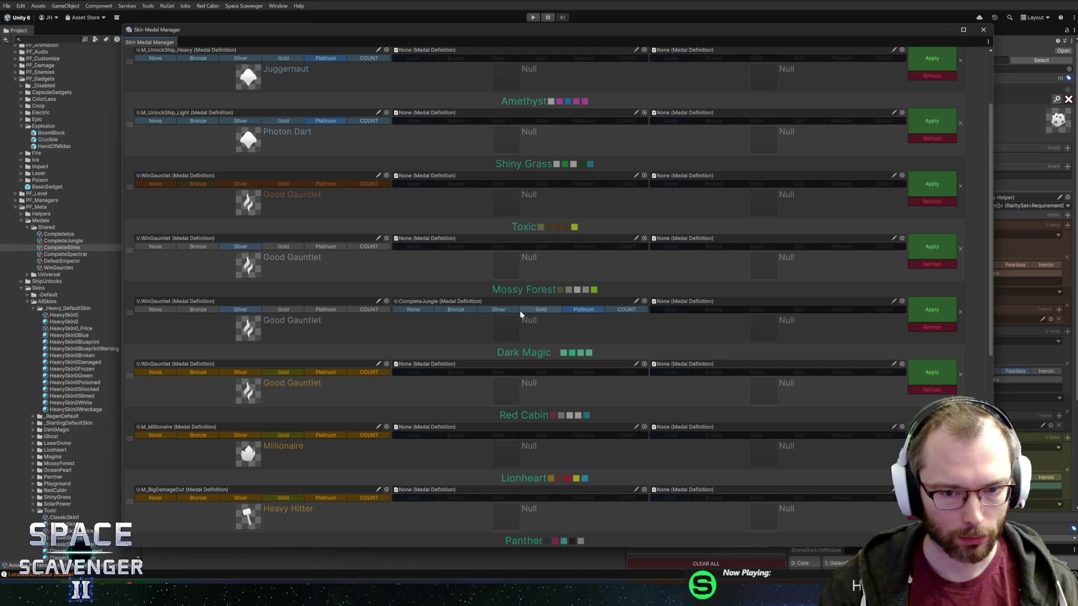
{"action": "left_click", "coordinate": [555, 310]}
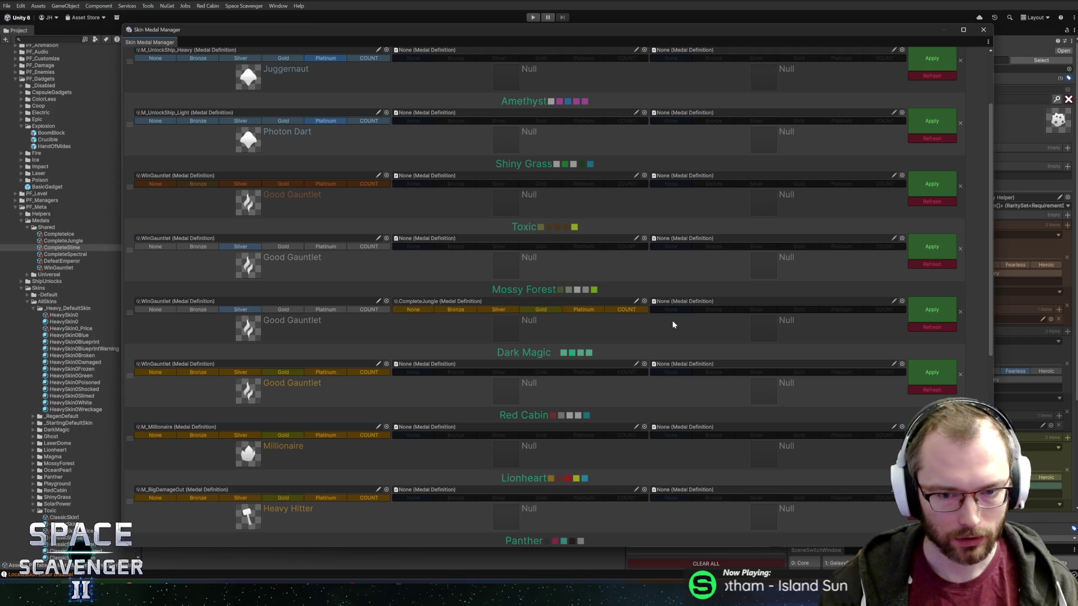
{"action": "left_click", "coordinate": [932, 310]}
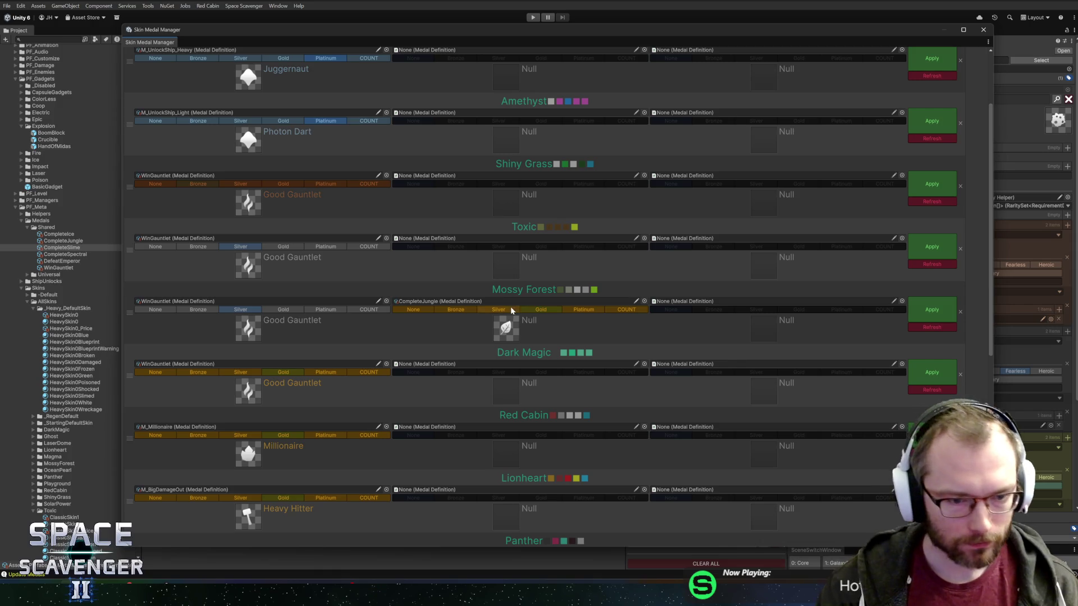
Assign CompleteSpectral to Dark Magic's second medal slot.
{"action": "left_click", "coordinate": [644, 365]}
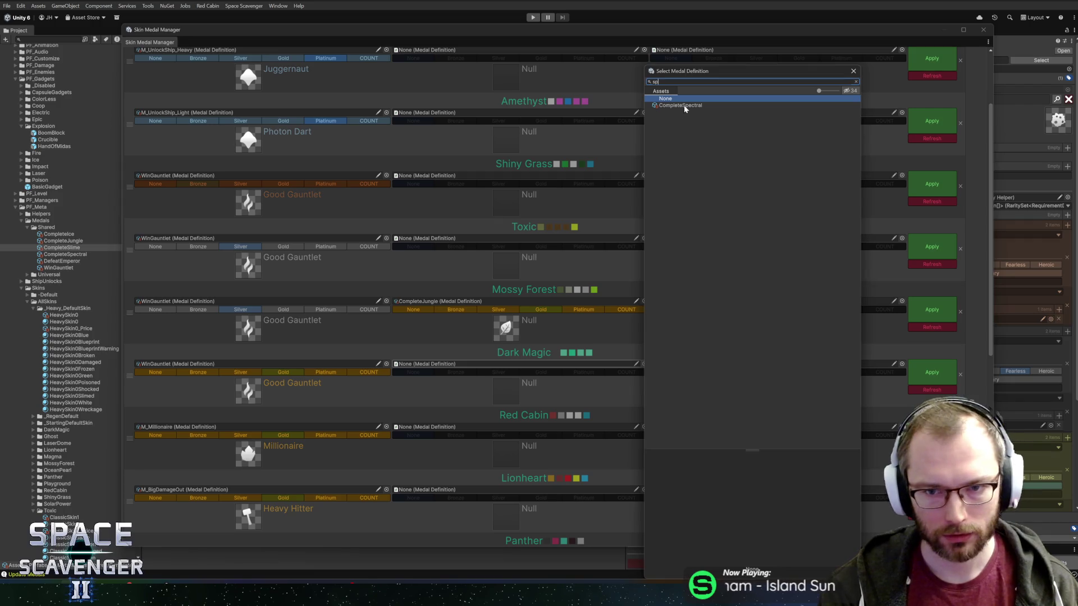
{"action": "double_click", "coordinate": [684, 106]}
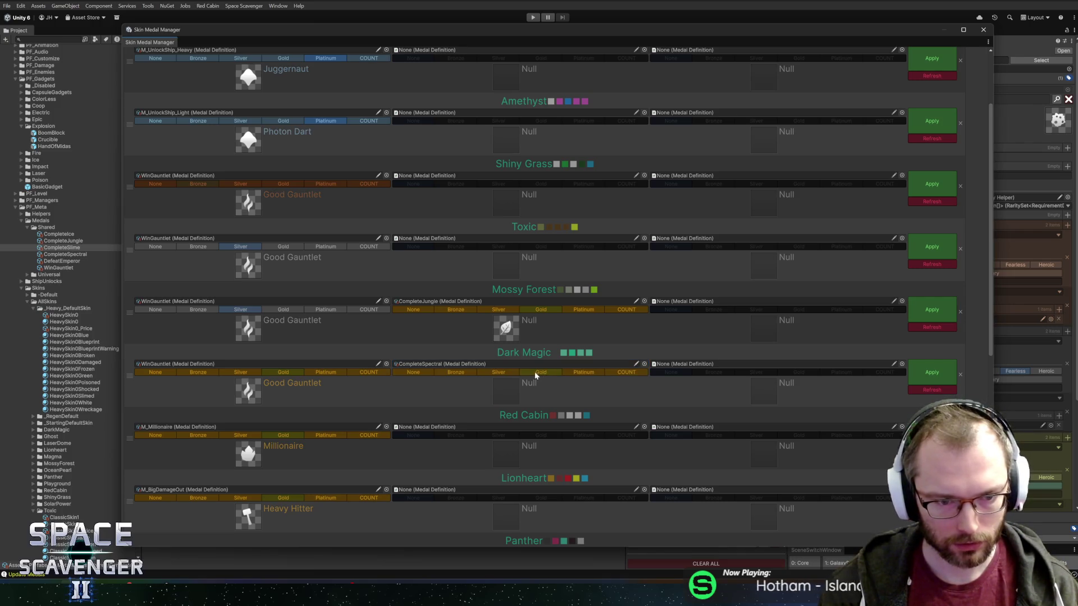
{"action": "scroll", "coordinate": [578, 344], "scroll_direction": "down", "scroll_amount": 4}
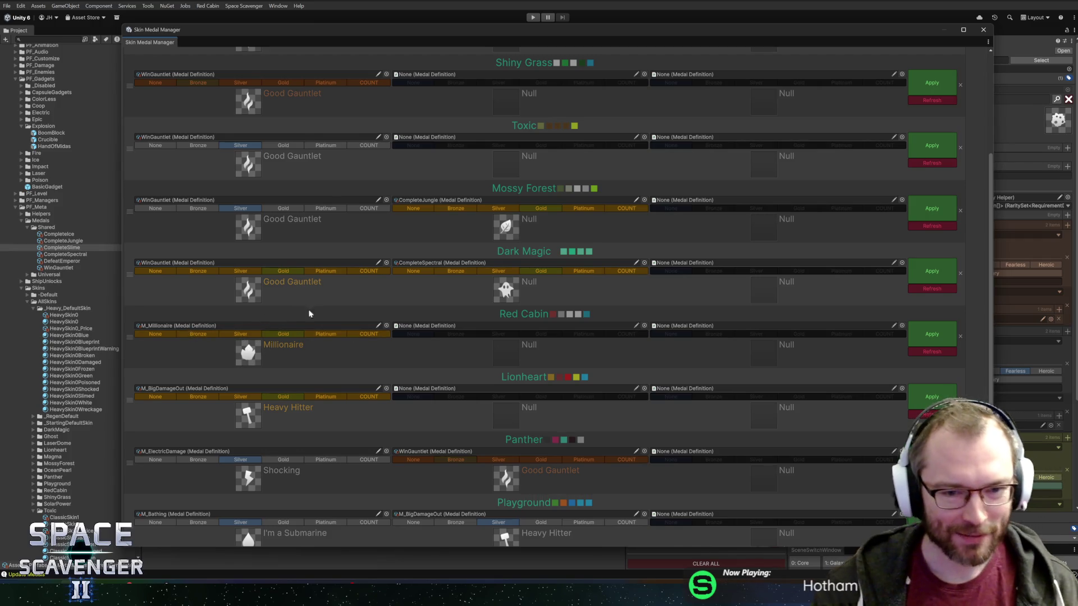
Put M_TotalDamage at Platinum tier in Red Cabin's second medal slot and apply.
{"action": "left_click", "coordinate": [644, 326]}
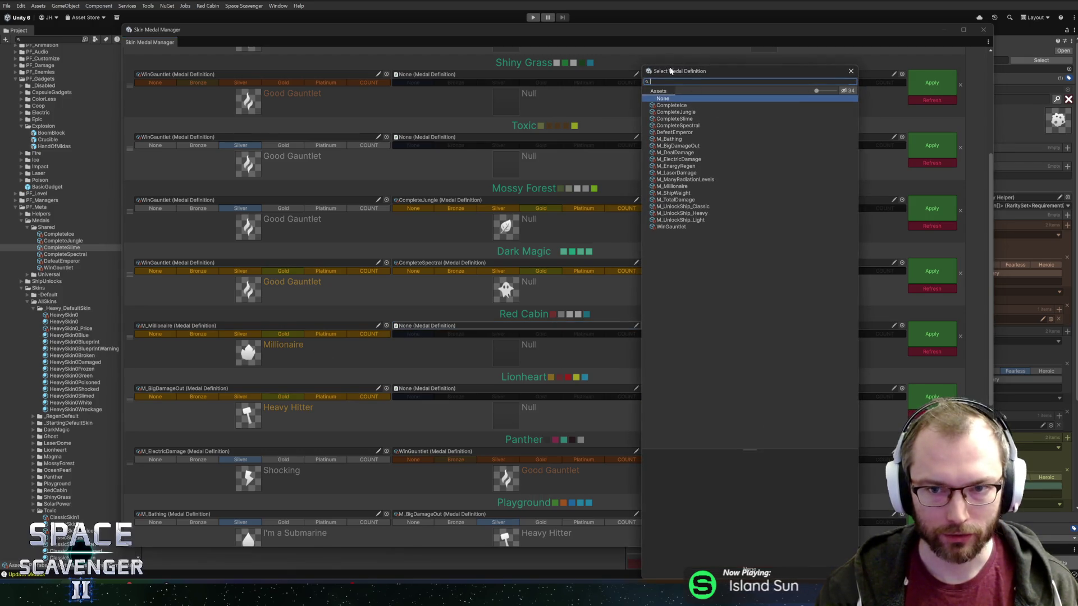
{"action": "mouse_move", "coordinate": [653, 64]}
{"action": "left_mouse_down"}
{"action": "mouse_move", "coordinate": [654, 153]}
{"action": "mouse_move", "coordinate": [673, 118]}
{"action": "mouse_move", "coordinate": [696, 114]}
{"action": "left_mouse_up"}
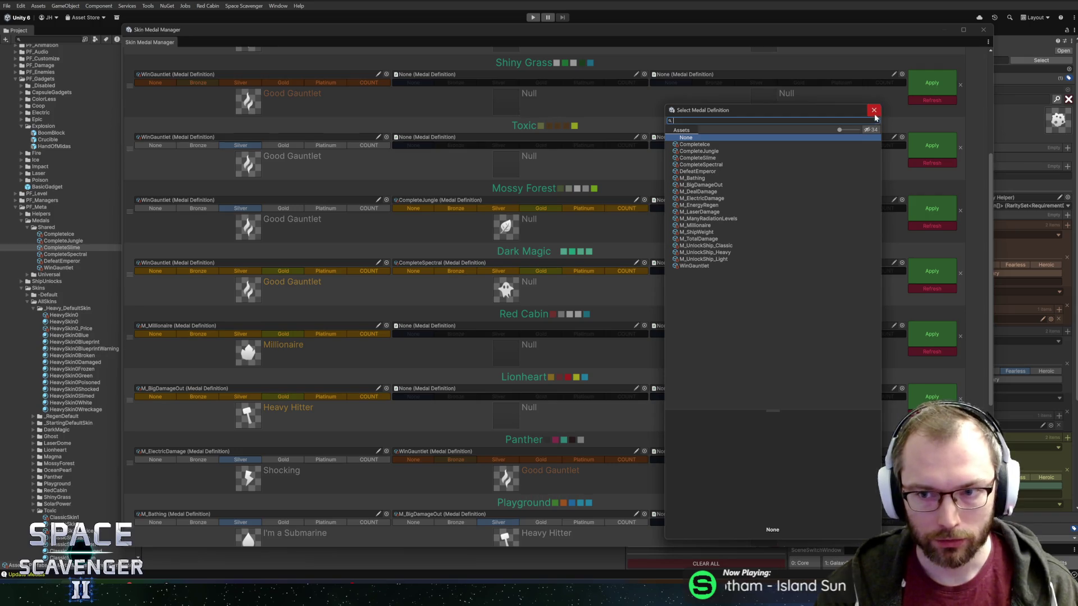
{"action": "double_click", "coordinate": [692, 239]}
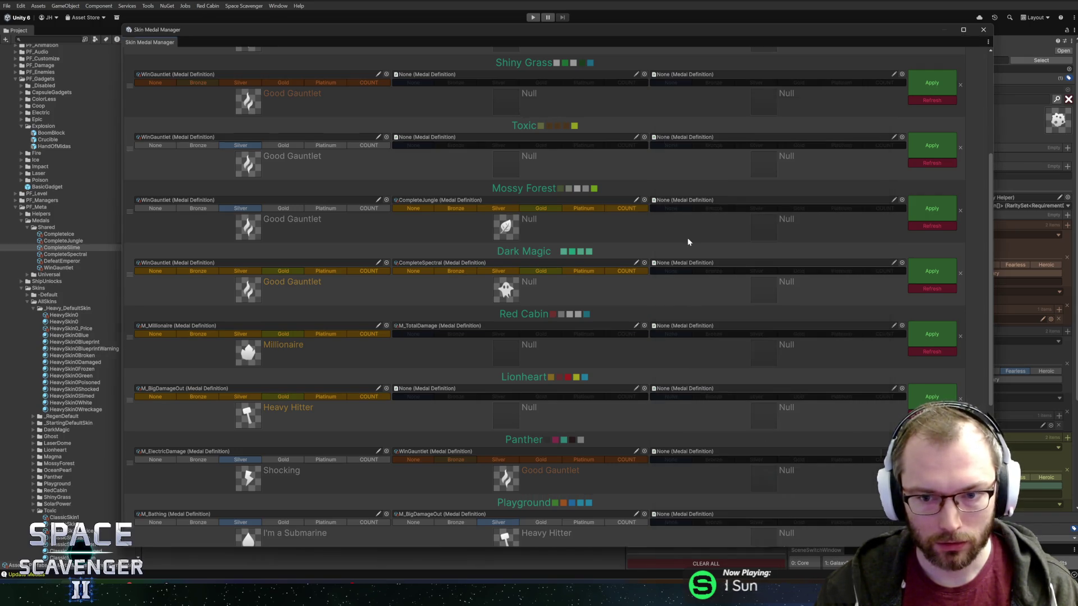
{"action": "left_click", "coordinate": [564, 332]}
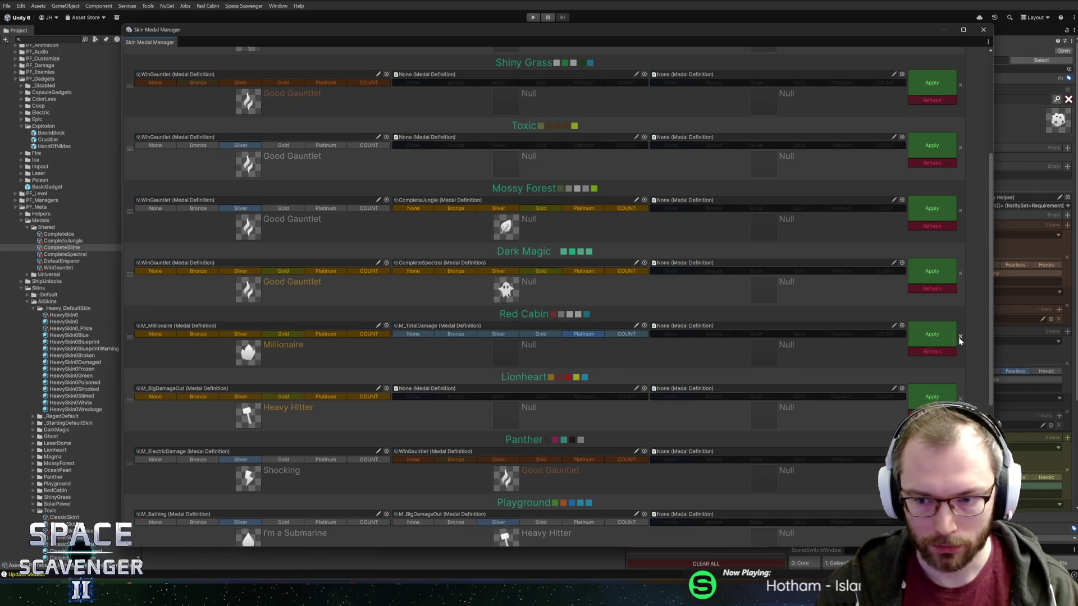
{"action": "left_click", "coordinate": [941, 336]}
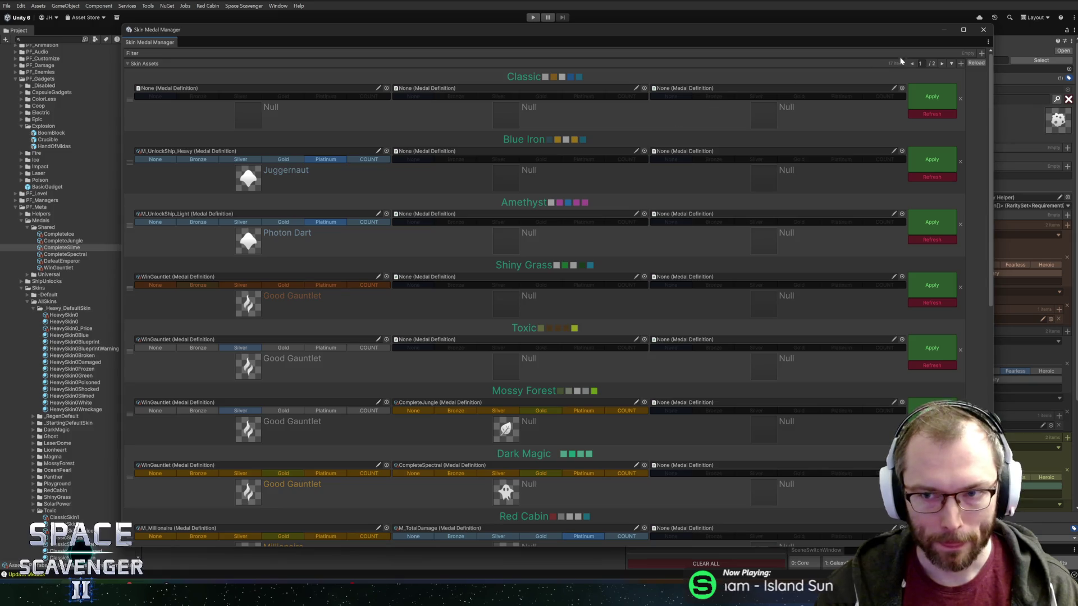
Set the manager's filter to M_TotalDamage (searching 'total') and reload the skin list.
{"action": "left_click", "coordinate": [979, 53]}
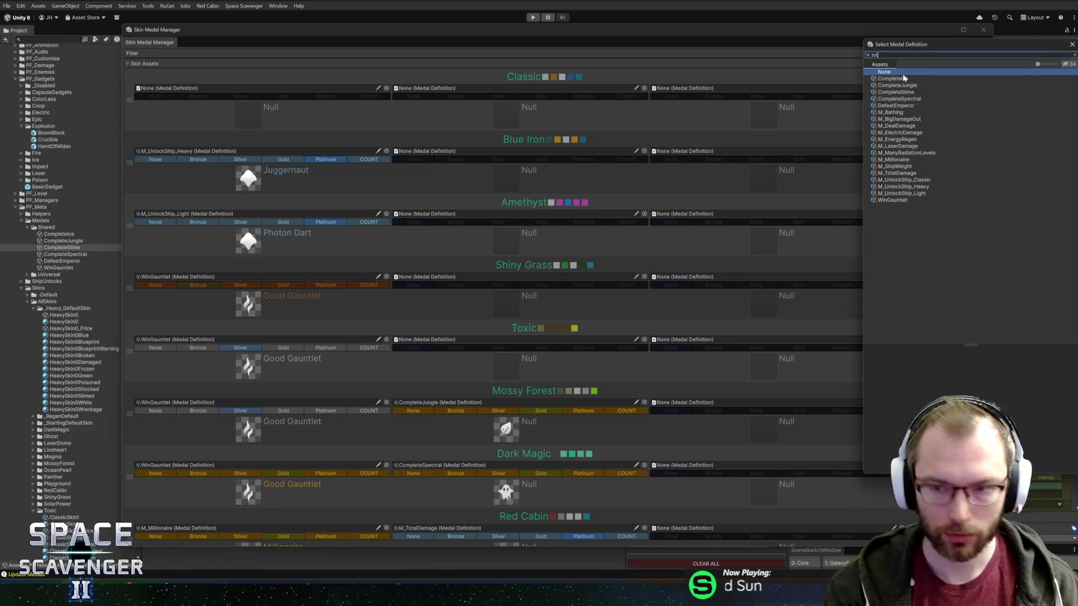
{"action": "type", "text": "total"}
{"action": "double_click", "coordinate": [920, 79]}
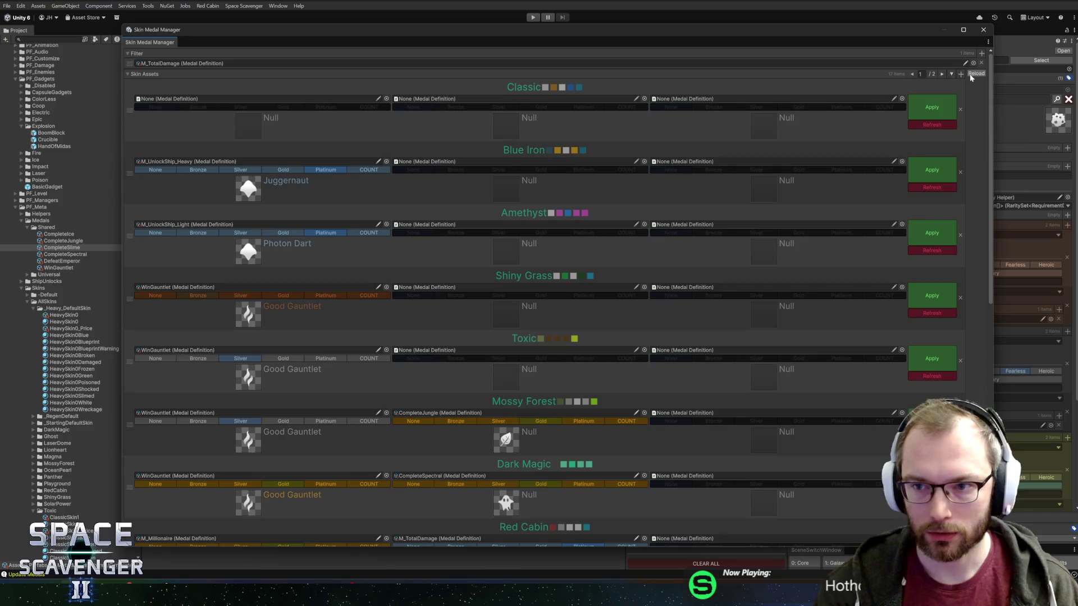
{"action": "left_click", "coordinate": [976, 74]}
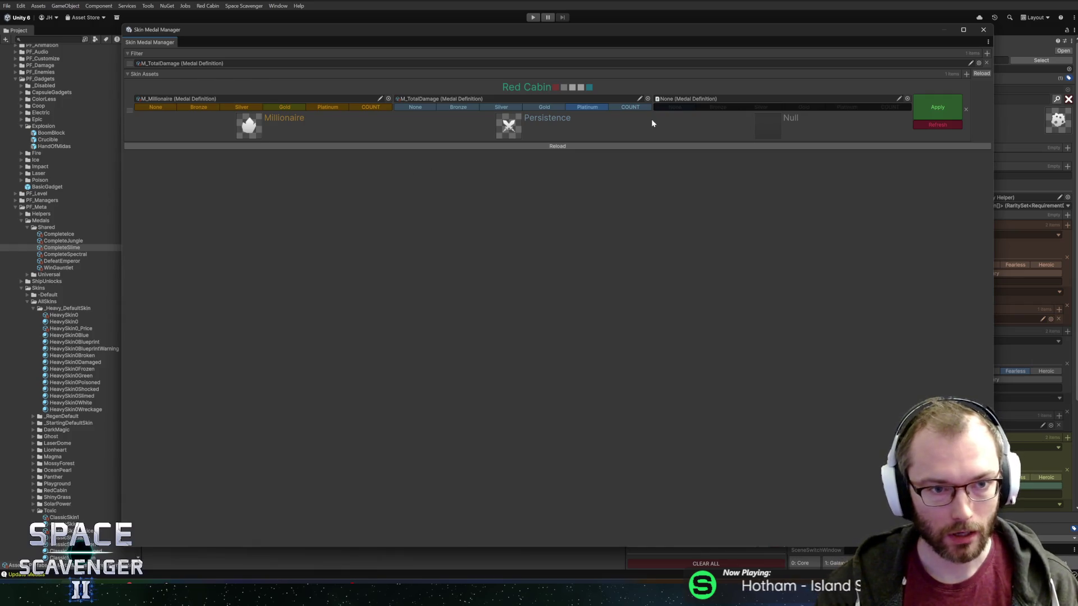
After trying M_DealDamage and M_TotalDamage, set Red Cabin's first slot to DefeatEmperor at Platinum, then close the manager.
{"action": "left_click", "coordinate": [387, 99]}
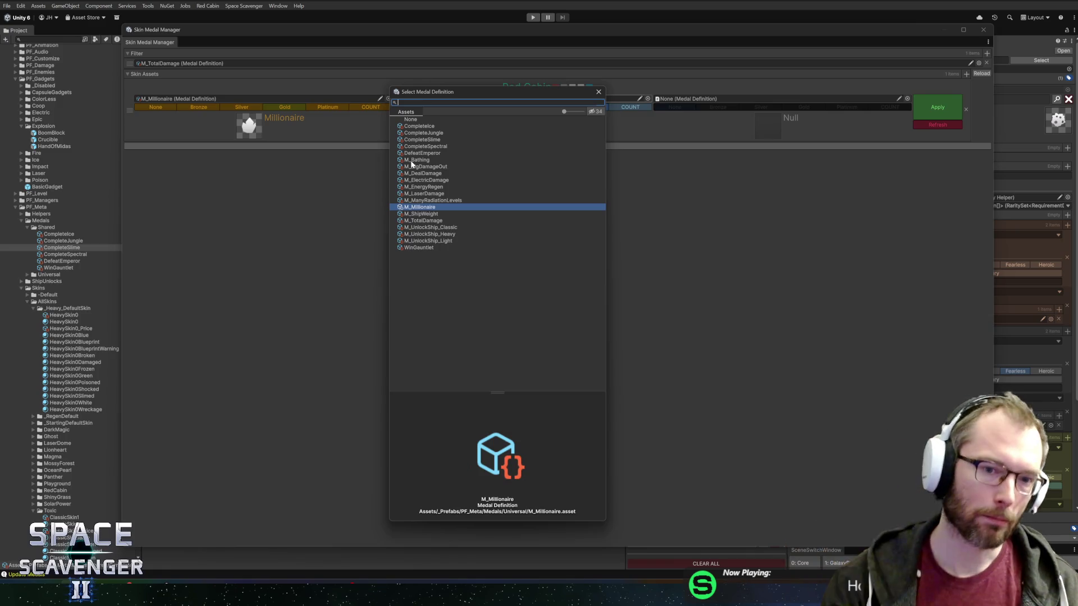
{"action": "mouse_move", "coordinate": [448, 96]}
{"action": "left_mouse_down"}
{"action": "mouse_move", "coordinate": [631, 103]}
{"action": "mouse_move", "coordinate": [445, 163]}
{"action": "left_mouse_up"}
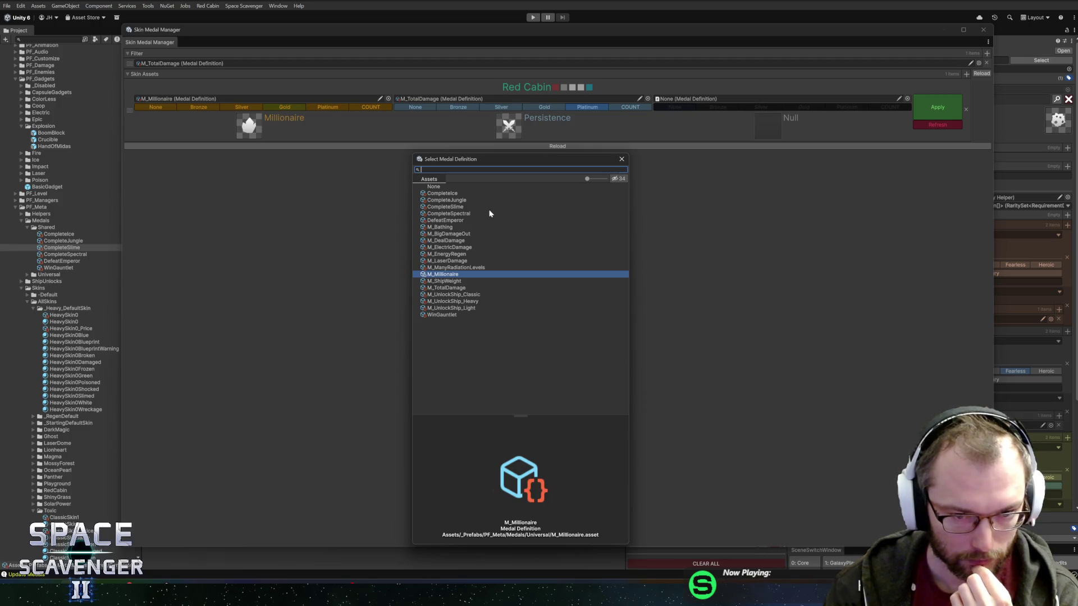
{"action": "left_click", "coordinate": [456, 242]}
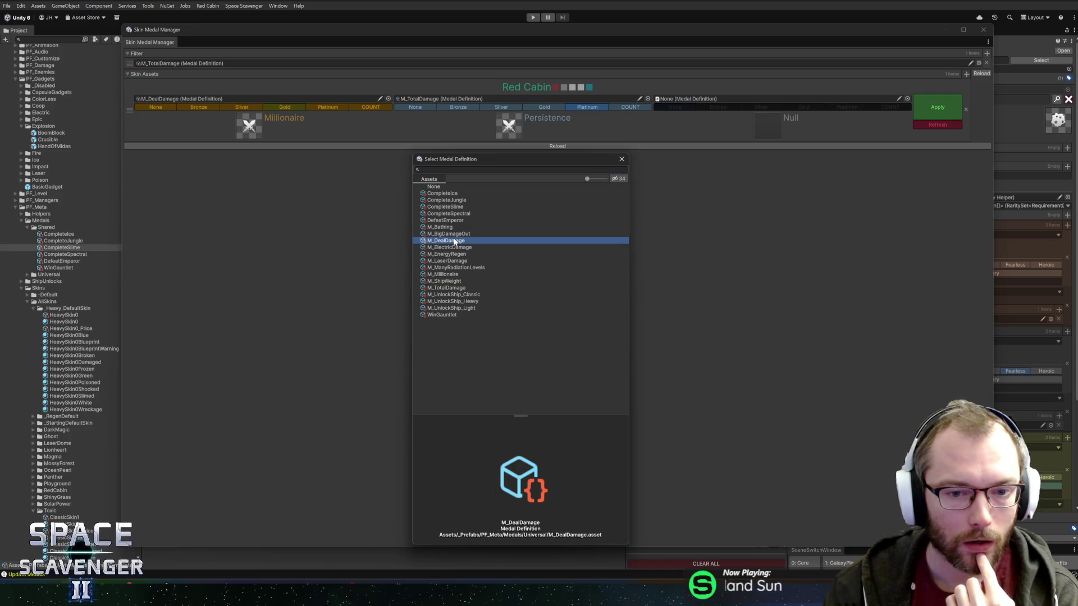
{"action": "left_click", "coordinate": [456, 288]}
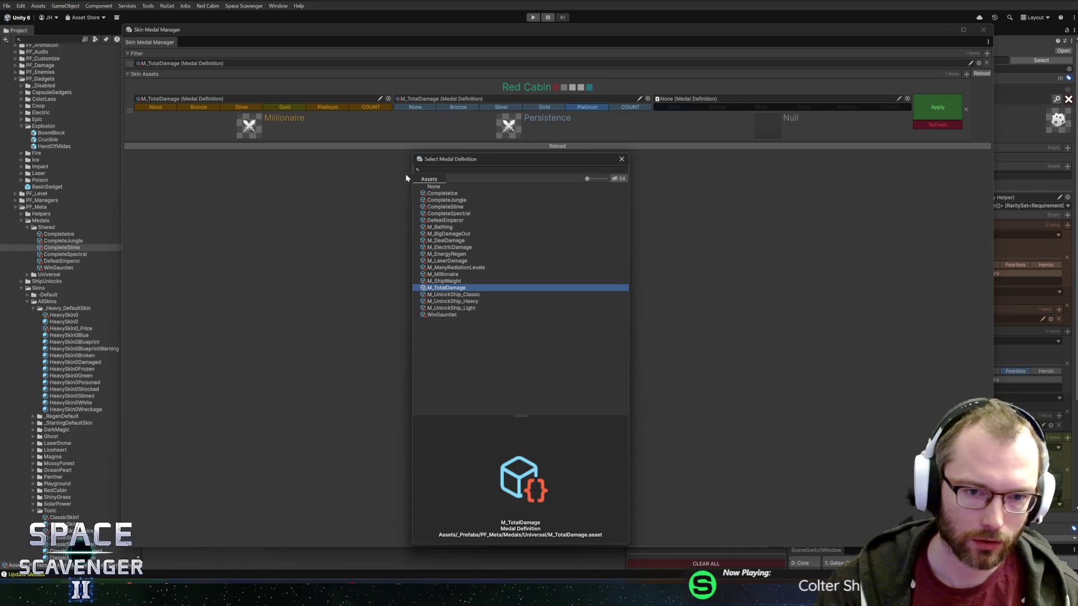
{"action": "double_click", "coordinate": [448, 220]}
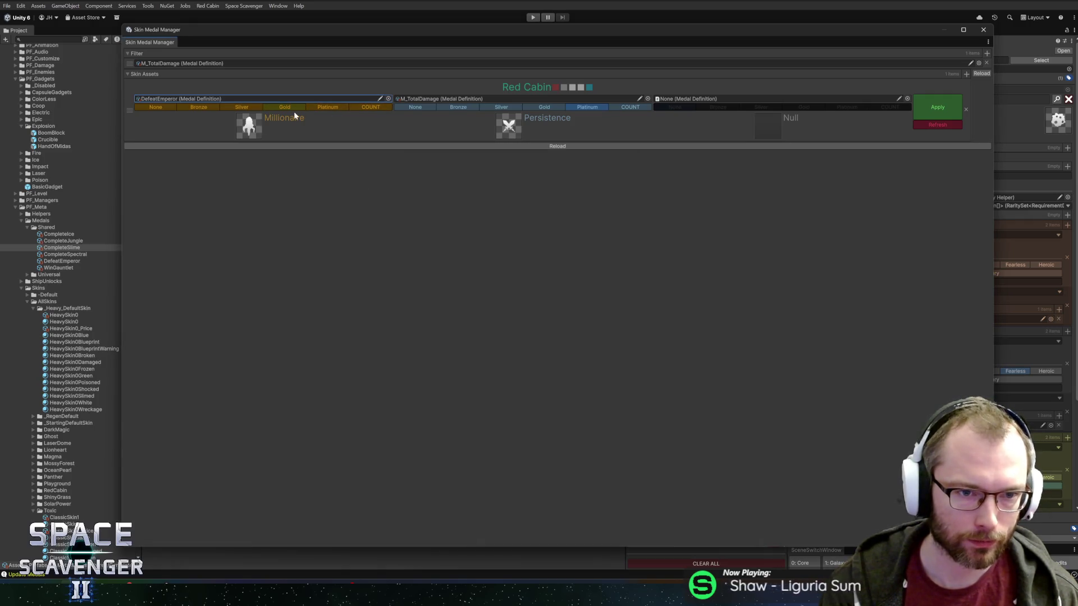
{"action": "left_click", "coordinate": [326, 108]}
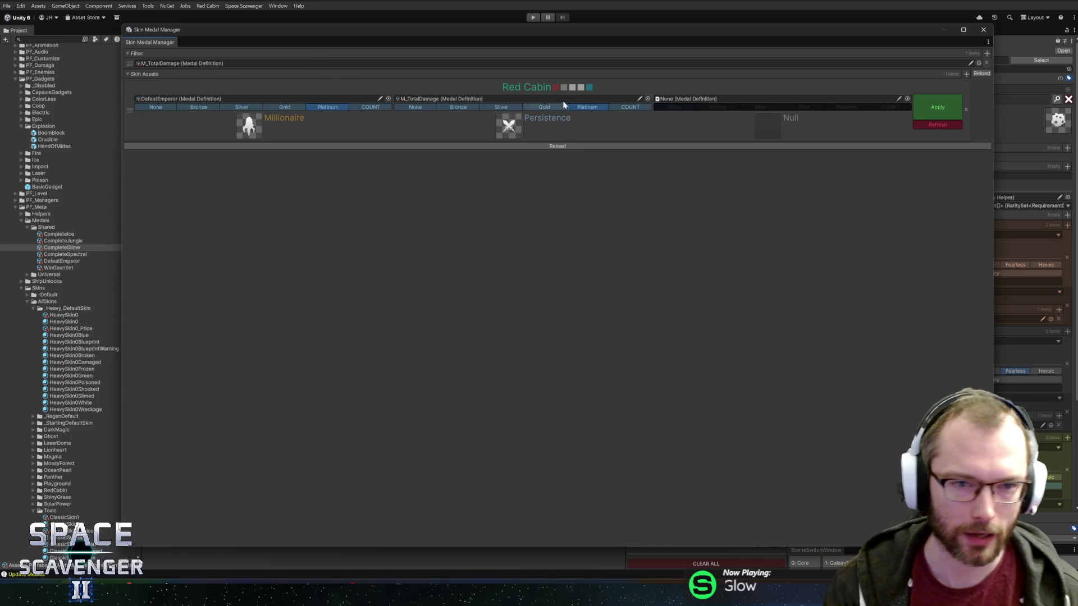
{"action": "left_click", "coordinate": [983, 30]}
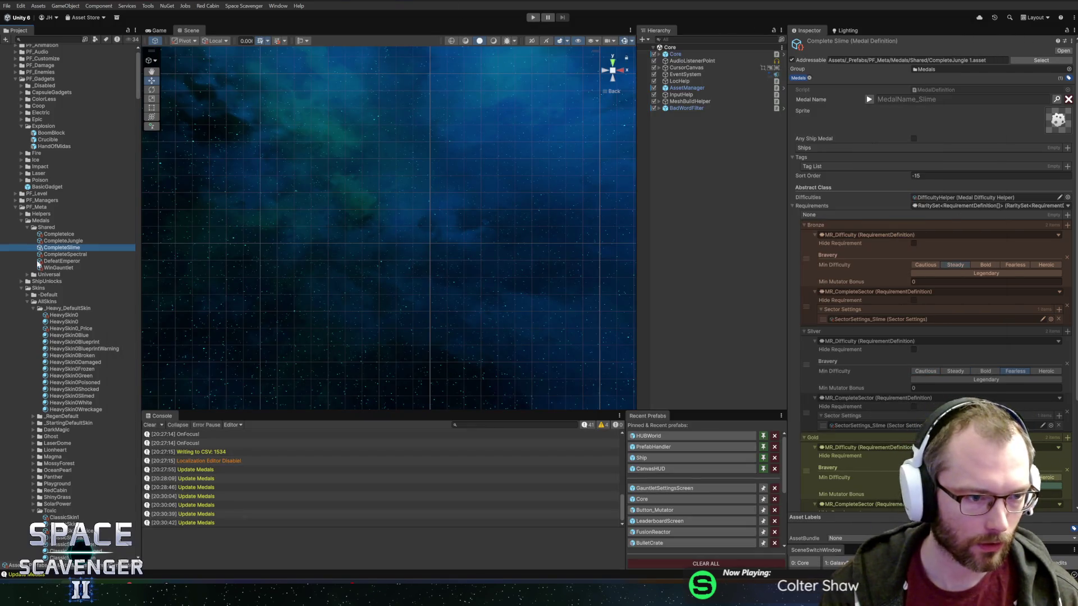
Collapse the Skins folder, expand the Universal medals folder and inspect M_UnlockShip_Classic.
{"action": "left_click", "coordinate": [20, 288]}
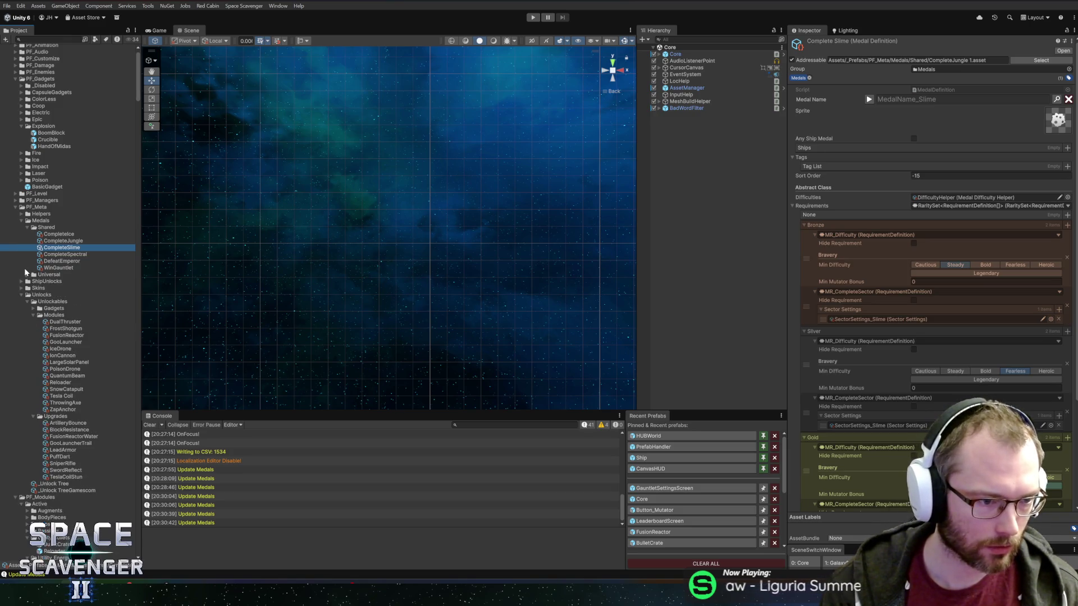
{"action": "left_click", "coordinate": [27, 276]}
{"action": "left_click", "coordinate": [27, 275]}
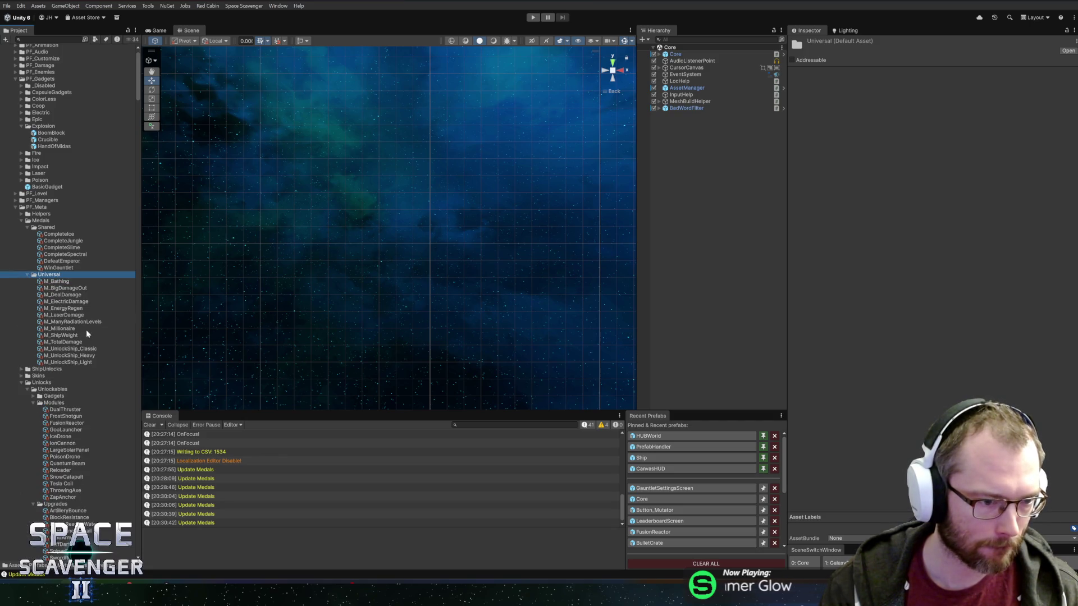
{"action": "left_click", "coordinate": [56, 349]}
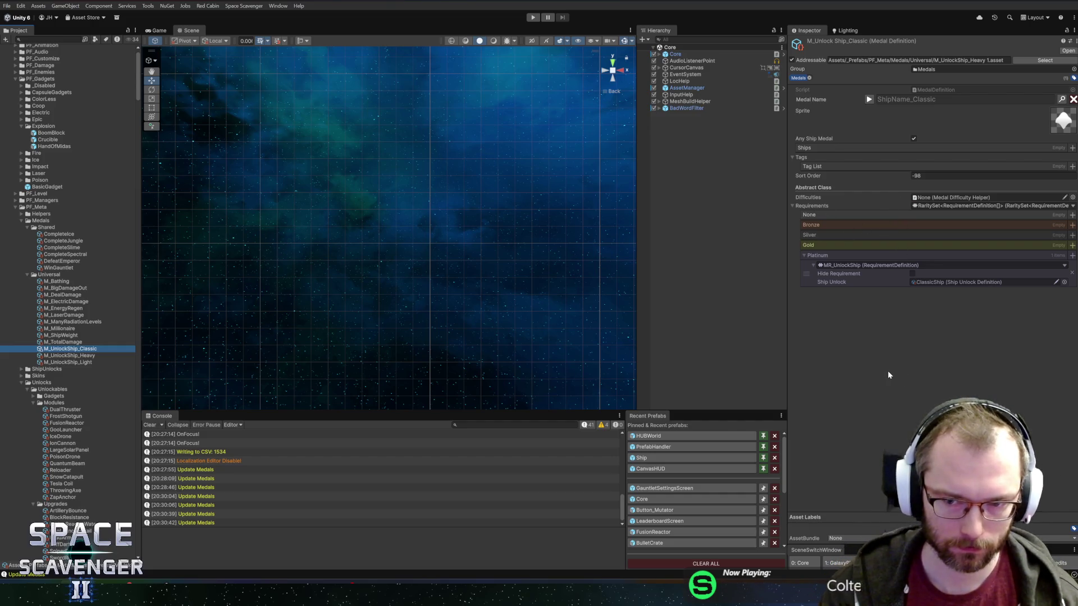
Select M_UnlockShip_Light and open its MedalDefinition script with Edit Script.
{"action": "left_click", "coordinate": [51, 363]}
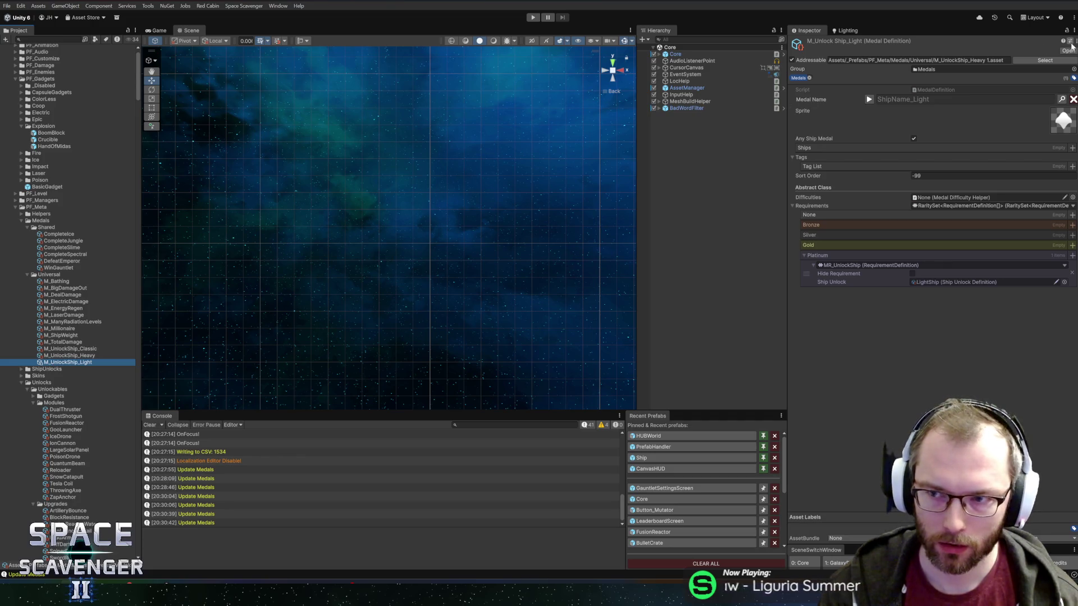
{"action": "left_click", "coordinate": [1073, 41]}
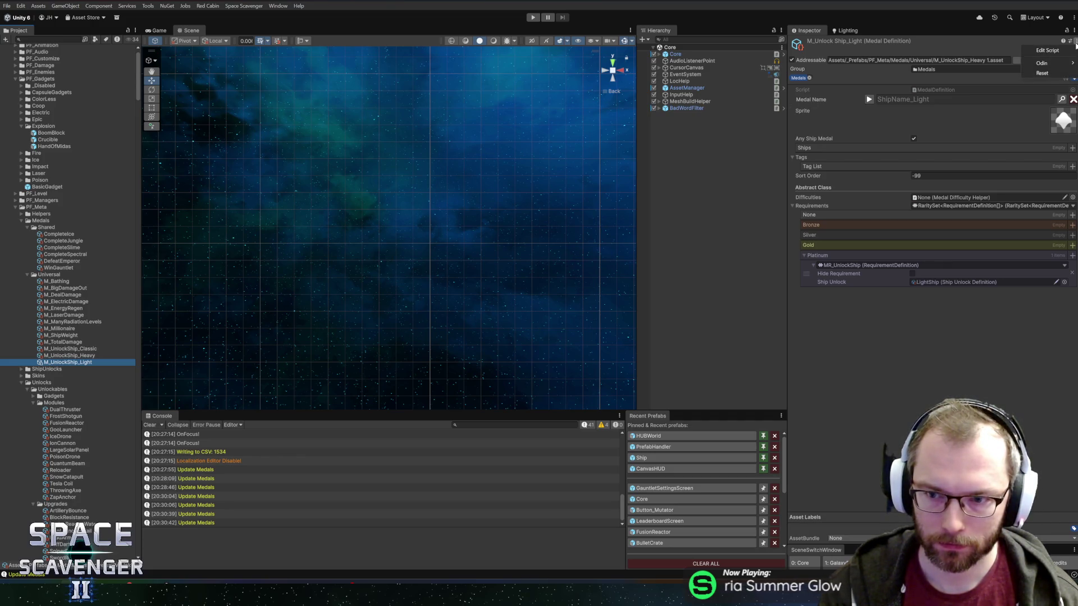
{"action": "left_click", "coordinate": [1047, 50]}
Open the MR_UnlockShip class in Rider and review its ShipUnlock field and OnShipUnlocked subscription.
{"action": "key", "text": "ctrl+n"}
{"action": "type", "text": "mr_unlo"}
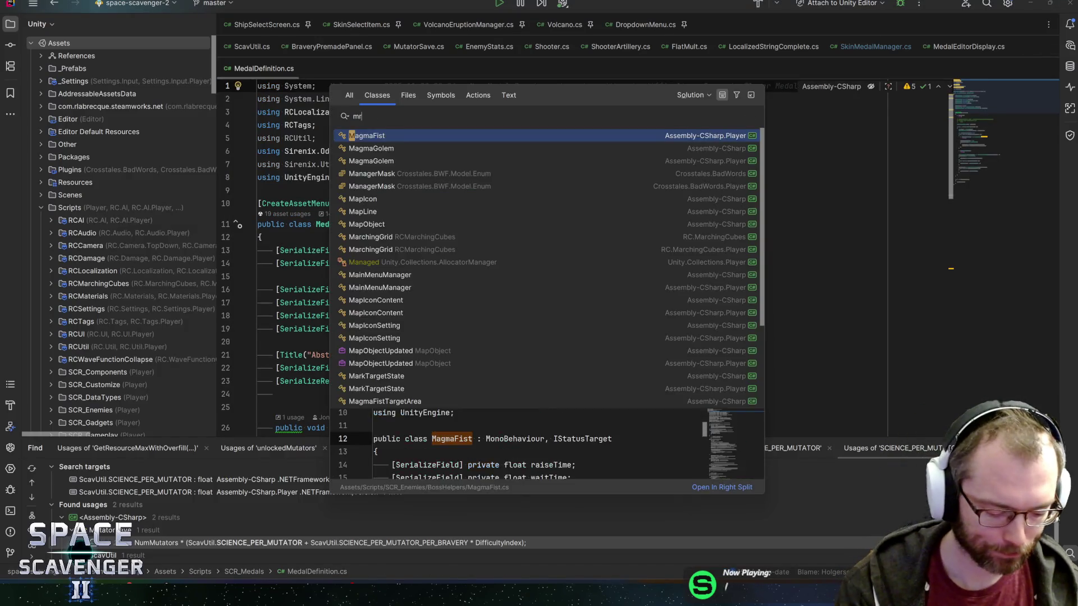
{"action": "key", "text": "Return"}
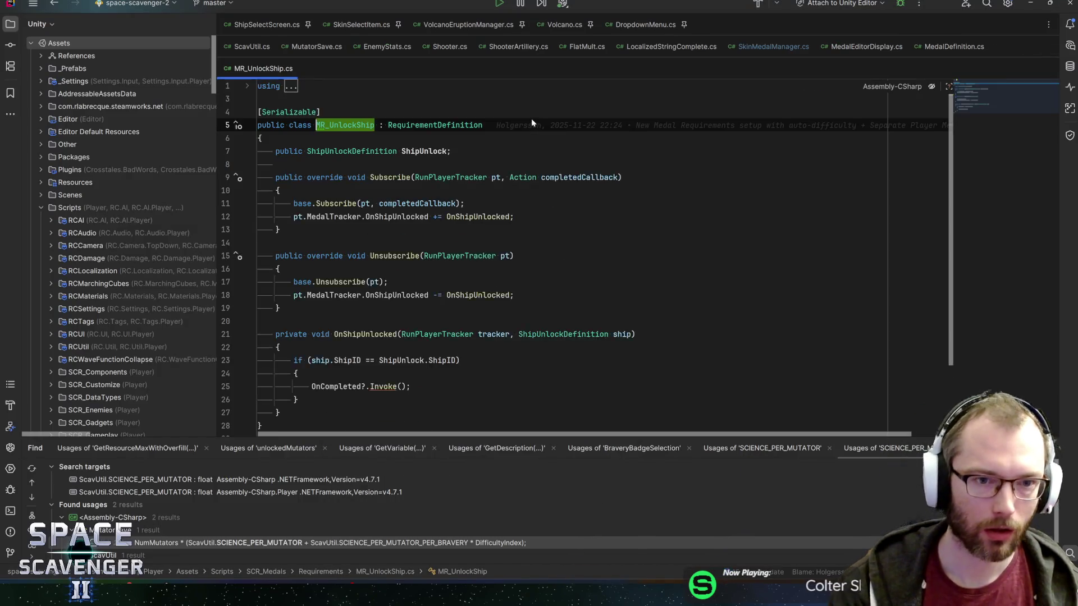
{"action": "left_click", "coordinate": [410, 151]}
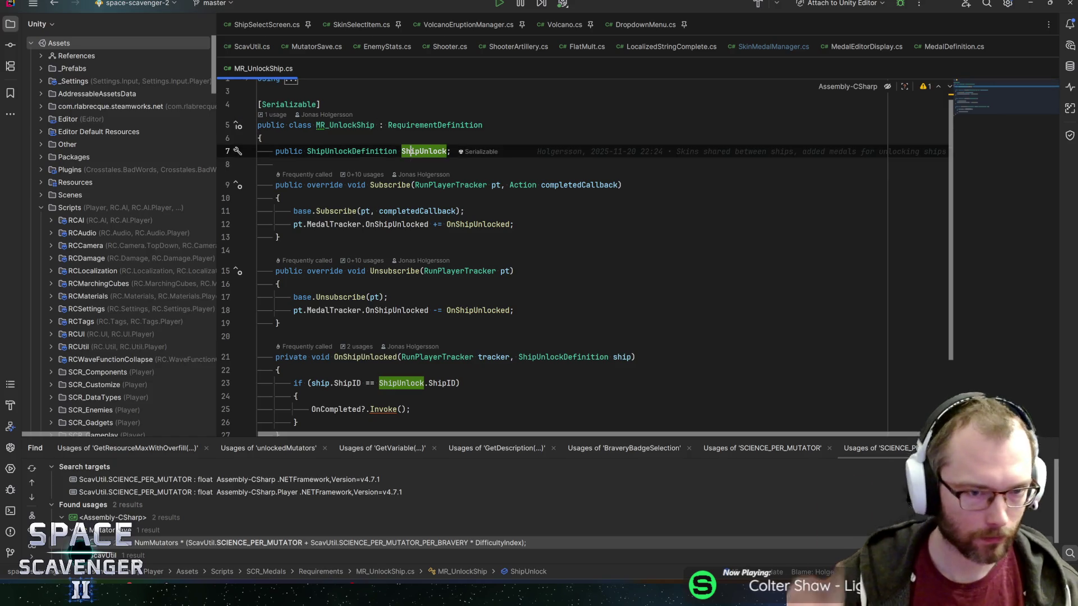
{"action": "mouse_move", "coordinate": [410, 151]}
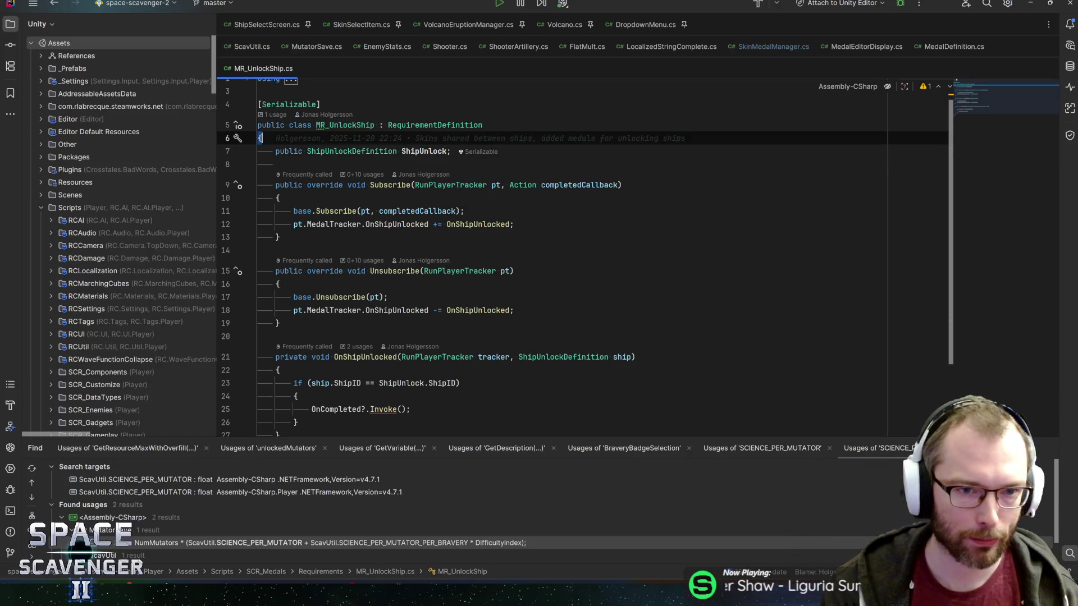
{"action": "left_click", "coordinate": [357, 125]}
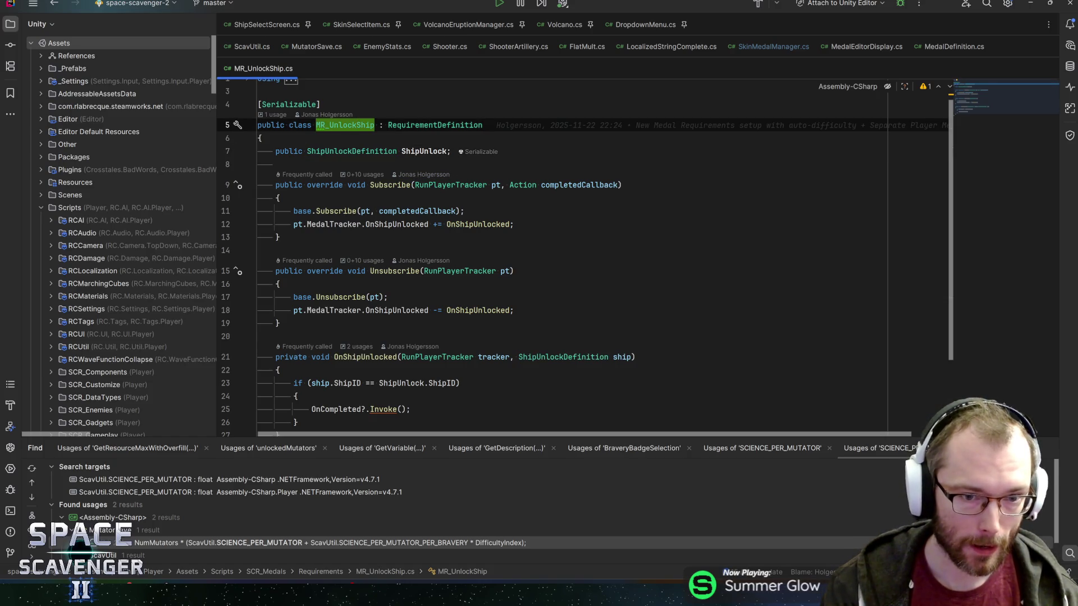
{"action": "key", "text": "Down"}
{"action": "key", "text": "Down"}
{"action": "key", "text": "Down"}
{"action": "key", "text": "Right"}
{"action": "key", "text": "Right"}
{"action": "key", "text": "Right"}
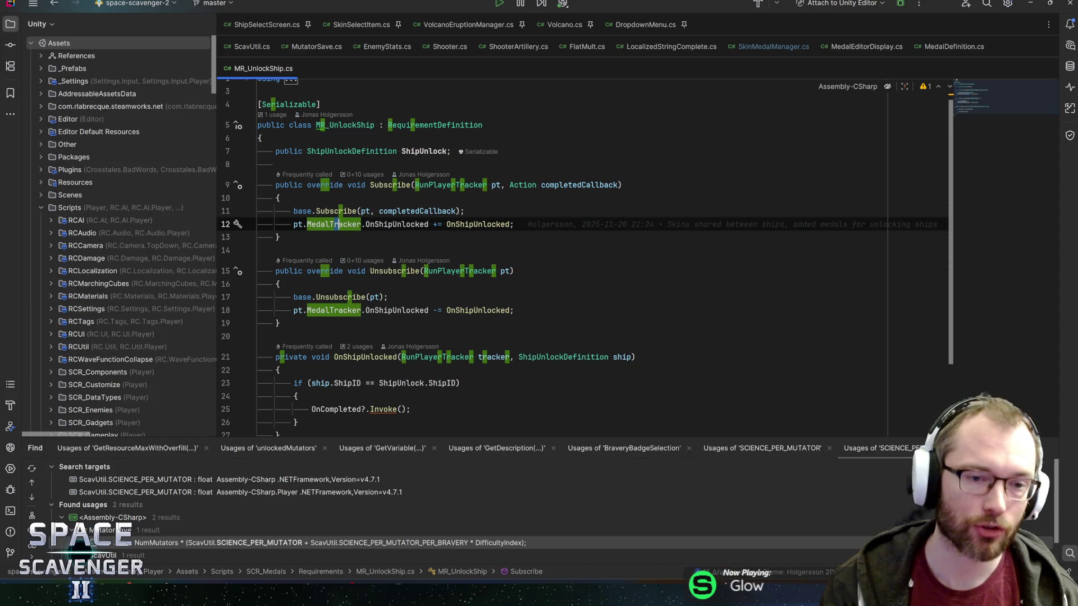
{"action": "scroll", "coordinate": [585, 258], "scroll_direction": "down", "scroll_amount": 2}
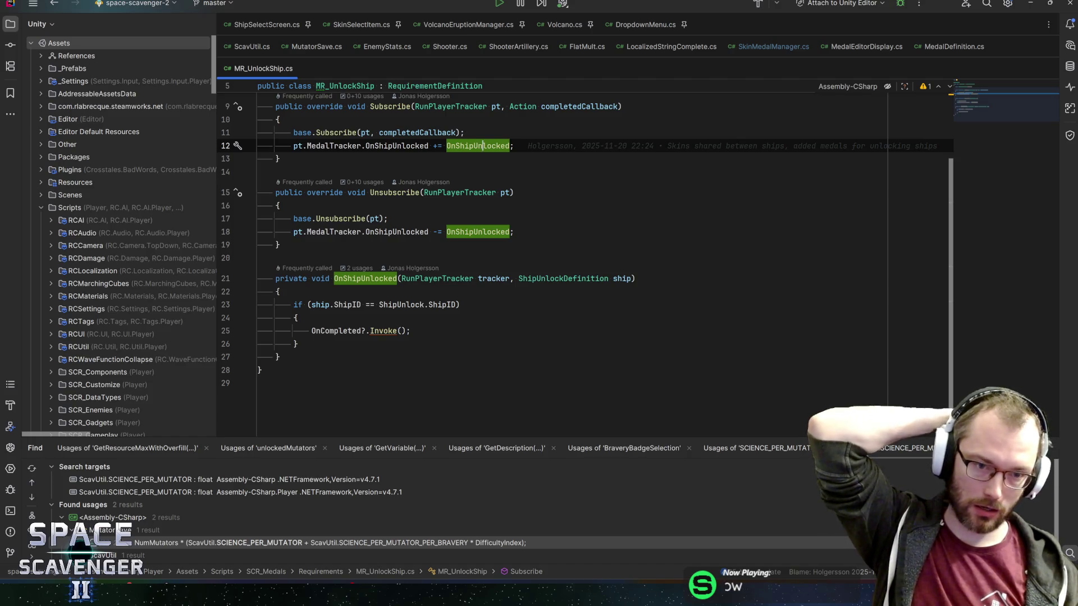
Back in Unity, select M_TotalDamage, open its script in Rider, and start a class search.
{"action": "key", "text": "alt+Tab"}
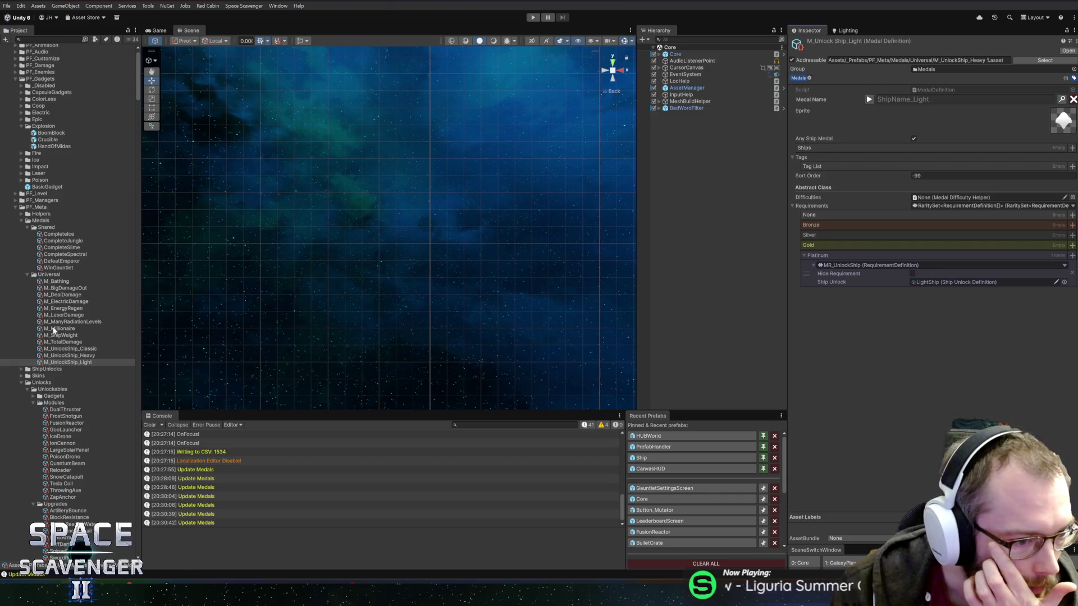
{"action": "left_click", "coordinate": [60, 342]}
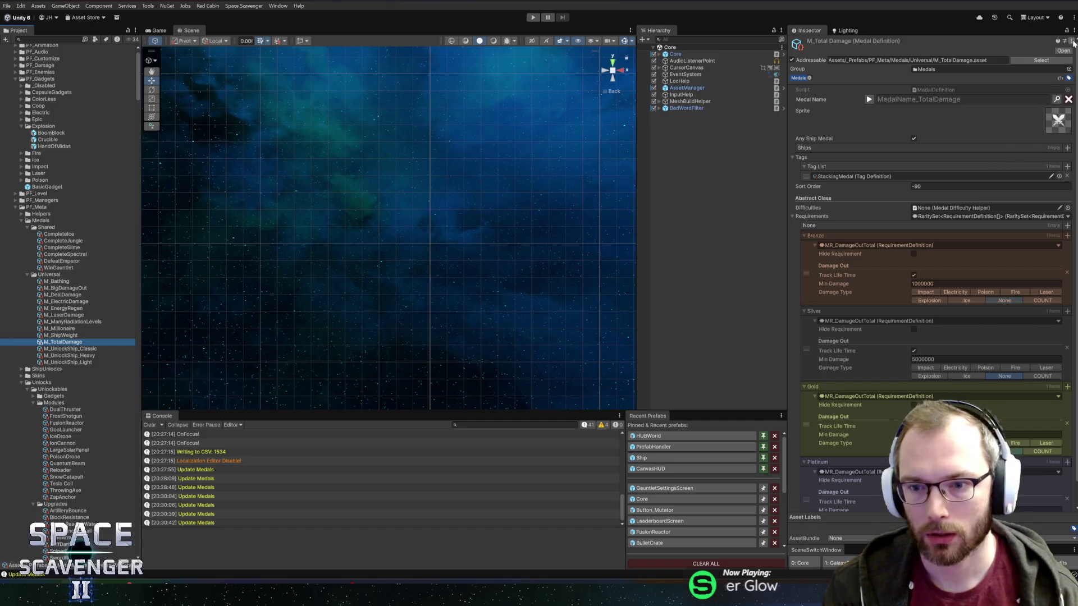
{"action": "left_click", "coordinate": [1072, 41]}
{"action": "left_click", "coordinate": [1051, 53]}
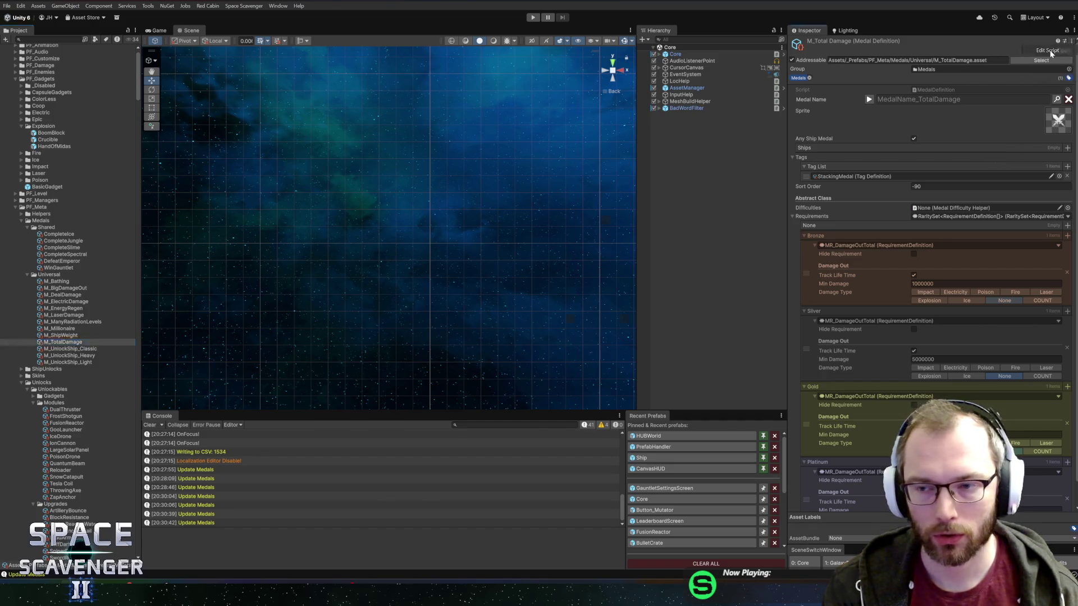
{"action": "key", "text": "ctrl+n"}
Open MR_DamageOutTotal by searching 'damageoutto', then return to the MR_UnlockShip.cs tab.
{"action": "type", "text": "damageo"}
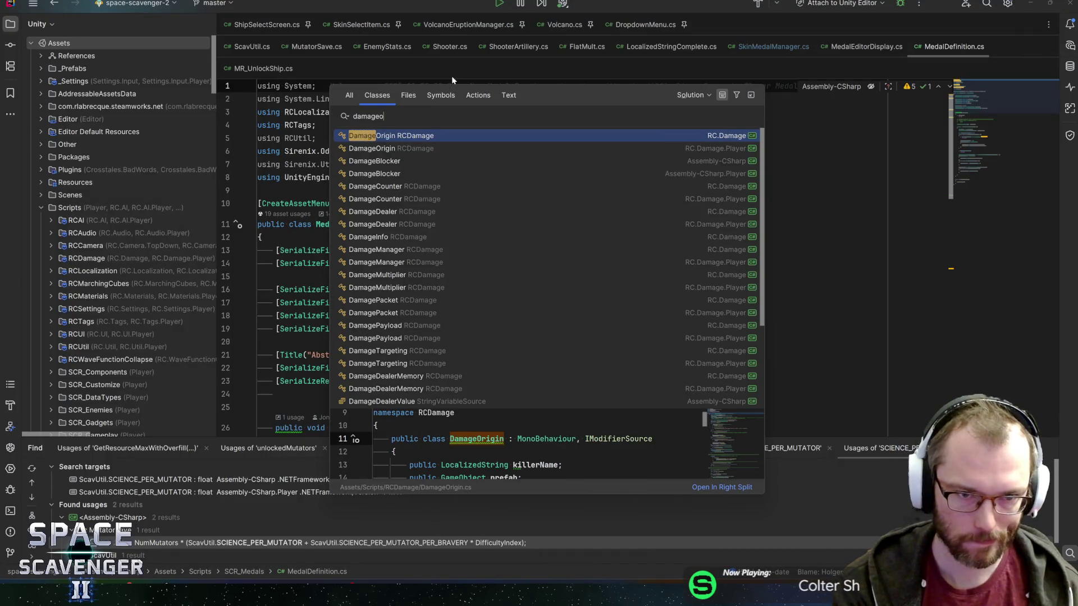
{"action": "type", "text": "uttot"}
{"action": "key", "text": "Return"}
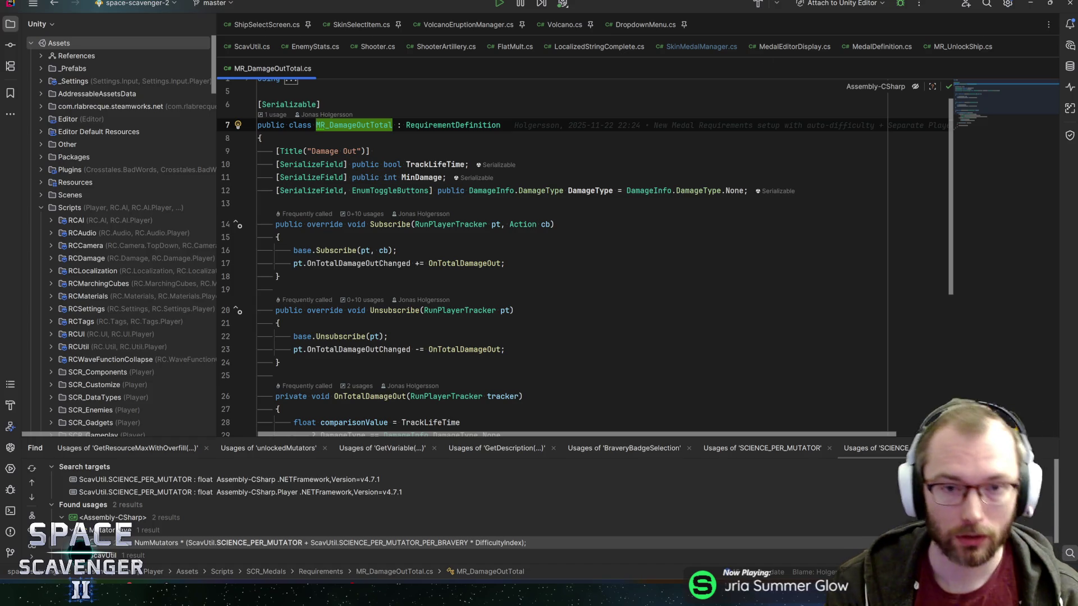
{"action": "left_click", "coordinate": [943, 50]}
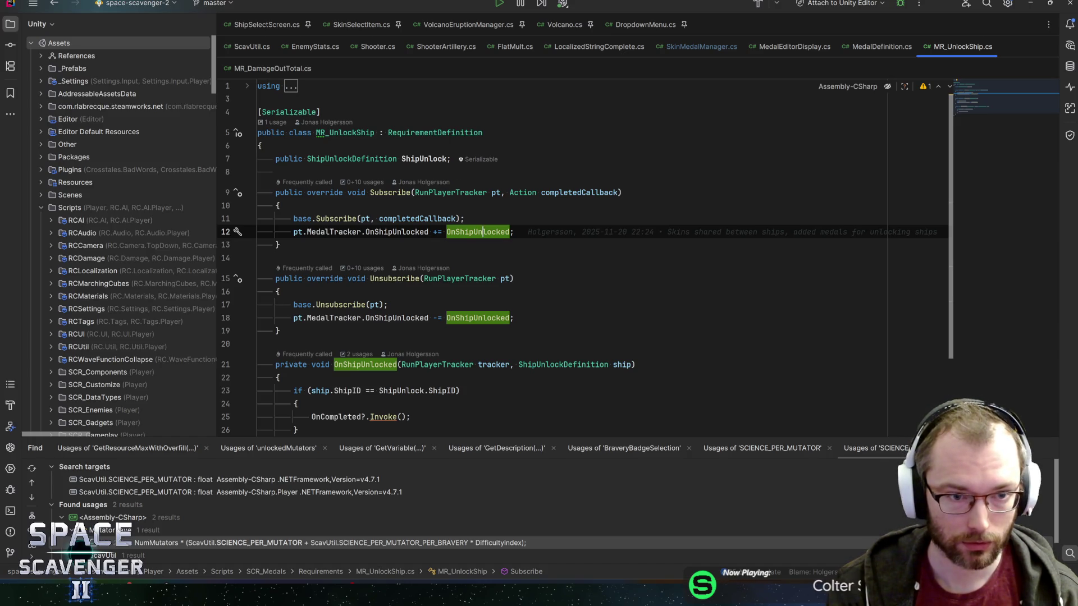
Add a 'public bool AllShips;' field at the top of MR_UnlockShip and save.
{"action": "left_click", "coordinate": [264, 146]}
{"action": "key", "text": "Return"}
{"action": "type", "text": "public bool RequireAll"}
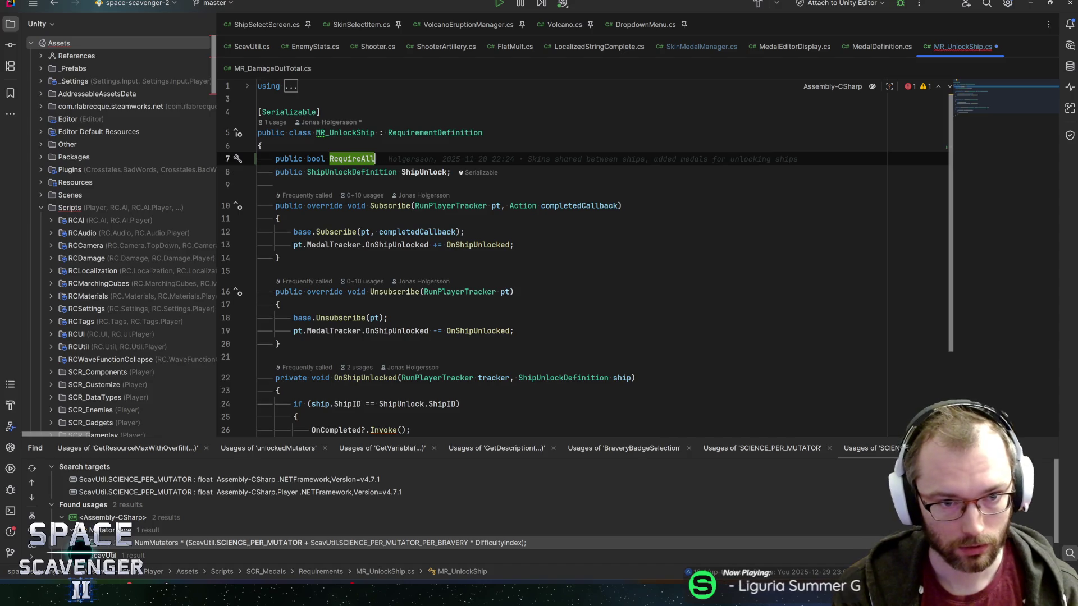
{"action": "key", "text": "ctrl+BackSpace"}
{"action": "type", "text": "AllShips;"}
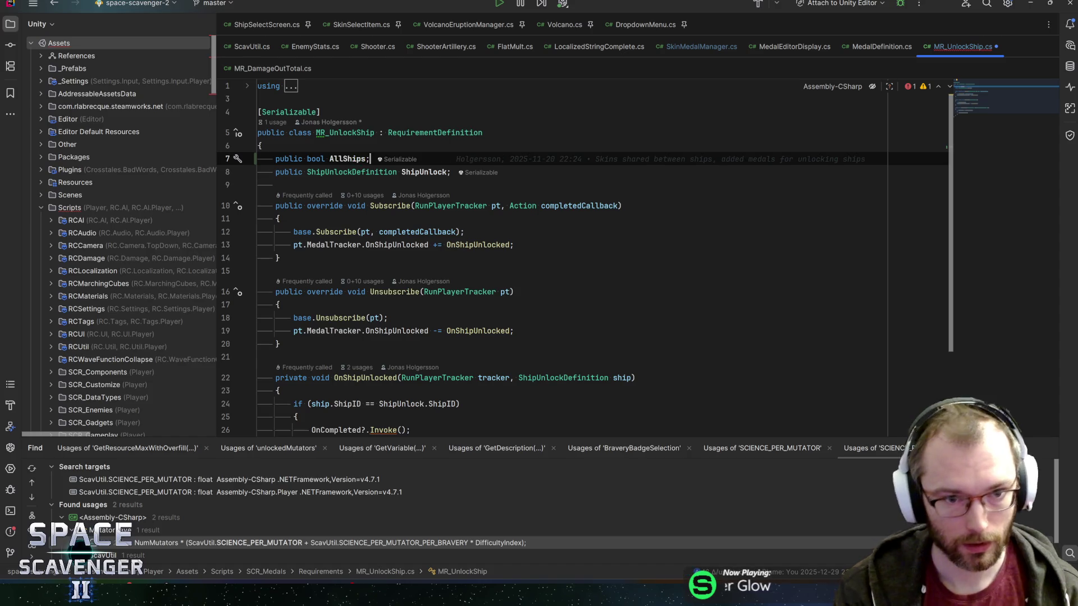
{"action": "key", "text": "ctrl+s"}
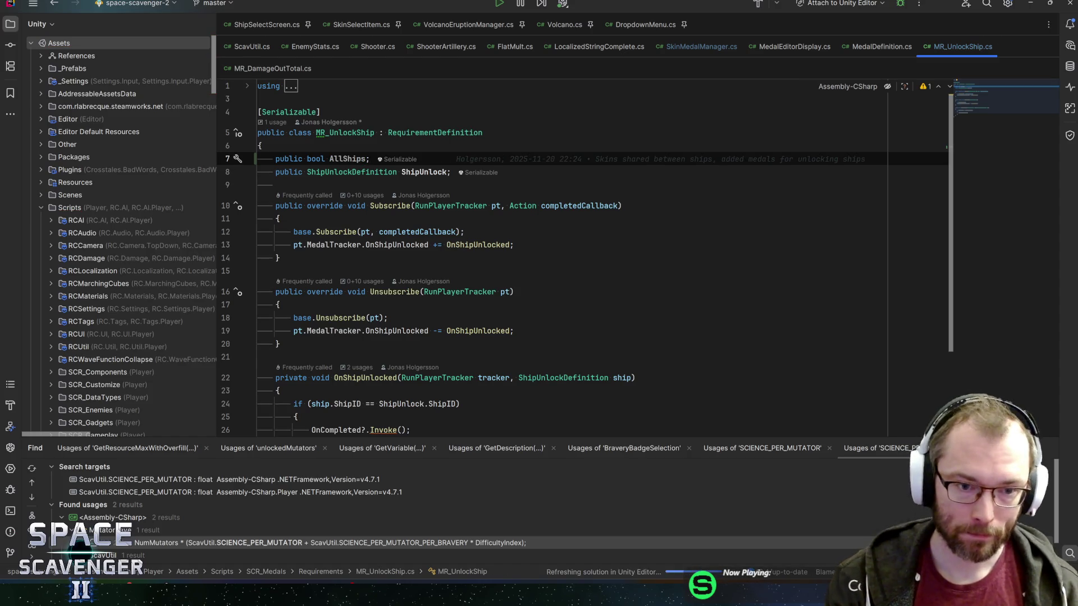
Start OnShipUnlocked with an empty if (AllShips) block and turn the ShipID check into an else if.
{"action": "key", "text": "Down"}
{"action": "key", "text": "Down"}
{"action": "key", "text": "Down"}
{"action": "scroll", "coordinate": [586, 258], "scroll_direction": "down", "scroll_amount": 3}
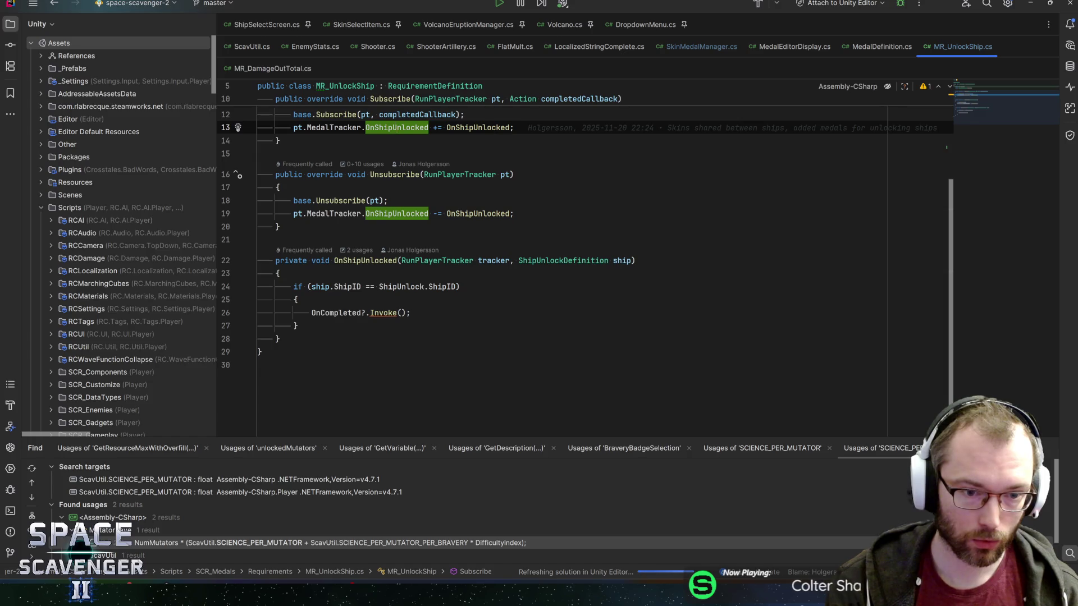
{"action": "left_click", "coordinate": [280, 273]}
{"action": "key", "text": "Return"}
{"action": "type", "text": "if (AllShips)"}
{"action": "key", "text": "Return"}
{"action": "type", "text": "{"}
{"action": "key", "text": "Return"}
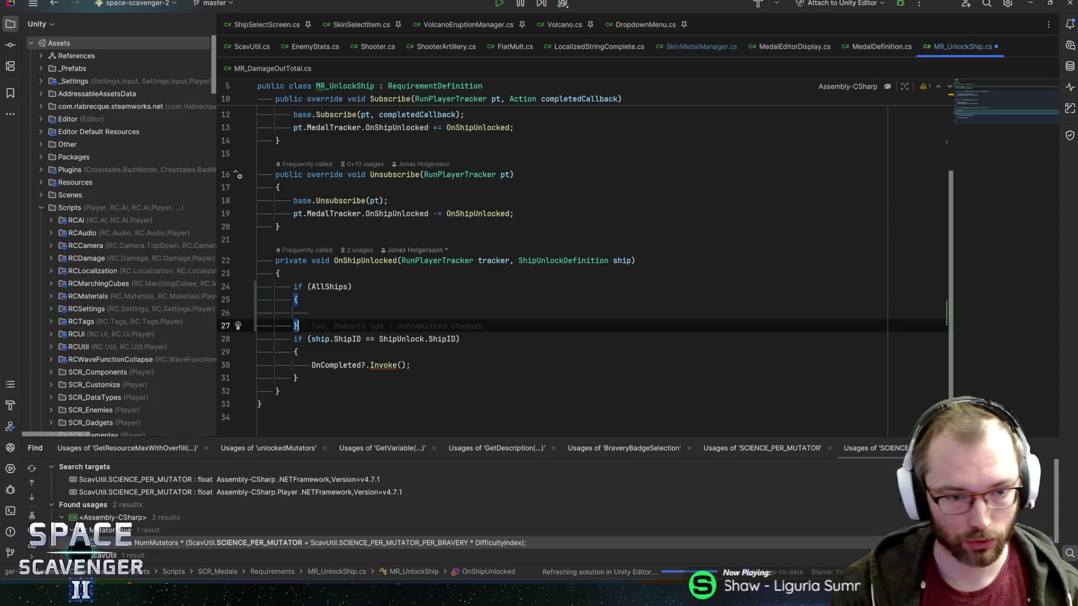
{"action": "key", "text": "Return"}
{"action": "type", "text": "else"}
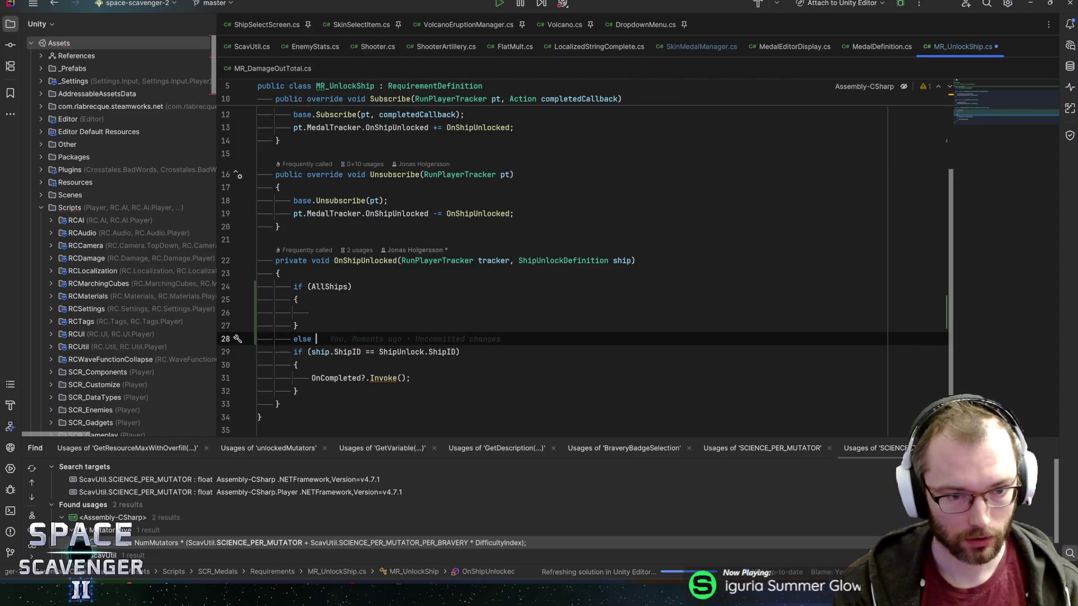
{"action": "key", "text": "Delete"}
{"action": "key", "text": "Down"}
{"action": "key", "text": "Down"}
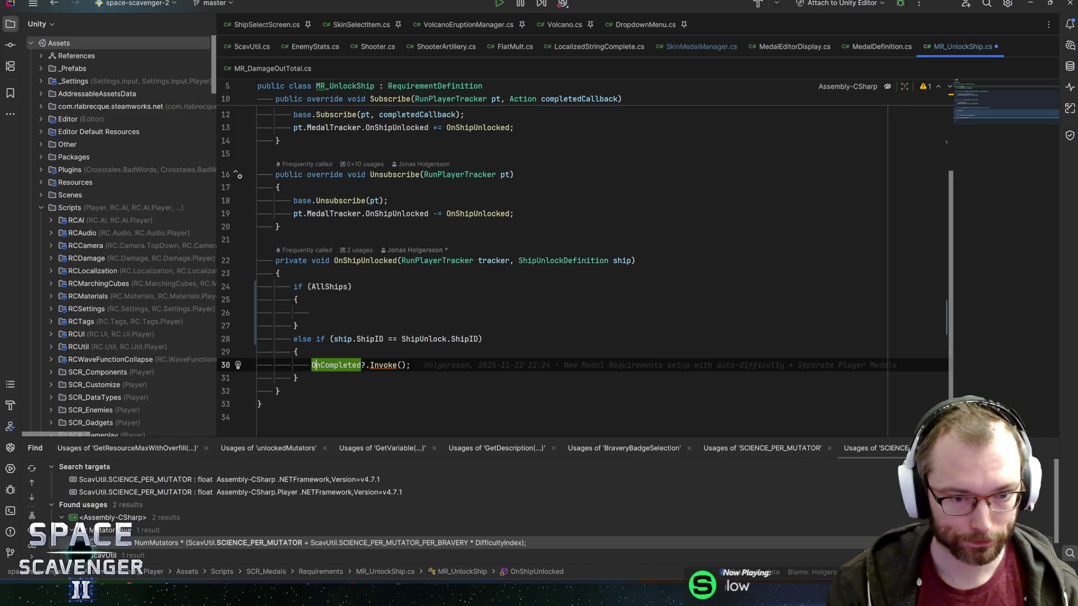
{"action": "key", "text": "Up"}
{"action": "key", "text": "Up"}
{"action": "key", "text": "Up"}
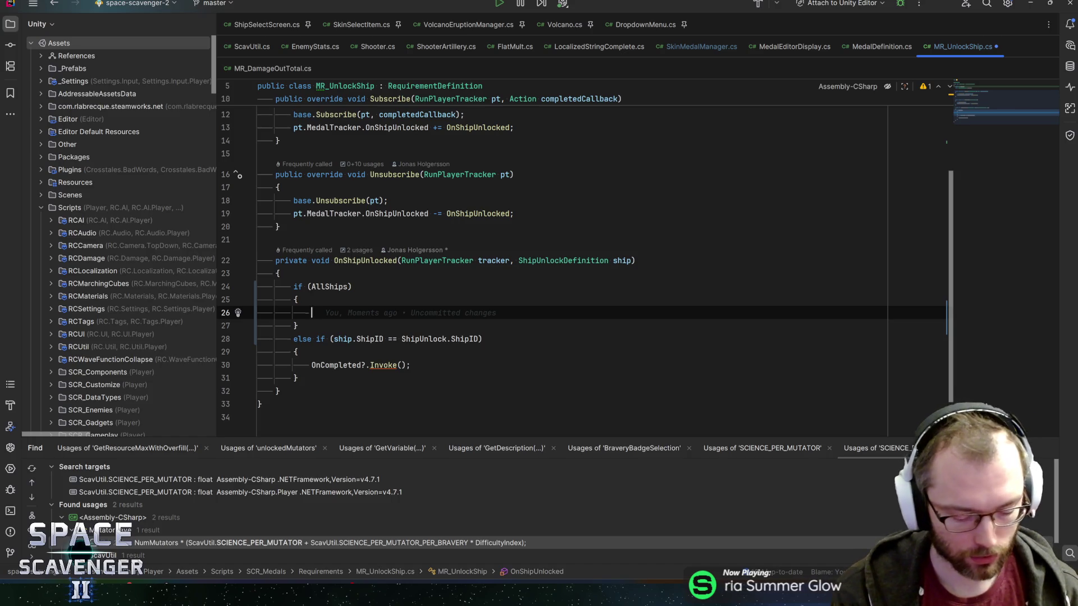
Inside the AllShips block, write an if check on SaveData.Current.ShipUnlocks.HasUnlockedShip.
{"action": "type", "text": "if ("}
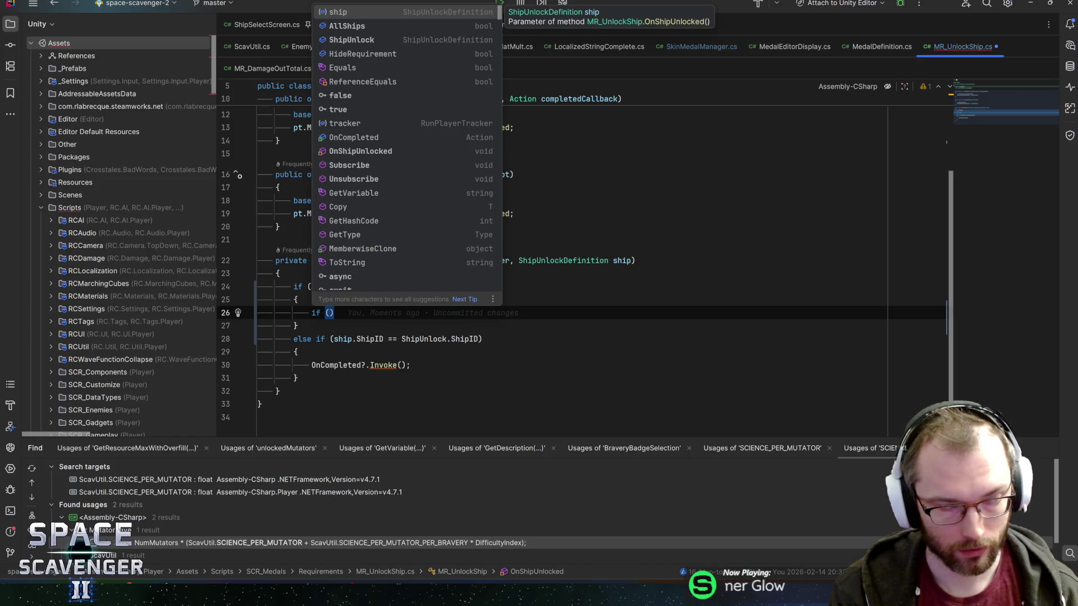
{"action": "type", "text": "SaveData.cur"}
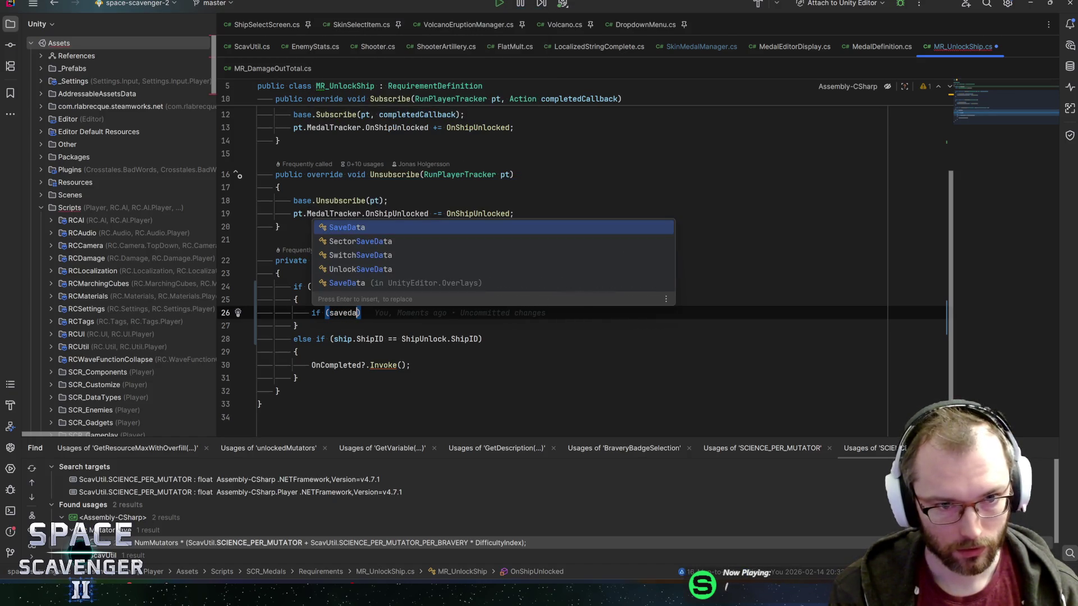
{"action": "key", "text": "Return"}
{"action": "type", "text": ".Current."}
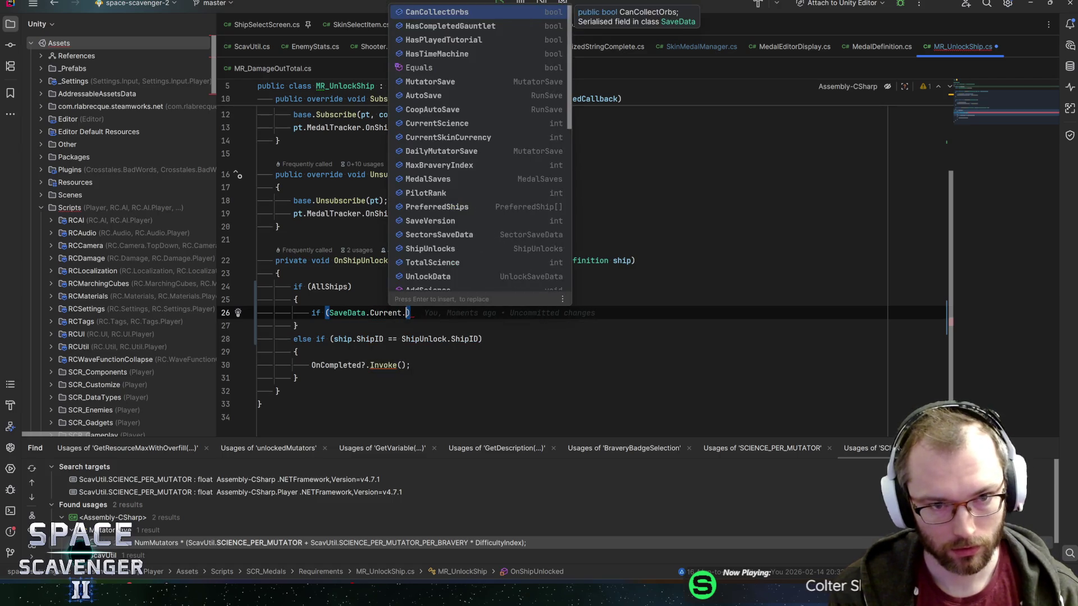
{"action": "type", "text": "ship"}
{"action": "key", "text": "Return"}
{"action": "type", "text": "."}
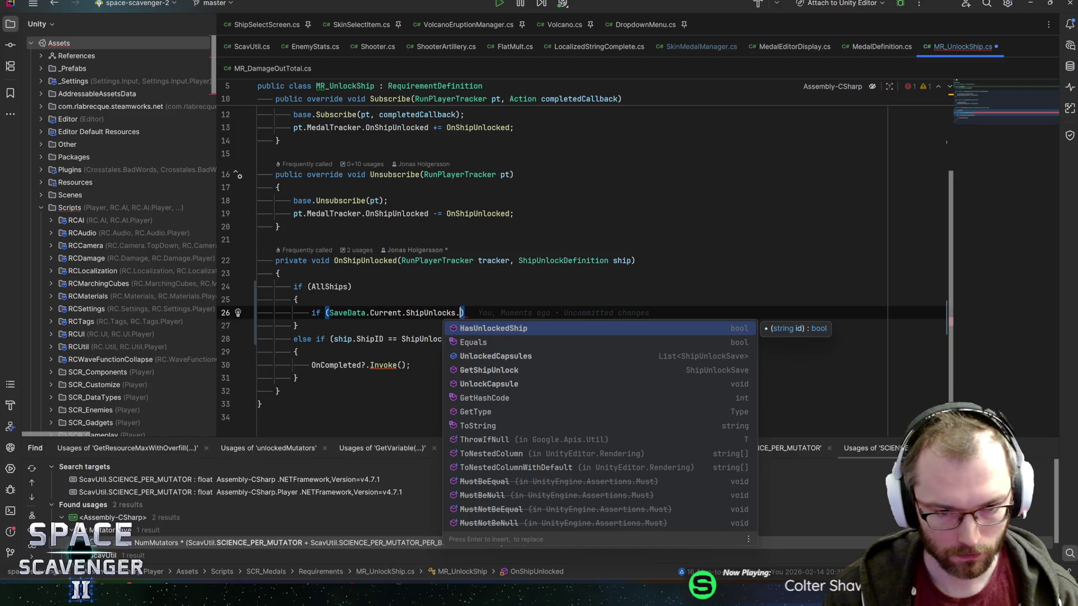
{"action": "key", "text": "Return"}
Add a foreach over AssetManager.Instance.AllShipUnlocks with variable u and move the check inside it.
{"action": "key", "text": "ctrl+alt+Return"}
{"action": "type", "text": "AssetManager."}
{"action": "key", "text": "Return"}
{"action": "type", "text": ".allsh"}
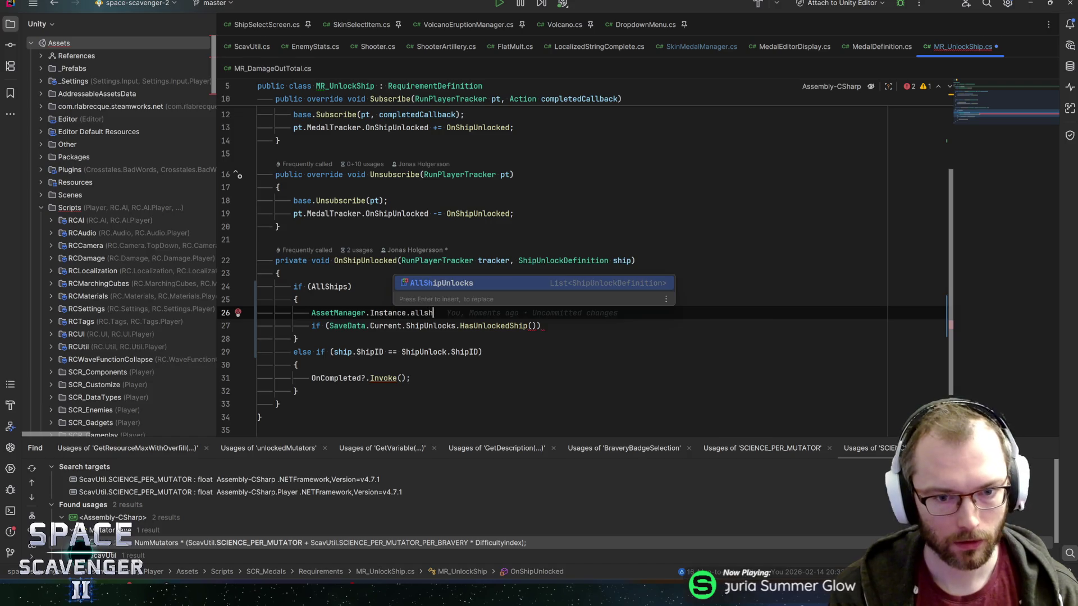
{"action": "key", "text": "Return"}
{"action": "type", "text": ".fore"}
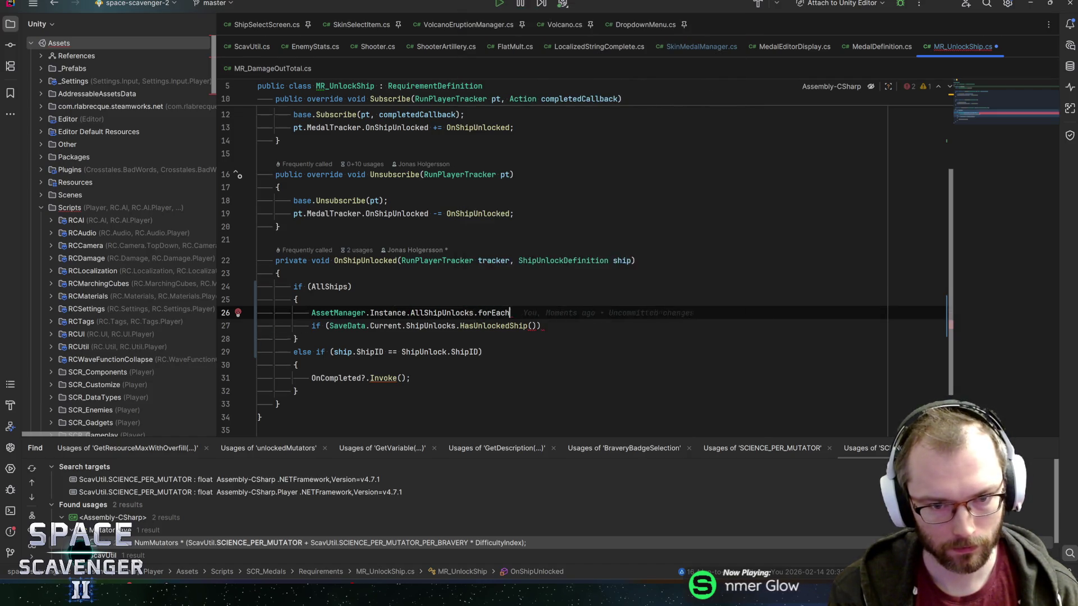
{"action": "key", "text": "Return"}
{"action": "key", "text": "Return"}
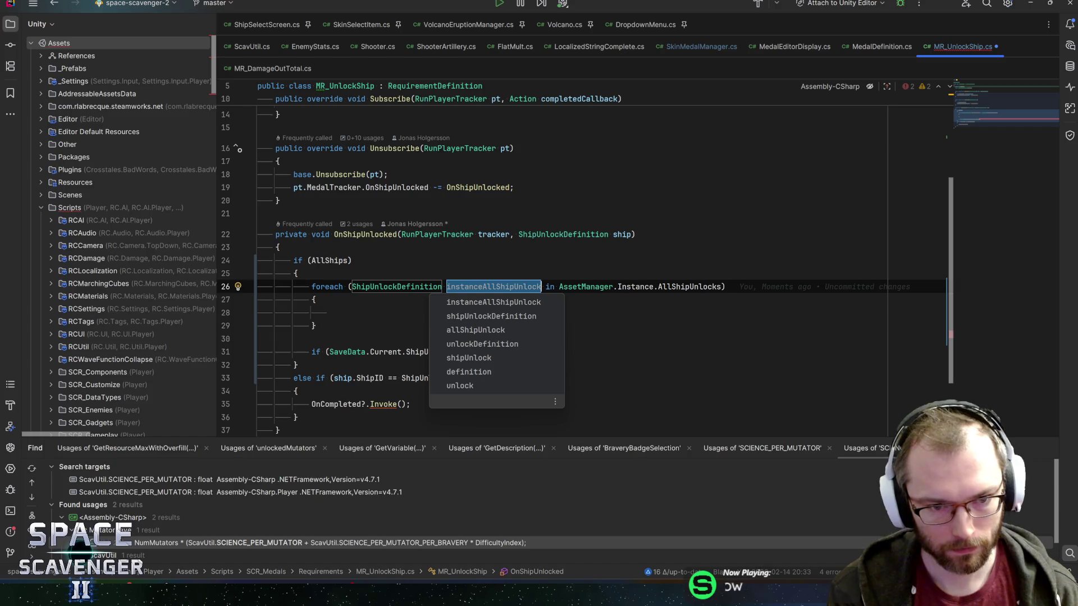
{"action": "type", "text": "u"}
{"action": "key", "text": "Return"}
{"action": "key", "text": "Down"}
{"action": "key", "text": "Down"}
{"action": "key", "text": "Down"}
{"action": "key", "text": "alt+shift+Up"}
{"action": "key", "text": "alt+shift+Up"}
{"action": "key", "text": "alt+shift+Up"}
Check u.ShipID, negate the condition, and exit the loop early when a ship is still locked.
{"action": "left_click", "coordinate": [553, 313]}
{"action": "type", "text": "u.sh"}
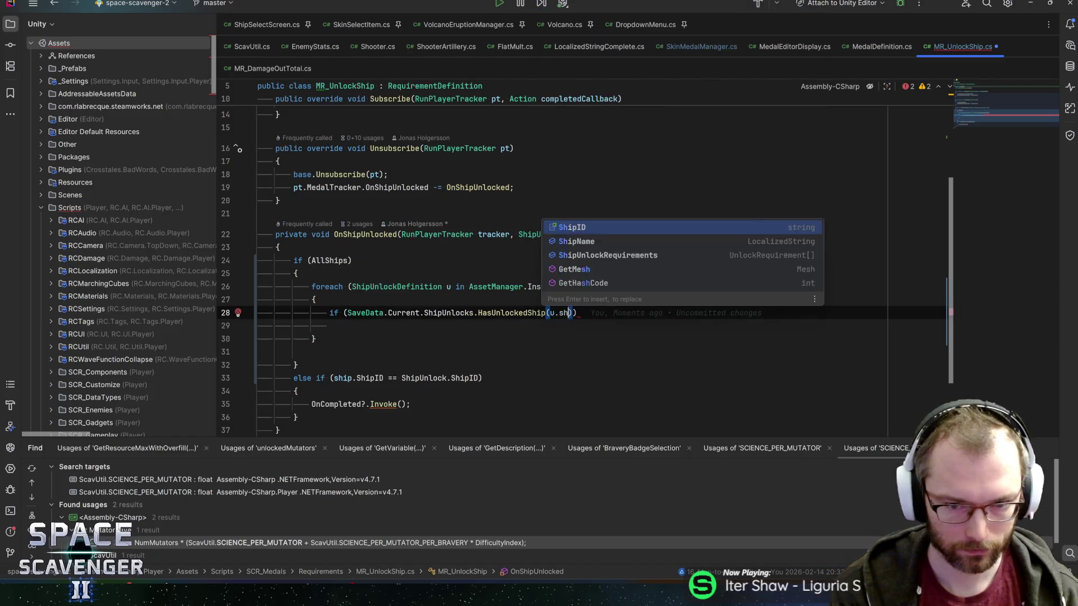
{"action": "type", "text": "i"}
{"action": "key", "text": "Return"}
{"action": "type", "text": "{"}
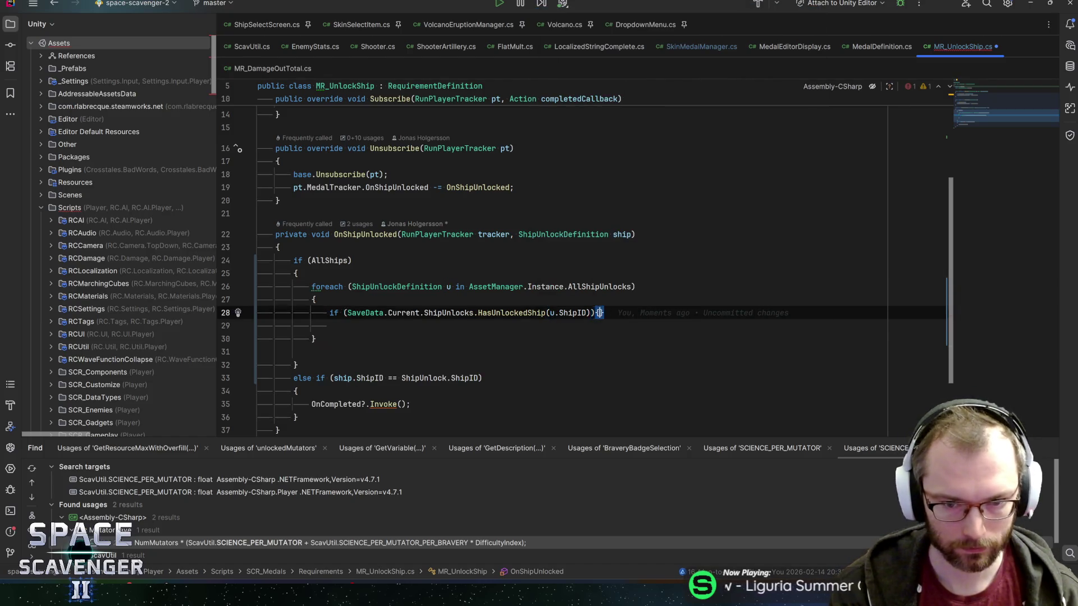
{"action": "key", "text": "Return"}
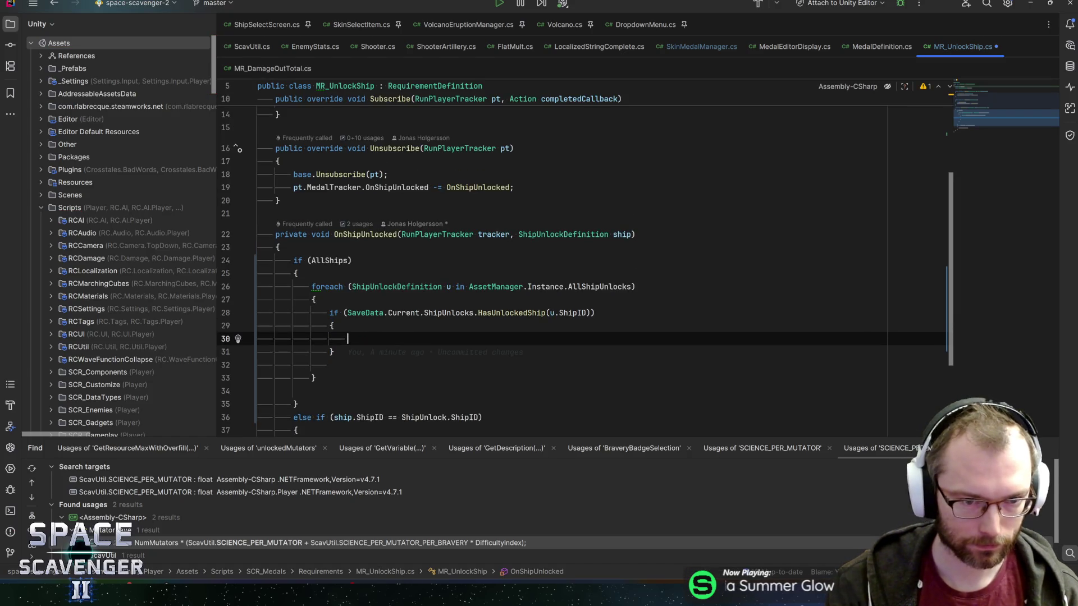
{"action": "key", "text": "Down"}
{"action": "key", "text": "Down"}
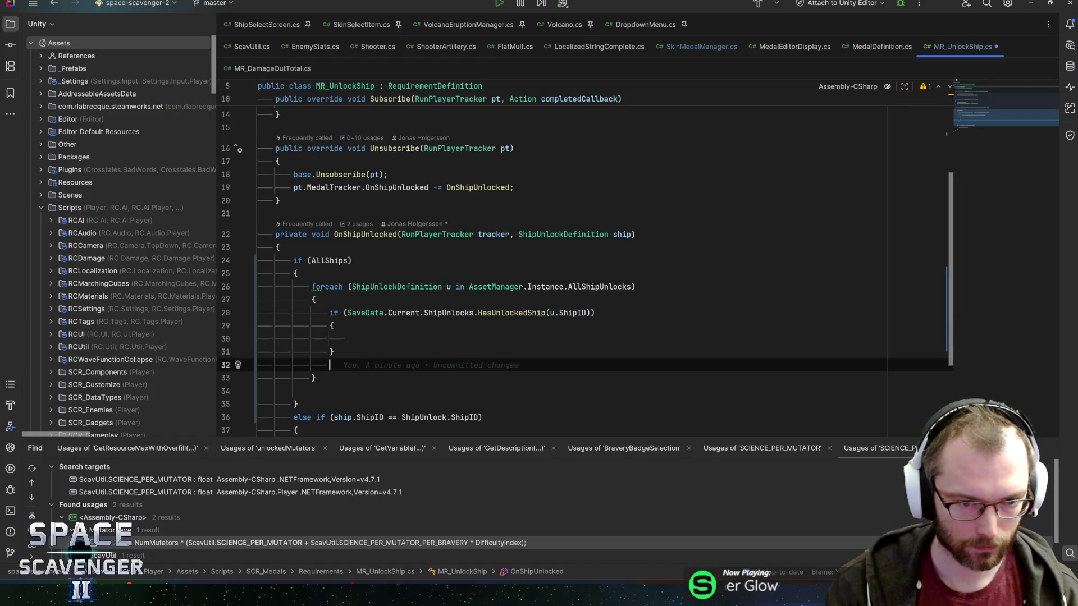
{"action": "key", "text": "BackSpace"}
{"action": "key", "text": "Up"}
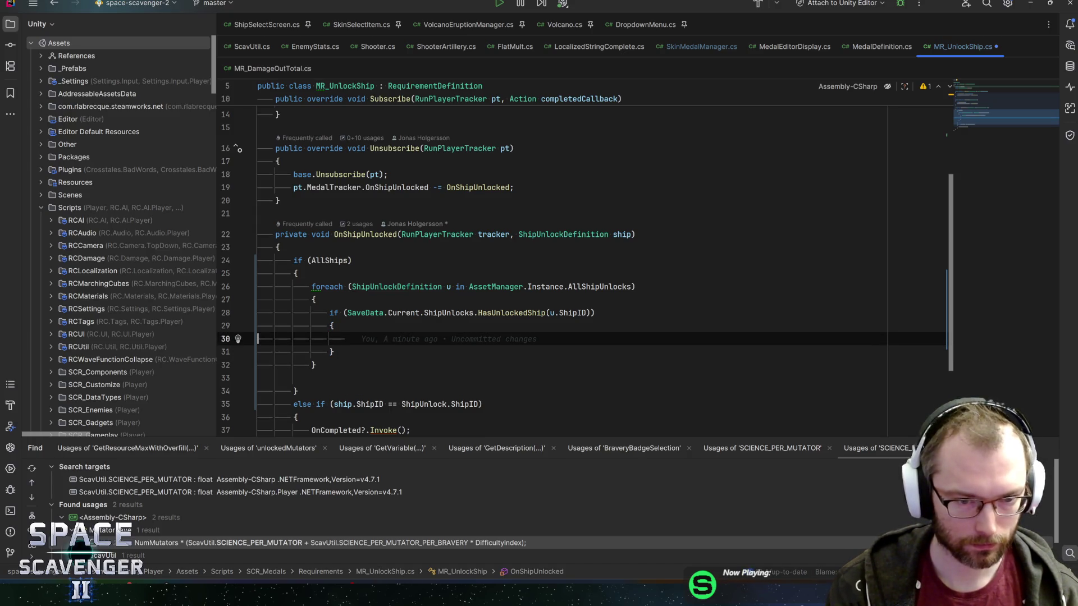
{"action": "key", "text": "Up"}
{"action": "key", "text": "Up"}
{"action": "type", "text": "!"}
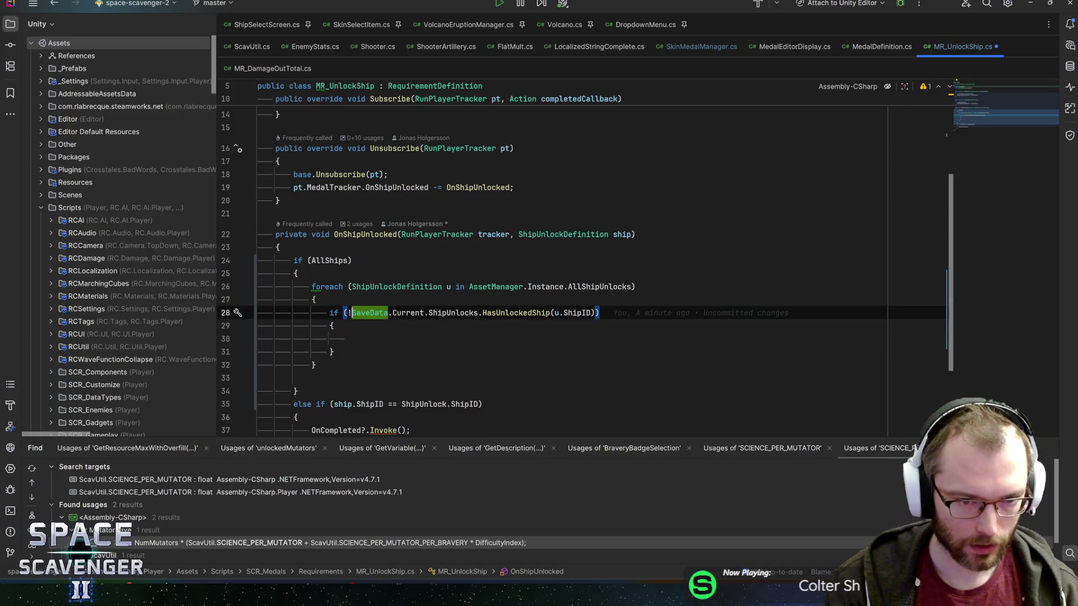
{"action": "key", "text": "Down"}
{"action": "key", "text": "Down"}
{"action": "type", "text": "return false;"}
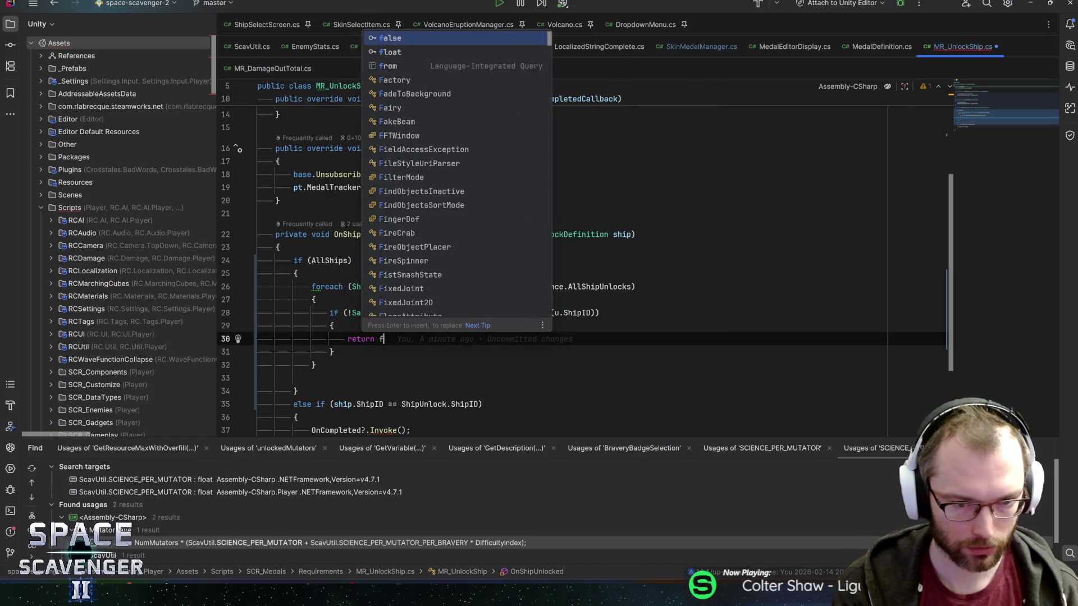
{"action": "key", "text": "Down"}
{"action": "key", "text": "Down"}
{"action": "key", "text": "Down"}
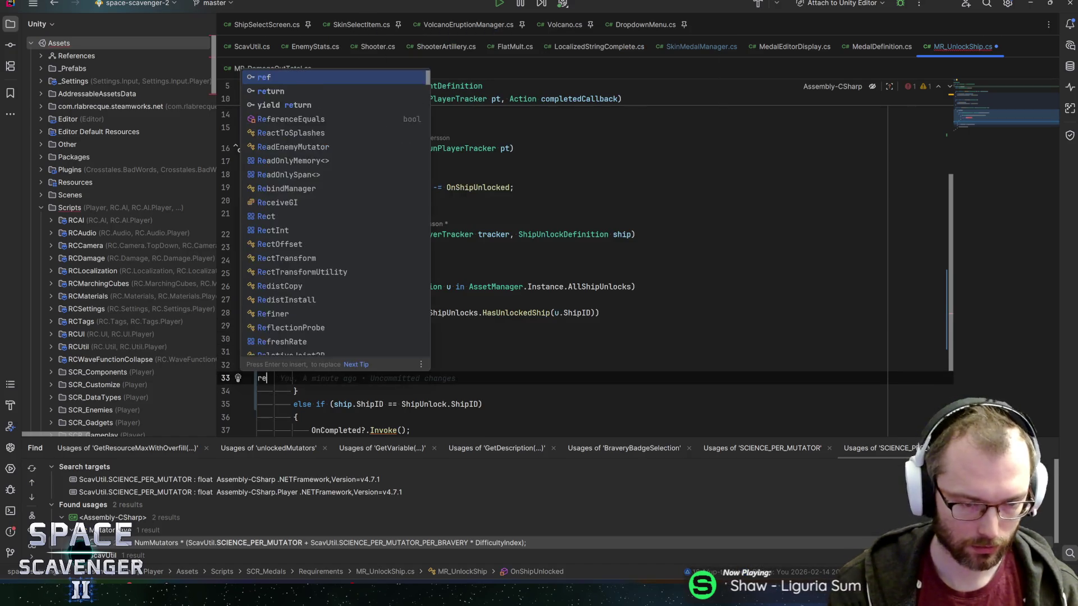
{"action": "key", "text": "Tab"}
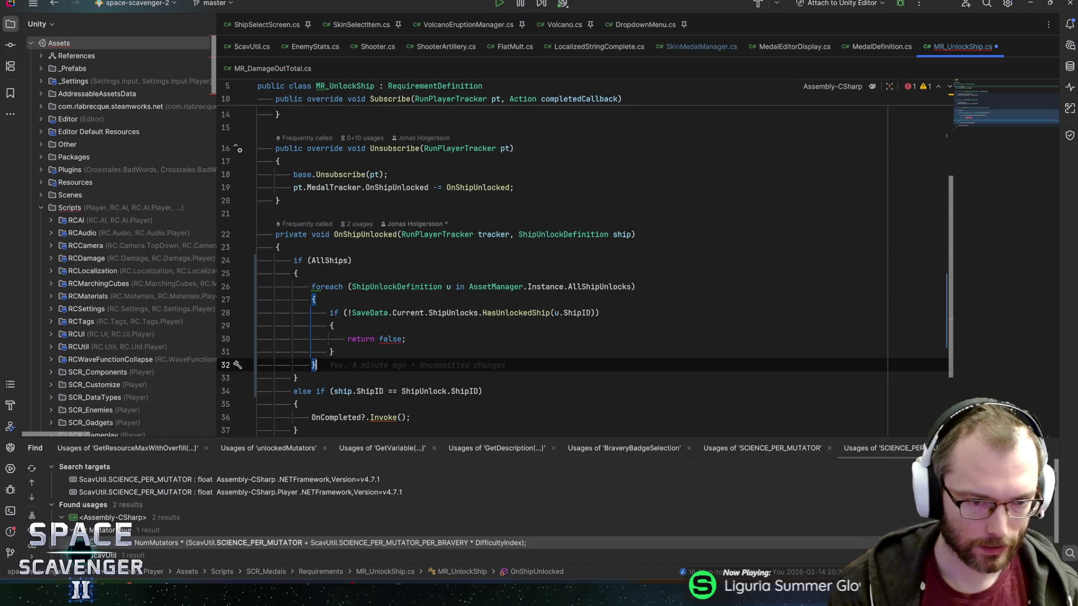
Make the early exit a plain return, add OnCompleted?.Invoke() after the loop, save, and select the AllShips field.
{"action": "left_click", "coordinate": [406, 339]}
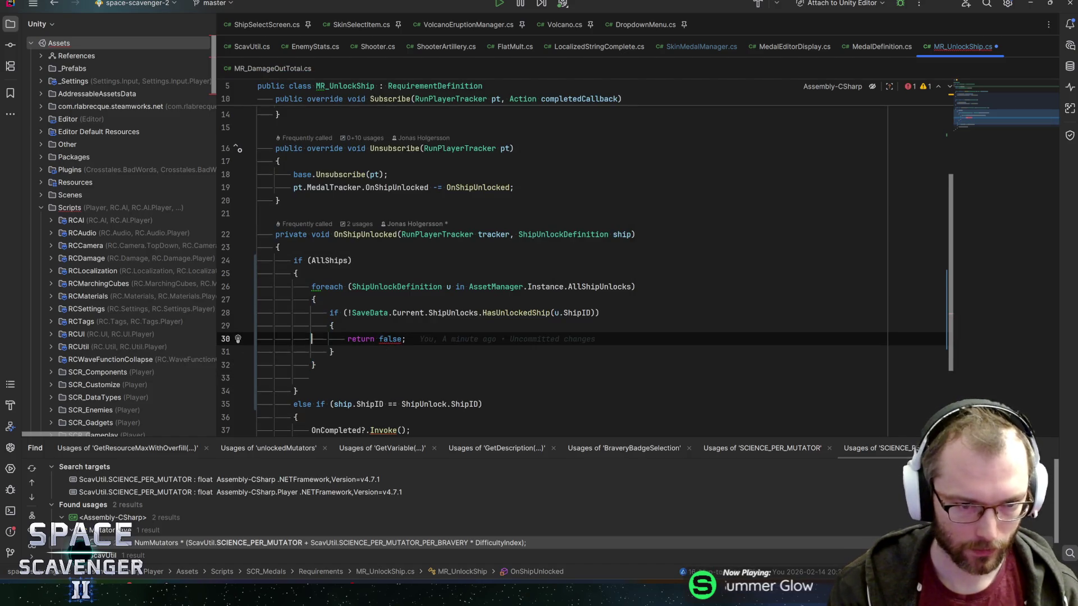
{"action": "key", "text": "Left"}
{"action": "key", "text": "BackSpace"}
{"action": "key", "text": "BackSpace"}
{"action": "key", "text": "BackSpace"}
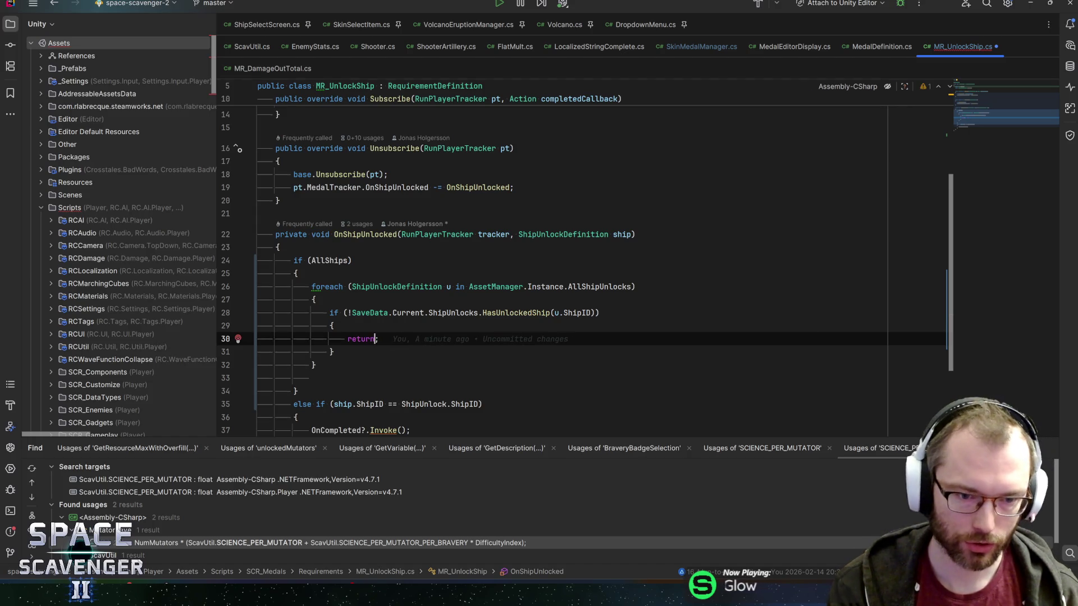
{"action": "key", "text": "Down"}
{"action": "key", "text": "Down"}
{"action": "key", "text": "Down"}
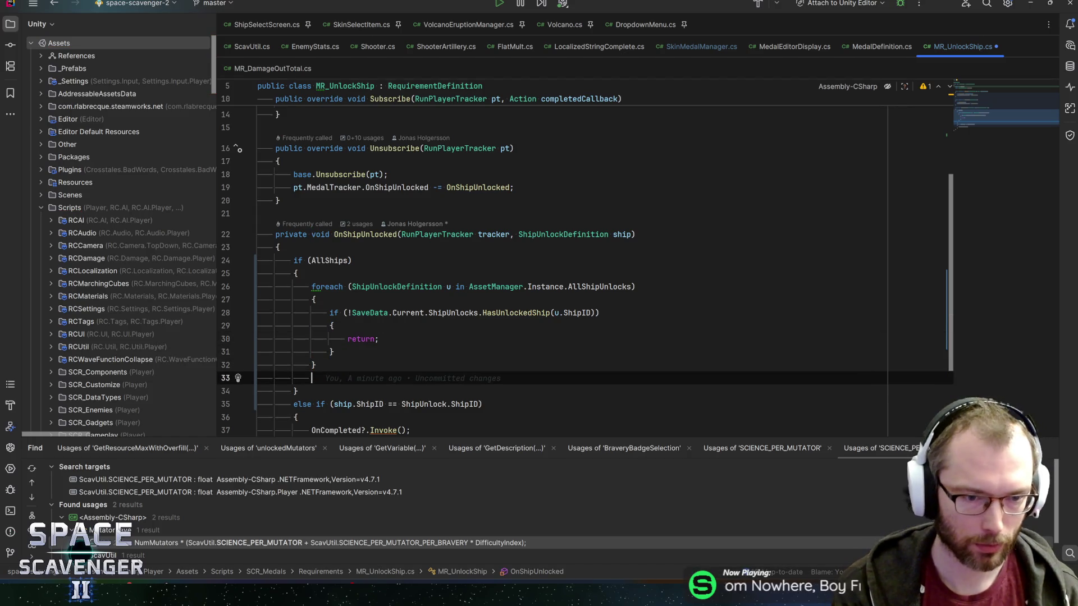
{"action": "type", "text": "OnComple"}
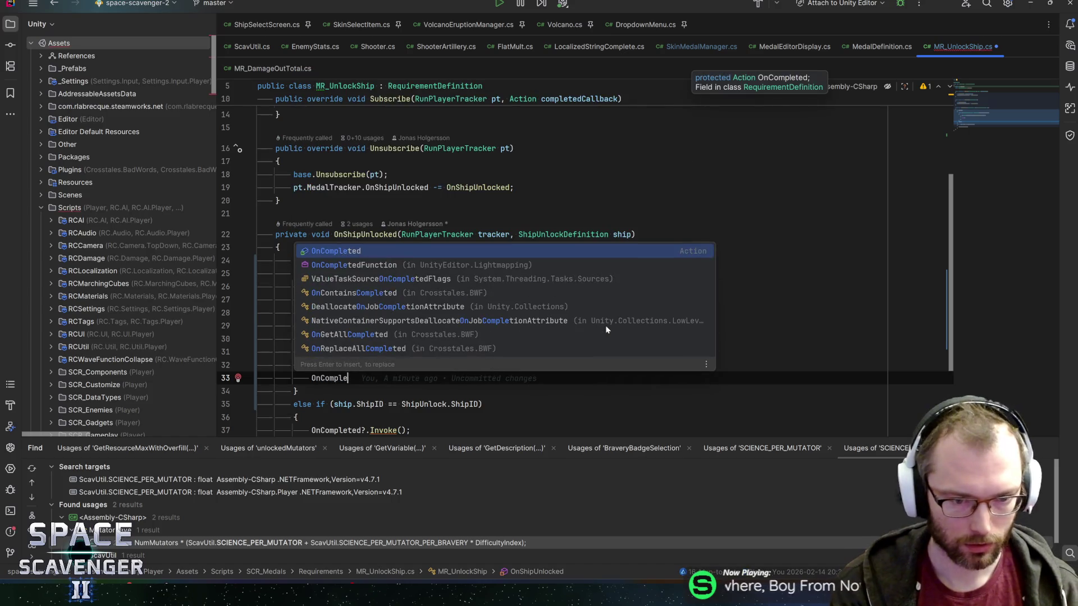
{"action": "type", "text": "ted?.Invoke();"}
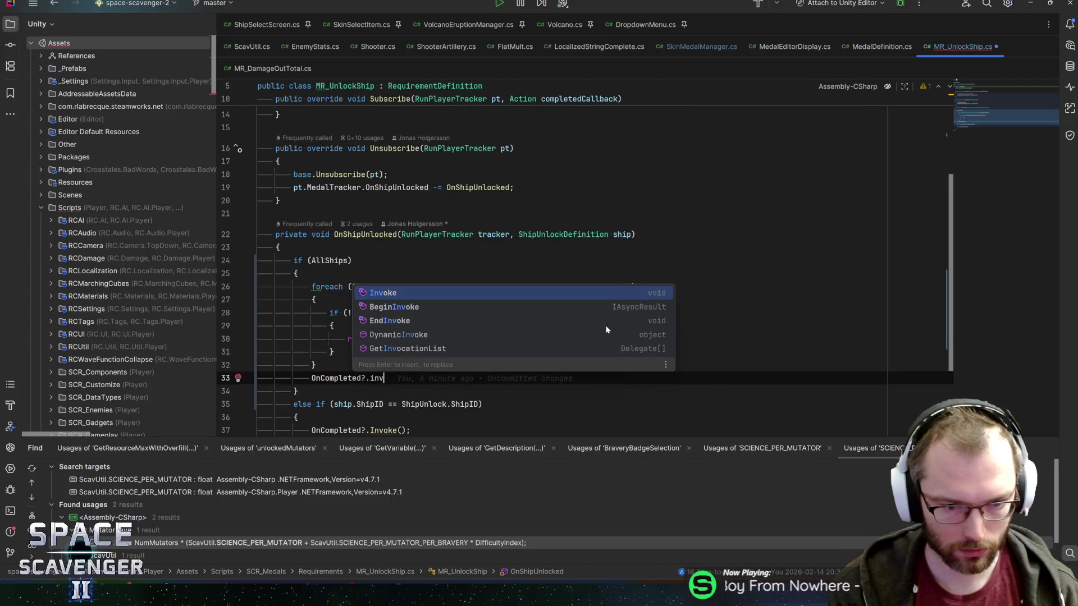
{"action": "key", "text": "ctrl+s"}
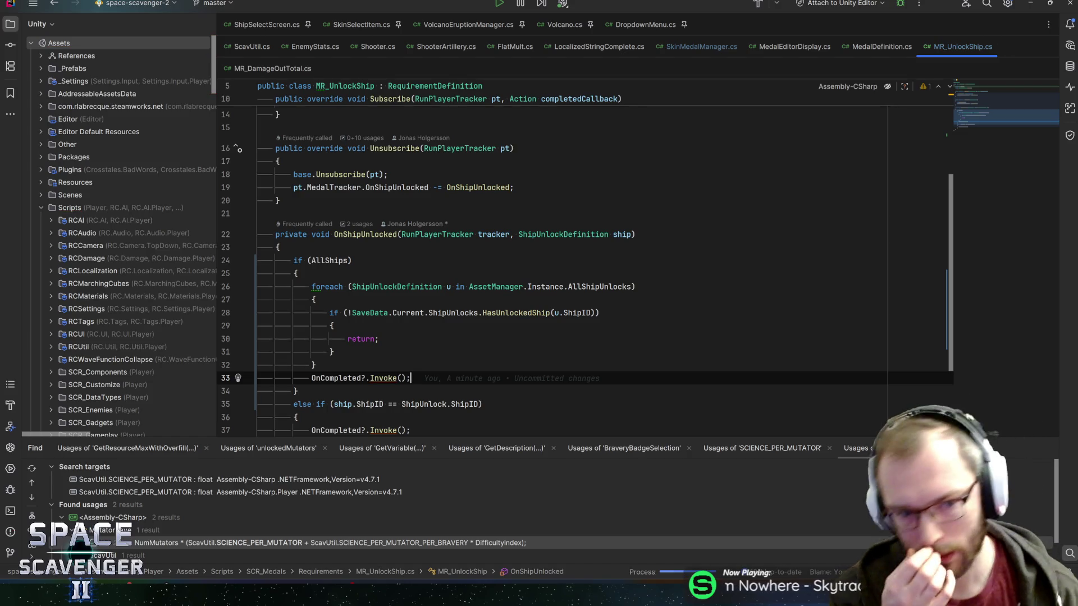
{"action": "scroll", "coordinate": [561, 258], "scroll_direction": "up", "scroll_amount": 5}
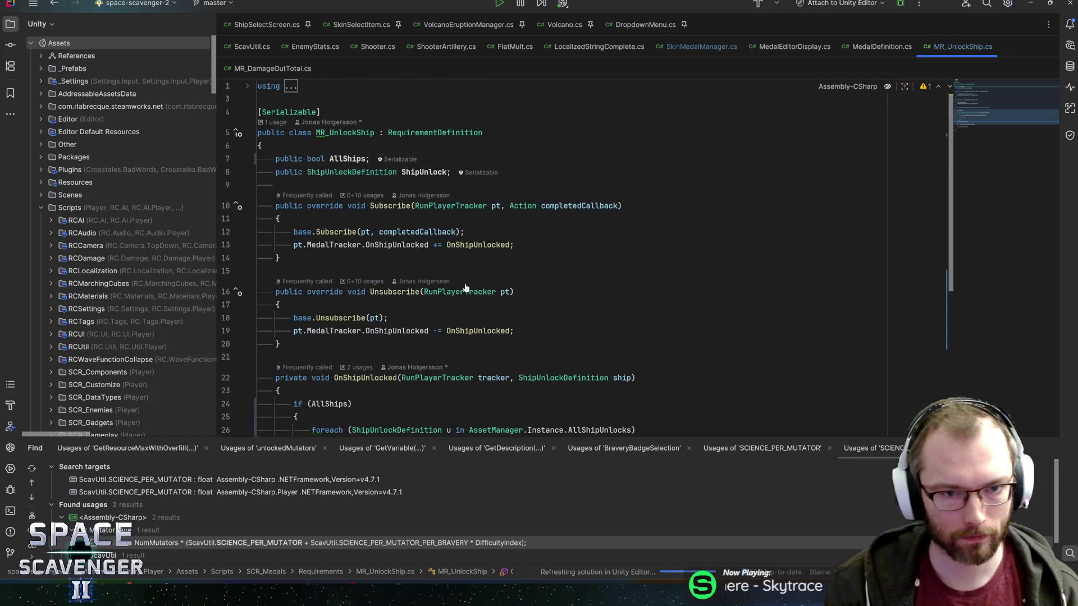
{"action": "left_click", "coordinate": [348, 159]}
Rename the AllShips field to RequireAllShips, keeping its serialized data.
{"action": "key", "text": "ctrl+r"}
{"action": "key", "text": "ctrl+r"}
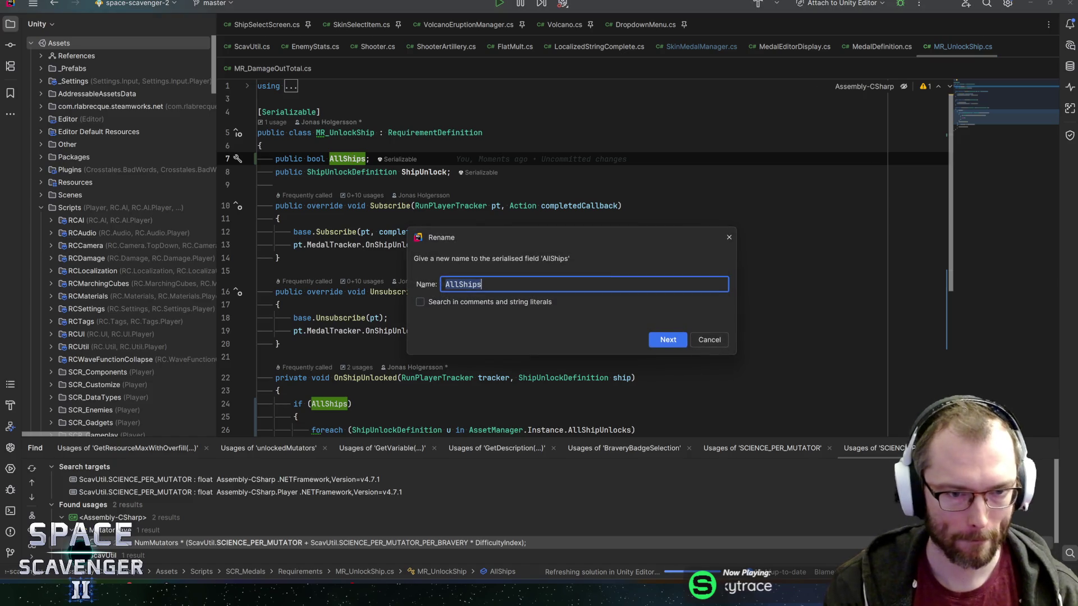
{"action": "key", "text": "Home"}
{"action": "type", "text": "Require"}
{"action": "key", "text": "Return"}
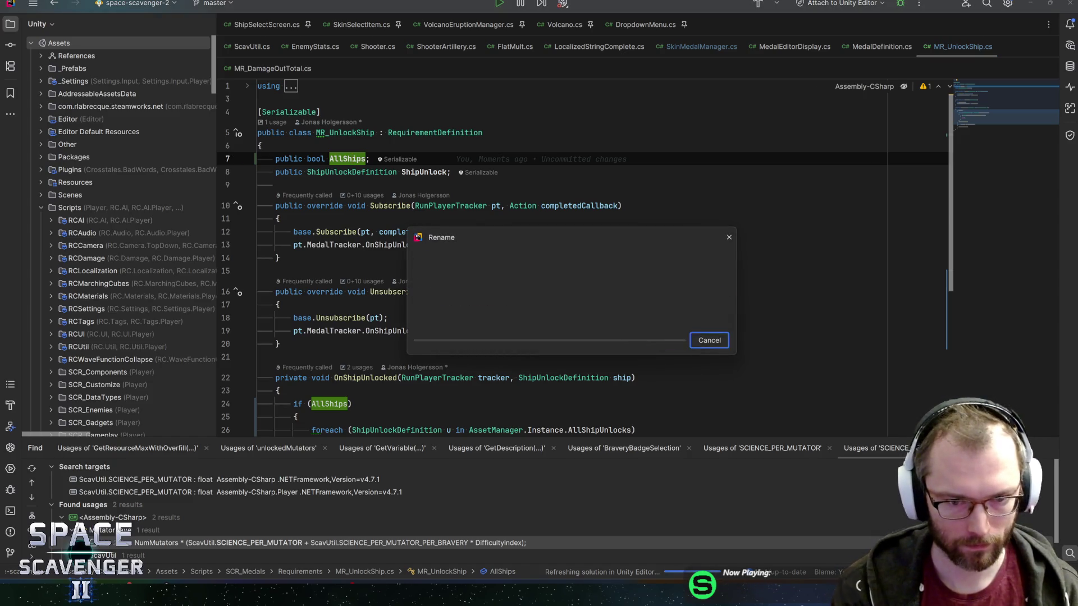
{"action": "key", "text": "Return"}
{"action": "key", "text": "Return"}
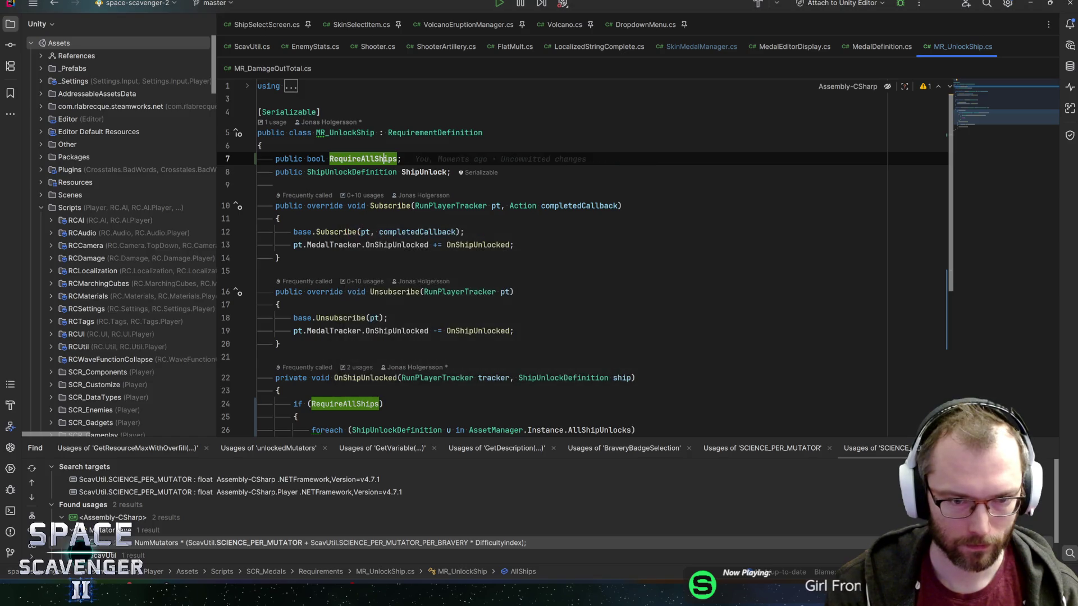
Try converting the foreach all-ships check to LINQ Any(), then revert to the original foreach loop.
{"action": "scroll", "coordinate": [383, 119], "scroll_direction": "down", "scroll_amount": 1}
{"action": "left_click", "coordinate": [310, 365]}
{"action": "scroll", "coordinate": [310, 365], "scroll_direction": "down", "scroll_amount": 4}
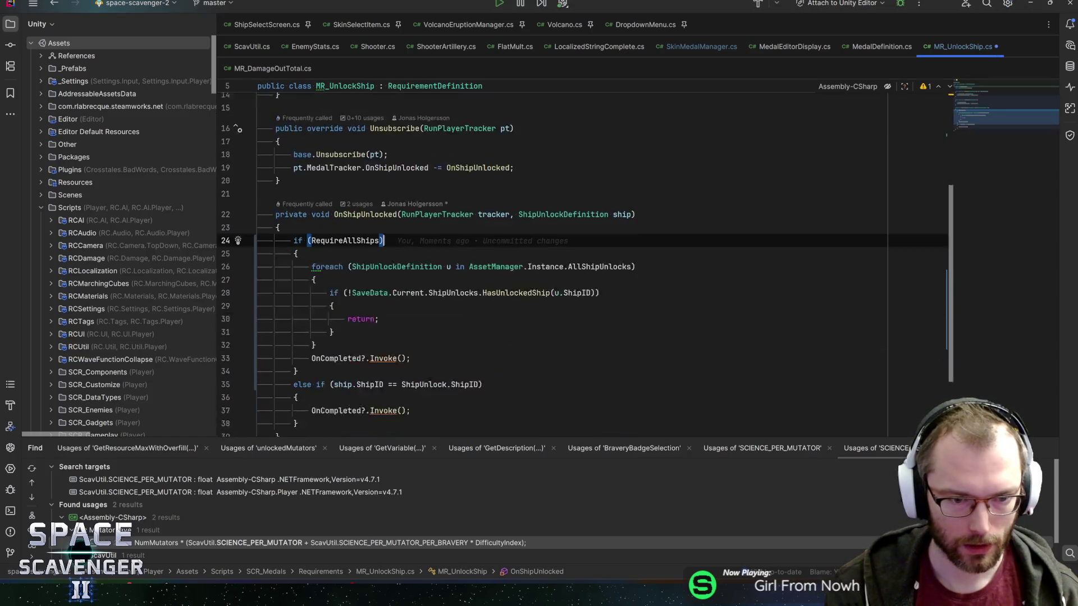
{"action": "left_click", "coordinate": [313, 234]}
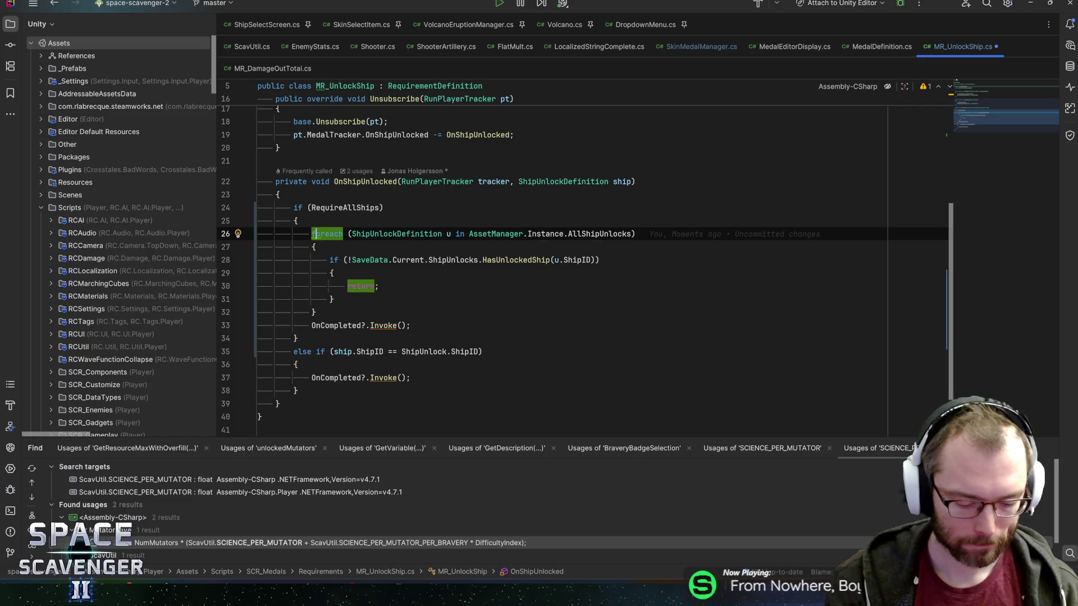
{"action": "key", "text": "alt+Return"}
{"action": "key", "text": "Return"}
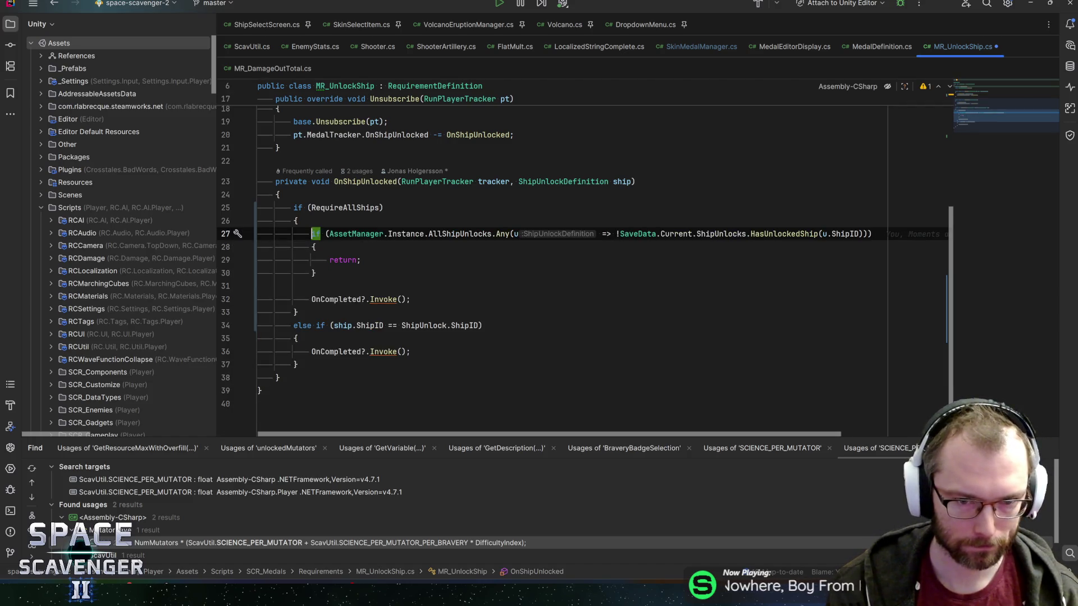
{"action": "key", "text": "ctrl+z"}
{"action": "key", "text": "ctrl+shift+z"}
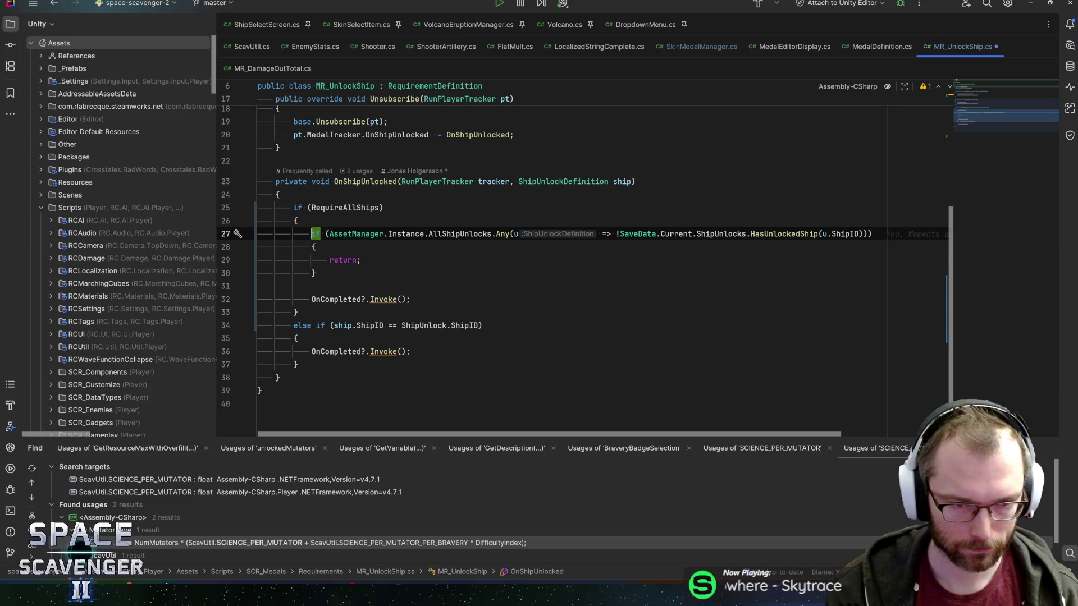
{"action": "key", "text": "ctrl+z"}
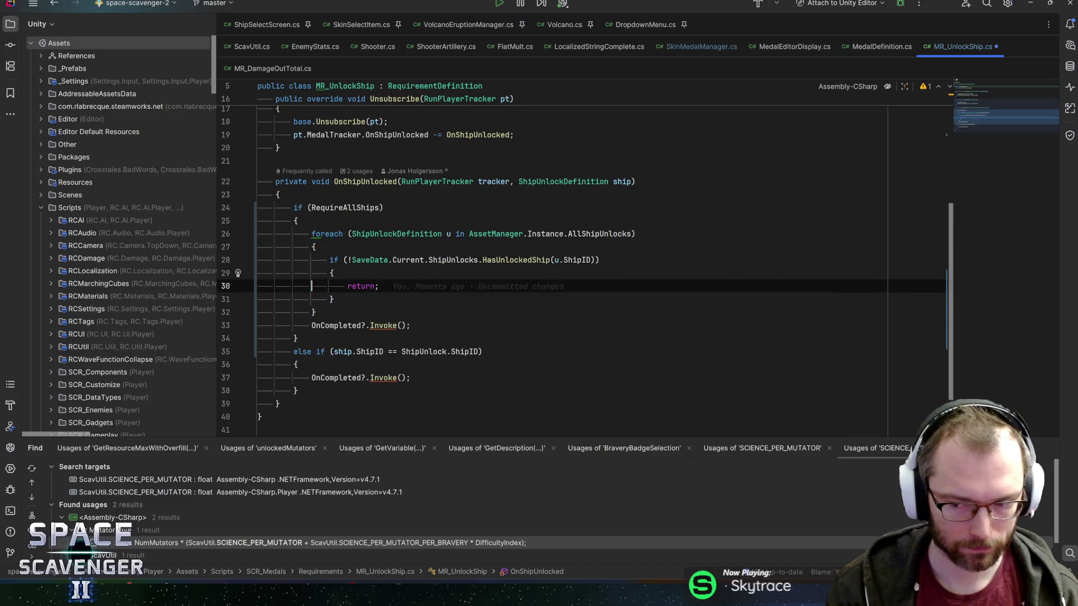
{"action": "left_click", "coordinate": [316, 312]}
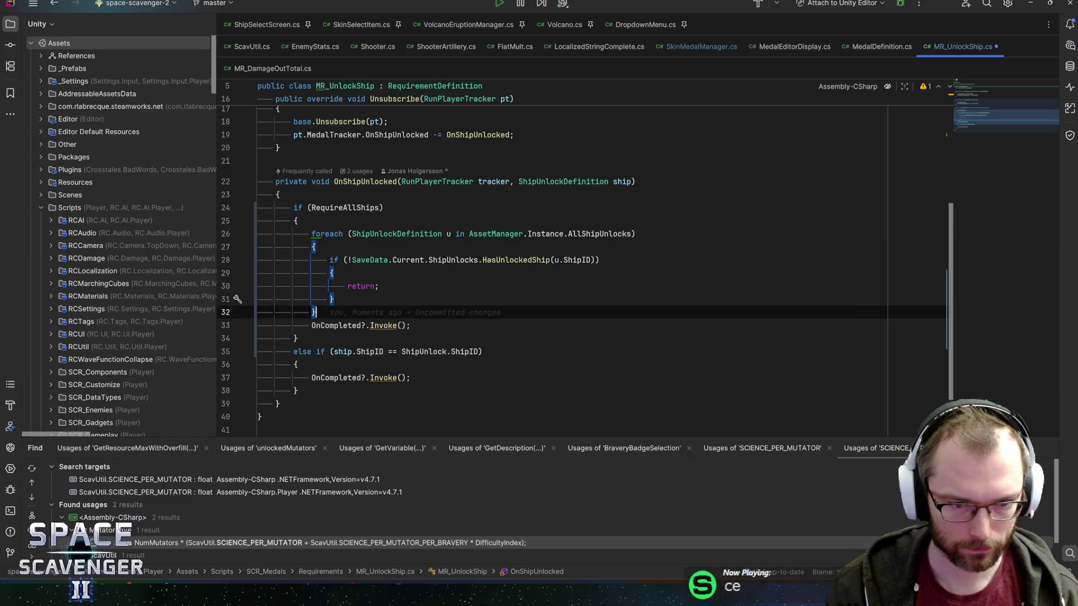
{"action": "left_click", "coordinate": [410, 325]}
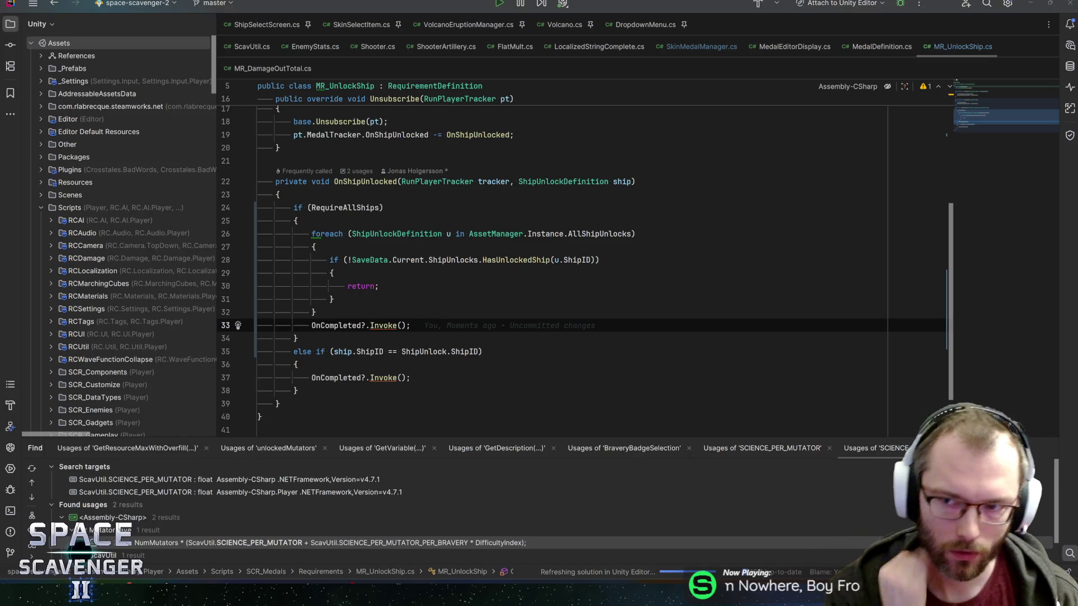
{"action": "key", "text": "alt+Tab"}
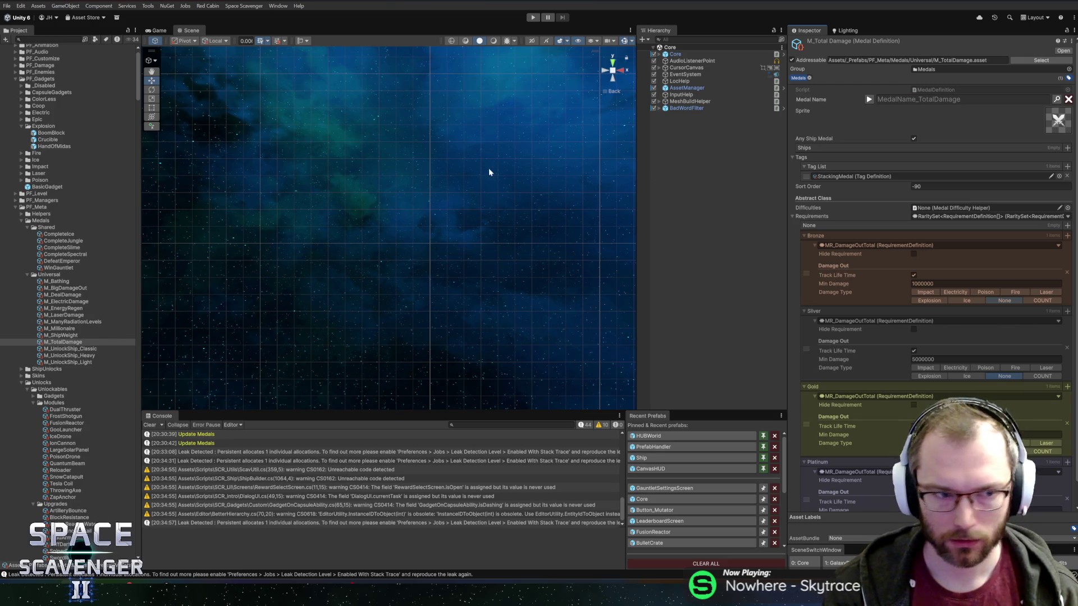
Duplicate M_UnlockShip_Light as M_UnlockShip_All and set its Ship Unlock reference to None.
{"action": "left_click", "coordinate": [65, 362]}
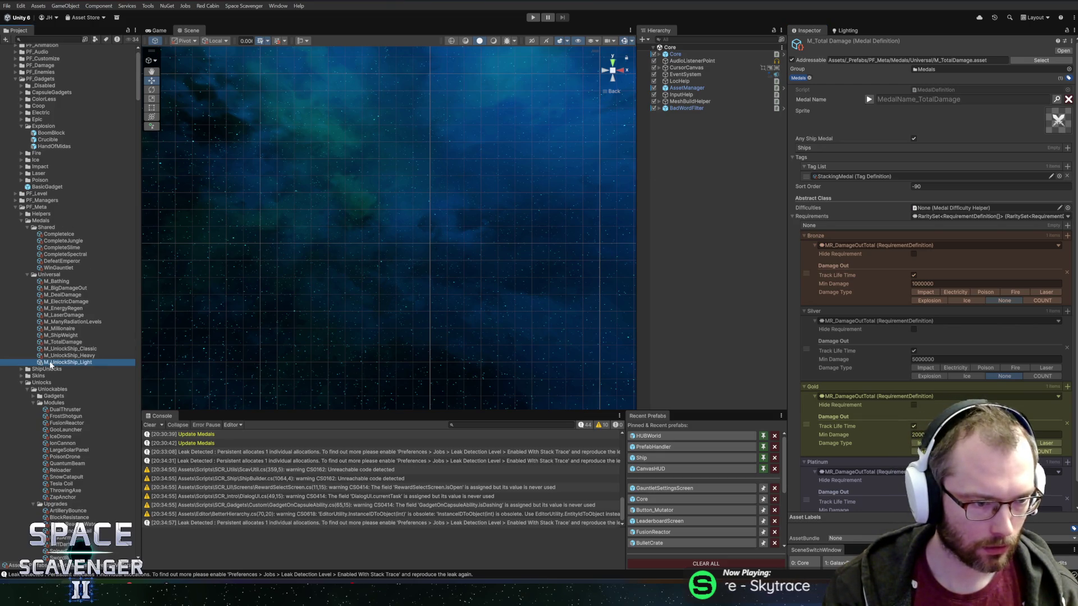
{"action": "key", "text": "ctrl+d"}
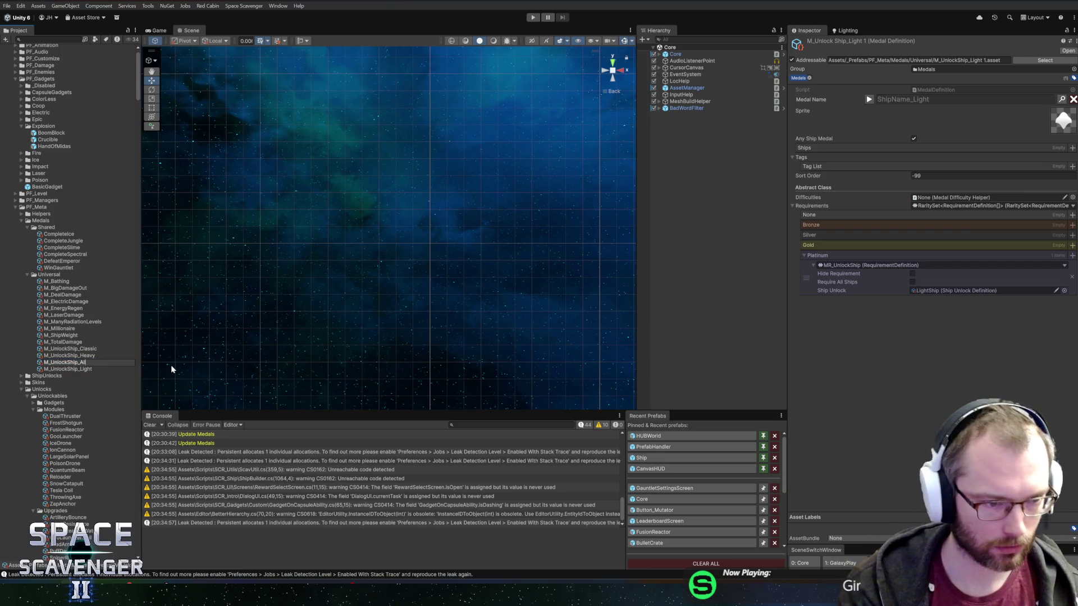
{"action": "key", "text": "Return"}
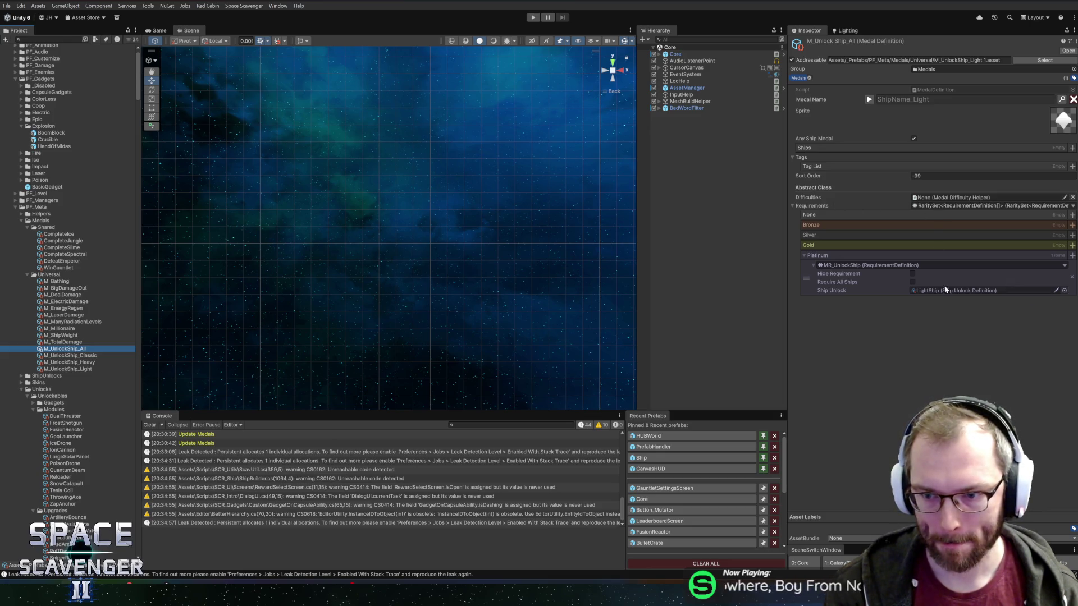
{"action": "right_click", "coordinate": [857, 294]}
{"action": "left_click", "coordinate": [881, 320]}
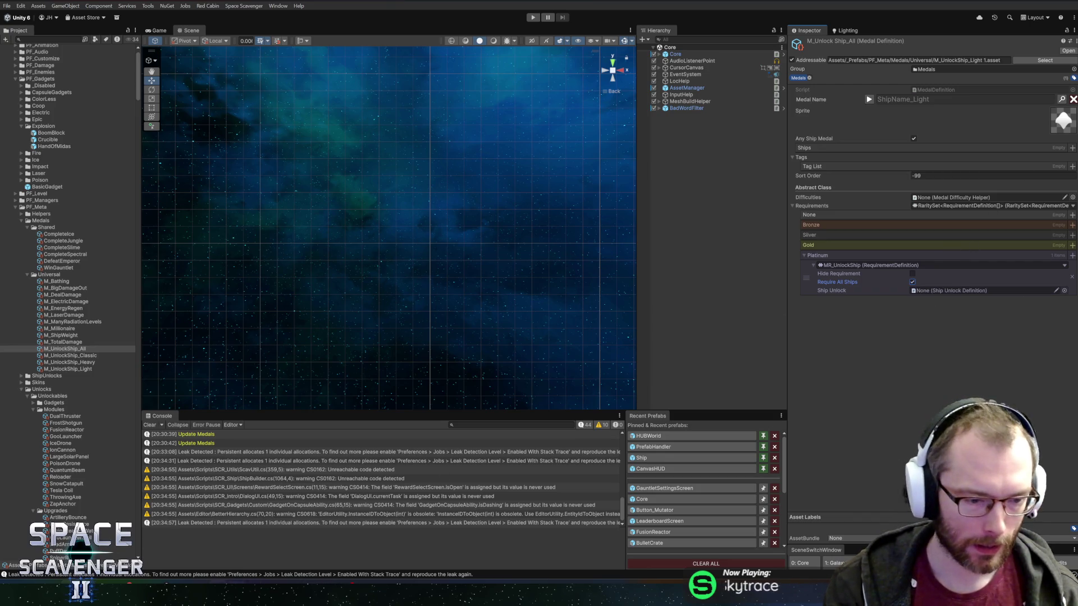
{"action": "key", "text": "alt+Tab"}
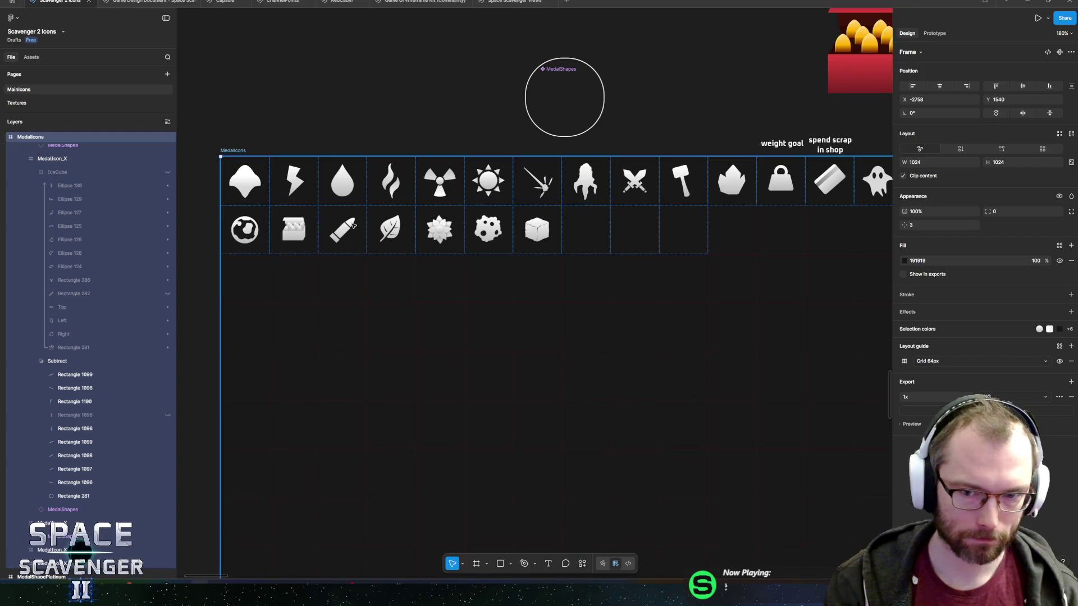
Select the generic-shape copy after the cube icon and zoom the canvas in on it.
{"action": "left_click", "coordinate": [245, 181], "text": "ctrl"}
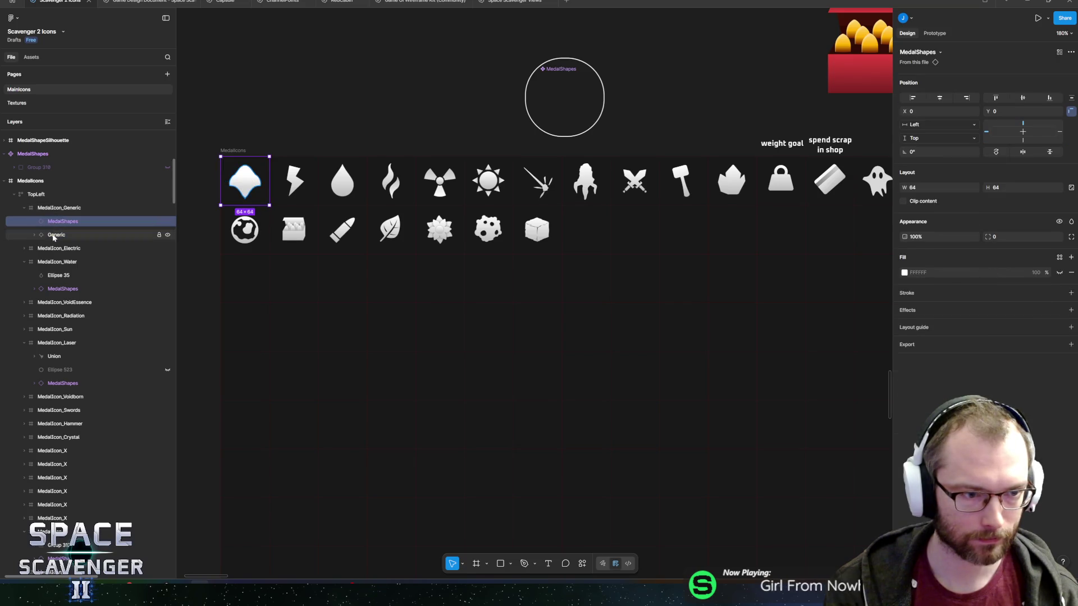
{"action": "left_click", "coordinate": [586, 228]}
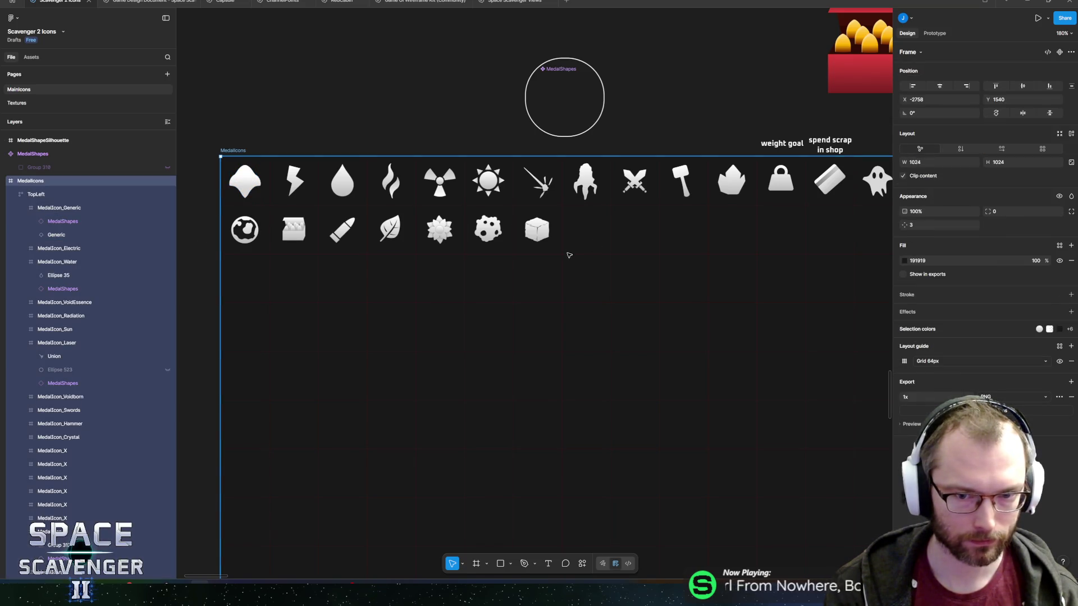
{"action": "left_click", "coordinate": [539, 232], "text": "ctrl"}
{"action": "left_click", "coordinate": [68, 348]}
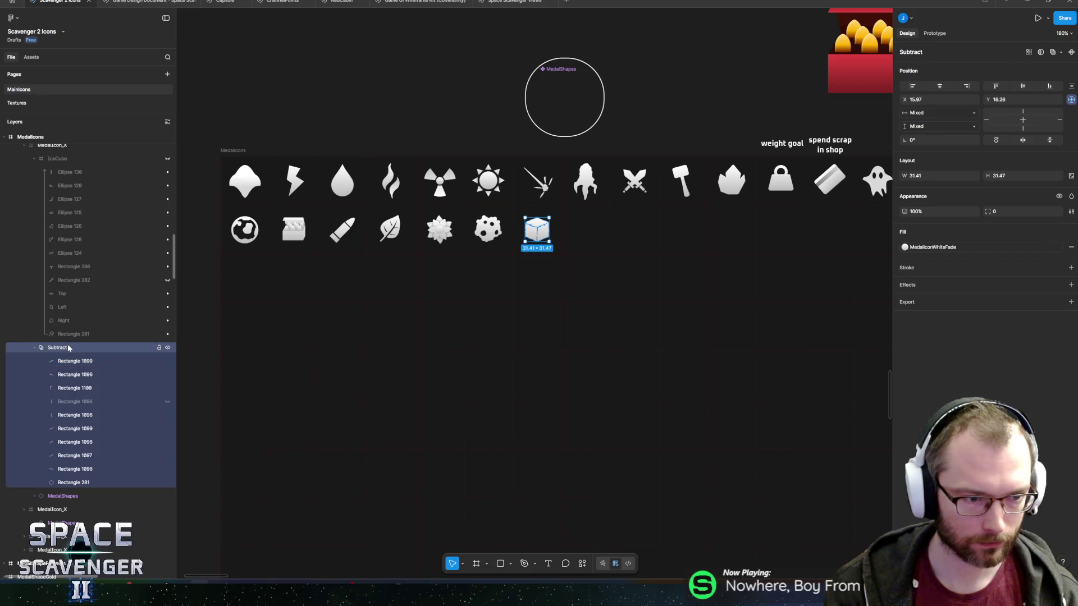
{"action": "left_click", "coordinate": [50, 521]}
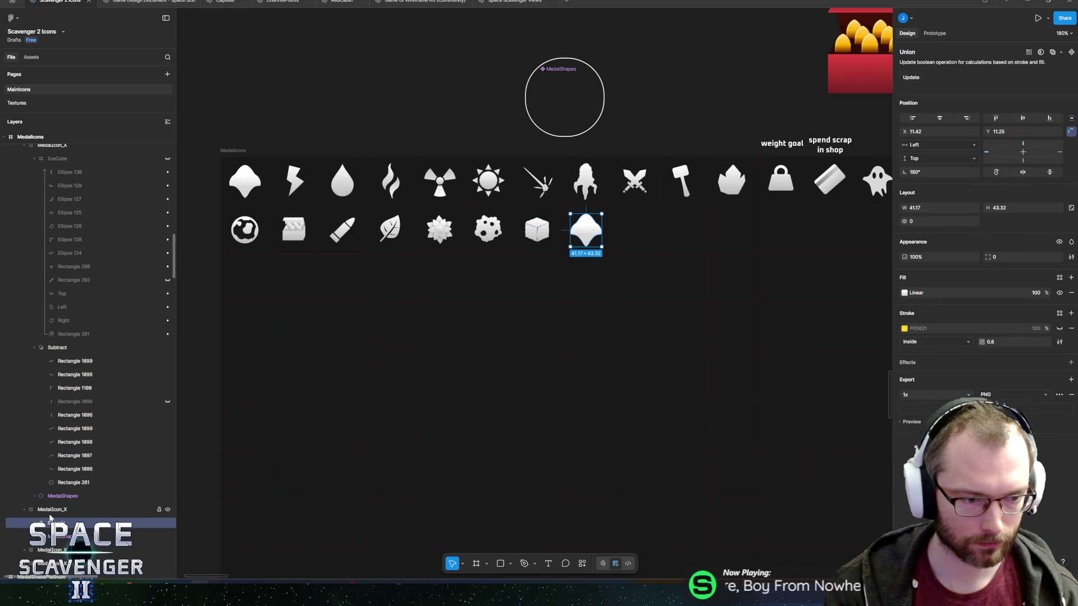
{"action": "scroll", "coordinate": [628, 219], "scroll_direction": "up", "scroll_amount": 5}
{"action": "scroll", "coordinate": [595, 254], "scroll_direction": "up", "scroll_amount": 5}
{"action": "scroll", "coordinate": [630, 259], "scroll_direction": "left", "scroll_amount": 3}
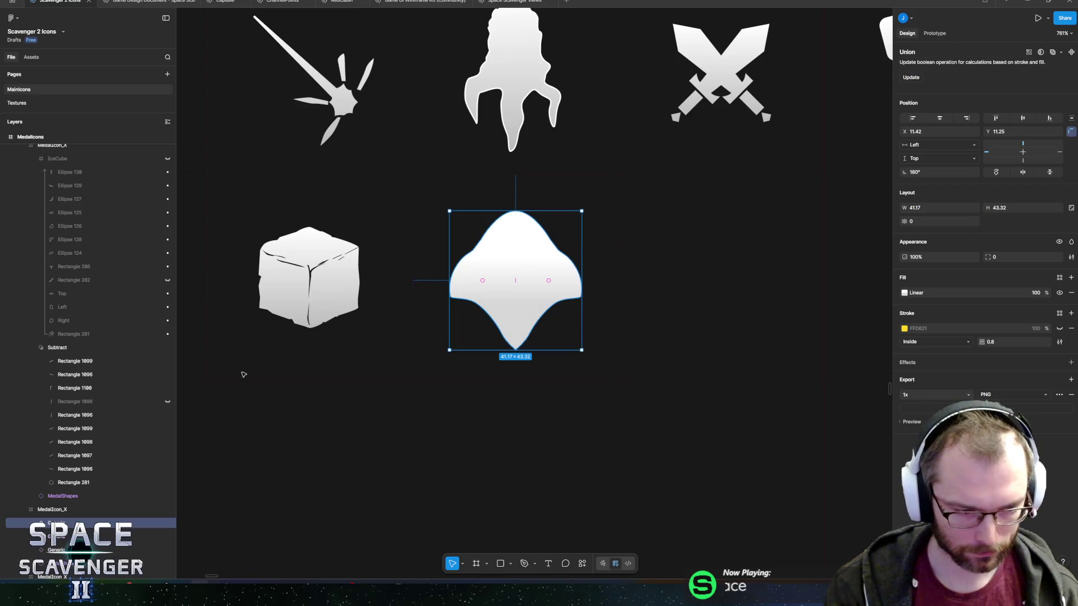
Scale the copied generic shape down proportionally to about two-thirds size.
{"action": "key", "text": "k"}
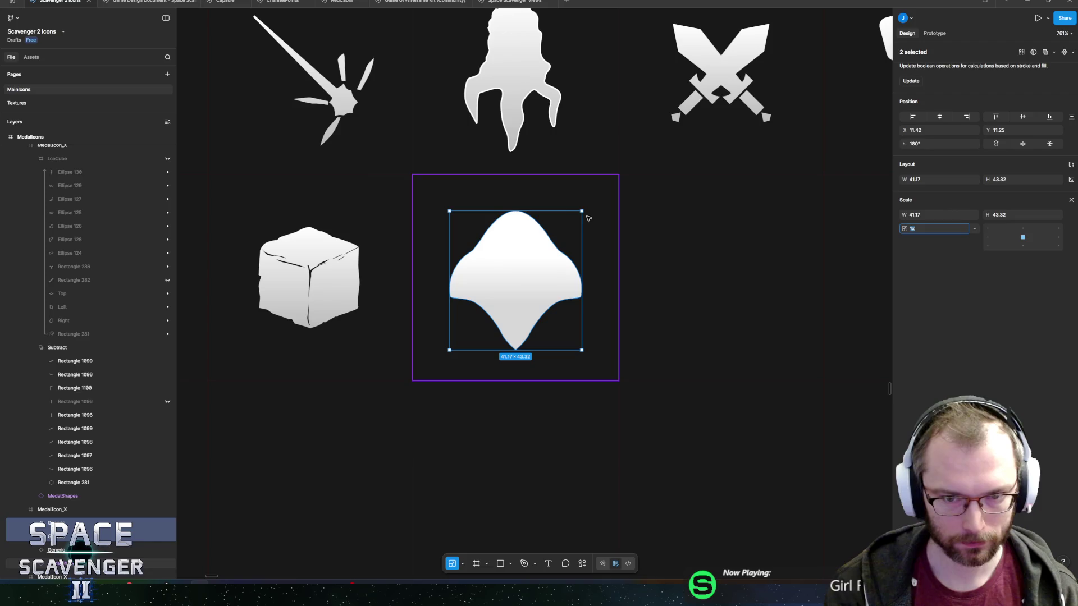
{"action": "left_click_drag", "start_coordinate": [581, 211], "coordinate": [559, 238]}
{"action": "mouse_move", "coordinate": [531, 275]}
{"action": "left_mouse_down"}
{"action": "mouse_move", "coordinate": [484, 278]}
{"action": "mouse_move", "coordinate": [560, 284]}
{"action": "mouse_move", "coordinate": [565, 269]}
{"action": "left_mouse_up"}
{"action": "key", "text": "ctrl+z"}
{"action": "key", "text": "ctrl+z"}
{"action": "key", "text": "ctrl+z"}
{"action": "mouse_move", "coordinate": [507, 247]}
{"action": "left_mouse_down"}
{"action": "mouse_move", "coordinate": [511, 225]}
{"action": "mouse_move", "coordinate": [553, 213]}
{"action": "mouse_move", "coordinate": [583, 186]}
{"action": "mouse_move", "coordinate": [565, 202]}
{"action": "left_mouse_up"}
{"action": "key", "text": "k"}
{"action": "key", "text": "ctrl+z"}
{"action": "mouse_move", "coordinate": [519, 264]}
{"action": "left_mouse_down"}
{"action": "mouse_move", "coordinate": [524, 249]}
{"action": "mouse_move", "coordinate": [523, 273]}
{"action": "mouse_move", "coordinate": [518, 260]}
{"action": "left_mouse_up"}
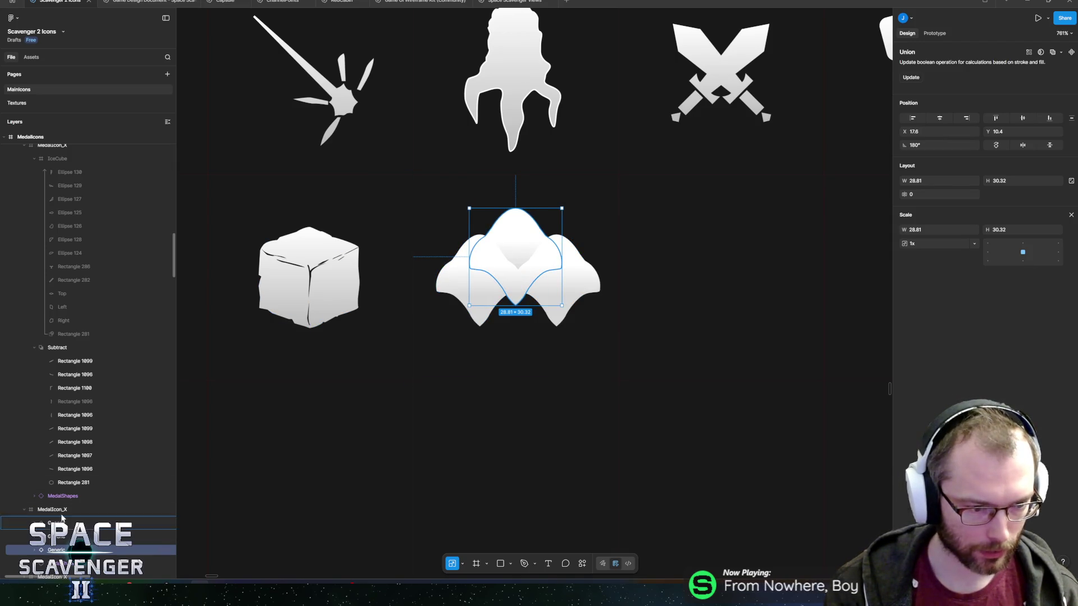
Select the three Generic shape copies and merge them into one union.
{"action": "scroll", "coordinate": [56, 477], "scroll_direction": "down", "scroll_amount": 3}
{"action": "left_click", "coordinate": [34, 424]}
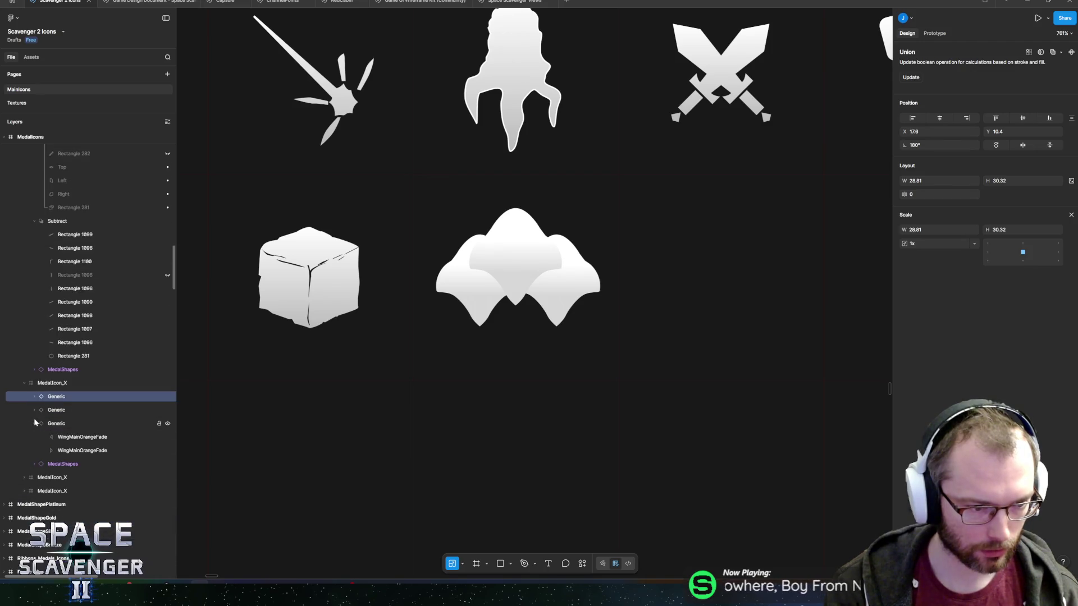
{"action": "left_click", "coordinate": [34, 410]}
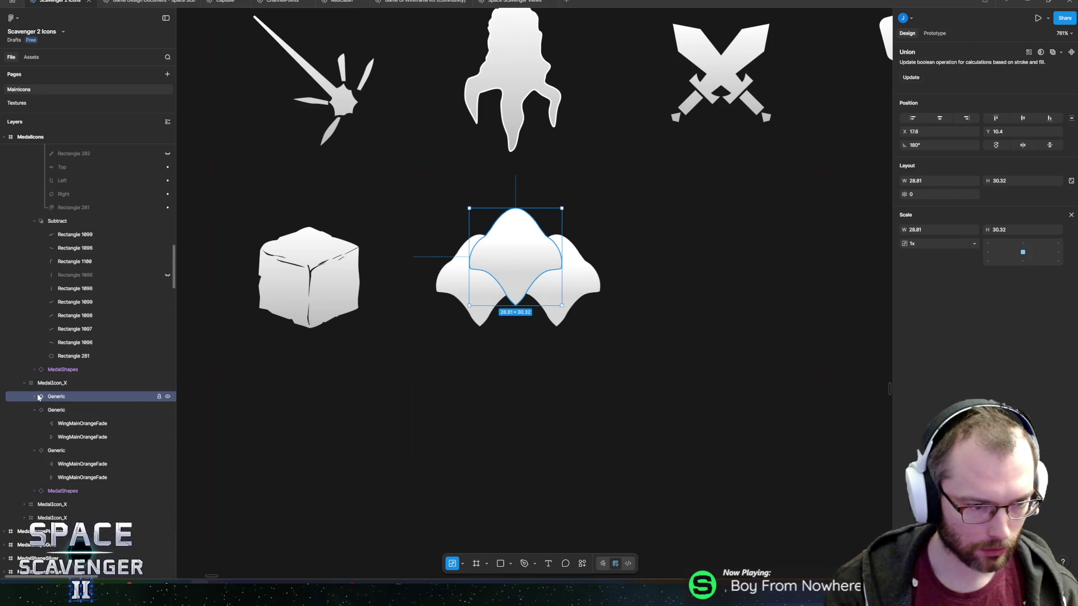
{"action": "left_click", "coordinate": [35, 396]}
{"action": "left_click", "coordinate": [34, 397]}
{"action": "left_click", "coordinate": [35, 409]}
{"action": "left_click", "coordinate": [33, 419]}
{"action": "left_click", "coordinate": [71, 417], "text": "shift"}
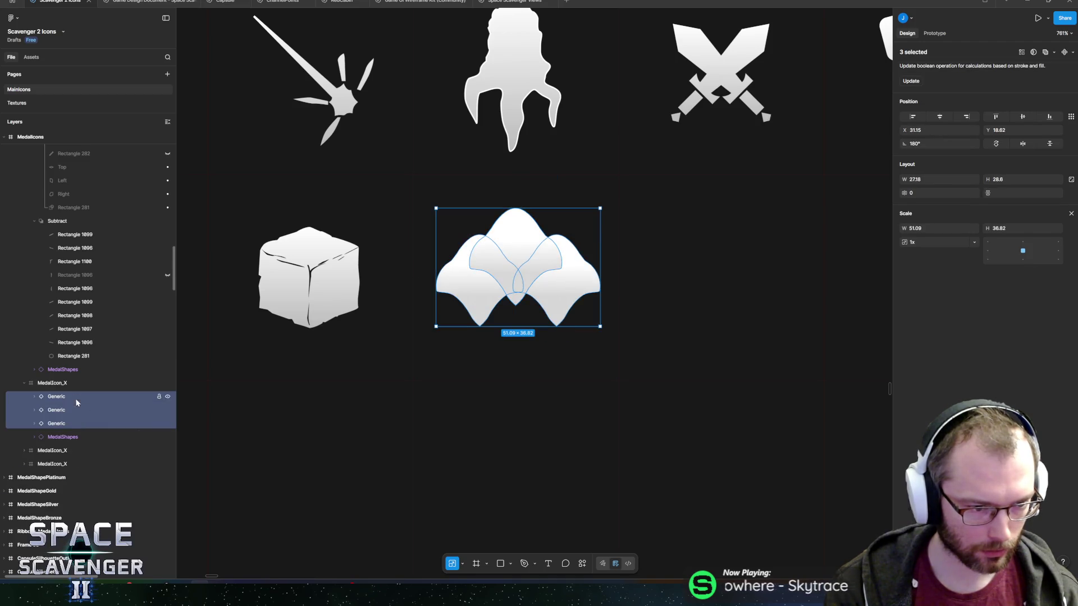
{"action": "left_click", "coordinate": [578, 568]}
{"action": "type", "text": "union"}
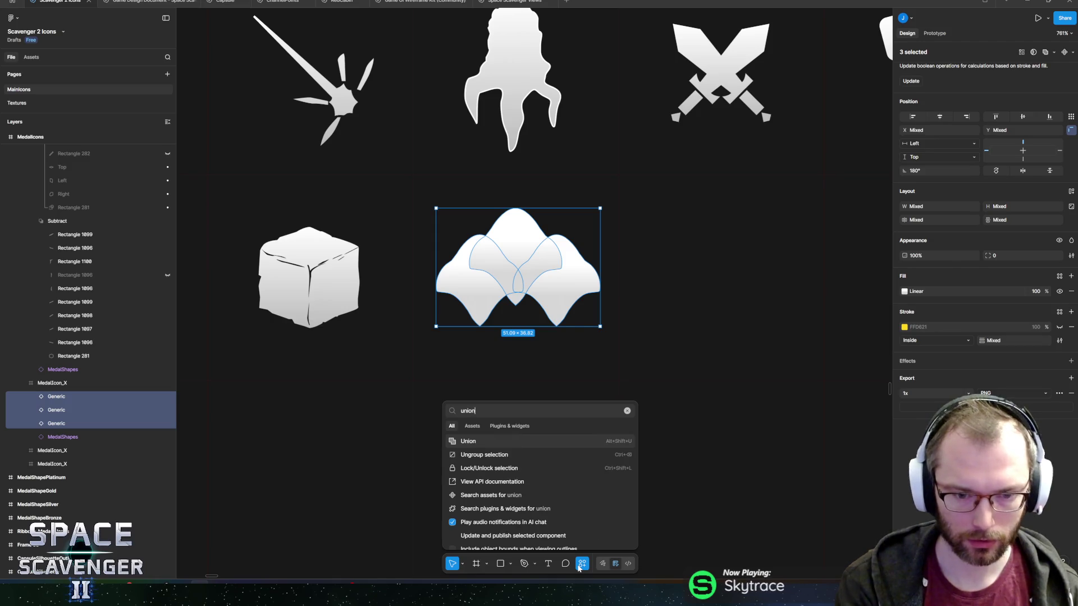
{"action": "key", "text": "Return"}
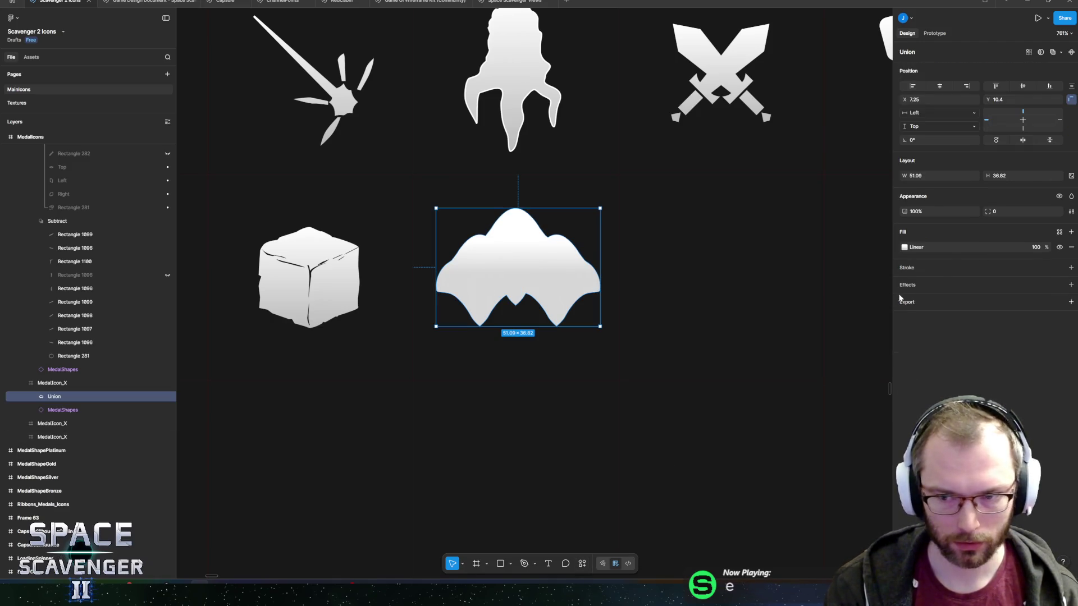
Apply the MedalIconWhiteFade library fill style to the three-peaked union icon.
{"action": "left_click", "coordinate": [904, 247]}
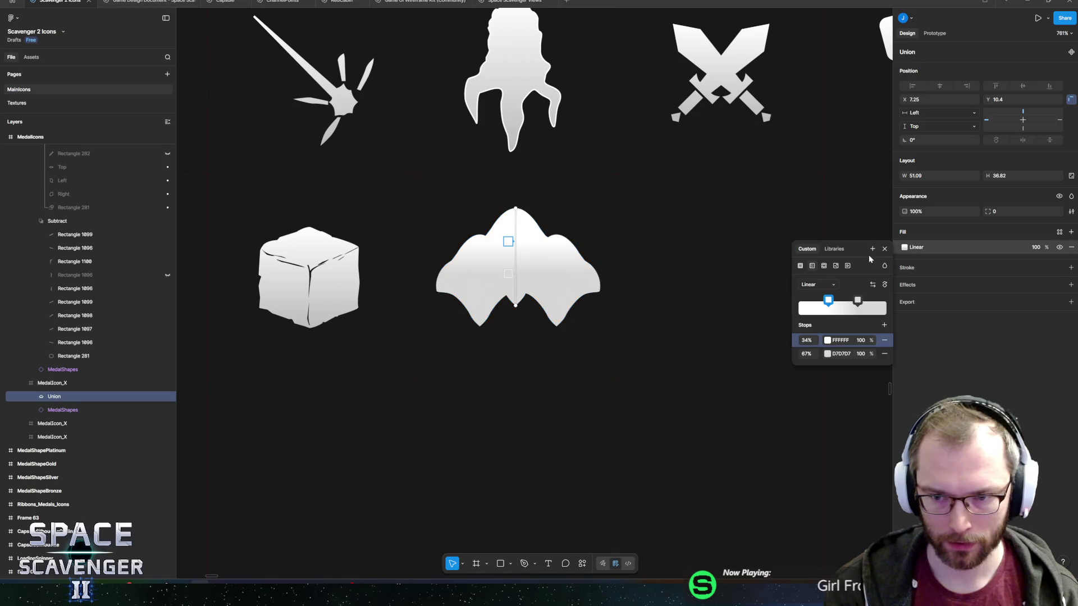
{"action": "left_click", "coordinate": [834, 249]}
{"action": "scroll", "coordinate": [841, 404], "scroll_direction": "down", "scroll_amount": 2}
{"action": "left_click", "coordinate": [838, 380]}
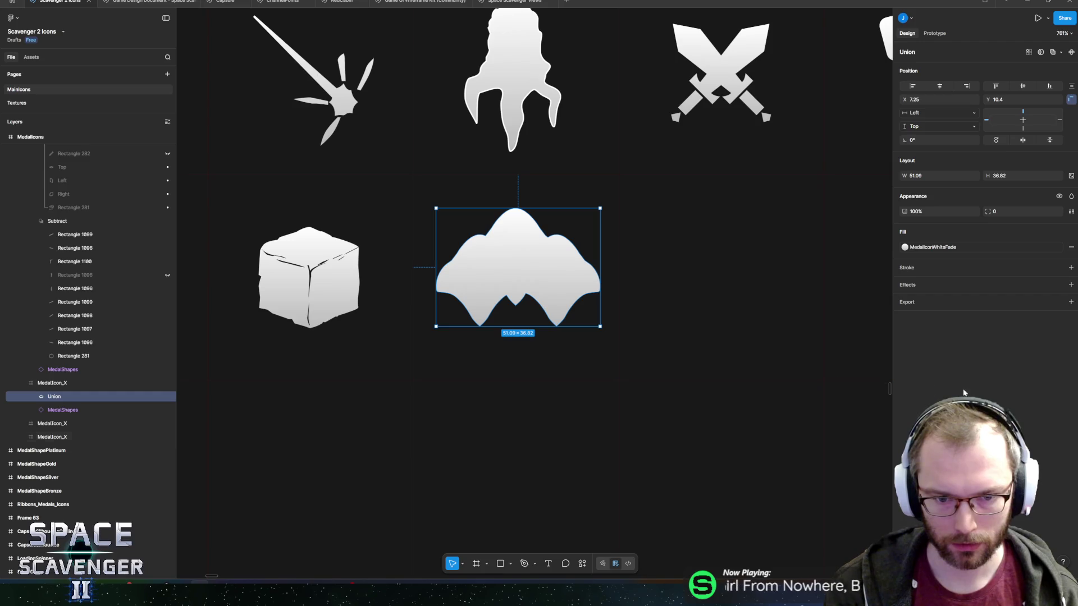
{"action": "scroll", "coordinate": [613, 344], "scroll_direction": "down", "scroll_amount": 10}
Select MedalShapes and make the hidden medal background group visible.
{"action": "key", "text": "Escape"}
{"action": "scroll", "coordinate": [619, 354], "scroll_direction": "up", "scroll_amount": 5}
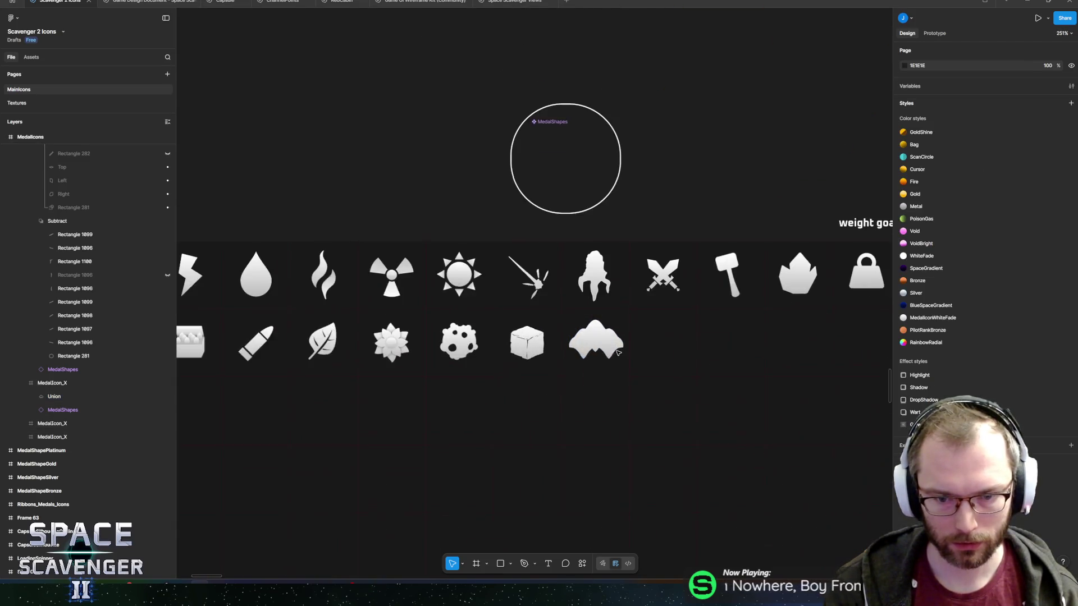
{"action": "scroll", "coordinate": [619, 353], "scroll_direction": "up", "scroll_amount": 3}
{"action": "scroll", "coordinate": [587, 357], "scroll_direction": "down", "scroll_amount": 6}
{"action": "left_click", "coordinate": [498, 151]}
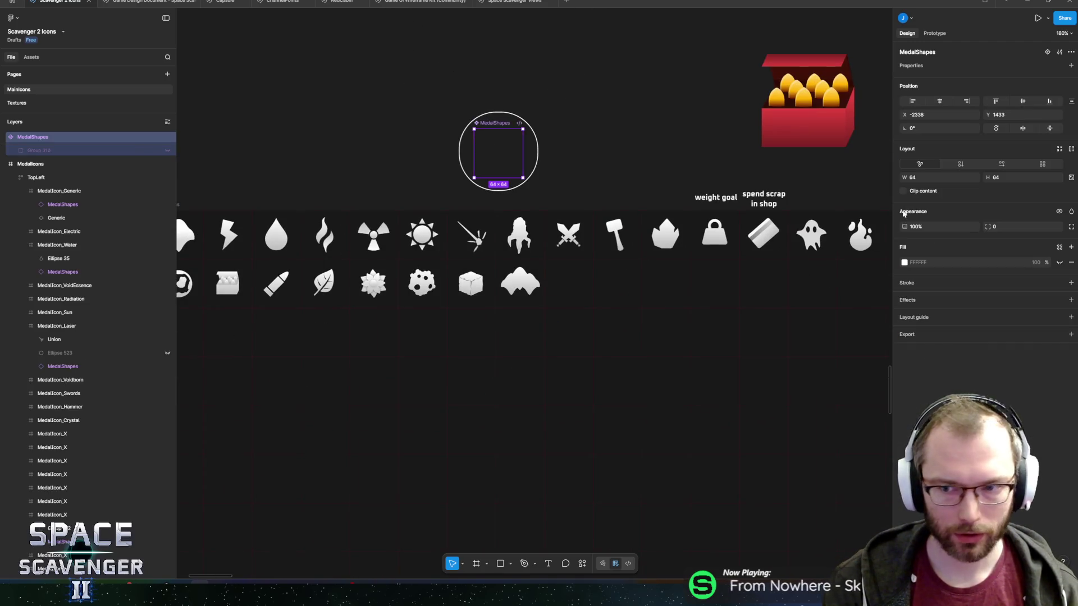
{"action": "scroll", "coordinate": [146, 263], "scroll_direction": "up", "scroll_amount": 3}
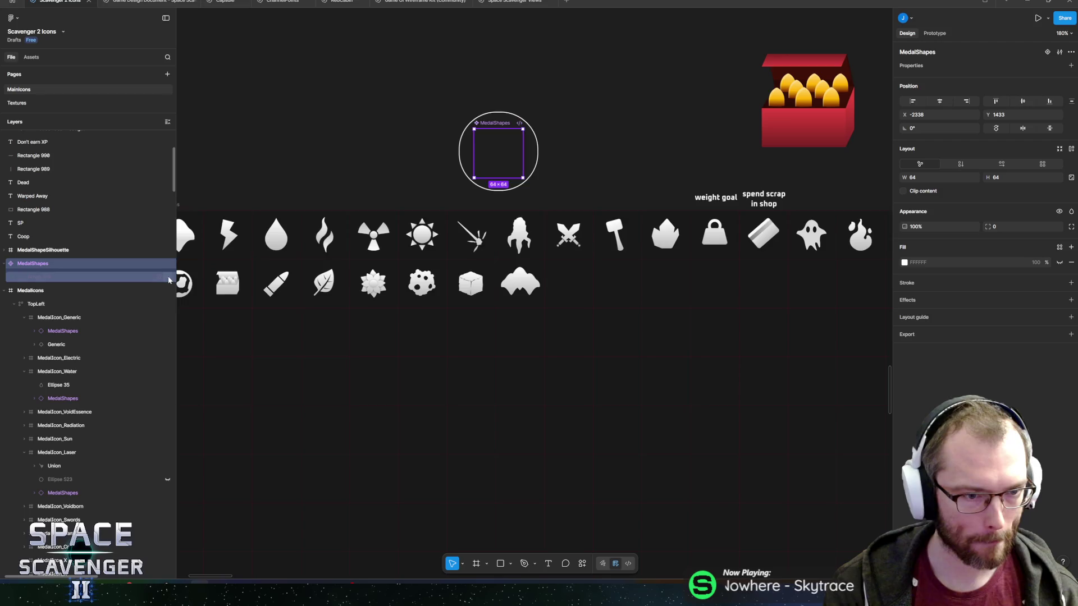
{"action": "left_click", "coordinate": [168, 278]}
{"action": "scroll", "coordinate": [420, 320], "scroll_direction": "up", "scroll_amount": 10}
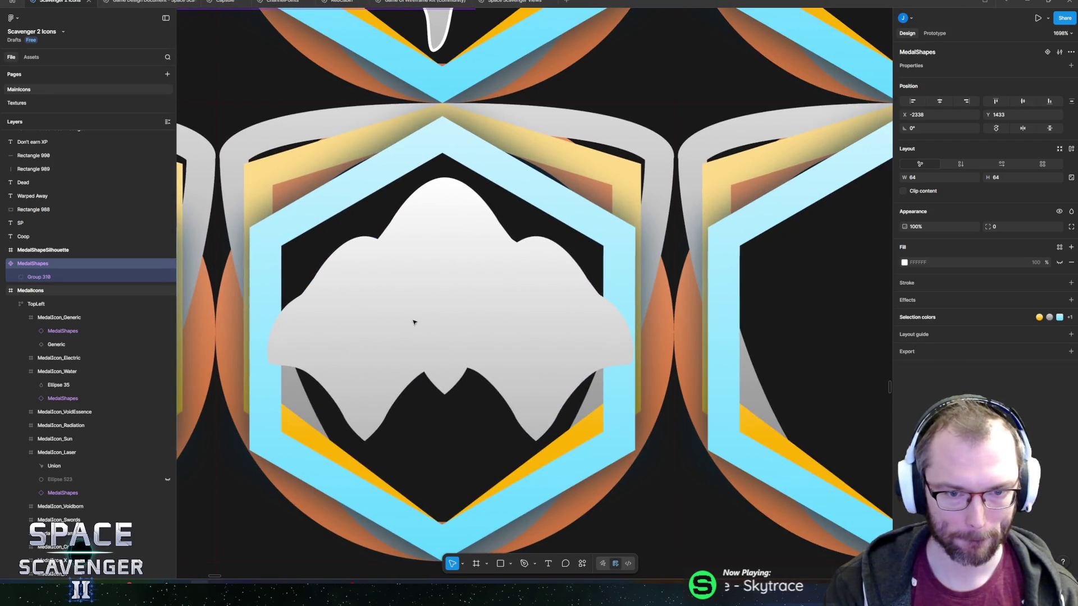
Shrink the central peak to about two-thirds and nudge the right lobe slightly right.
{"action": "double_click", "coordinate": [388, 320]}
{"action": "left_click", "coordinate": [351, 331]}
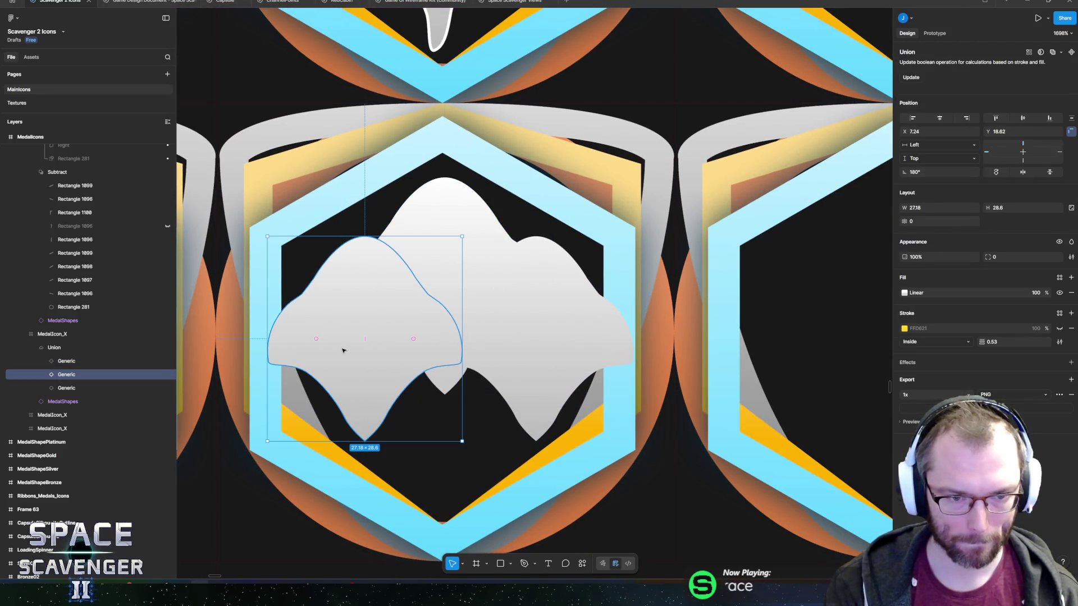
{"action": "left_click", "coordinate": [473, 223]}
{"action": "left_click_drag", "start_coordinate": [452, 223], "coordinate": [447, 315]}
{"action": "key", "text": "ctrl+z"}
{"action": "left_click", "coordinate": [556, 332]}
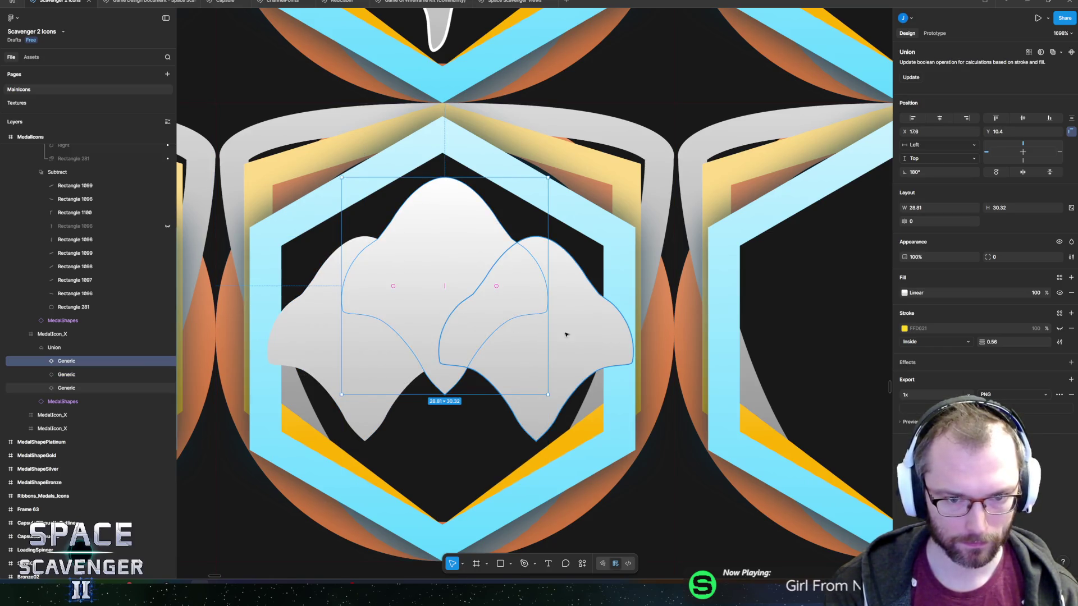
{"action": "key", "text": "shift+Tab"}
{"action": "key", "text": "shift+Tab"}
{"action": "scroll", "coordinate": [408, 385], "scroll_direction": "down", "scroll_amount": 5}
{"action": "key", "text": "k"}
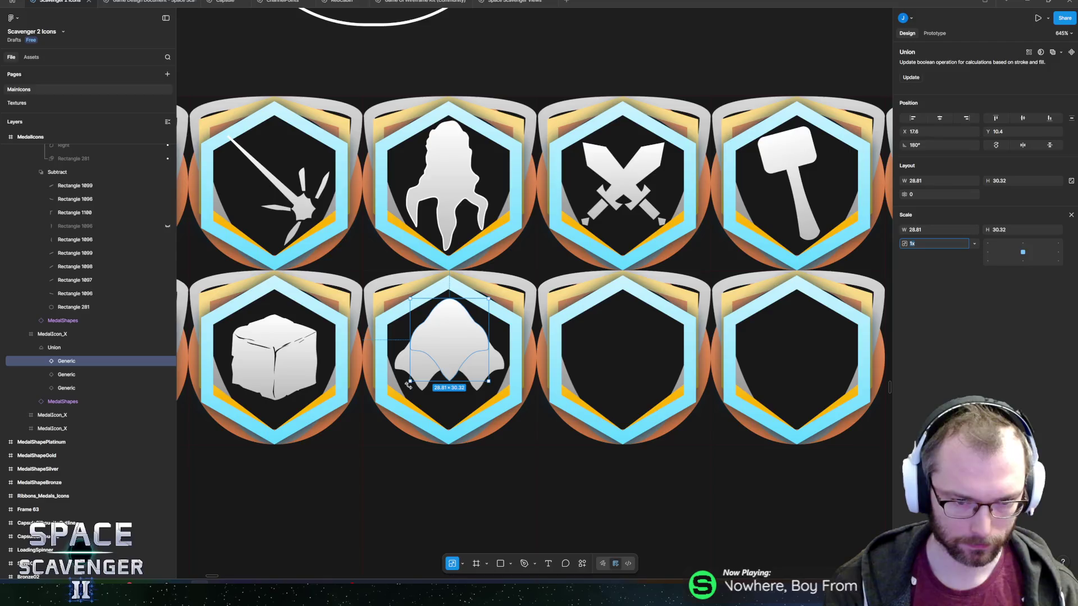
{"action": "left_click_drag", "start_coordinate": [410, 385], "coordinate": [427, 352]}
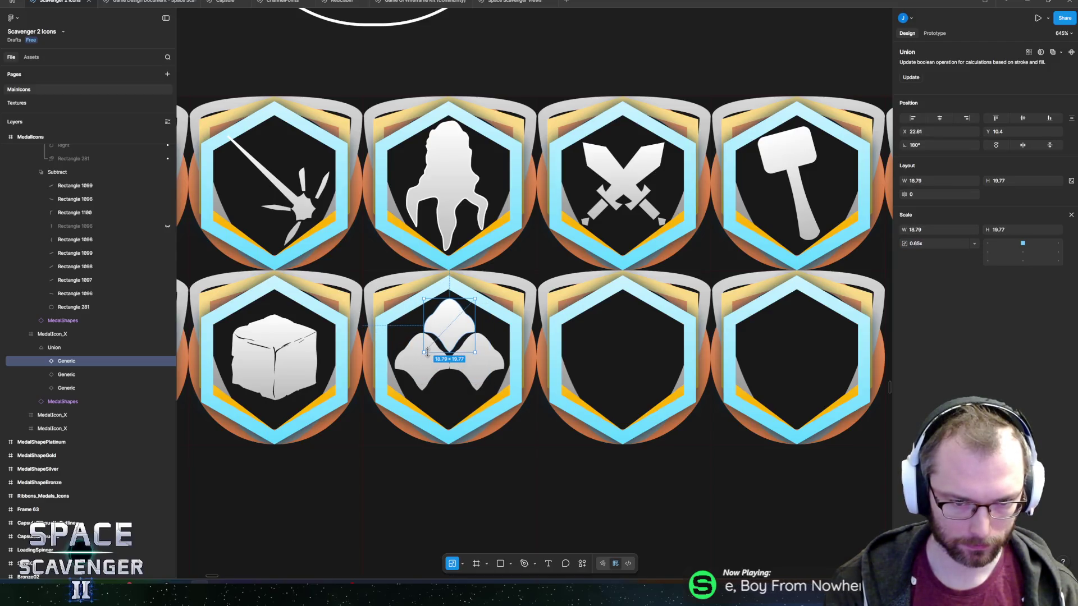
{"action": "left_click", "coordinate": [482, 367]}
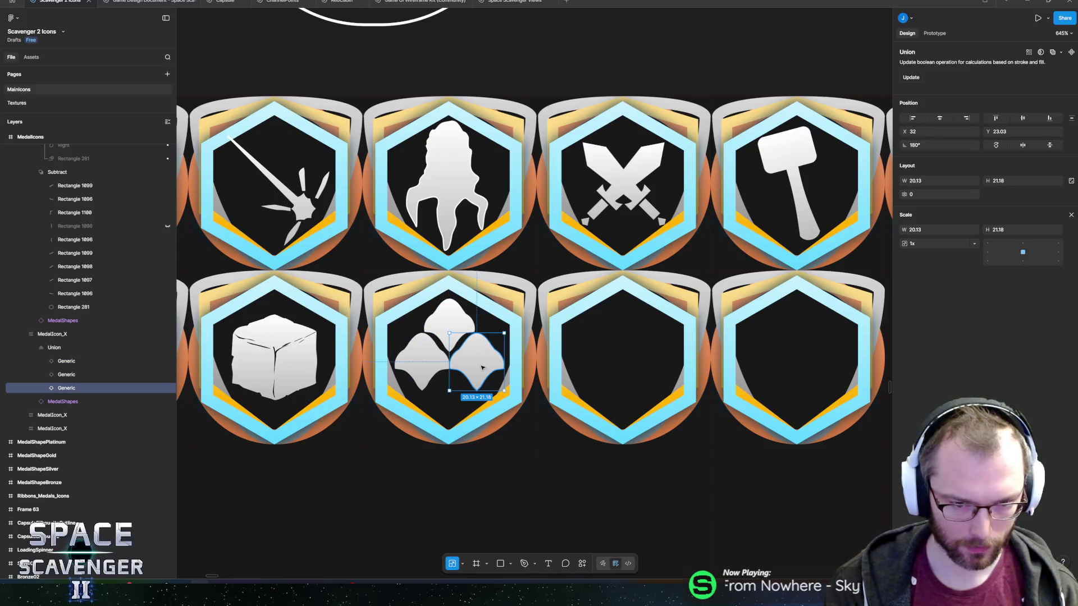
{"action": "key", "text": "Right"}
{"action": "key", "text": "Right"}
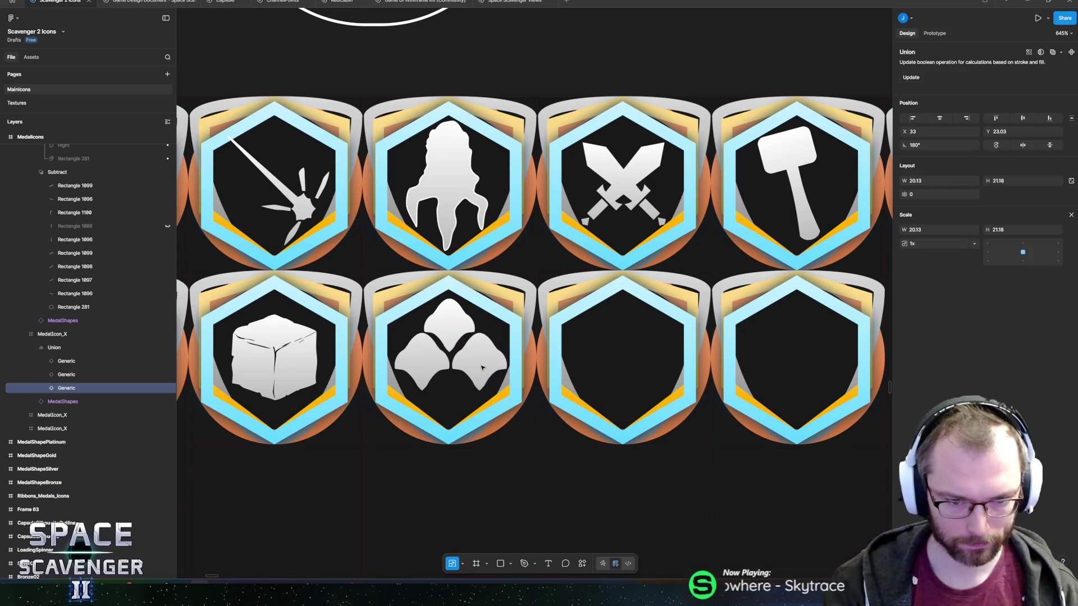
{"action": "left_click", "coordinate": [408, 372]}
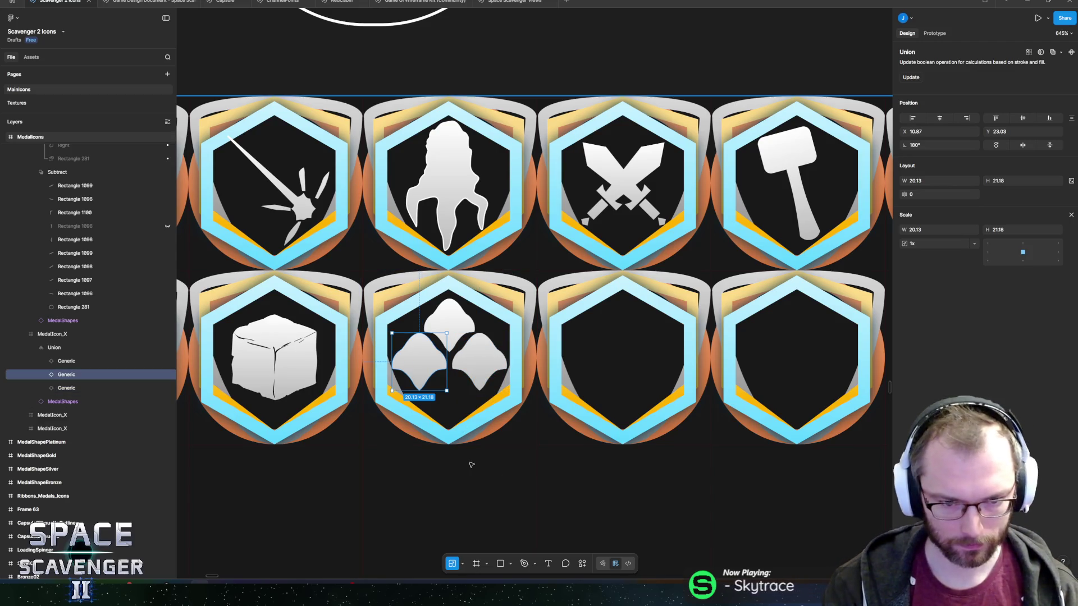
{"action": "left_click", "coordinate": [471, 465]}
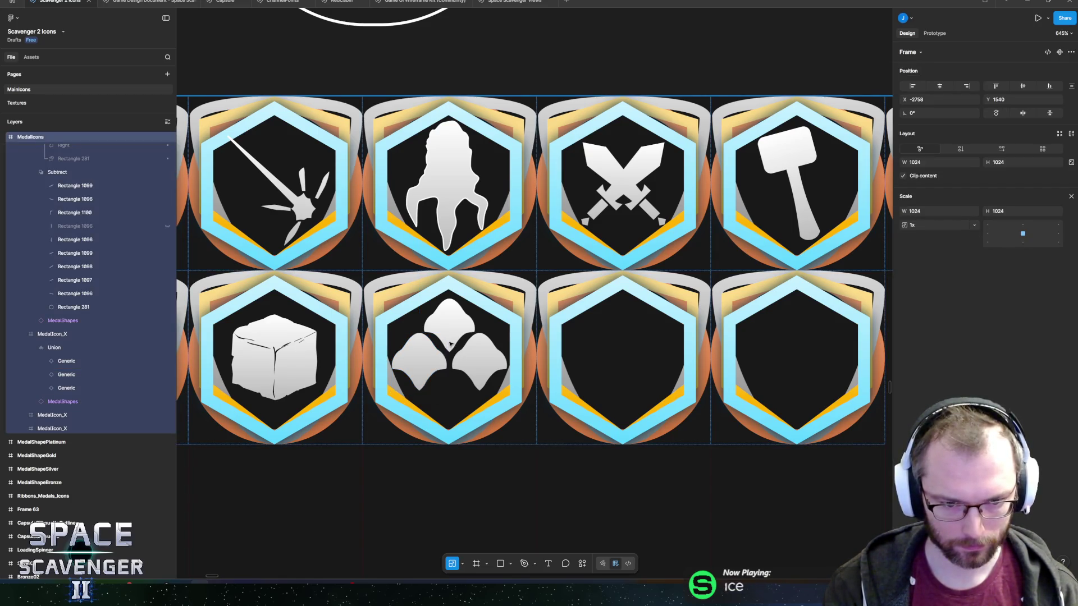
Shrink the left and right lobes slightly so they match.
{"action": "left_click", "coordinate": [427, 365]}
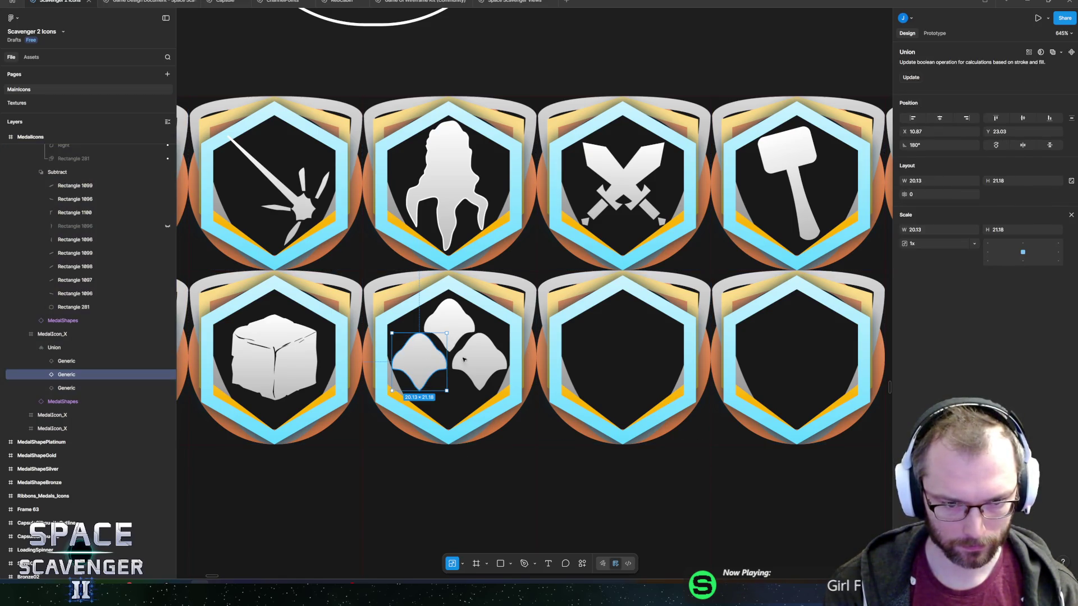
{"action": "scroll", "coordinate": [428, 386], "scroll_direction": "up", "scroll_amount": 5}
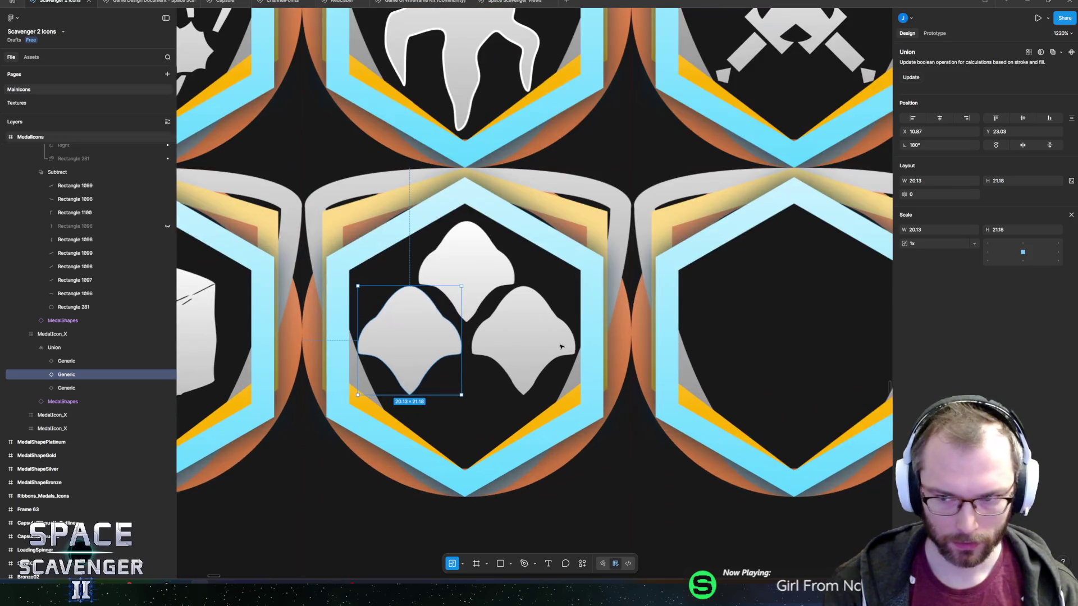
{"action": "left_click_drag", "start_coordinate": [462, 285], "coordinate": [449, 296]}
{"action": "left_click", "coordinate": [524, 326]}
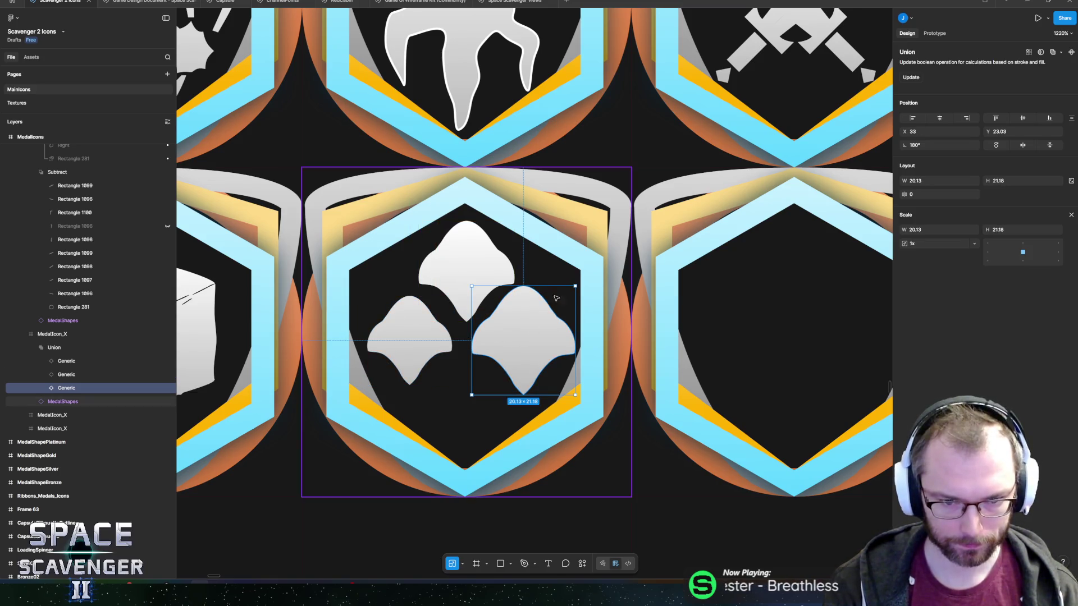
{"action": "left_click_drag", "start_coordinate": [568, 292], "coordinate": [566, 298]}
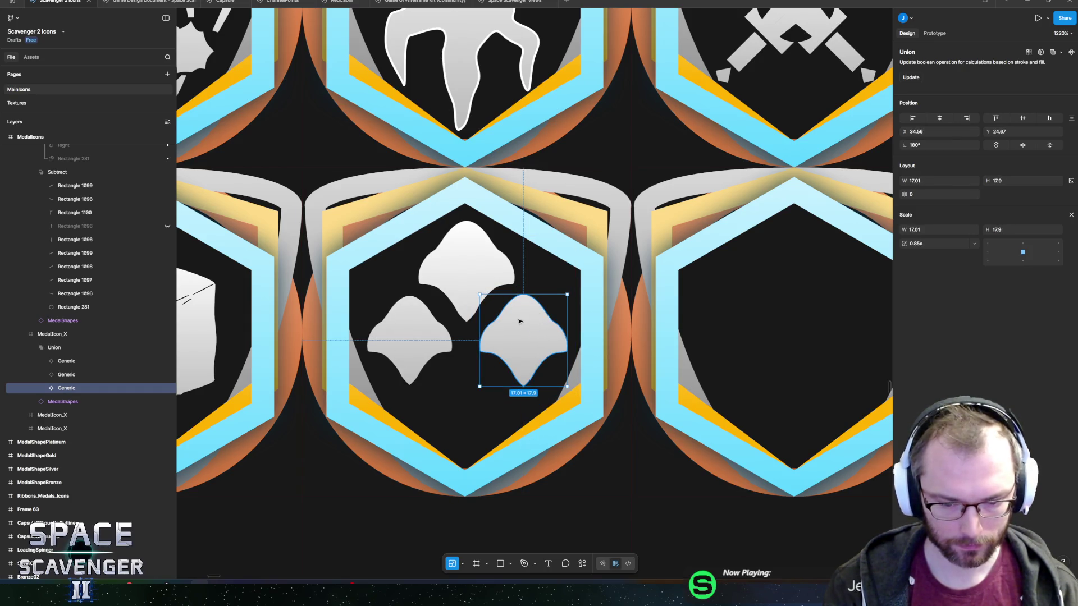
Move the duplicate lobe into the emblem's bottom slot and shrink it around its centre.
{"action": "left_click", "coordinate": [457, 356]}
{"action": "left_click", "coordinate": [416, 345]}
{"action": "left_click_drag", "start_coordinate": [393, 350], "coordinate": [508, 350]}
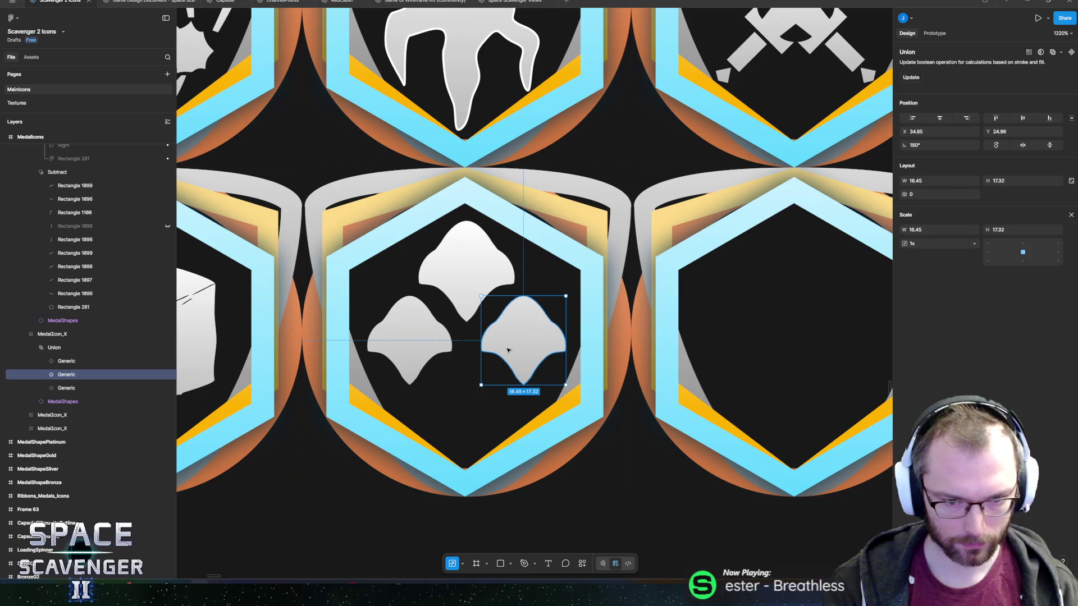
{"action": "left_click_drag", "start_coordinate": [611, 340], "coordinate": [440, 394]}
{"action": "left_click_drag", "start_coordinate": [425, 357], "coordinate": [437, 368]}
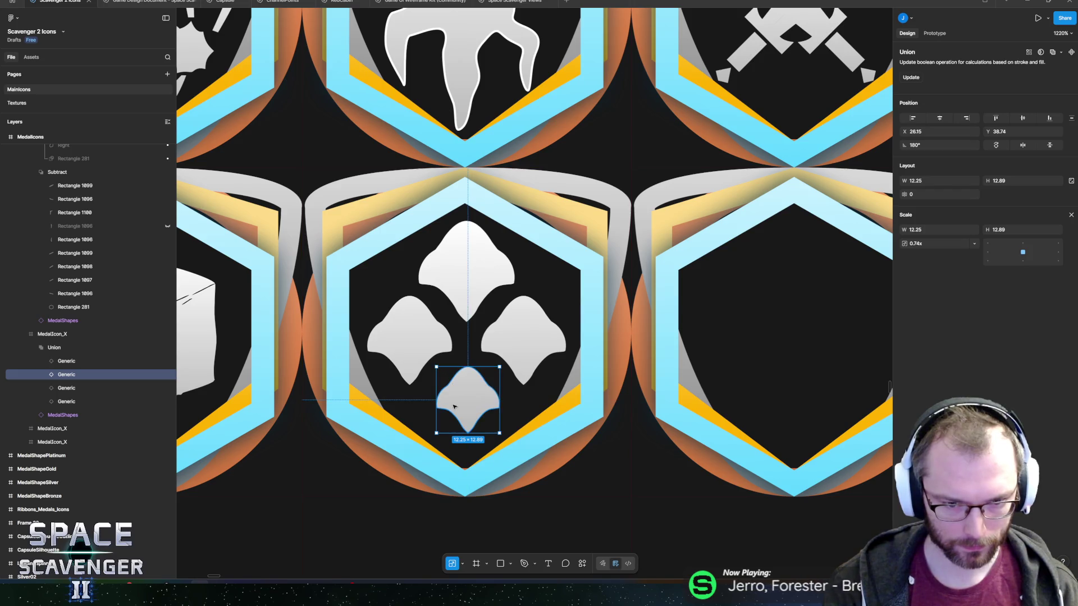
{"action": "left_click", "coordinate": [514, 342]}
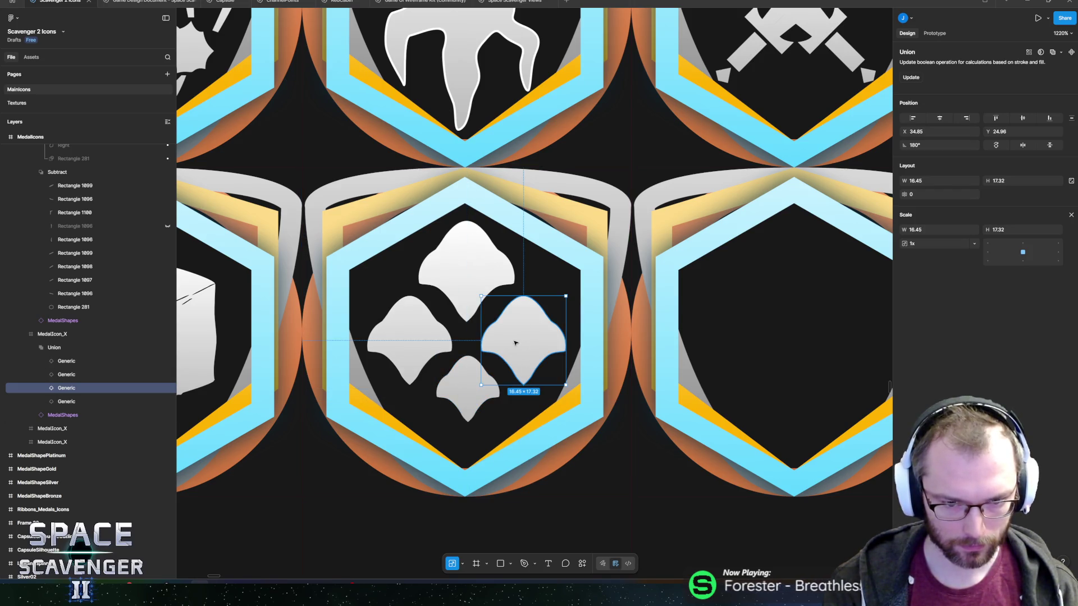
{"action": "left_click", "coordinate": [408, 340], "text": "shift"}
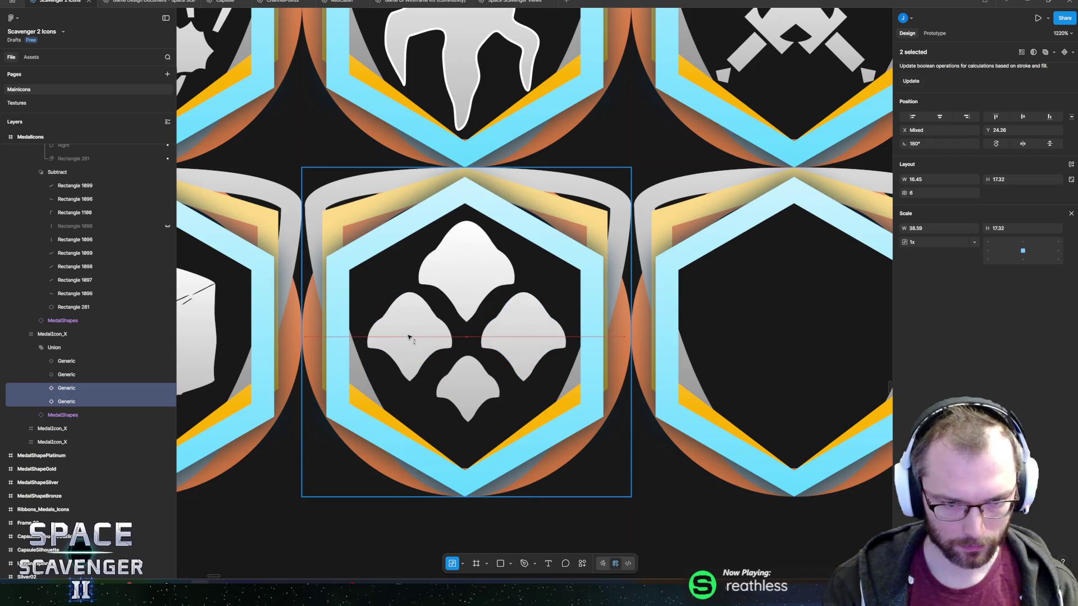
{"action": "left_click", "coordinate": [467, 283]}
{"action": "scroll", "coordinate": [501, 334], "scroll_direction": "down", "scroll_amount": 5}
{"action": "scroll", "coordinate": [502, 335], "scroll_direction": "down", "scroll_amount": 10}
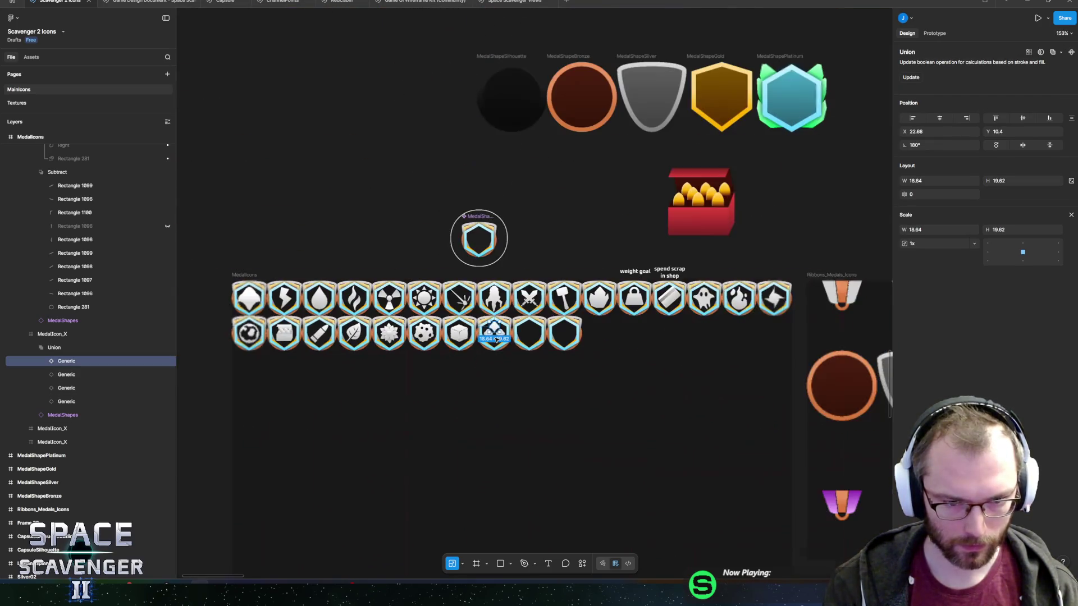
Rotate the clover's left and right leaves to tilt outward.
{"action": "left_click", "coordinate": [378, 264]}
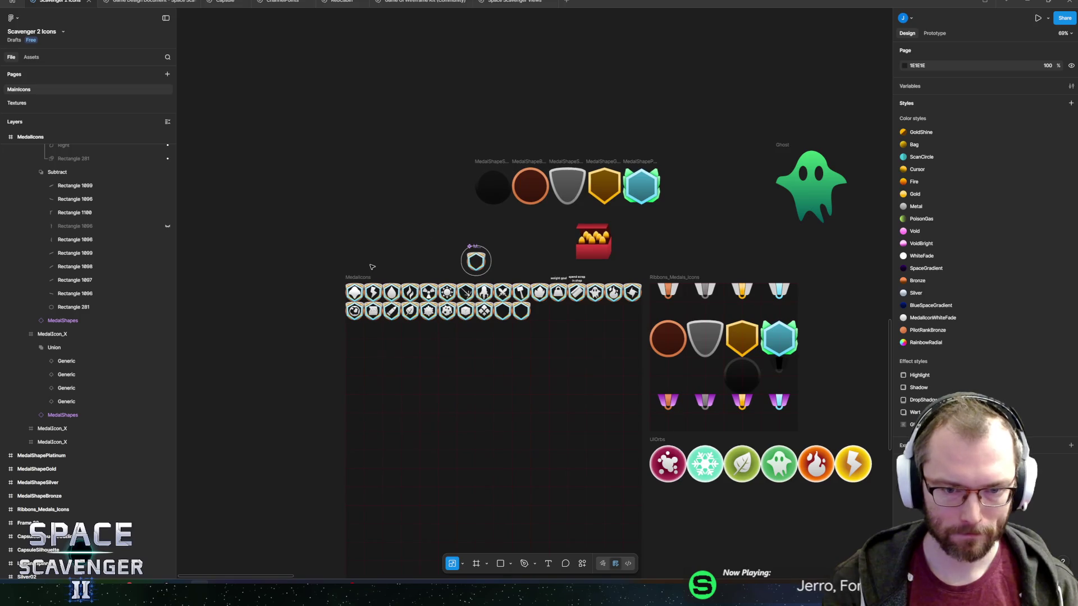
{"action": "scroll", "coordinate": [369, 265], "scroll_direction": "up", "scroll_amount": 4}
{"action": "left_click_drag", "start_coordinate": [401, 250], "coordinate": [437, 234]}
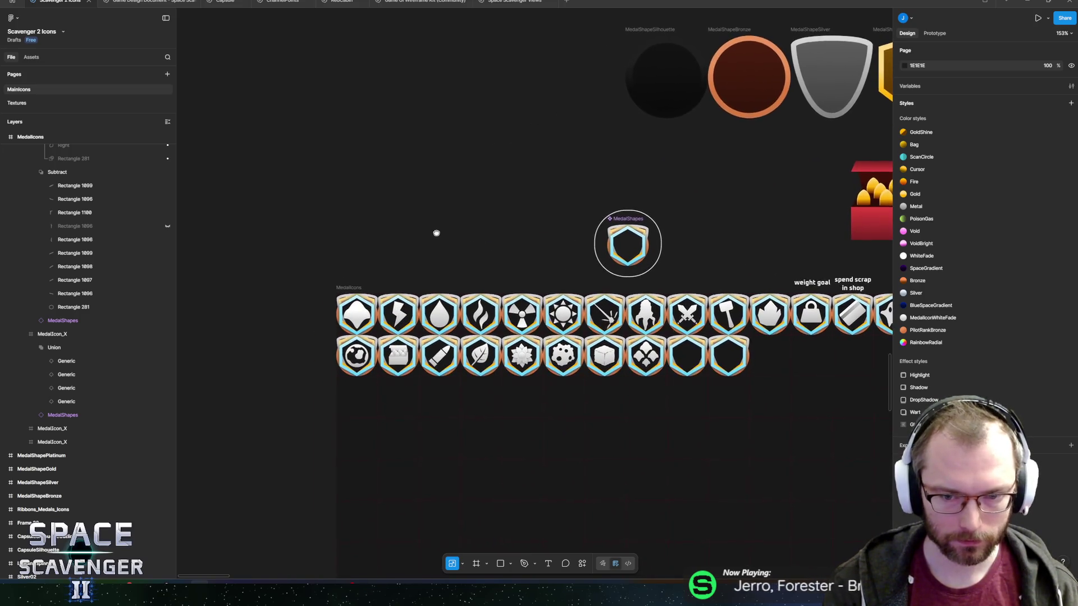
{"action": "scroll", "coordinate": [651, 358], "scroll_direction": "up", "scroll_amount": 9}
{"action": "left_click", "coordinate": [588, 367]}
{"action": "left_click_drag", "start_coordinate": [528, 337], "coordinate": [564, 303]}
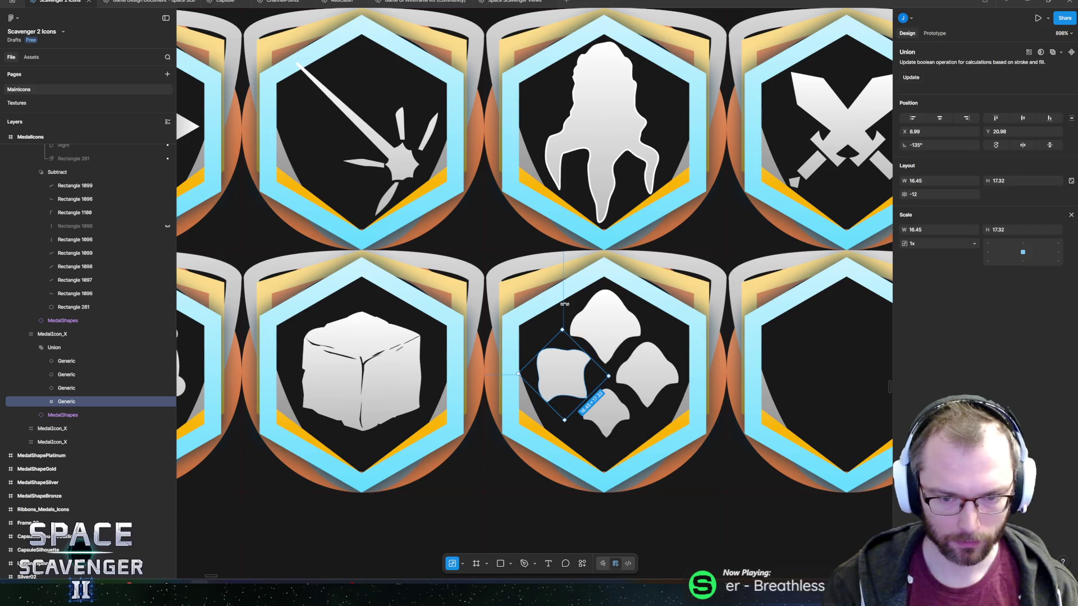
{"action": "left_click", "coordinate": [645, 370]}
{"action": "left_click_drag", "start_coordinate": [682, 339], "coordinate": [692, 362]}
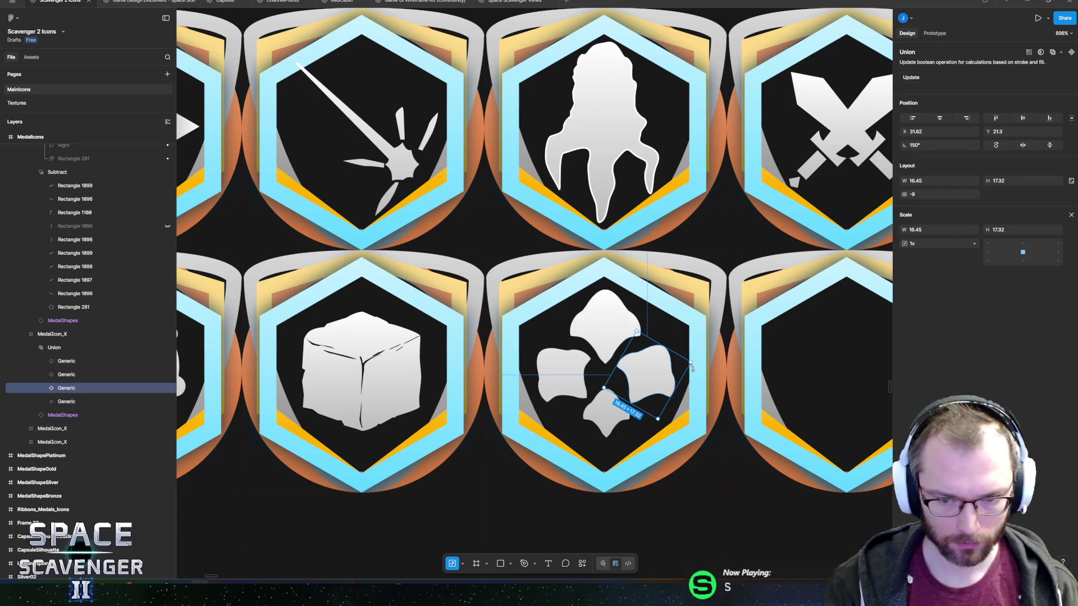
Enlarge the clover's bottom leaf to about 1.27x.
{"action": "left_click", "coordinate": [615, 410]}
{"action": "left_click_drag", "start_coordinate": [630, 388], "coordinate": [632, 385]}
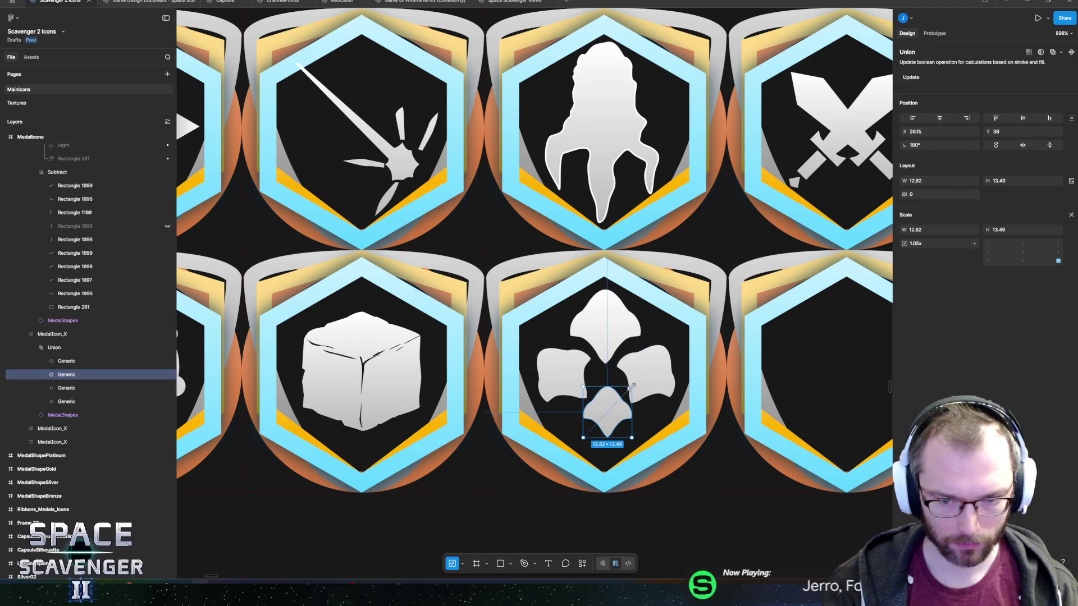
{"action": "key", "text": "ctrl+z"}
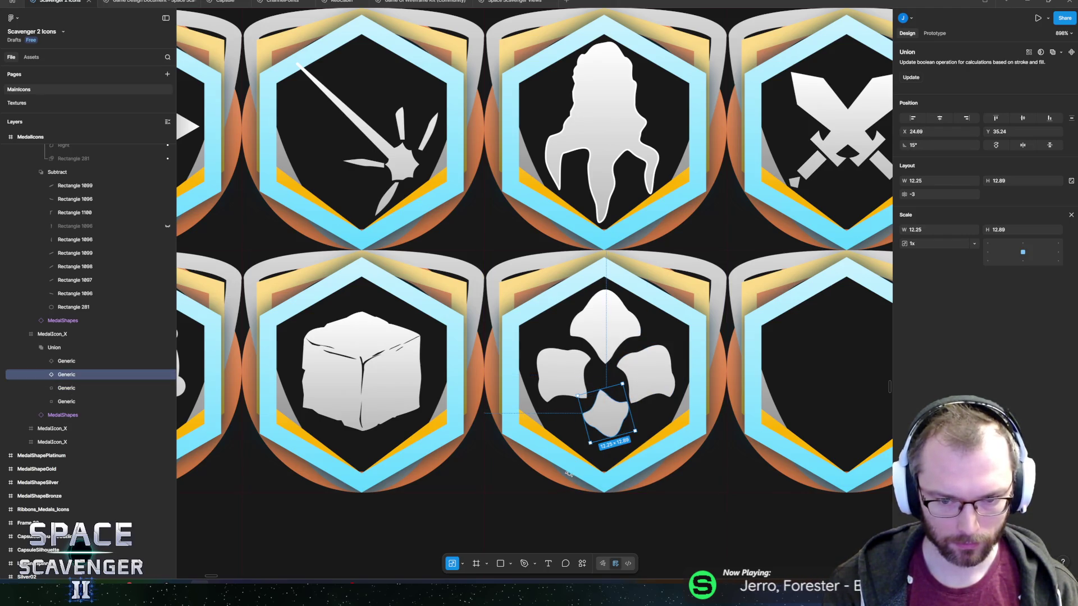
{"action": "left_click_drag", "start_coordinate": [600, 437], "coordinate": [598, 451]}
{"action": "scroll", "coordinate": [561, 348], "scroll_direction": "down", "scroll_amount": 10}
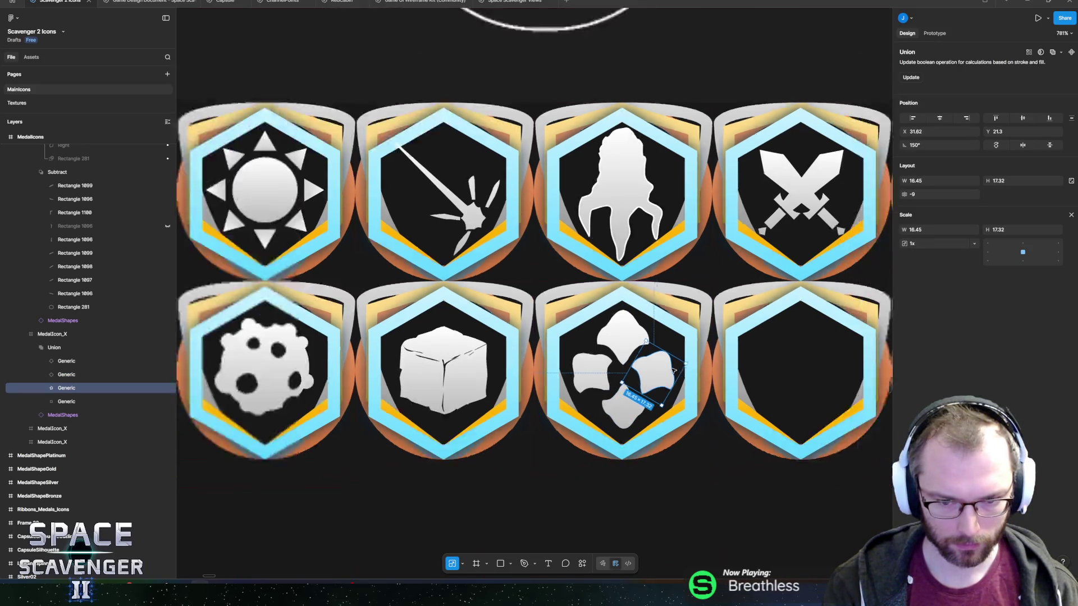
Select MedalShapes and hide the medal background group behind every icon.
{"action": "left_click", "coordinate": [531, 249]}
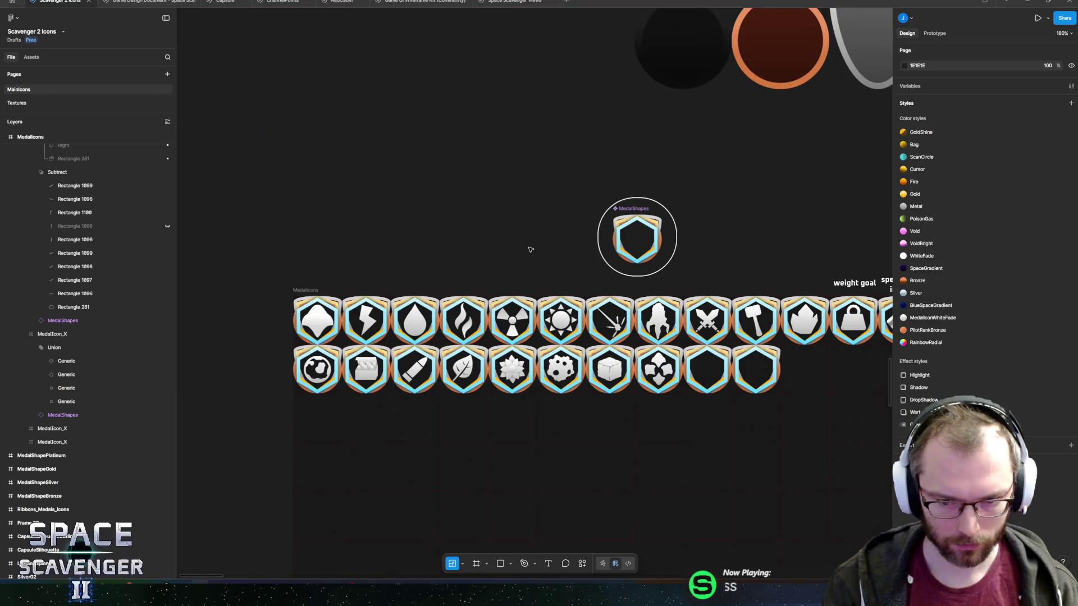
{"action": "scroll", "coordinate": [600, 318], "scroll_direction": "down", "scroll_amount": 5}
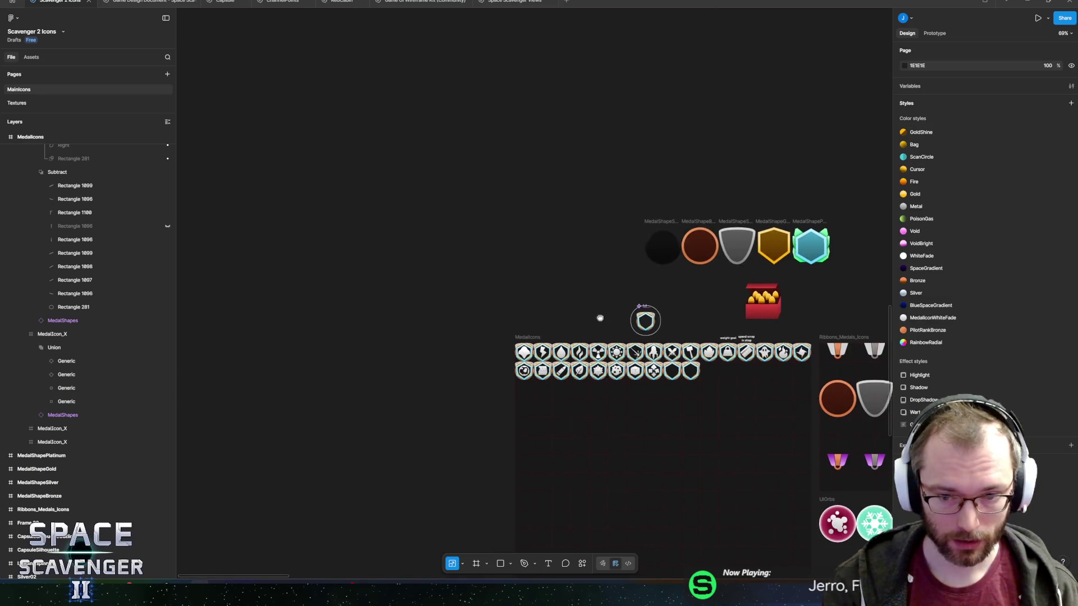
{"action": "scroll", "coordinate": [610, 332], "scroll_direction": "up", "scroll_amount": 5}
{"action": "left_click", "coordinate": [700, 362]}
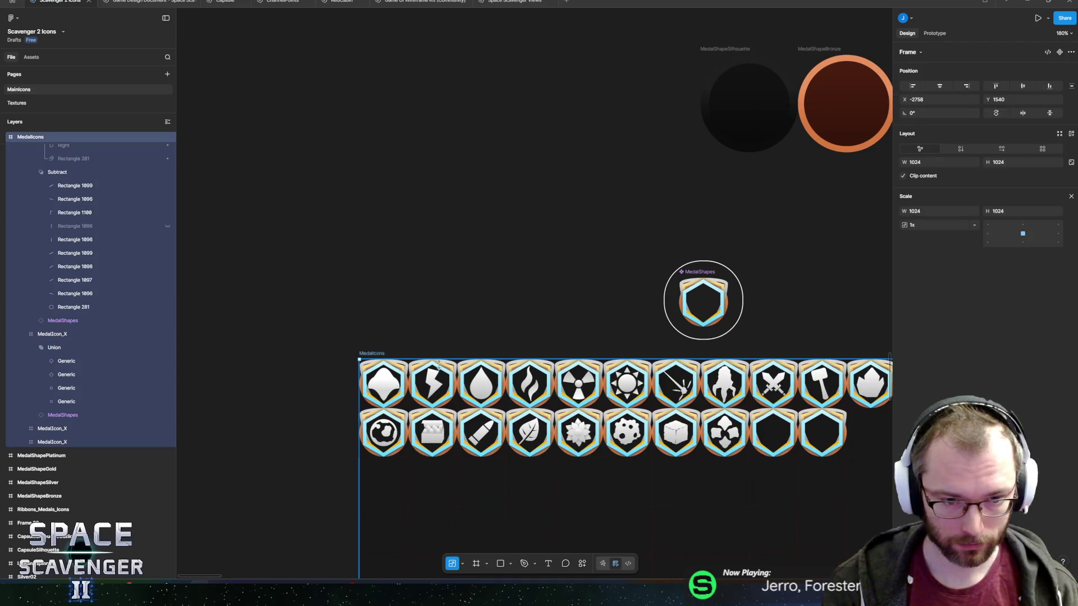
{"action": "left_click", "coordinate": [704, 326]}
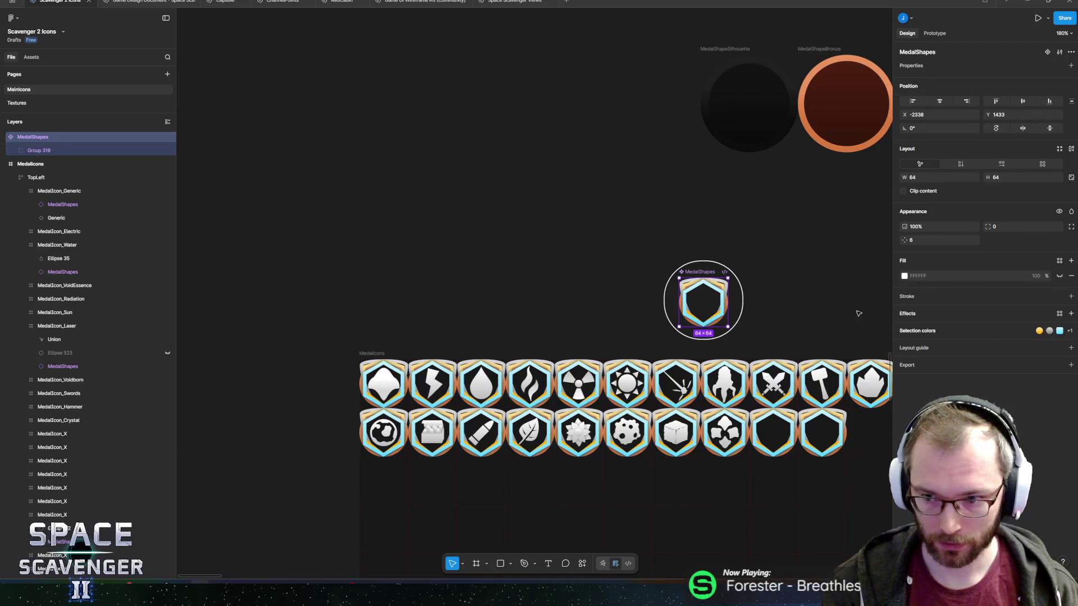
{"action": "left_click", "coordinate": [167, 151]}
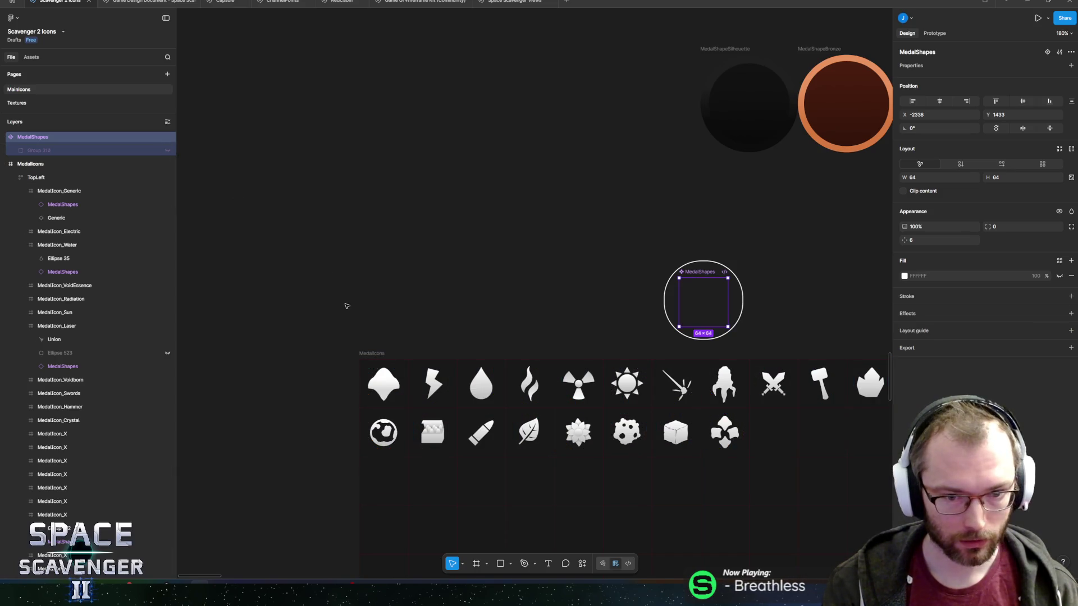
Export the MedalIcons frame to Medals/MedalIcons.png, overwriting the existing file.
{"action": "left_click", "coordinate": [365, 353]}
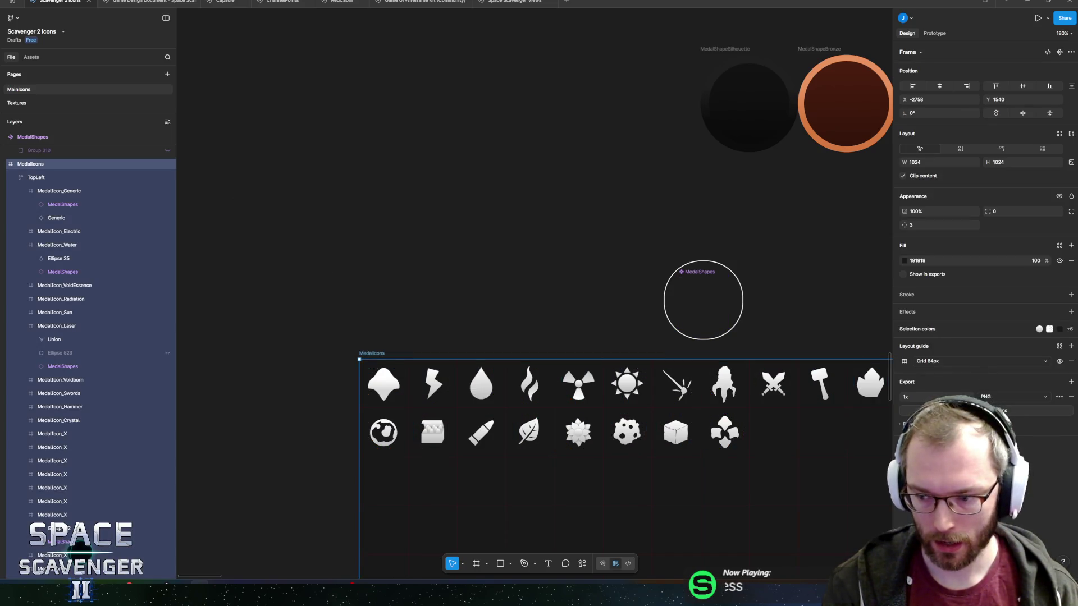
{"action": "left_click", "coordinate": [985, 410]}
{"action": "left_click", "coordinate": [828, 527]}
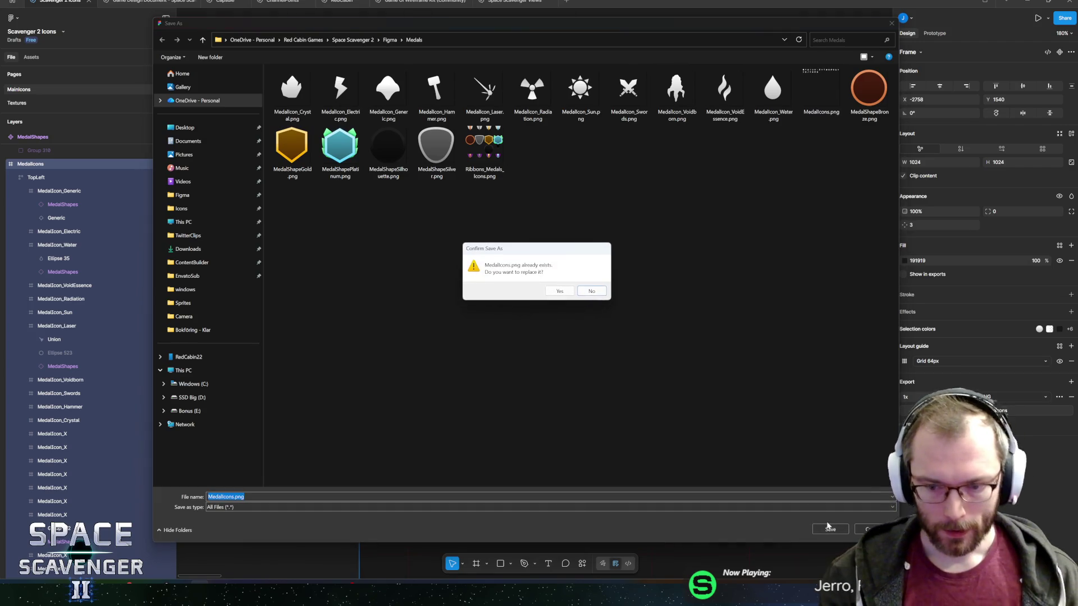
{"action": "left_click", "coordinate": [560, 290]}
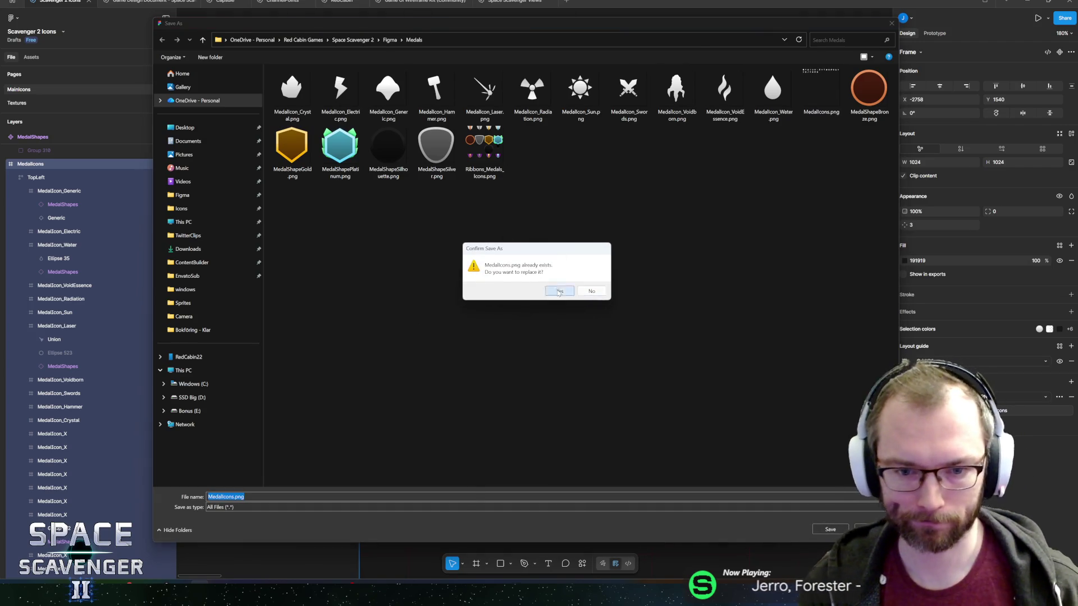
{"action": "key", "text": "alt+Tab"}
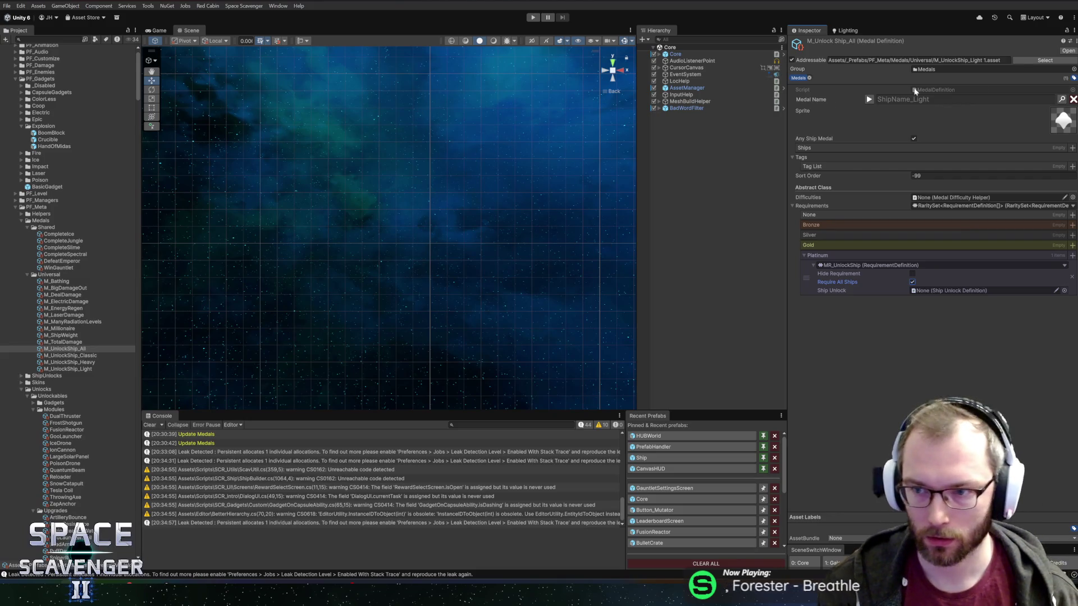
Open M_UnlockShip_All's localized name in the Localization Editor and resize the window.
{"action": "left_click", "coordinate": [64, 348]}
{"action": "left_click", "coordinate": [868, 100]}
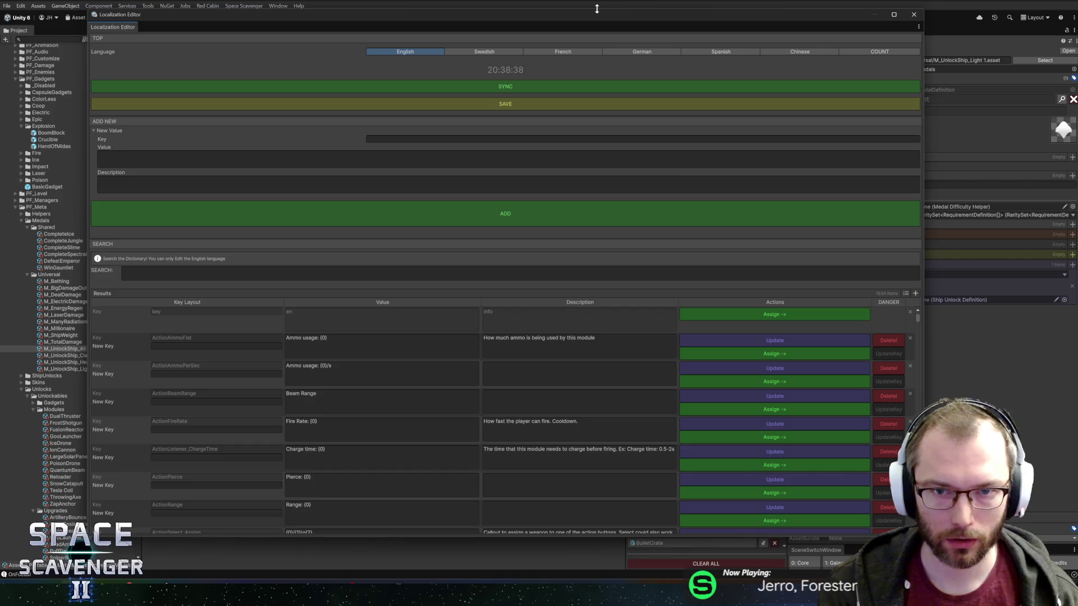
{"action": "mouse_move", "coordinate": [599, 10]}
{"action": "left_mouse_down"}
{"action": "mouse_move", "coordinate": [629, 63]}
{"action": "mouse_move", "coordinate": [661, 70]}
{"action": "left_mouse_up"}
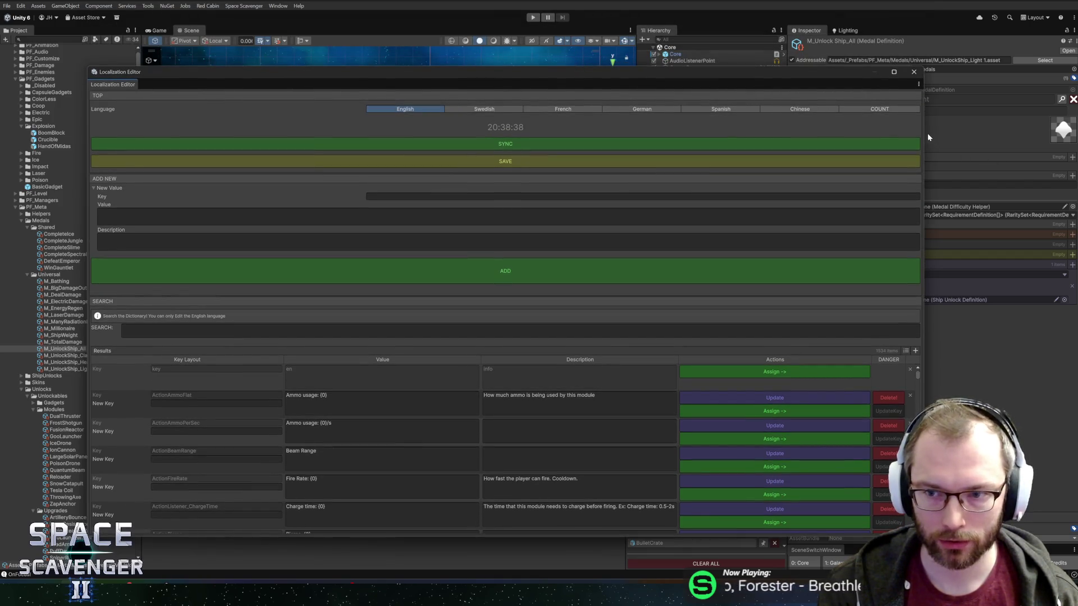
{"action": "left_click_drag", "start_coordinate": [924, 133], "coordinate": [721, 135]}
{"action": "left_click_drag", "start_coordinate": [493, 74], "coordinate": [511, 42]}
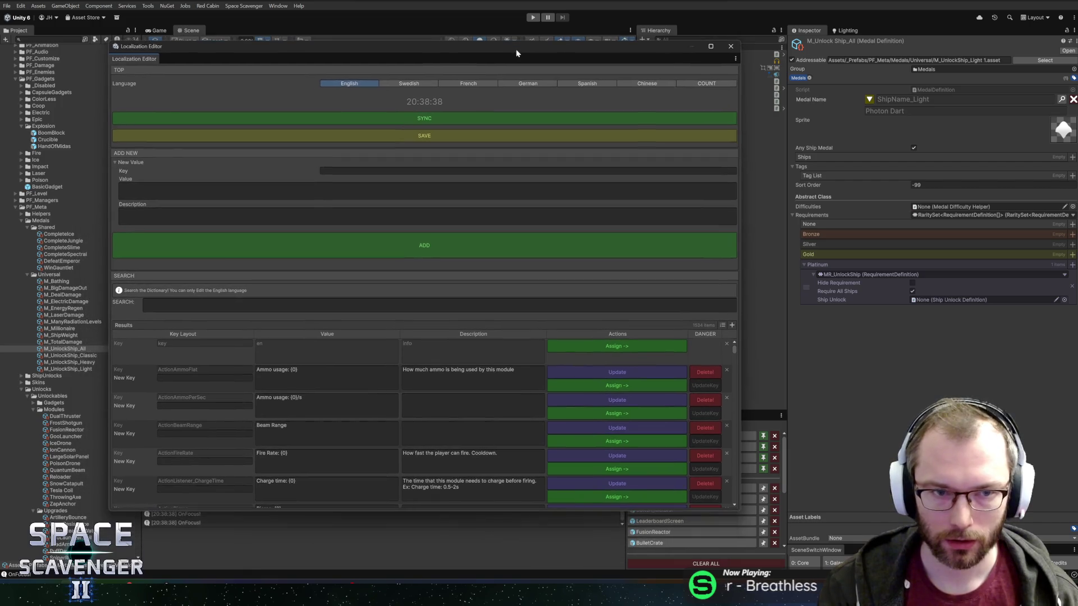
{"action": "mouse_move", "coordinate": [736, 504]}
{"action": "left_mouse_down"}
{"action": "mouse_move", "coordinate": [744, 527]}
{"action": "mouse_move", "coordinate": [797, 553]}
{"action": "mouse_move", "coordinate": [740, 543]}
{"action": "mouse_move", "coordinate": [752, 544]}
{"action": "left_mouse_up"}
Add key MedalName_Collector with value 'Collector' and a collector description, and assign it as the medal name.
{"action": "left_click", "coordinate": [428, 165]}
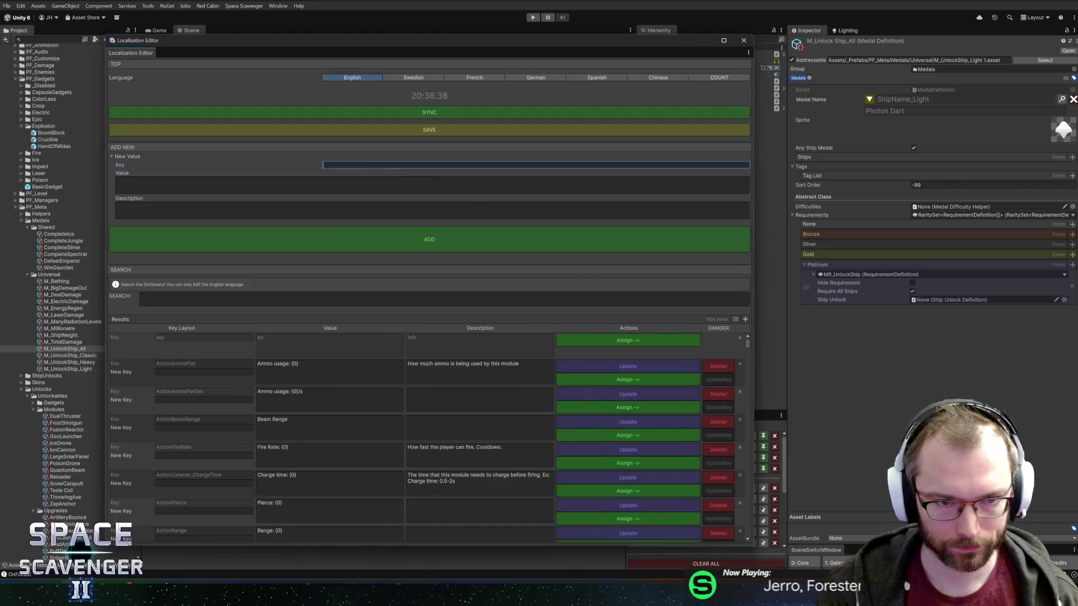
{"action": "type", "text": "Med"}
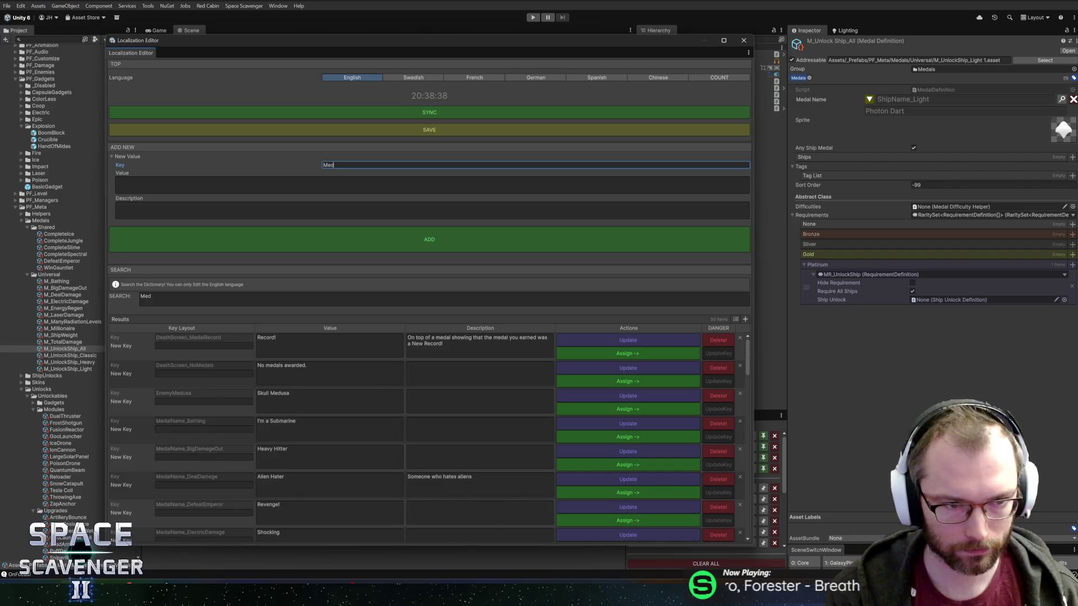
{"action": "type", "text": "alName_Collector"}
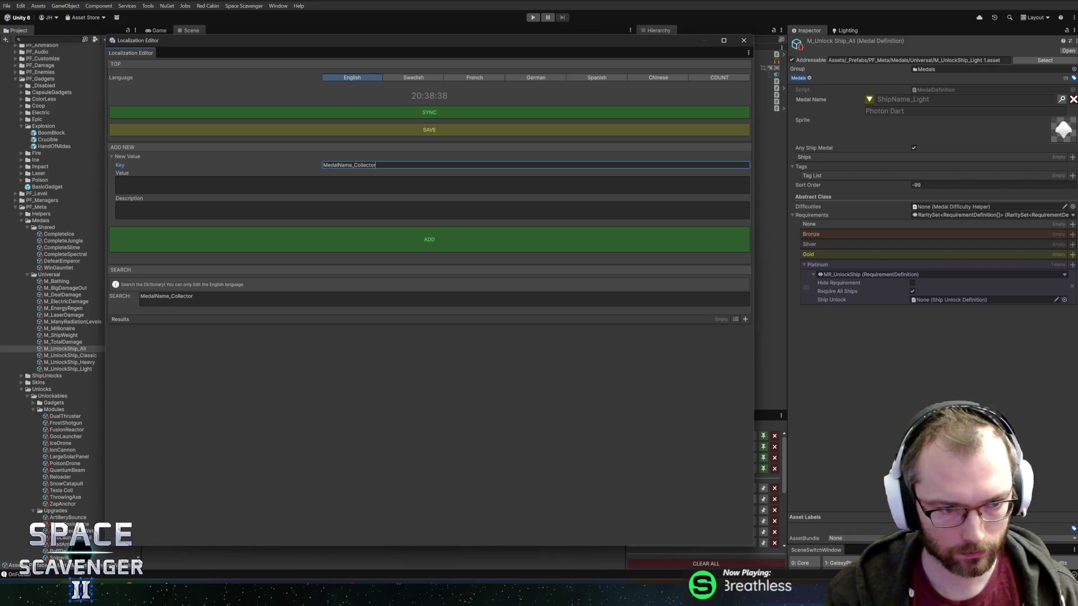
{"action": "key", "text": "Tab"}
{"action": "type", "text": "C"}
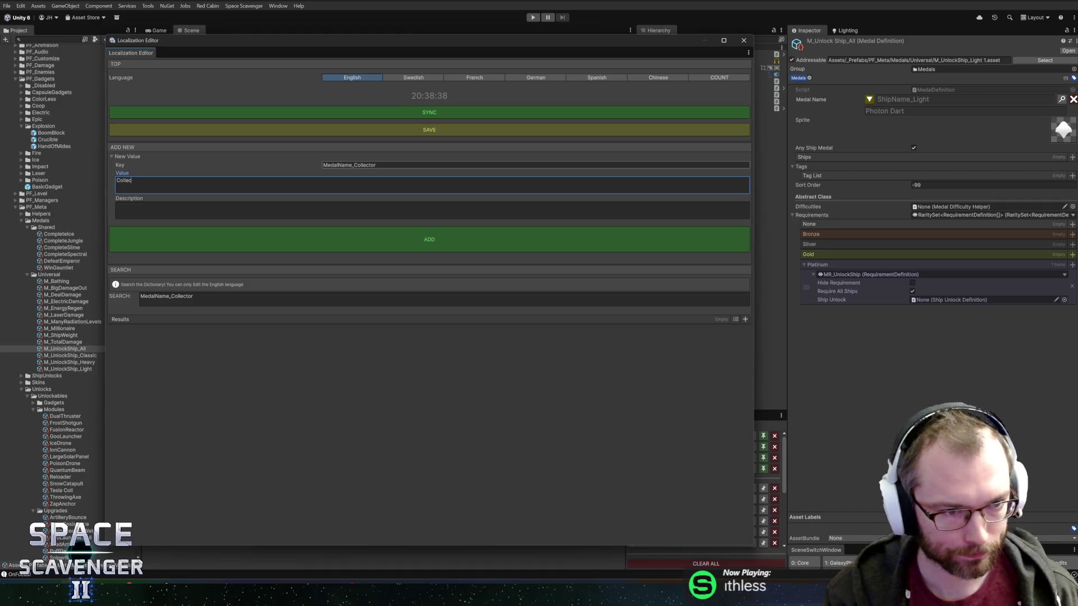
{"action": "left_click", "coordinate": [129, 210]}
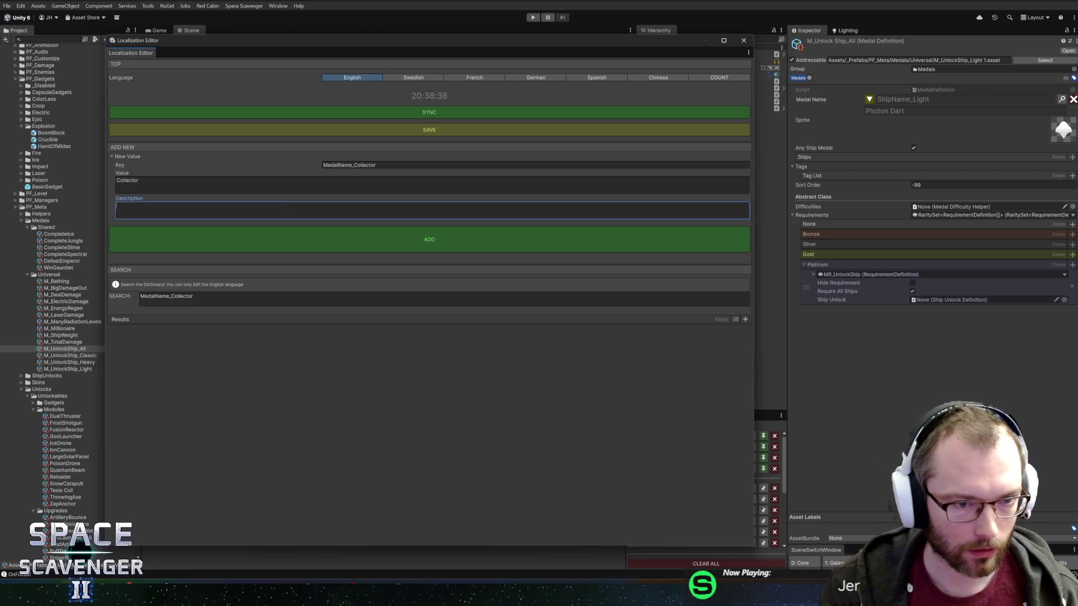
{"action": "type", "text": "A person "}
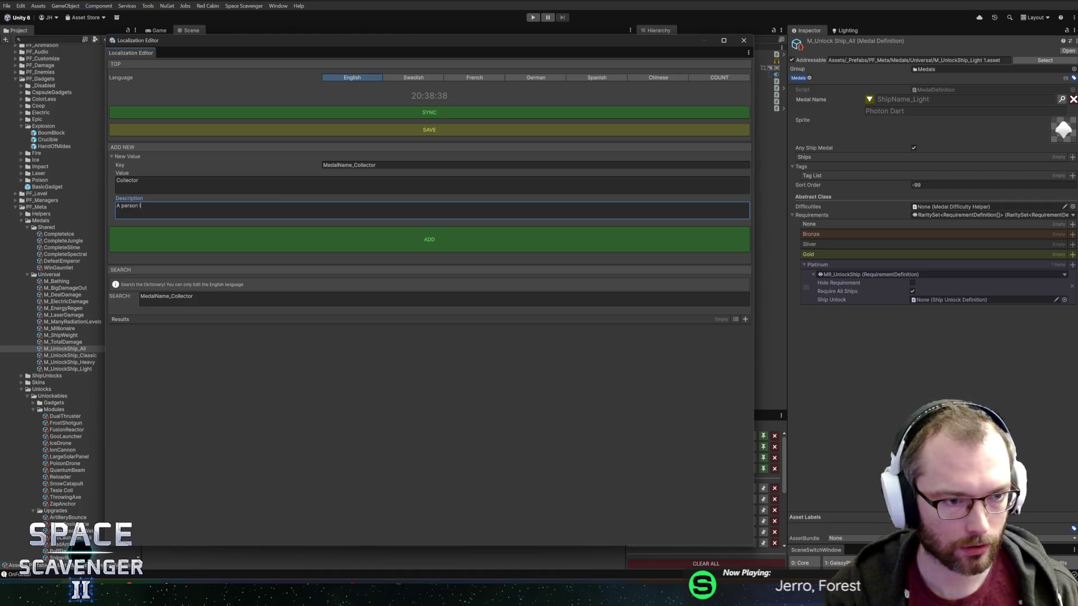
{"action": "type", "text": "that collects"}
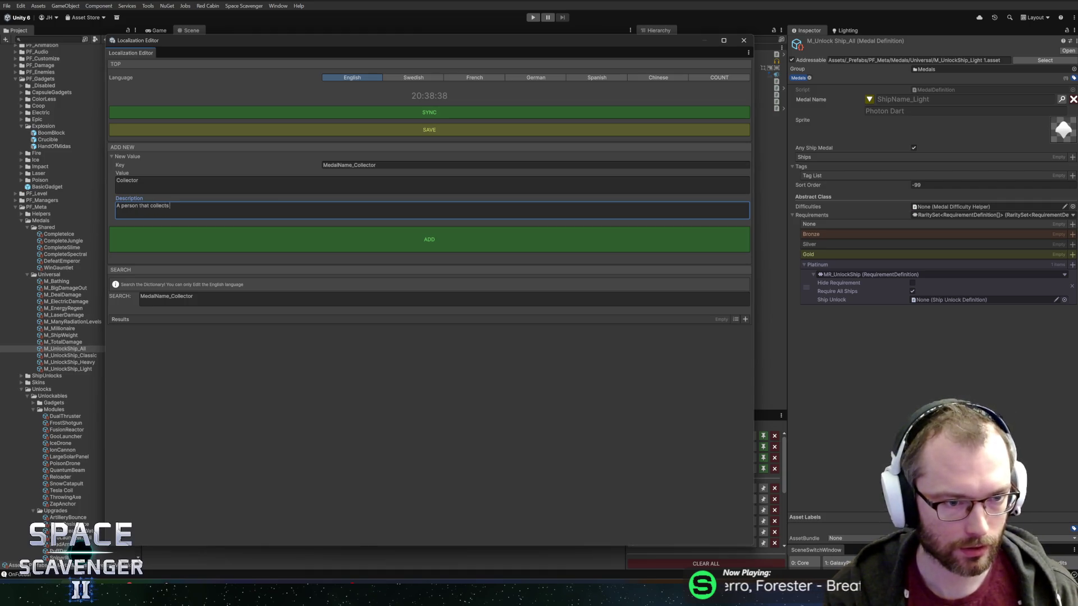
{"action": "type", "text": " things. L"}
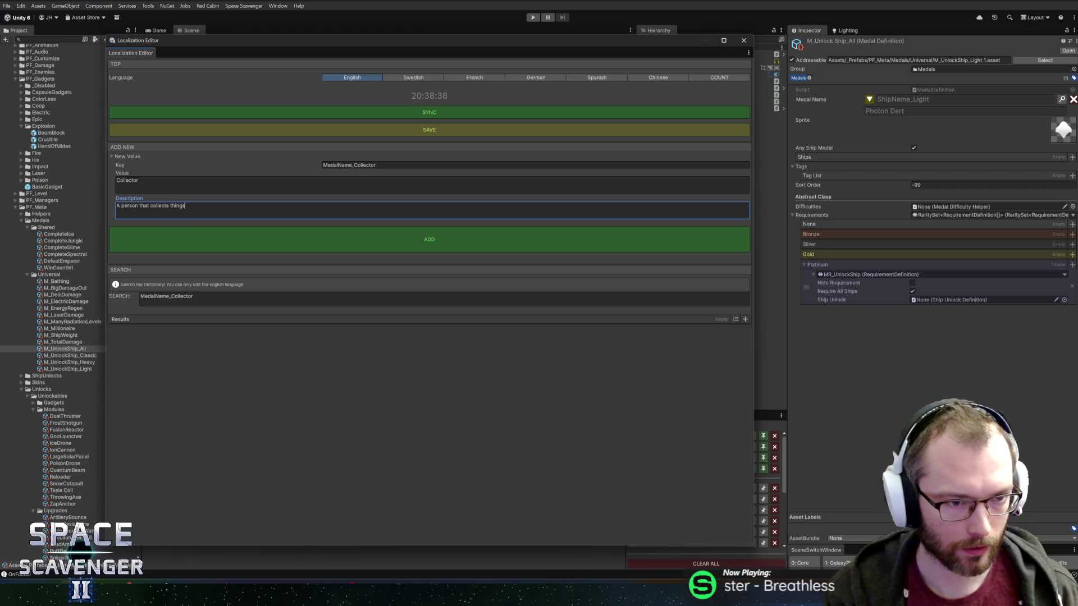
{"action": "type", "text": "ike Cars"}
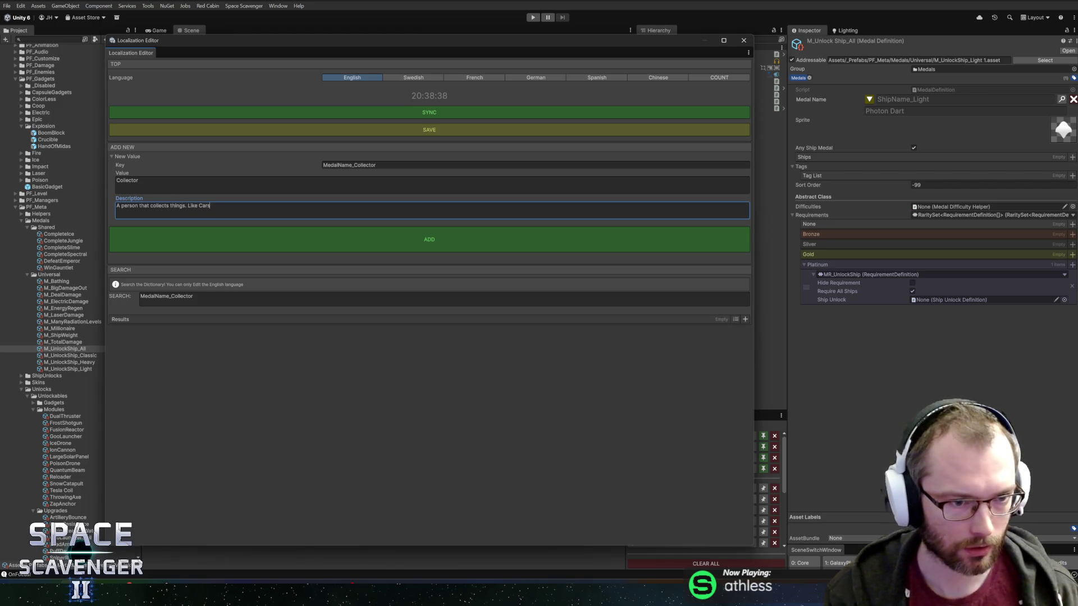
{"action": "type", "text": " (or spaceships"}
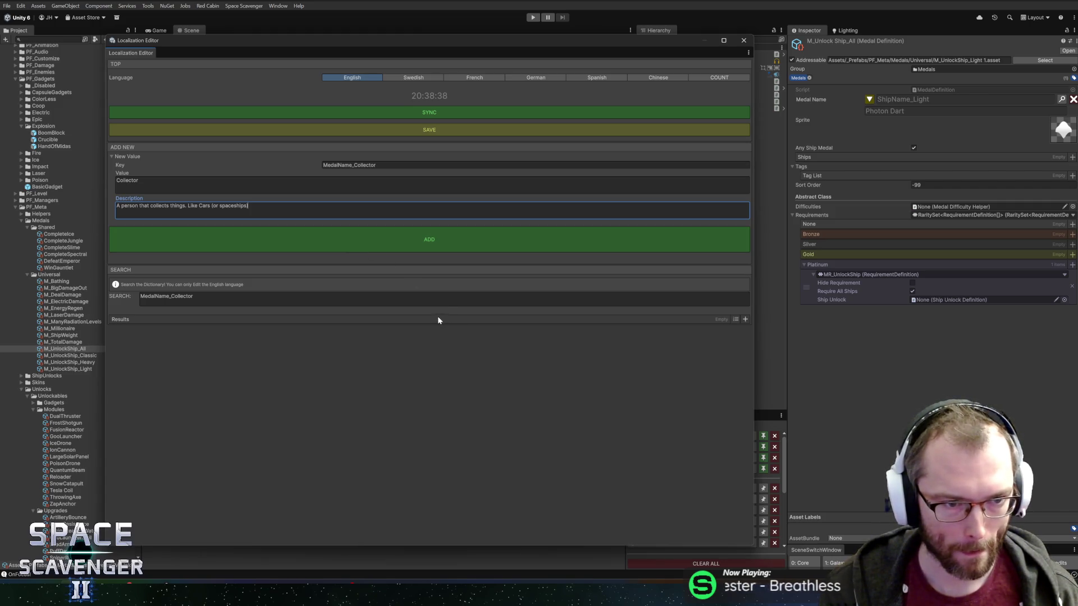
{"action": "left_click", "coordinate": [459, 235]}
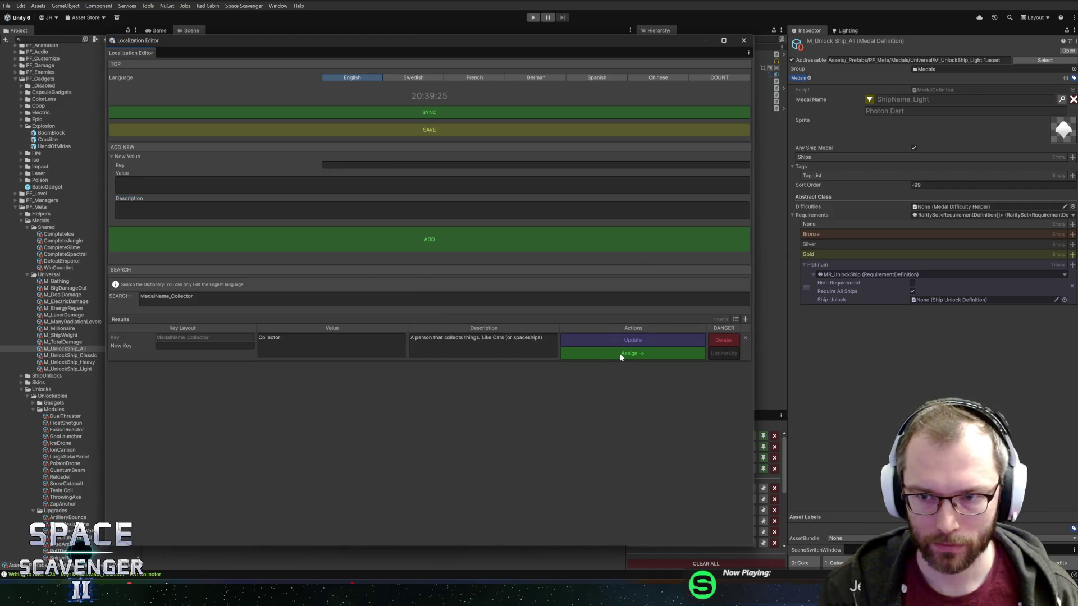
{"action": "left_click", "coordinate": [621, 355]}
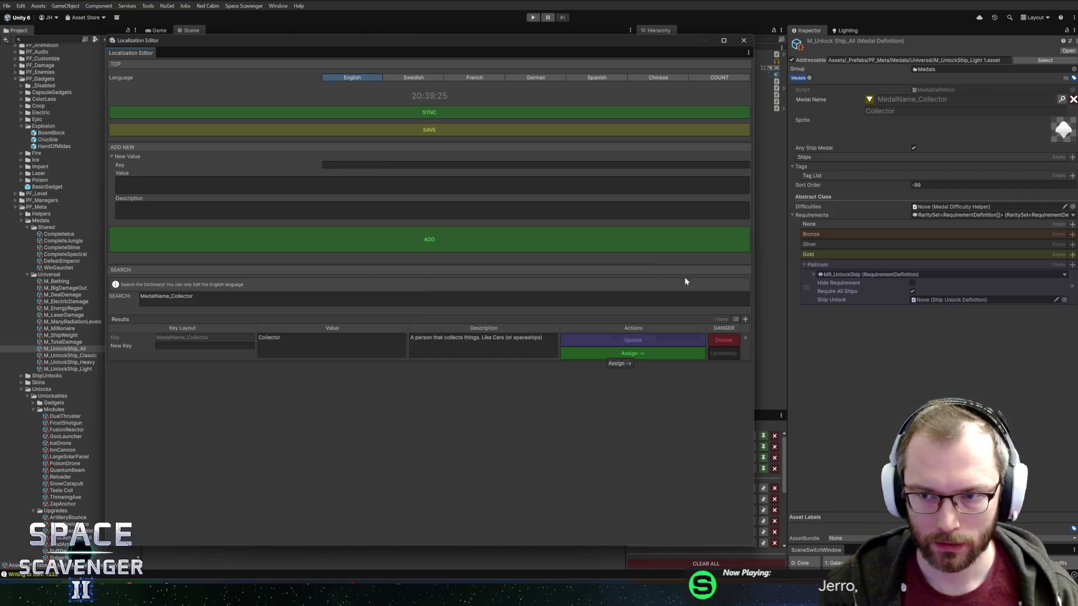
{"action": "left_click", "coordinate": [743, 40]}
Replace 'Light' with 'All' in the addressable path so it ends in M_UnlockShip_All.asset.
{"action": "left_click", "coordinate": [981, 61]}
{"action": "left_click_drag", "start_coordinate": [971, 61], "coordinate": [982, 60]}
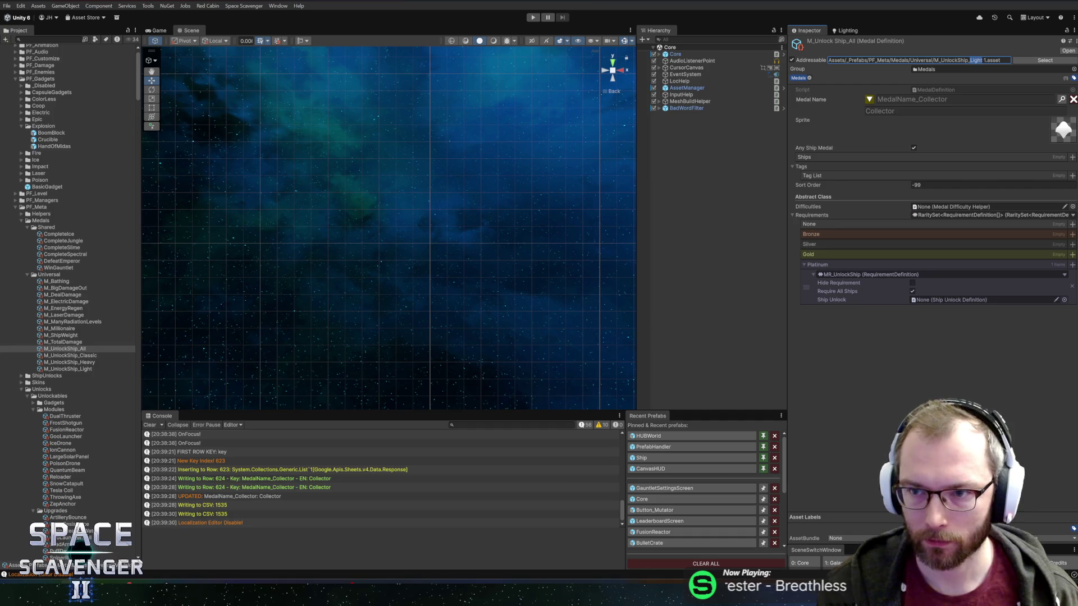
{"action": "type", "text": "All"}
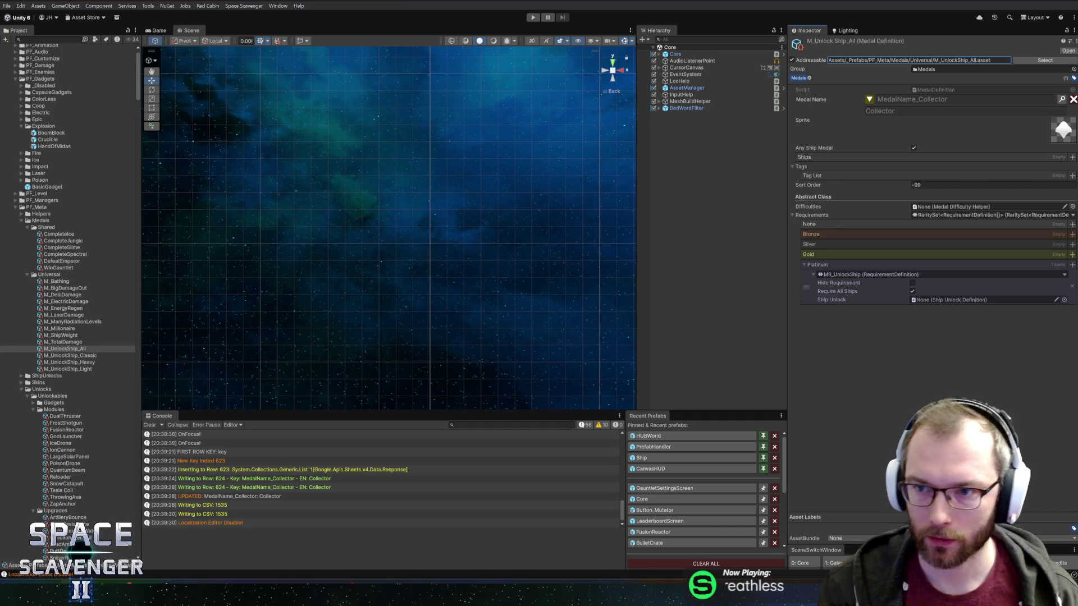
{"action": "left_click", "coordinate": [82, 343]}
{"action": "left_click", "coordinate": [83, 349]}
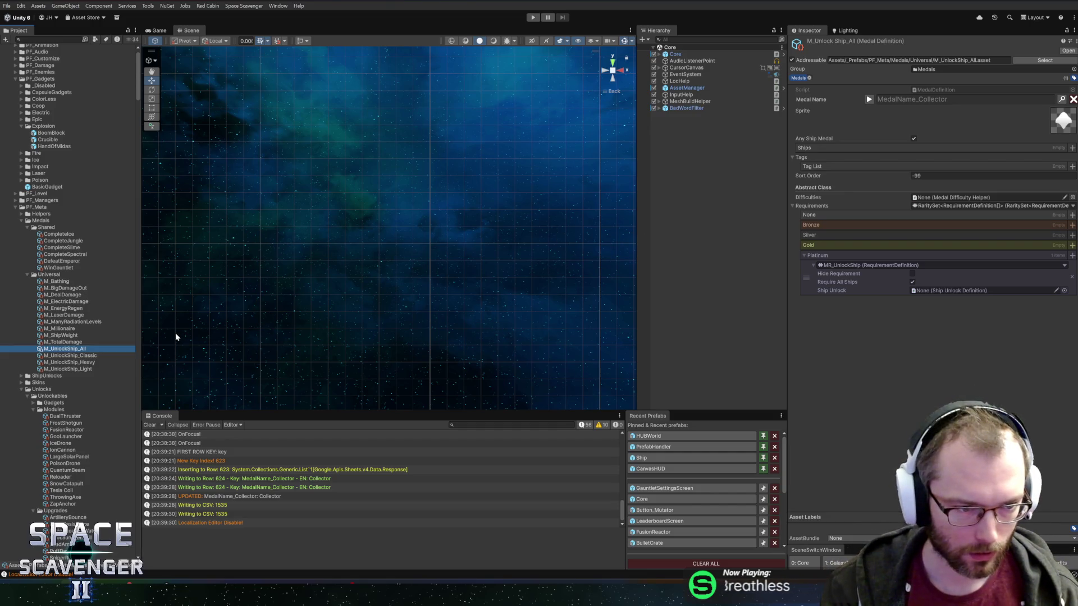
{"action": "key", "text": "alt+Tab"}
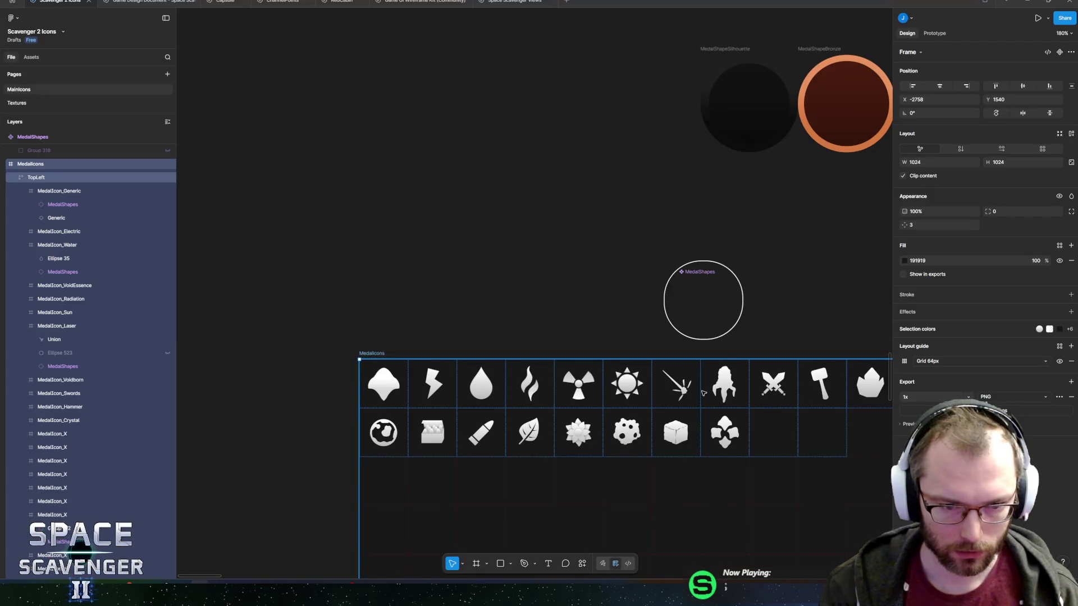
Leave the MedalIcons frame in Figma and switch back to the Unity editor.
{"action": "key", "text": "alt+Tab"}
{"action": "key", "text": "alt+Tab"}
{"action": "key", "text": "alt+Tab"}
{"action": "key", "text": "Escape"}
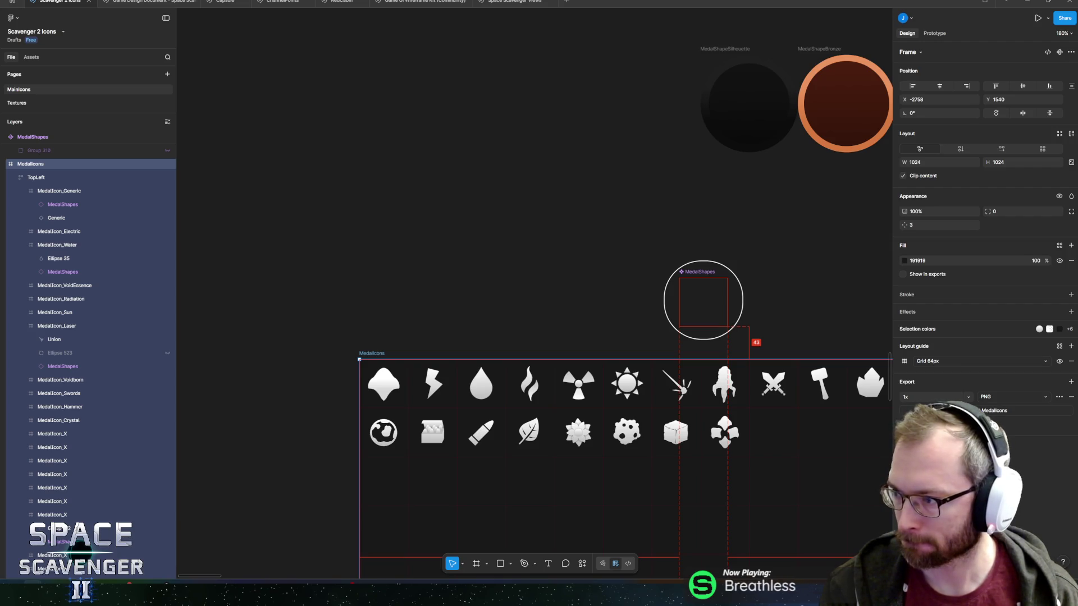
{"action": "key", "text": "alt+Tab"}
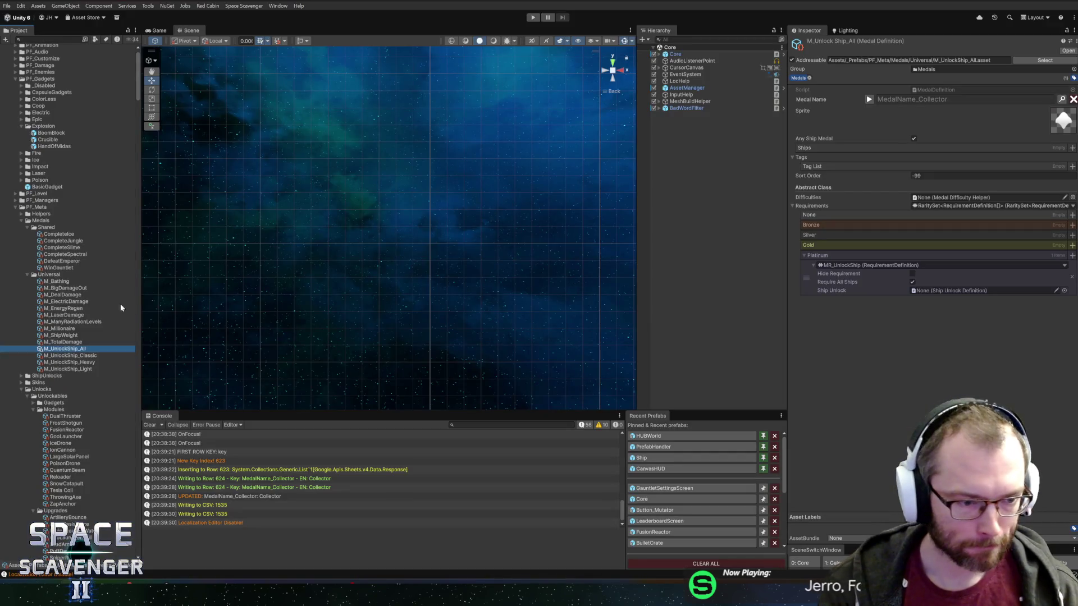
In the Medal Icons Sprite Editor, rename the last row-2 sprite to MedalIcon_AllShips and apply.
{"action": "left_click", "coordinate": [1063, 128]}
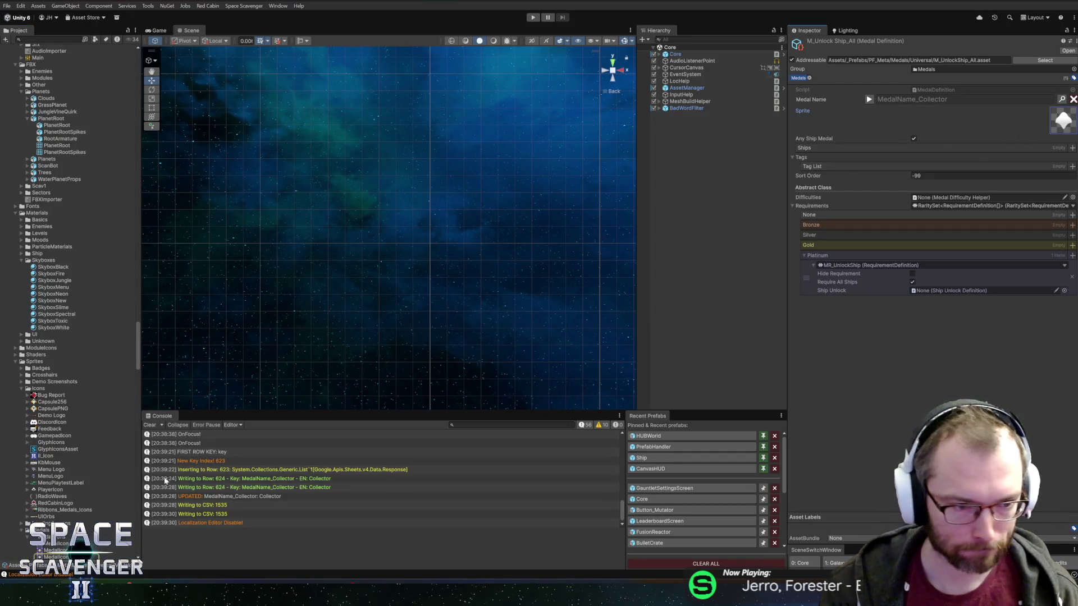
{"action": "left_click", "coordinate": [1063, 123]}
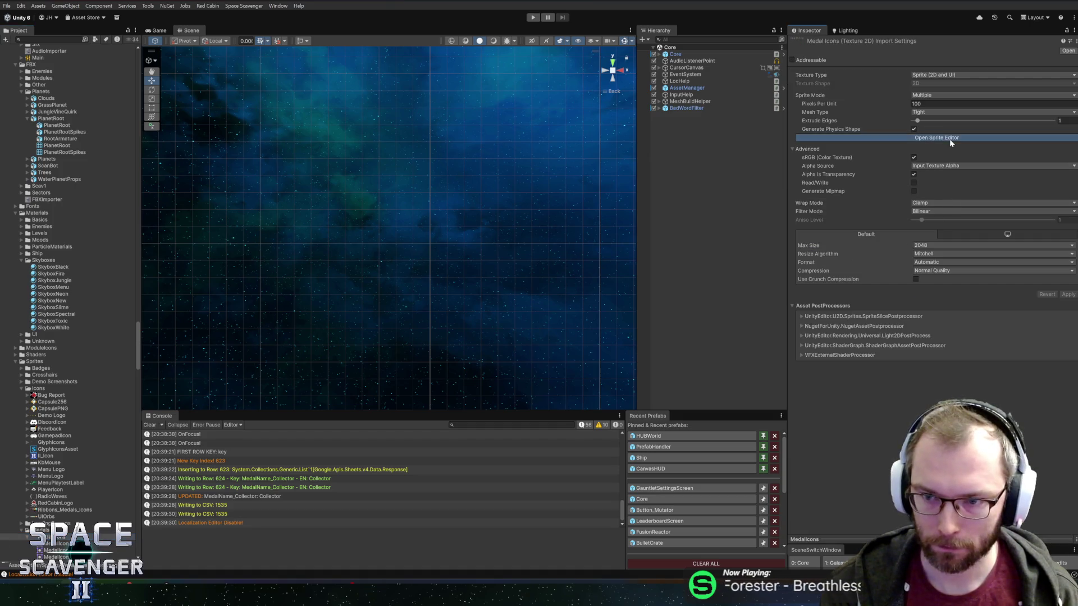
{"action": "left_click", "coordinate": [949, 138]}
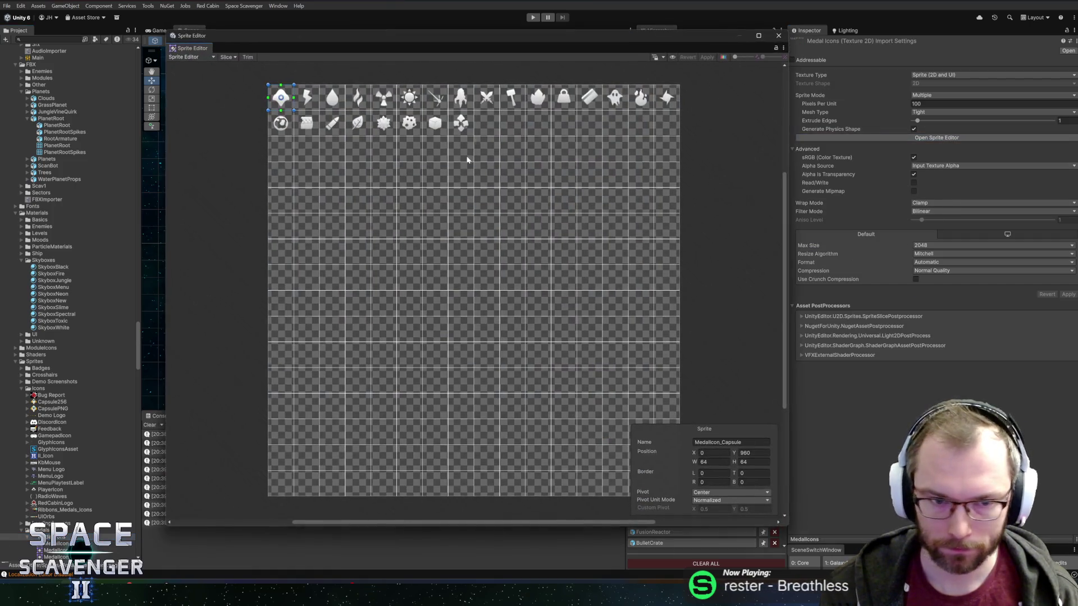
{"action": "left_click", "coordinate": [460, 123]}
{"action": "left_click", "coordinate": [730, 443]}
{"action": "type", "text": "MedalIconAllShips"}
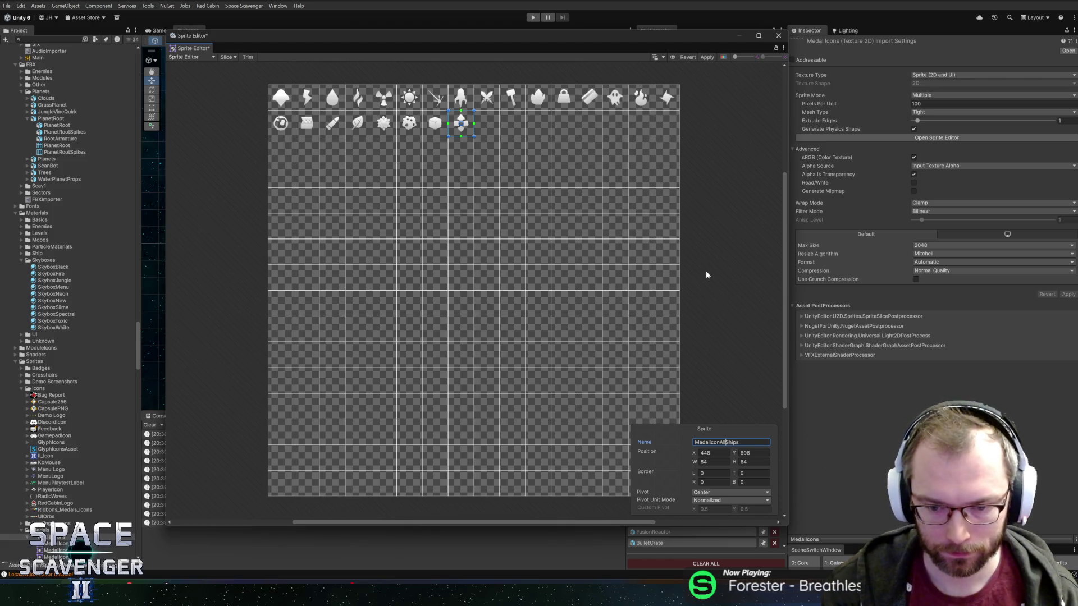
{"action": "type", "text": "_"}
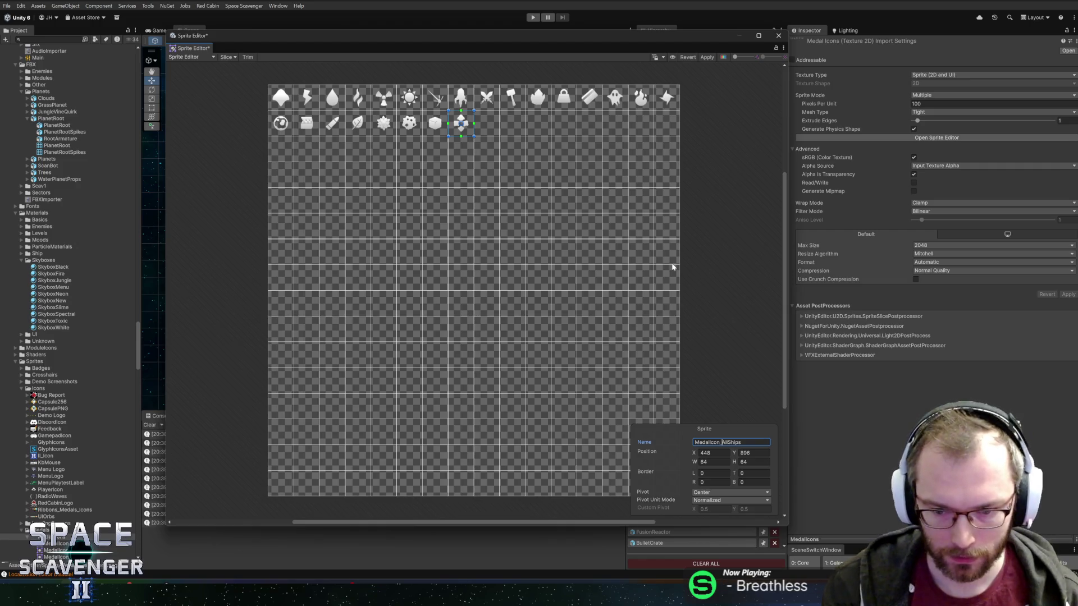
{"action": "left_click", "coordinate": [707, 56]}
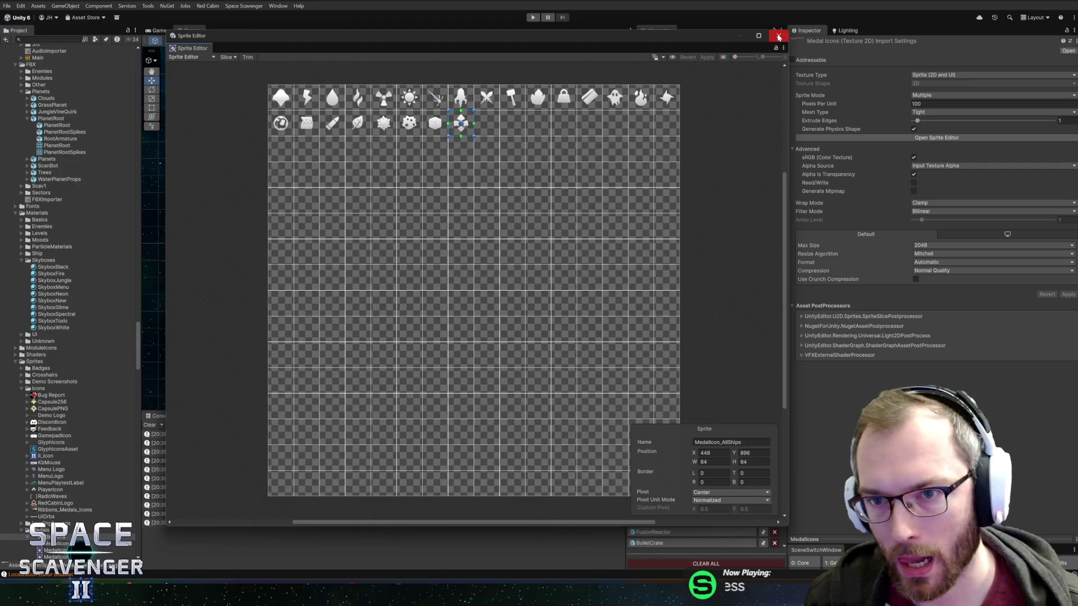
{"action": "left_click", "coordinate": [778, 37]}
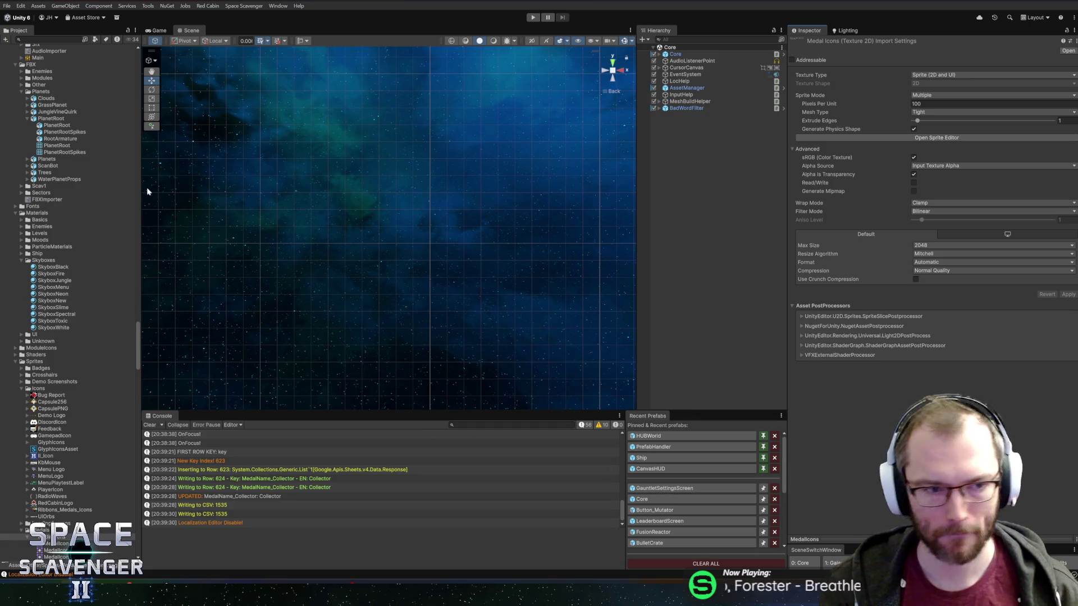
Collapse the Keywords, Intro, Menu, PF_UI, 3_Levels and PF_RunGeneration folders in the Project window.
{"action": "scroll", "coordinate": [69, 230], "scroll_direction": "up", "scroll_amount": 15}
{"action": "scroll", "coordinate": [83, 292], "scroll_direction": "up", "scroll_amount": 15}
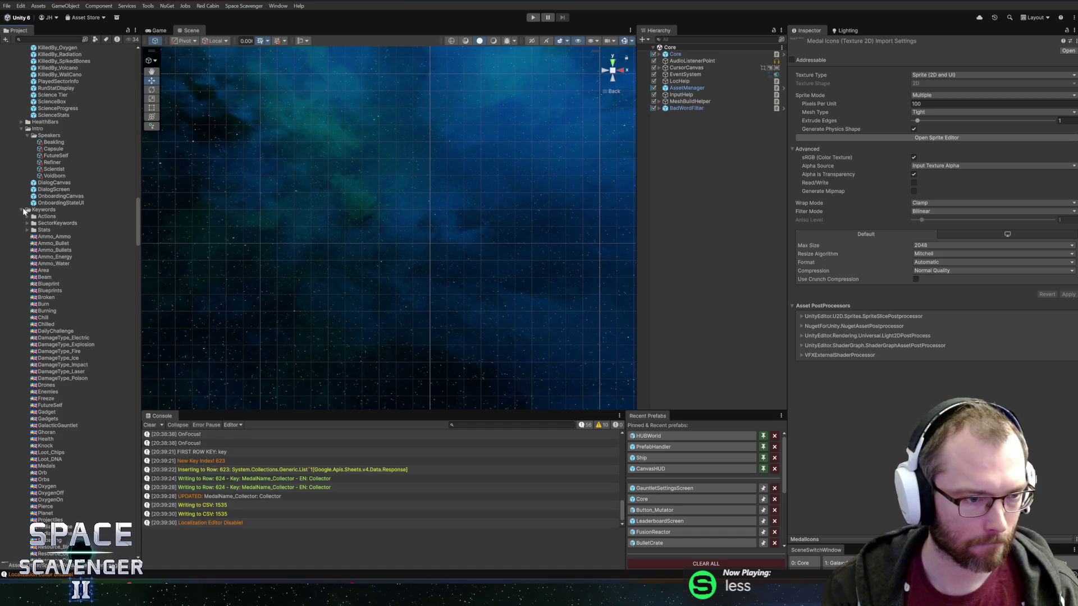
{"action": "left_click", "coordinate": [22, 209]}
{"action": "left_click", "coordinate": [22, 128]}
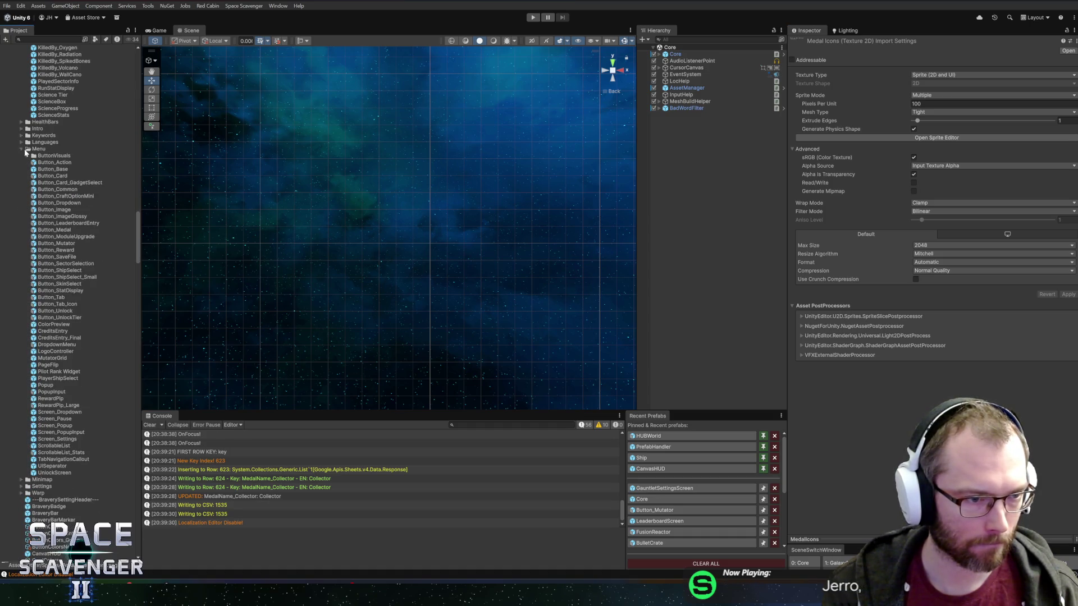
{"action": "left_click", "coordinate": [22, 149]}
{"action": "scroll", "coordinate": [23, 190], "scroll_direction": "up", "scroll_amount": 5}
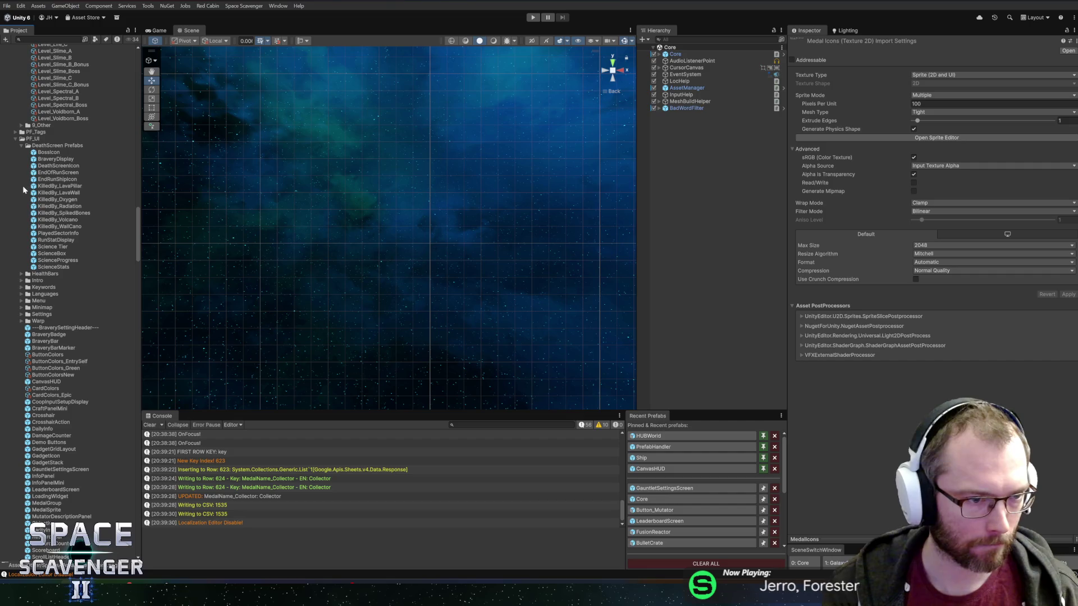
{"action": "left_click", "coordinate": [16, 139]}
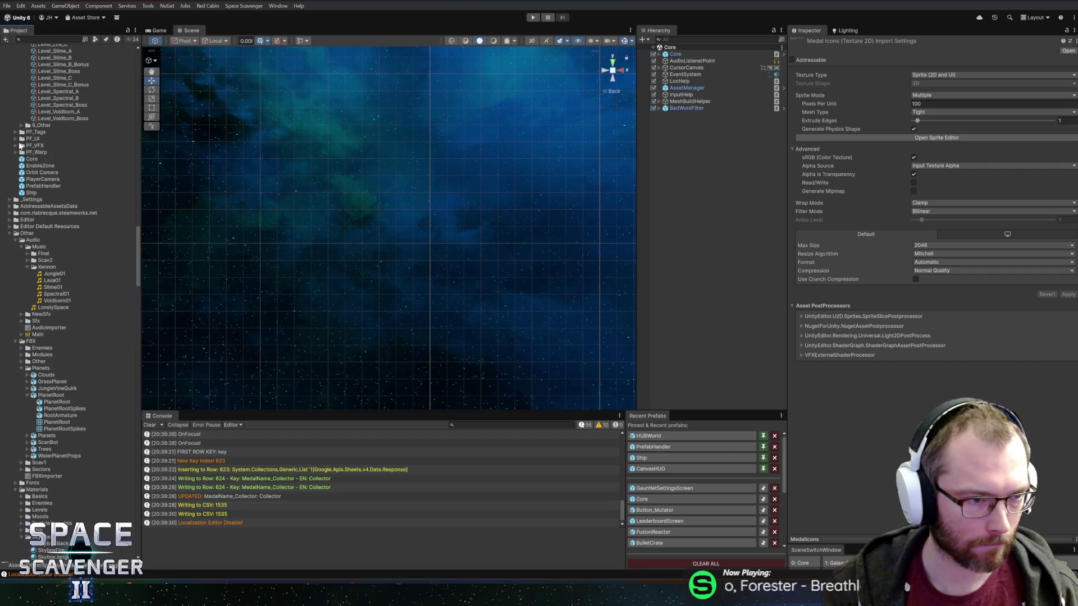
{"action": "scroll", "coordinate": [24, 188], "scroll_direction": "up", "scroll_amount": 5}
{"action": "scroll", "coordinate": [24, 188], "scroll_direction": "up", "scroll_amount": 9}
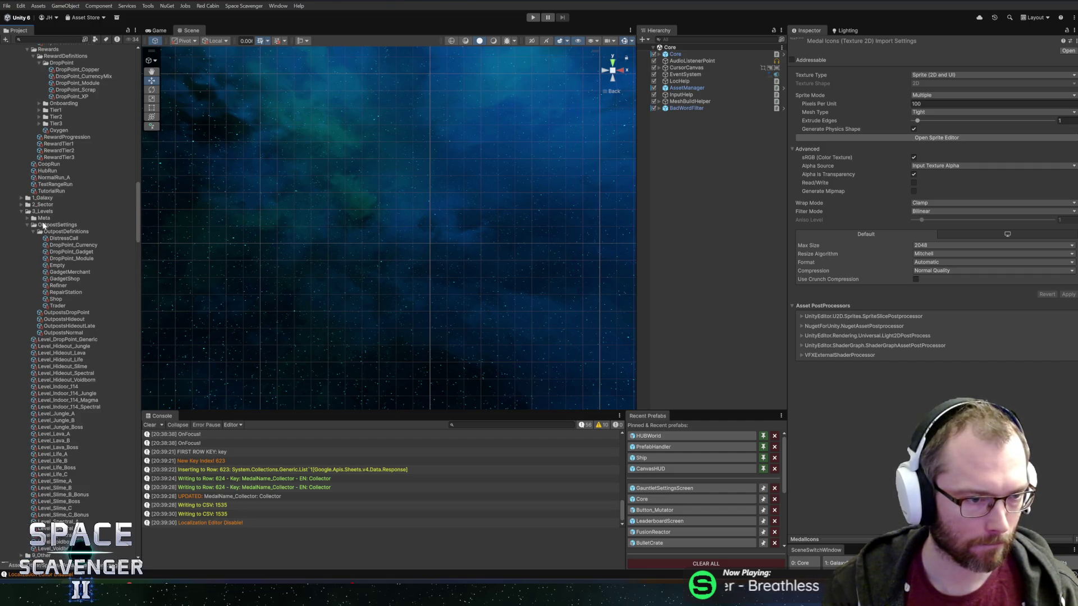
{"action": "left_click", "coordinate": [20, 211]}
{"action": "scroll", "coordinate": [25, 217], "scroll_direction": "up", "scroll_amount": 6}
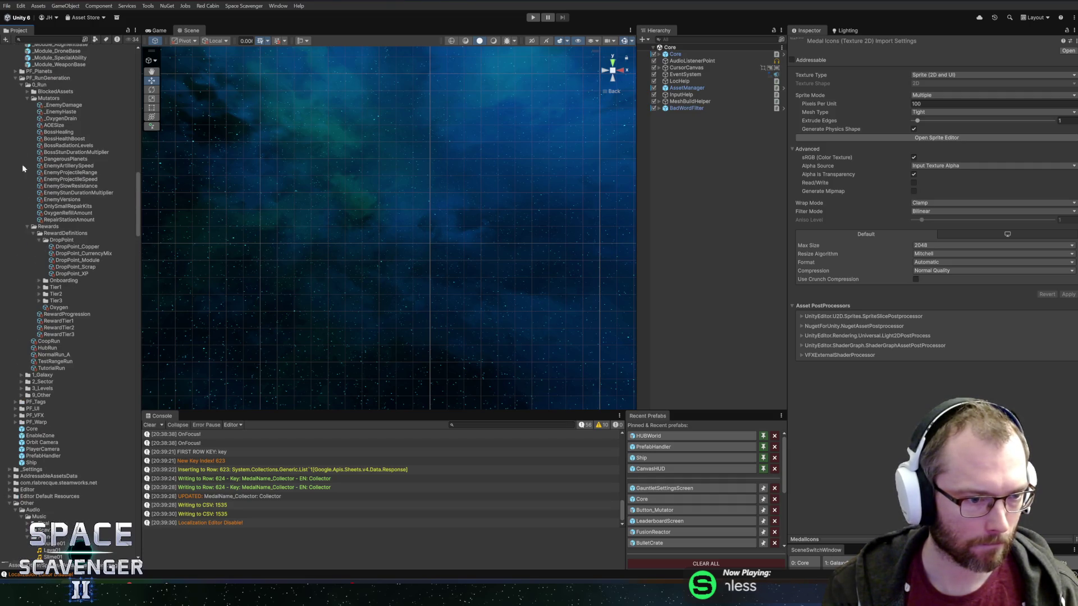
{"action": "left_click", "coordinate": [15, 77]}
Collapse Mods, PF_Modules and Unlocks, then select the M_UnlockShip_All medal in PF_Meta/Medals/Universal.
{"action": "scroll", "coordinate": [61, 202], "scroll_direction": "up", "scroll_amount": 9}
{"action": "scroll", "coordinate": [61, 202], "scroll_direction": "up", "scroll_amount": 4}
{"action": "scroll", "coordinate": [58, 226], "scroll_direction": "up", "scroll_amount": 3}
{"action": "left_click", "coordinate": [21, 207]}
{"action": "scroll", "coordinate": [25, 180], "scroll_direction": "up", "scroll_amount": 6}
{"action": "left_click", "coordinate": [15, 220]}
{"action": "scroll", "coordinate": [27, 242], "scroll_direction": "up", "scroll_amount": 5}
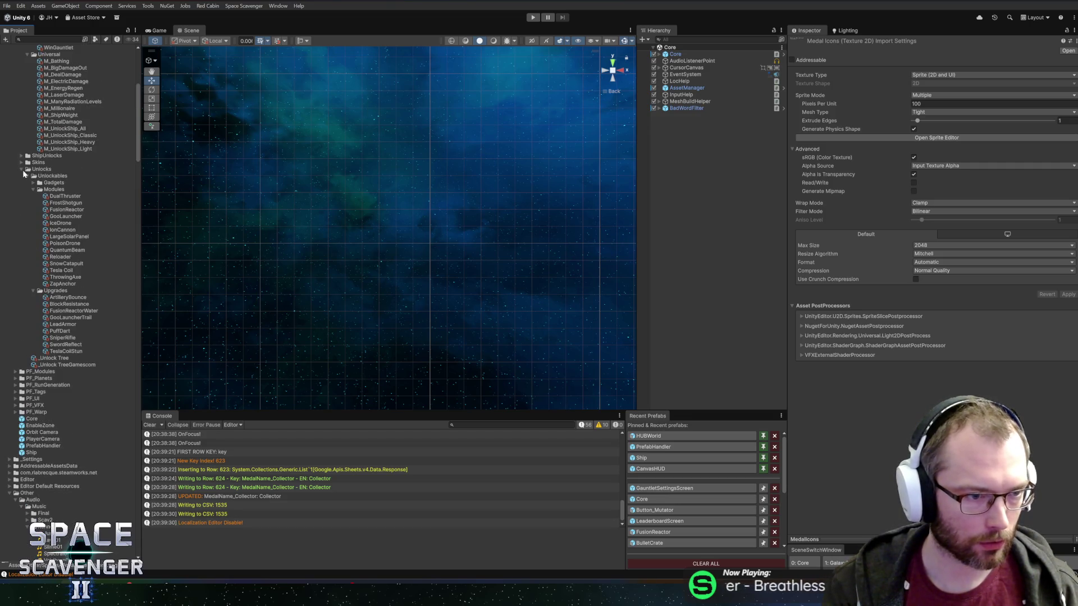
{"action": "left_click", "coordinate": [21, 169]}
{"action": "scroll", "coordinate": [26, 208], "scroll_direction": "up", "scroll_amount": 3}
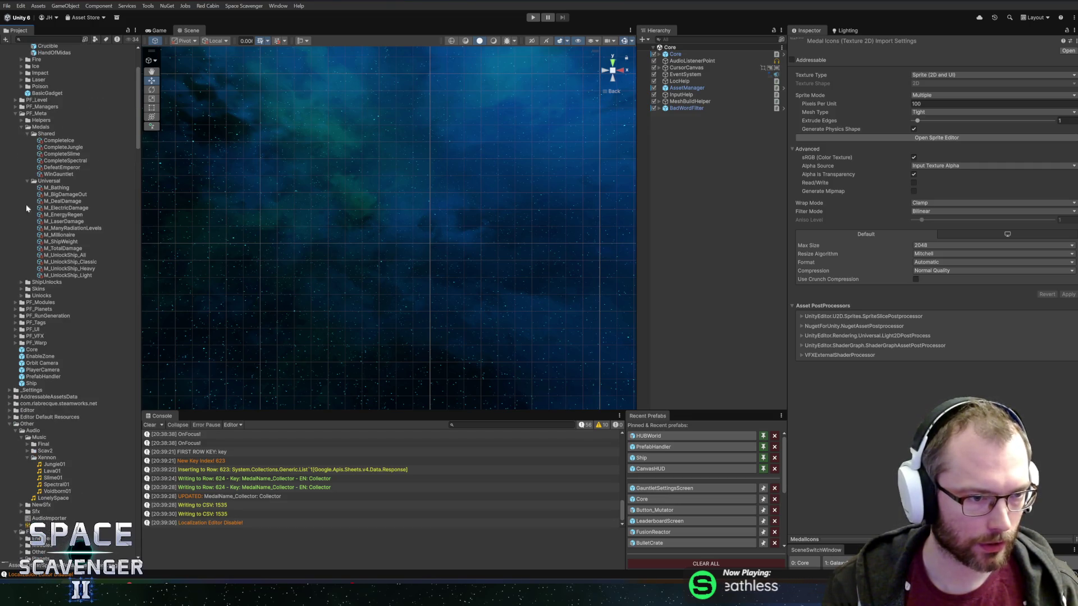
{"action": "left_click", "coordinate": [73, 256]}
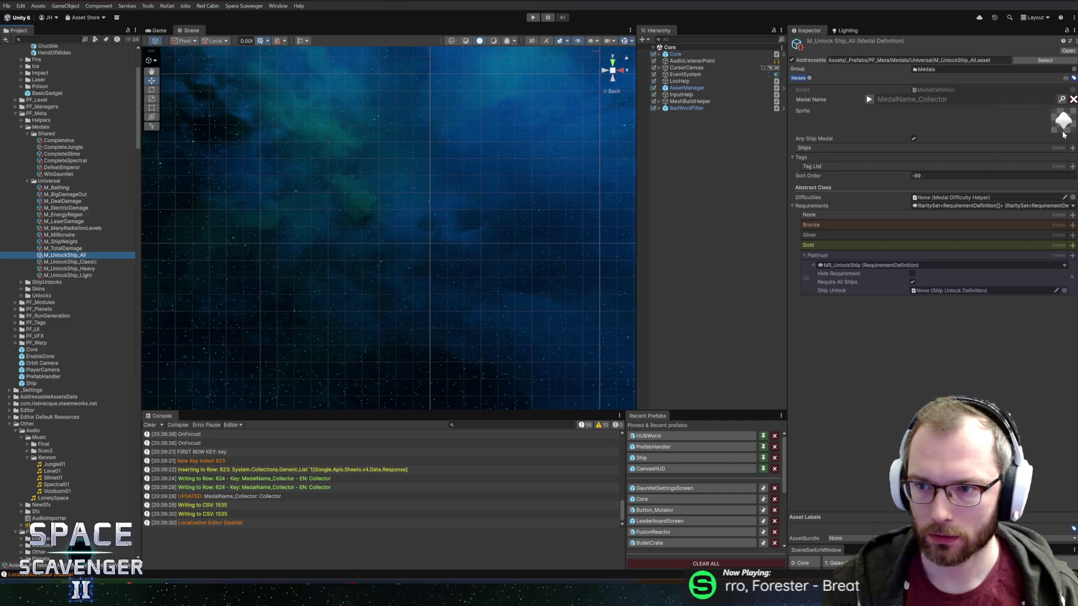
Pick MedalIcon_AllShips as the medal's sprite after searching 'medalic', and set Sort Order to -98.
{"action": "left_click", "coordinate": [1063, 134]}
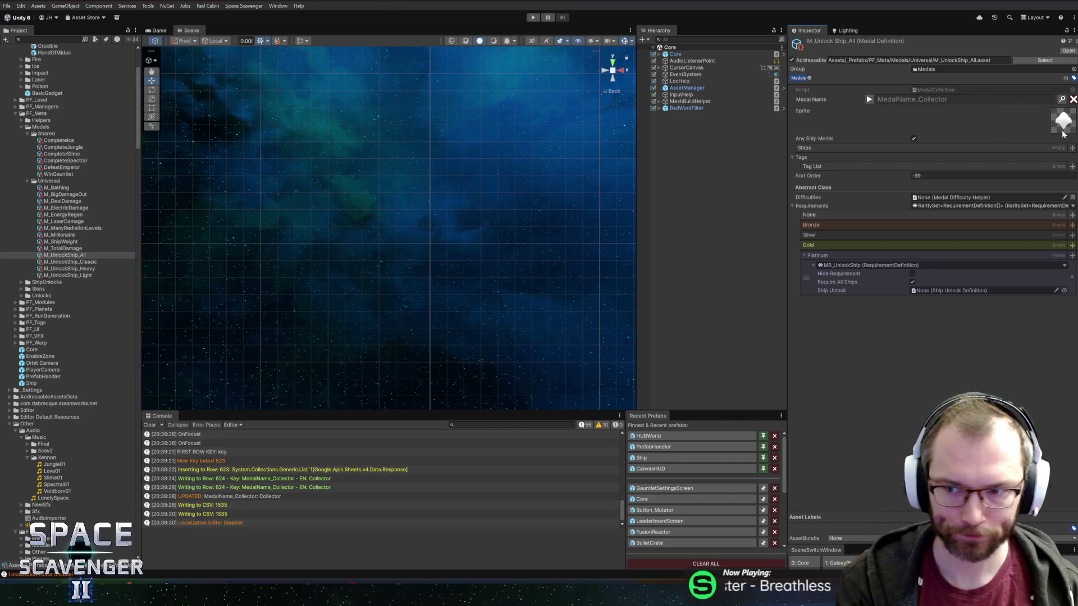
{"action": "left_click", "coordinate": [1063, 133]}
{"action": "type", "text": "medalic"}
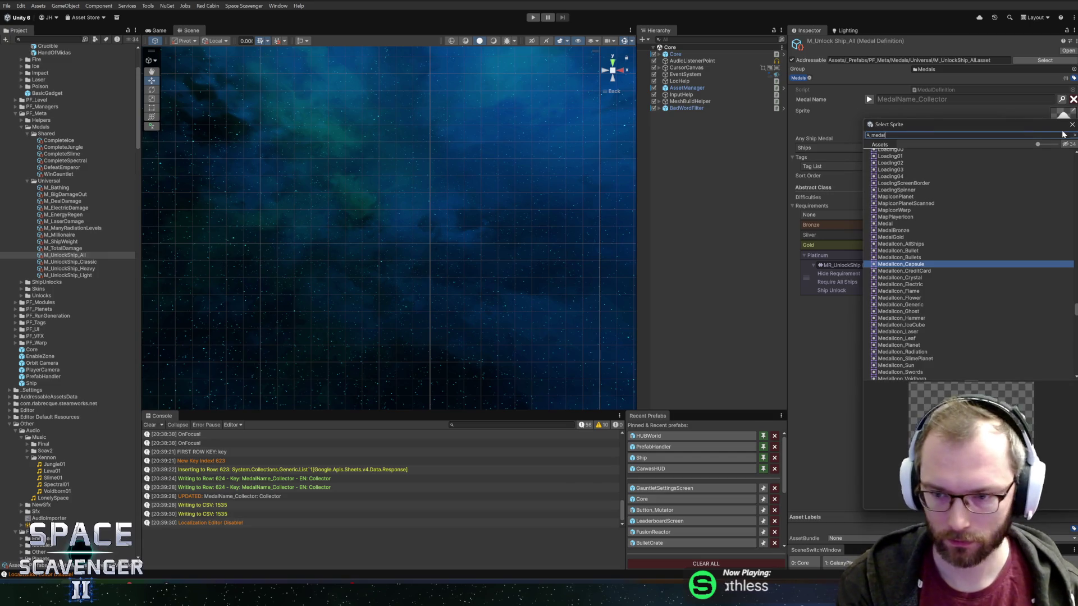
{"action": "scroll", "coordinate": [969, 205], "scroll_direction": "up", "scroll_amount": 15}
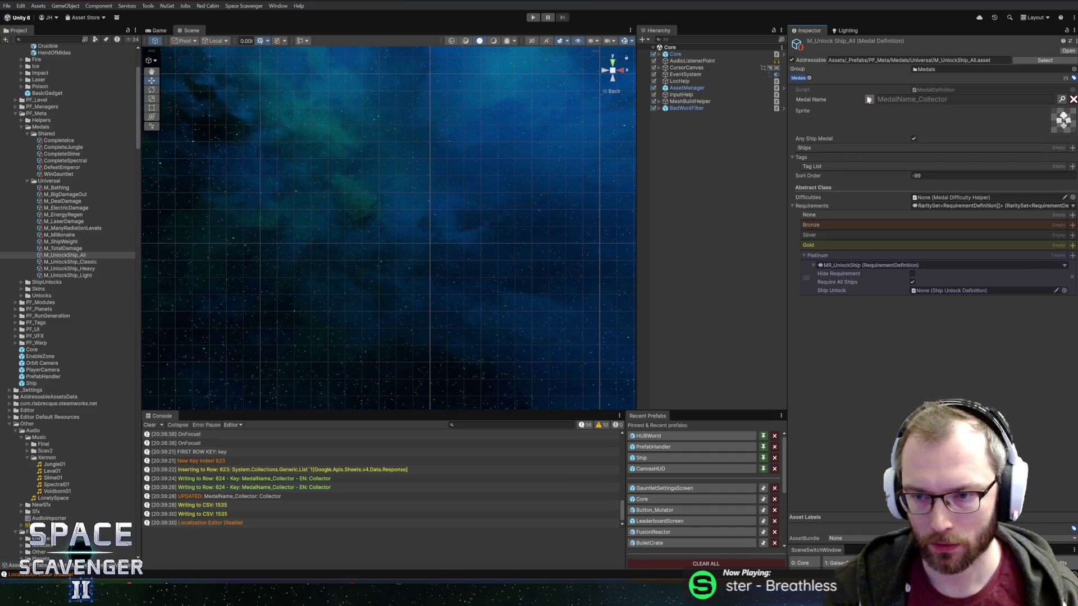
{"action": "left_click", "coordinate": [932, 176]}
{"action": "type", "text": "-98"}
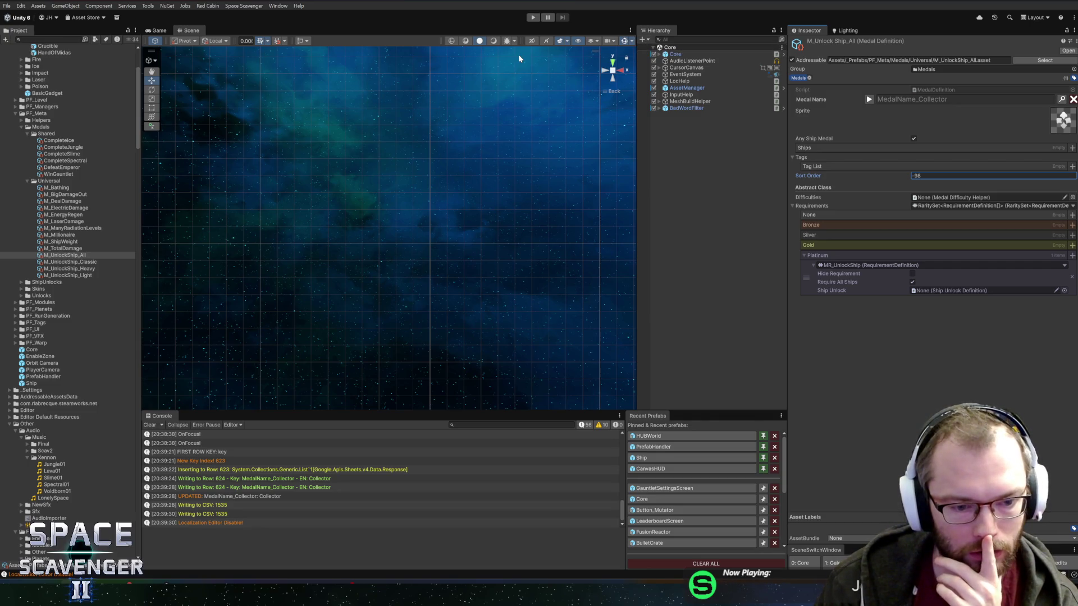
{"action": "left_click", "coordinate": [533, 17]}
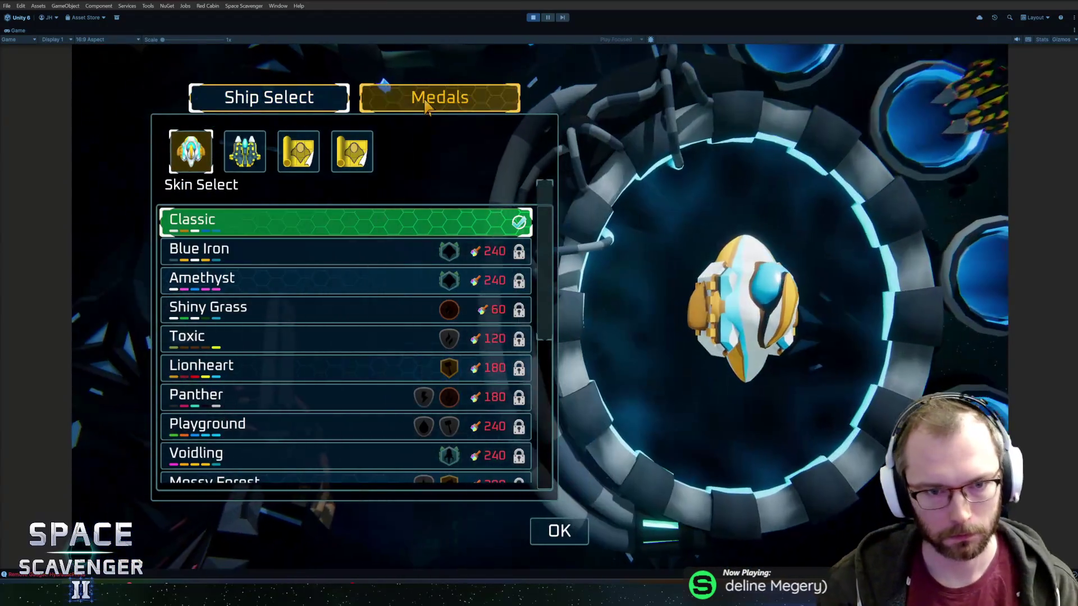
{"action": "left_click", "coordinate": [427, 99]}
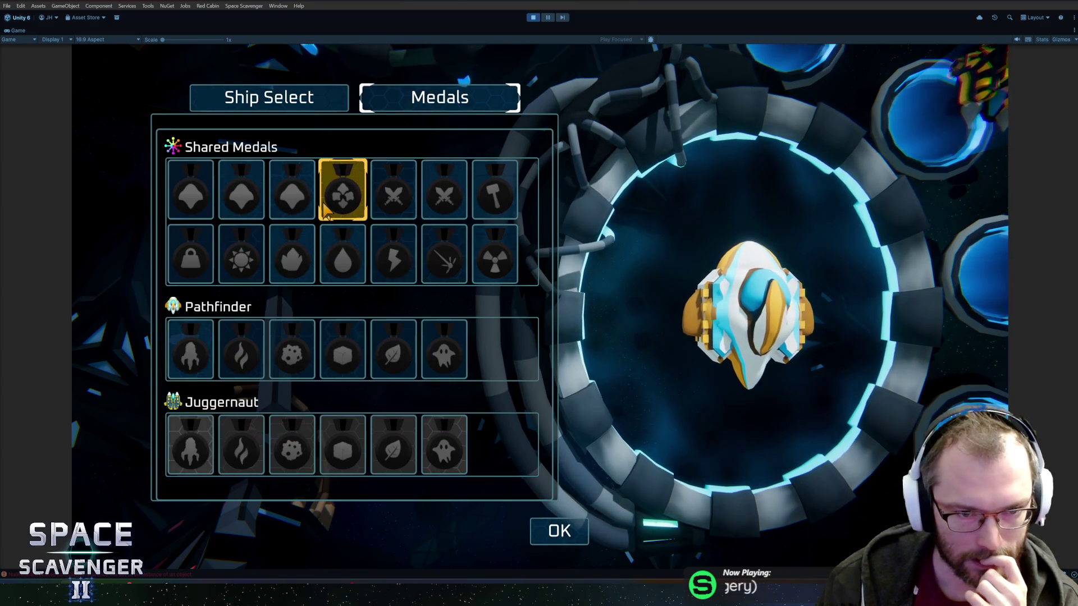
{"action": "left_click", "coordinate": [295, 199]}
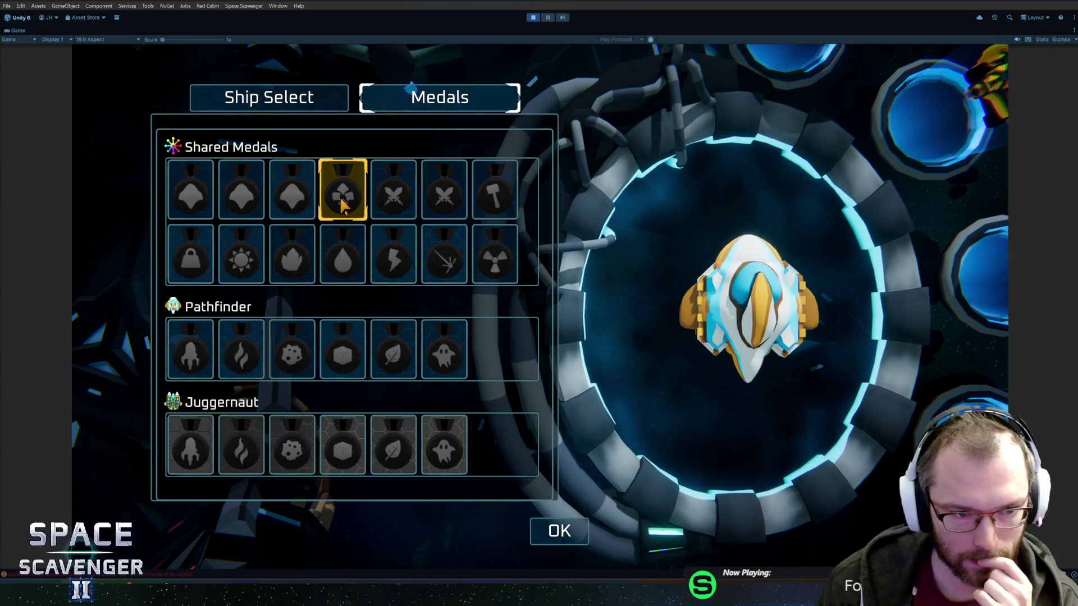
{"action": "key", "text": "ctrl+p"}
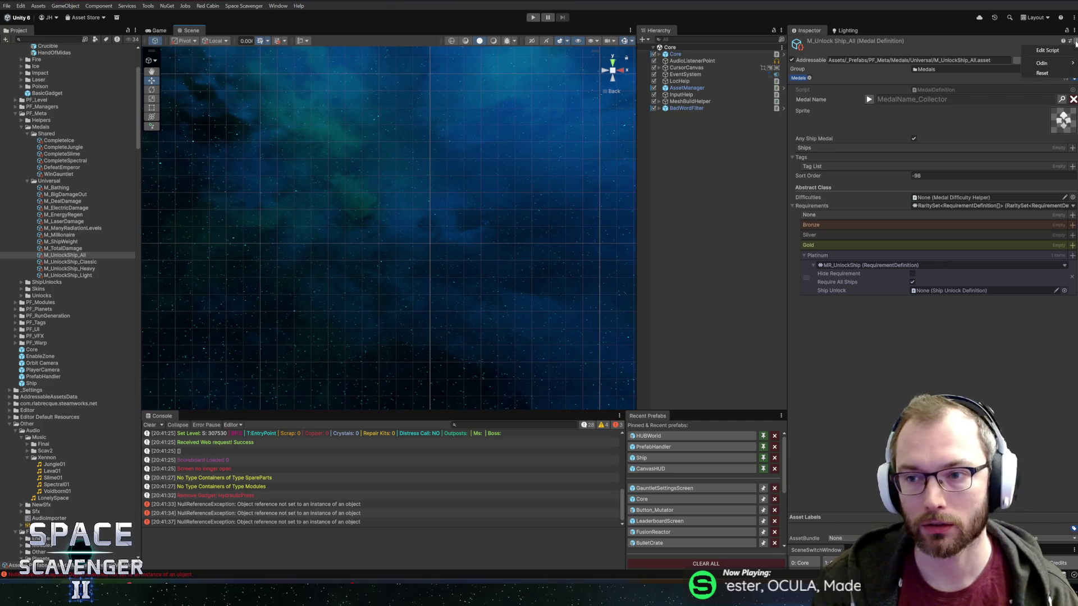
{"action": "left_click", "coordinate": [1072, 49]}
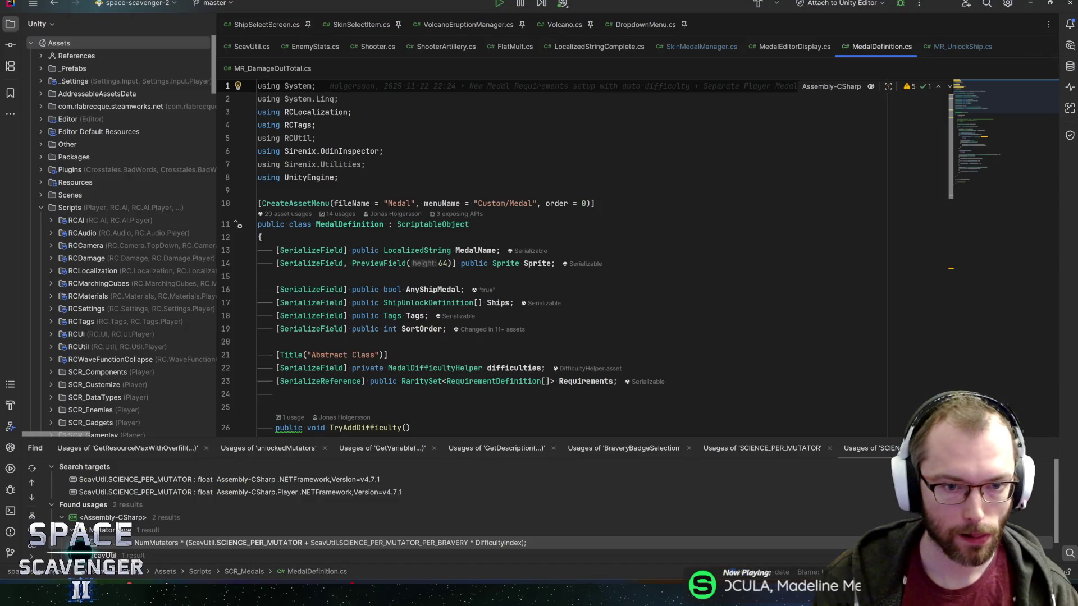
Open the MR_UnlockShip class in Rider by searching 'mr_sh' with Ctrl+N.
{"action": "scroll", "coordinate": [561, 252], "scroll_direction": "down", "scroll_amount": 3}
{"action": "key", "text": "ctrl+n"}
{"action": "type", "text": "mr_sh"}
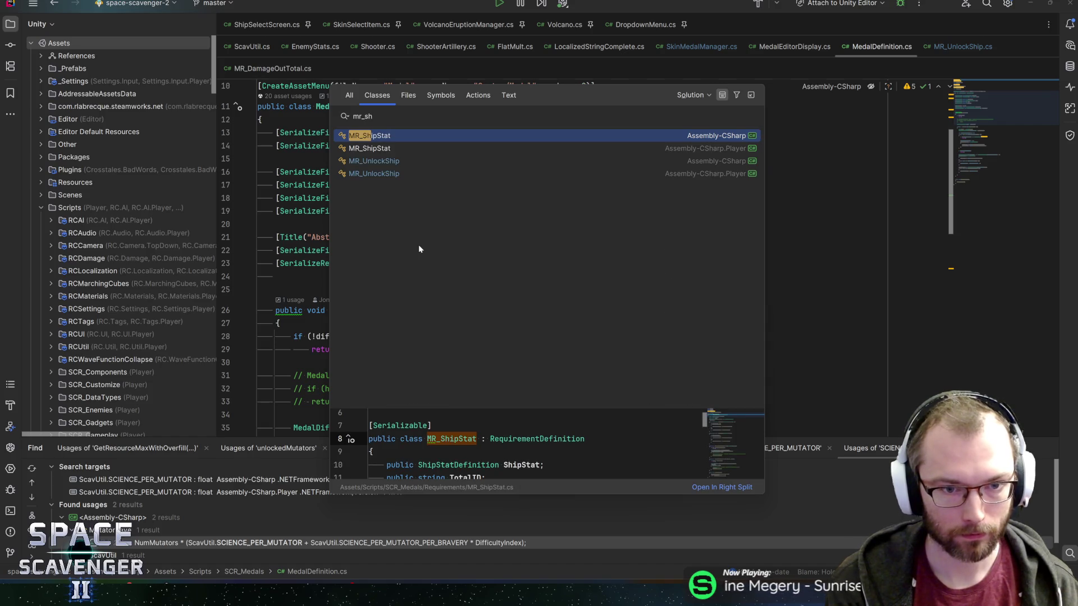
{"action": "key", "text": "Down"}
{"action": "key", "text": "Down"}
{"action": "key", "text": "Return"}
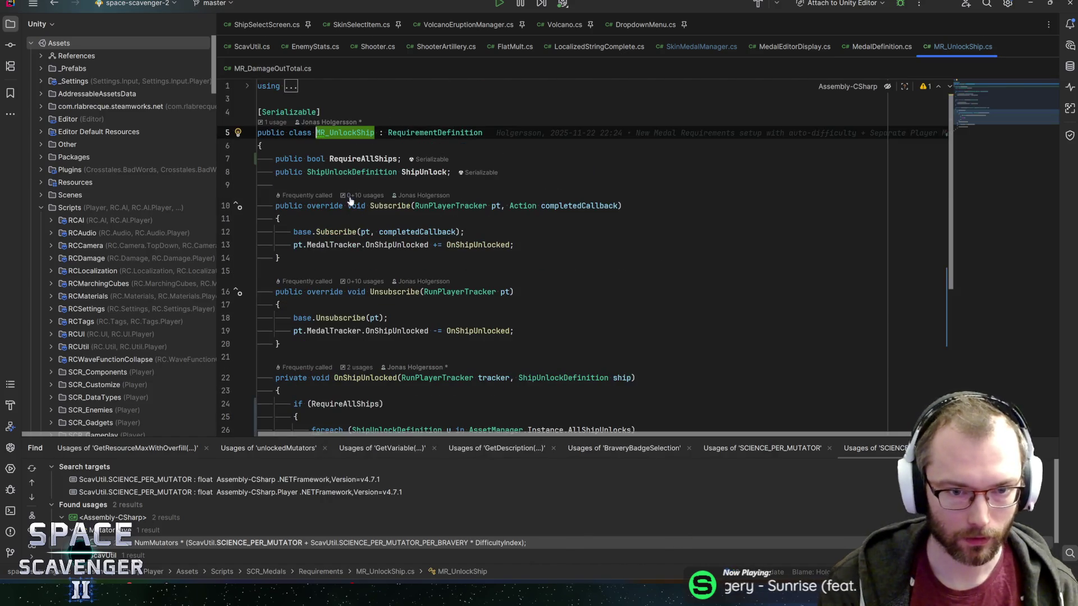
Find usages of the ShipUnlock field and open its MedalManager.cs result.
{"action": "scroll", "coordinate": [584, 253], "scroll_direction": "down", "scroll_amount": 5}
{"action": "scroll", "coordinate": [583, 253], "scroll_direction": "up", "scroll_amount": 5}
{"action": "left_click", "coordinate": [424, 172]}
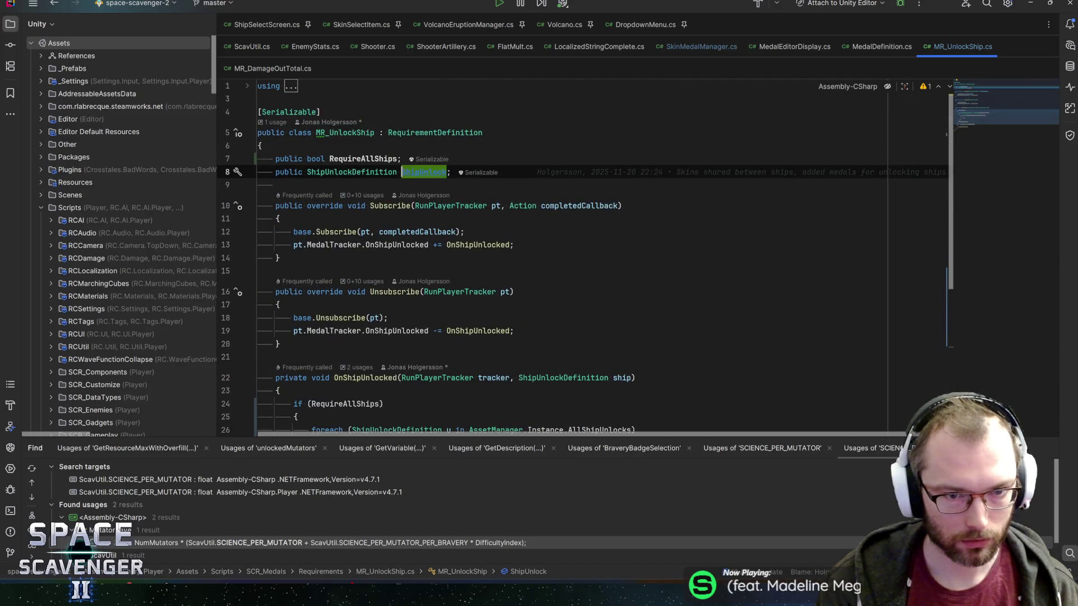
{"action": "key", "text": "alt+F7"}
{"action": "scroll", "coordinate": [195, 539], "scroll_direction": "down", "scroll_amount": 1}
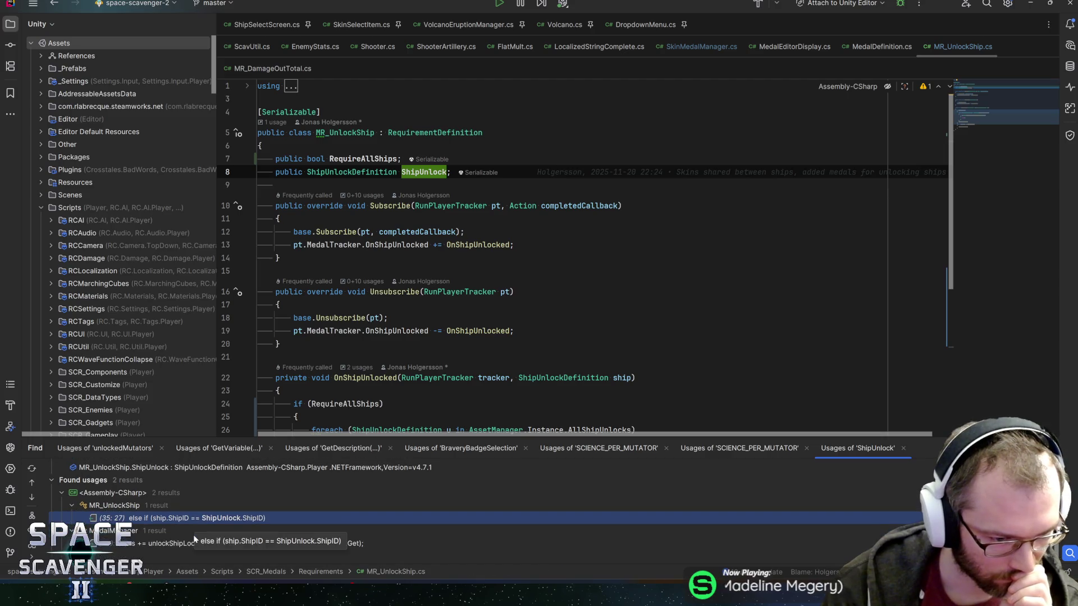
{"action": "double_click", "coordinate": [183, 544]}
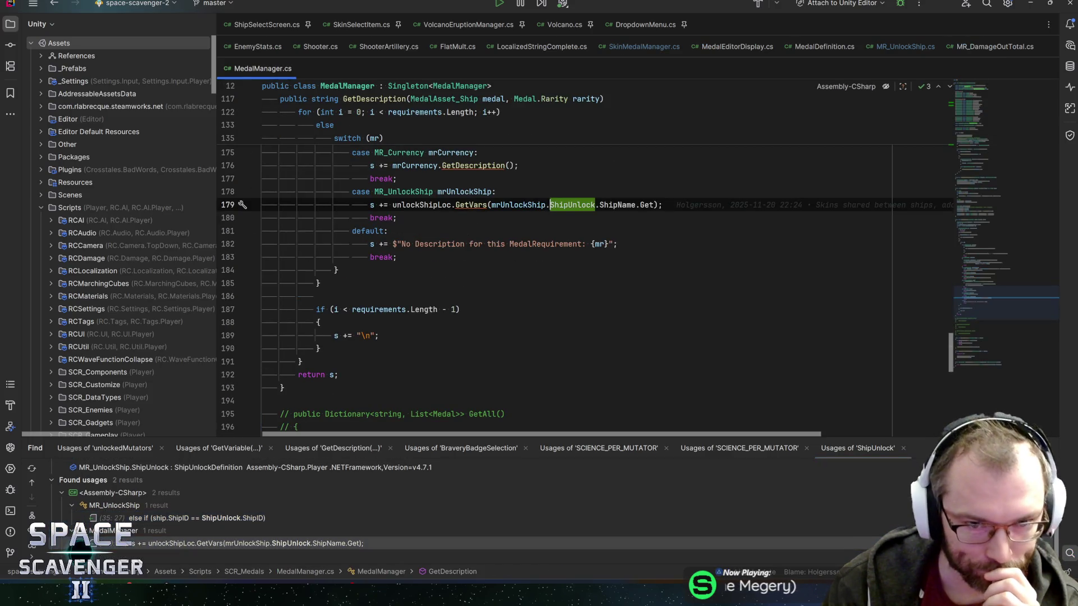
Put the mrUnlockShip.RequireAllShips condition at the start of the description line.
{"action": "key", "text": "Up"}
{"action": "key", "text": "Return"}
{"action": "type", "text": "unlockship"}
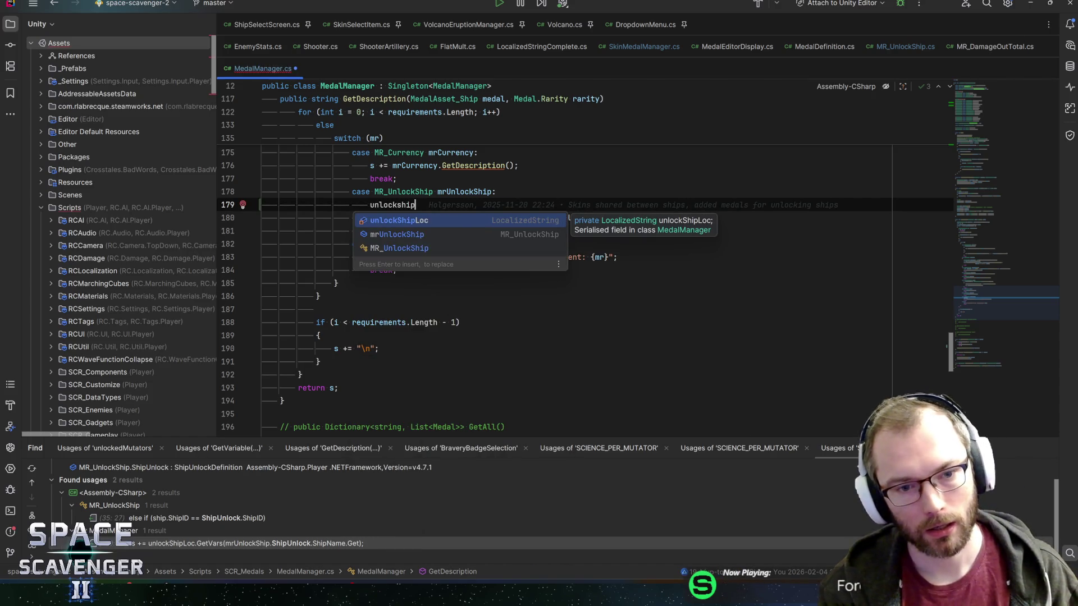
{"action": "key", "text": "ctrl+BackSpace"}
{"action": "type", "text": "mrUnlockShip.al"}
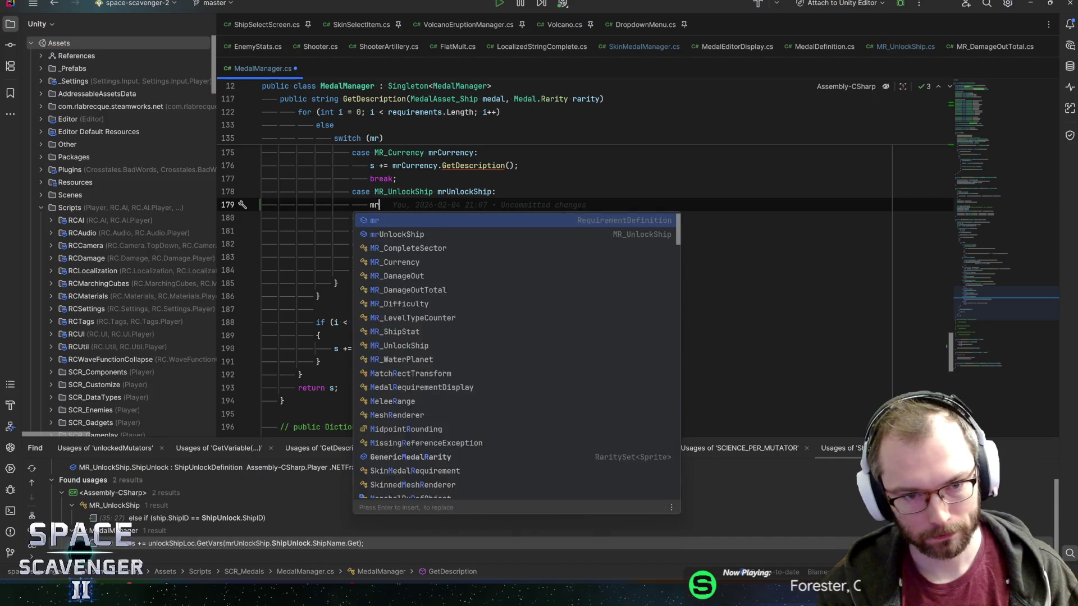
{"action": "key", "text": "Return"}
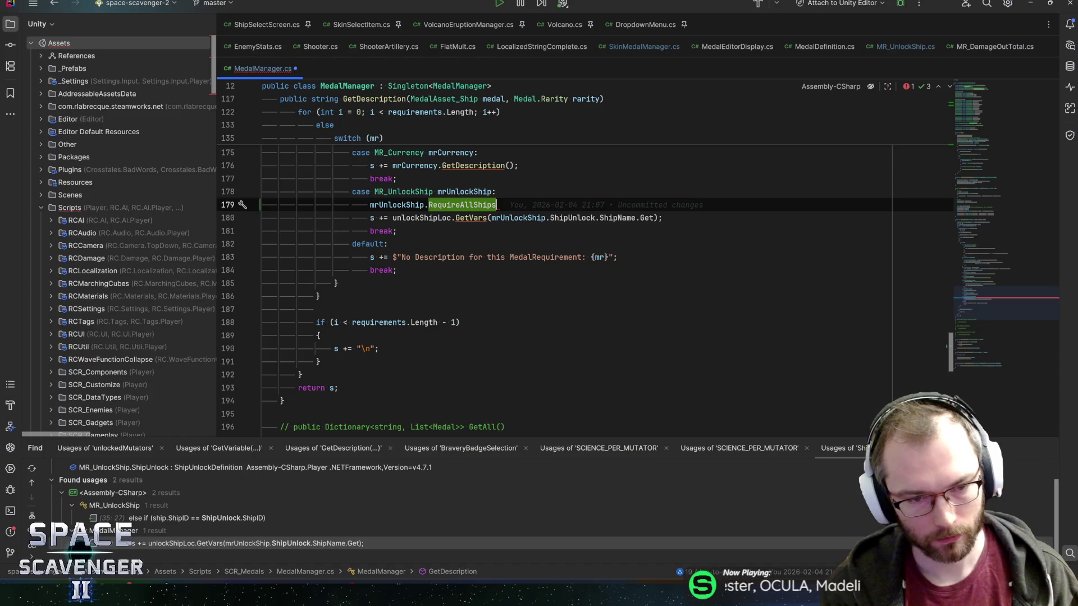
{"action": "key", "text": "shift+Home"}
{"action": "key", "text": "ctrl+x"}
{"action": "key", "text": "Down"}
{"action": "key", "text": "ctrl+Right"}
{"action": "key", "text": "ctrl+Right"}
{"action": "key", "text": "ctrl+v"}
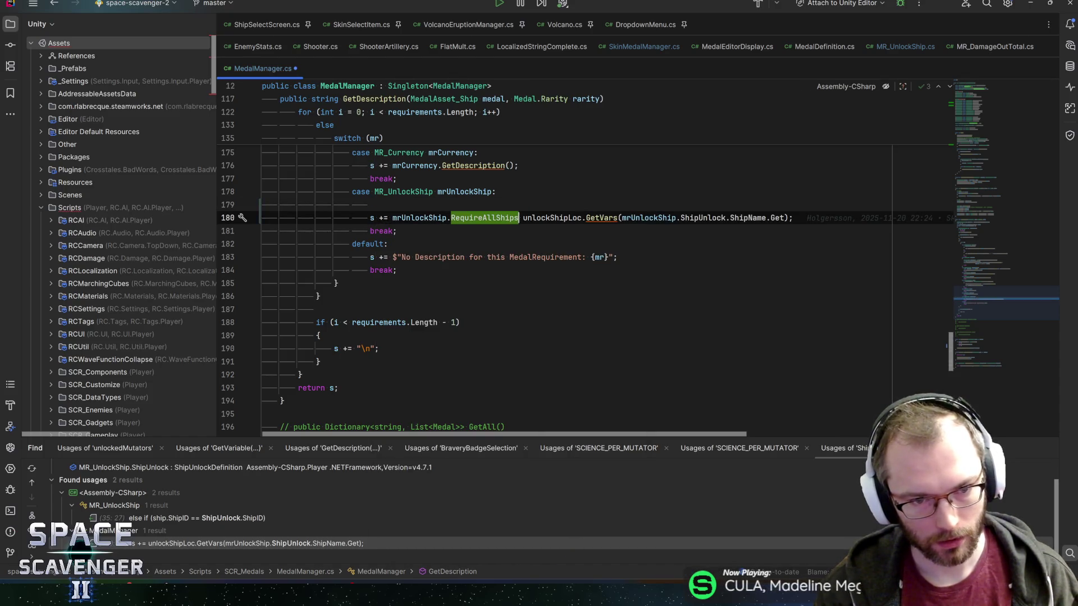
Make it a ternary returning collectAllShipsLoc.Get when true, else the unlockShipLoc text.
{"action": "type", "text": "?"}
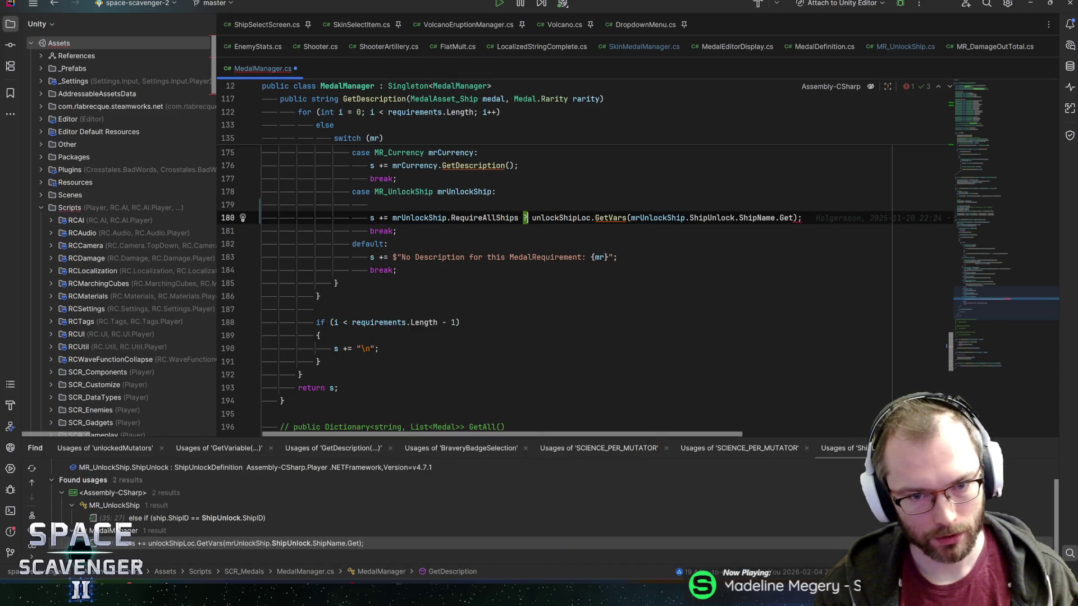
{"action": "key", "text": "Return"}
{"action": "type", "text": ":"}
{"action": "key", "text": "Return"}
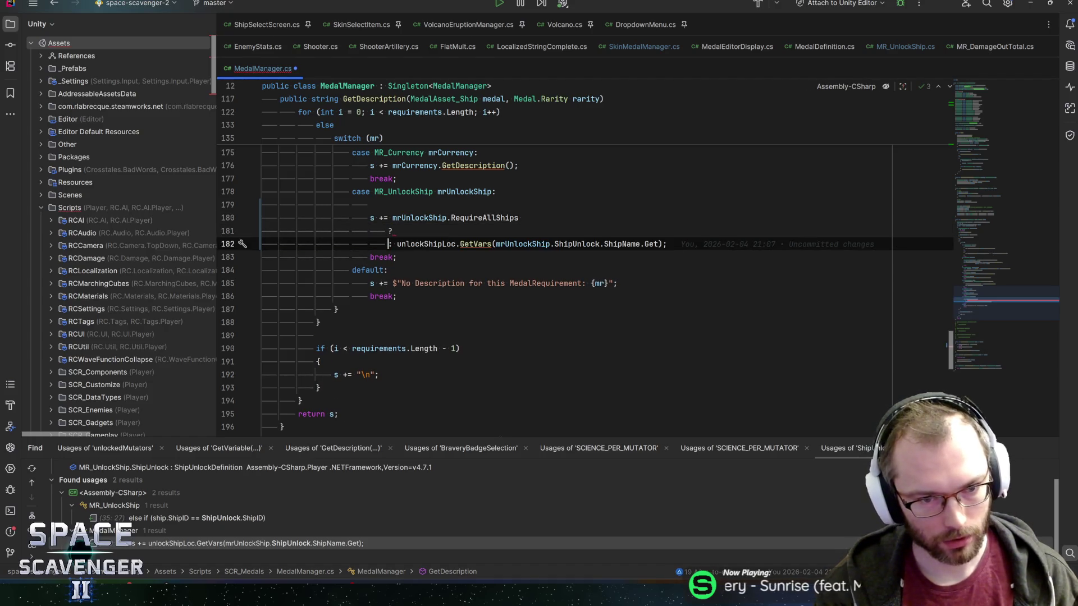
{"action": "type", "text": "\""}
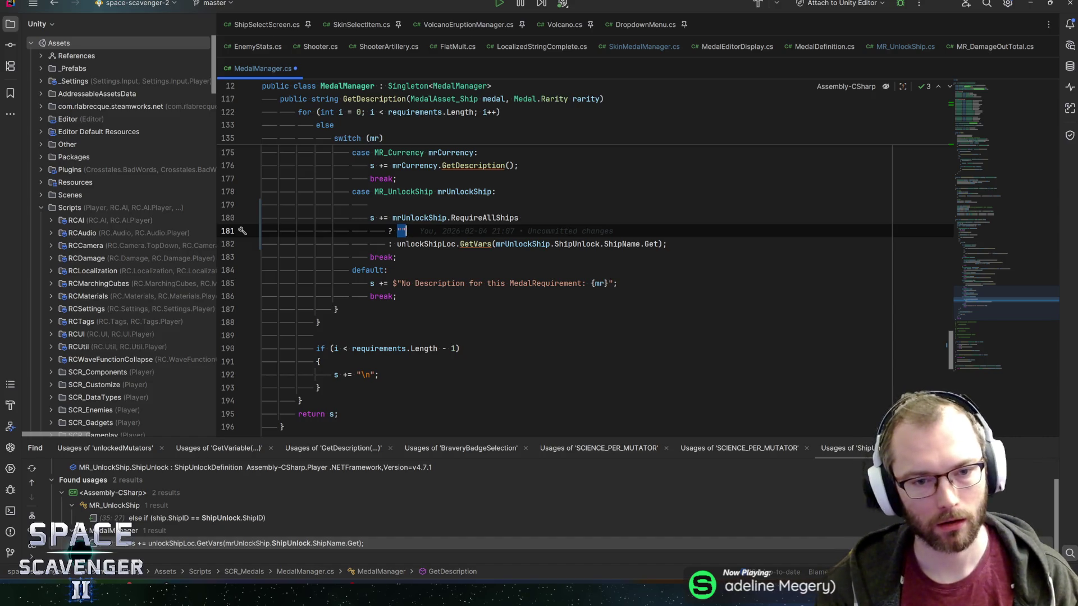
{"action": "mouse_move", "coordinate": [449, 245]}
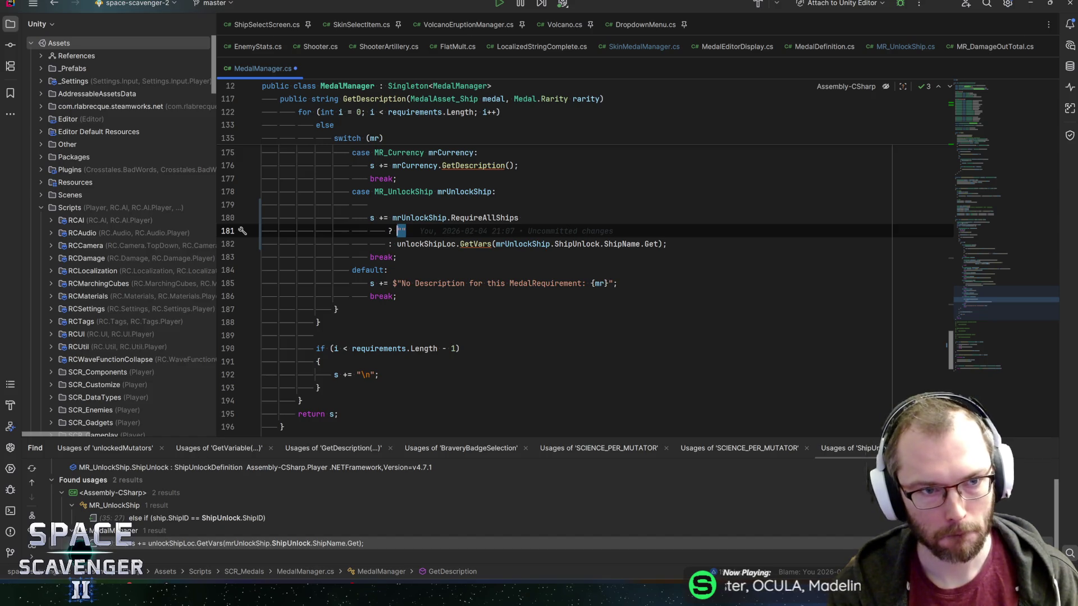
{"action": "type", "text": "collec"}
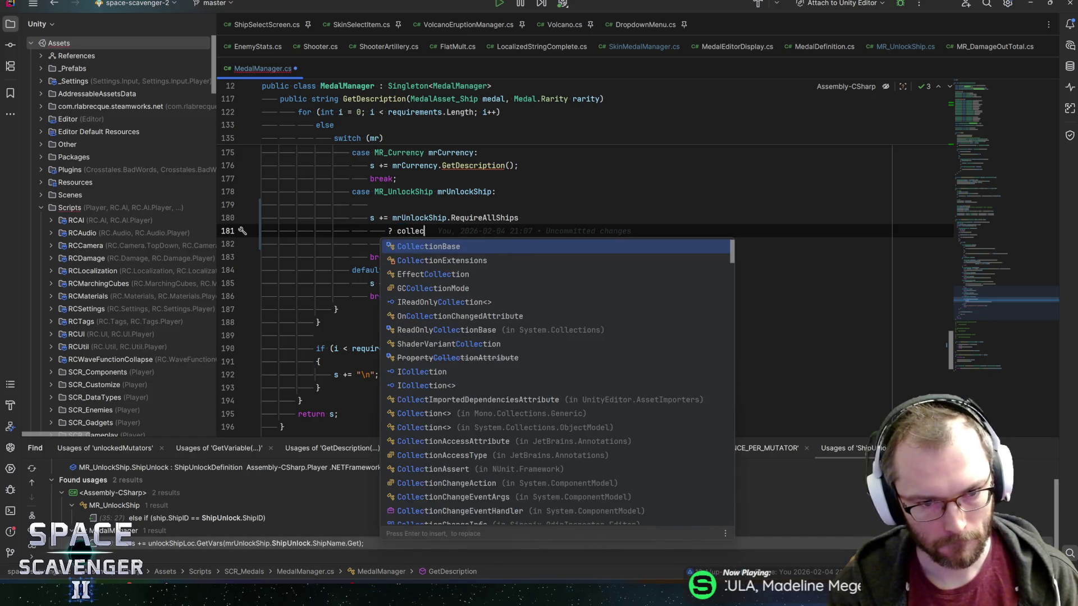
{"action": "type", "text": "tAllShipsLoc.Get"}
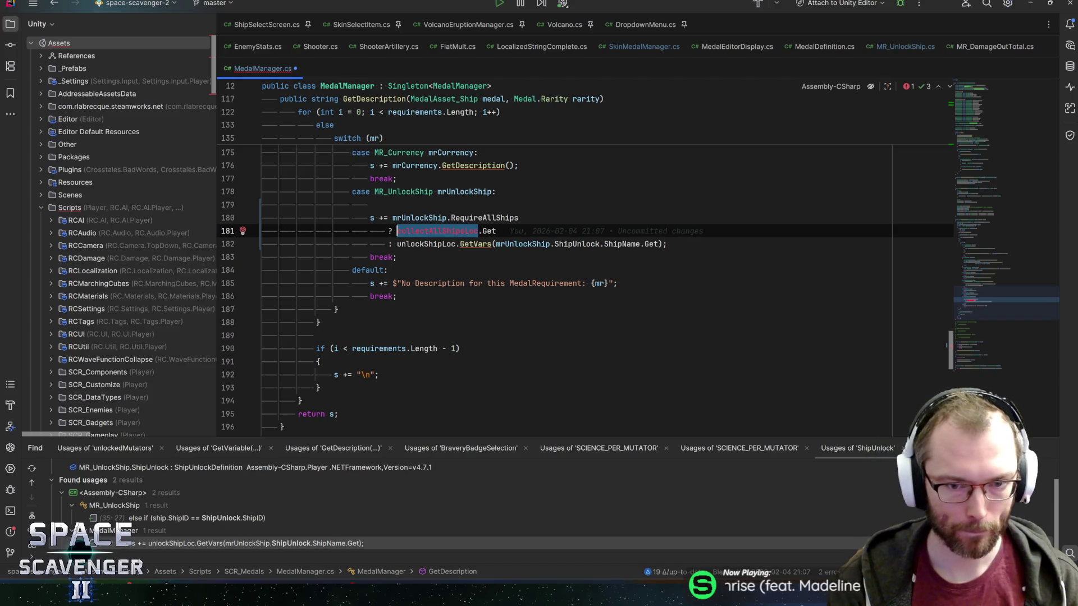
{"action": "key", "text": "ctrl+b"}
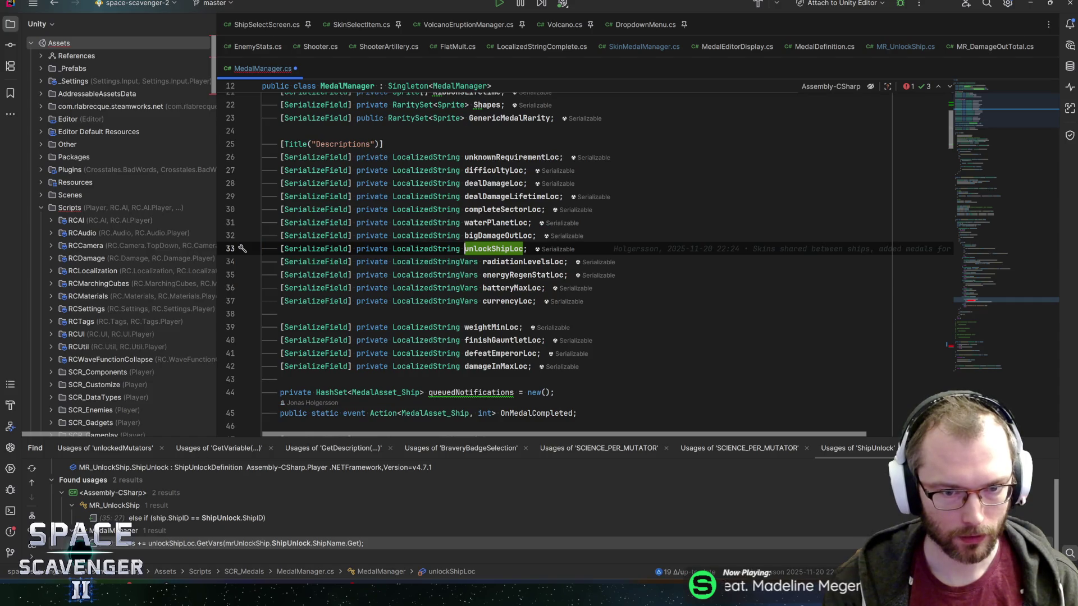
Duplicate the unlockShipLoc field as collectAllShipsLoc and move it above the original.
{"action": "key", "text": "ctrl+d"}
{"action": "key", "text": "ctrl+w"}
{"action": "type", "text": "collectAllShipsLoc;"}
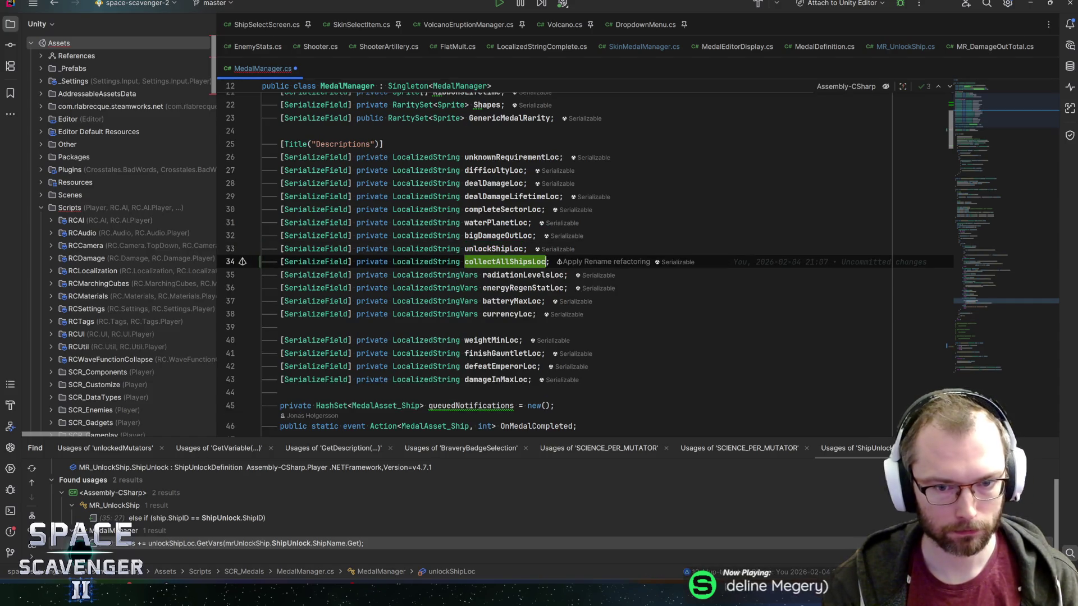
{"action": "key", "text": "ctrl+shift+Up"}
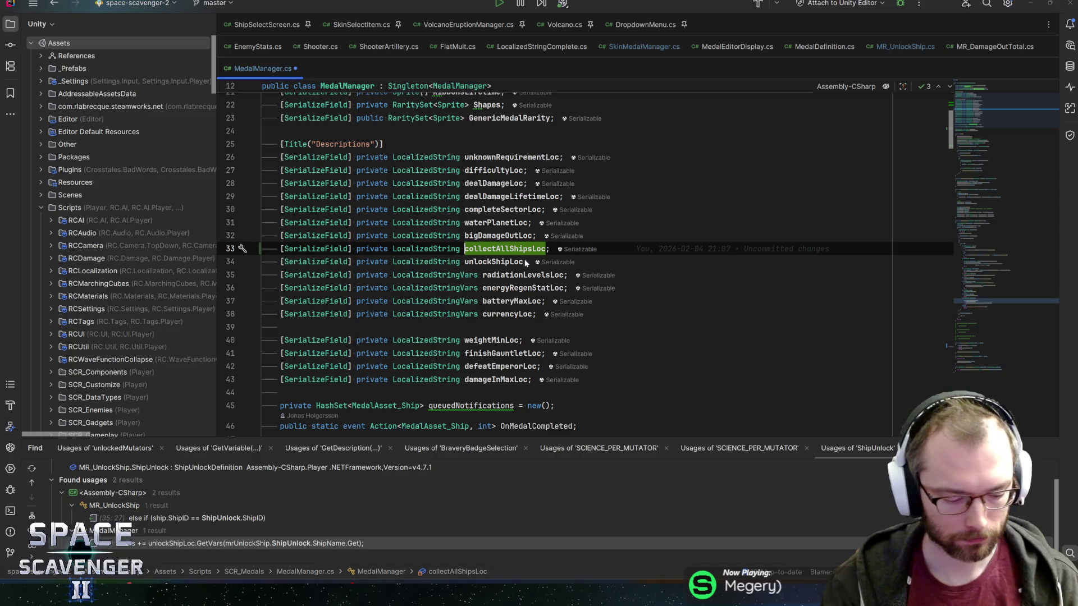
Rename collectAllShipsLoc to unlockAllShipsLoc without adding a FormerlySerializedAs attribute.
{"action": "key", "text": "shift+F6"}
{"action": "type", "text": "unlockAllShips"}
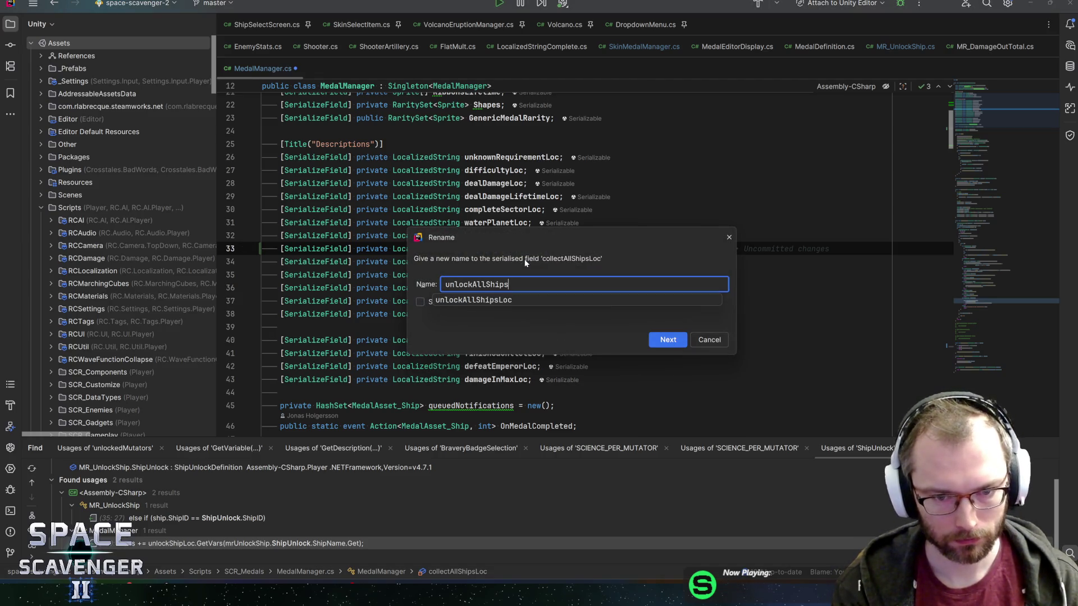
{"action": "key", "text": "Return"}
{"action": "left_click", "coordinate": [371, 303]}
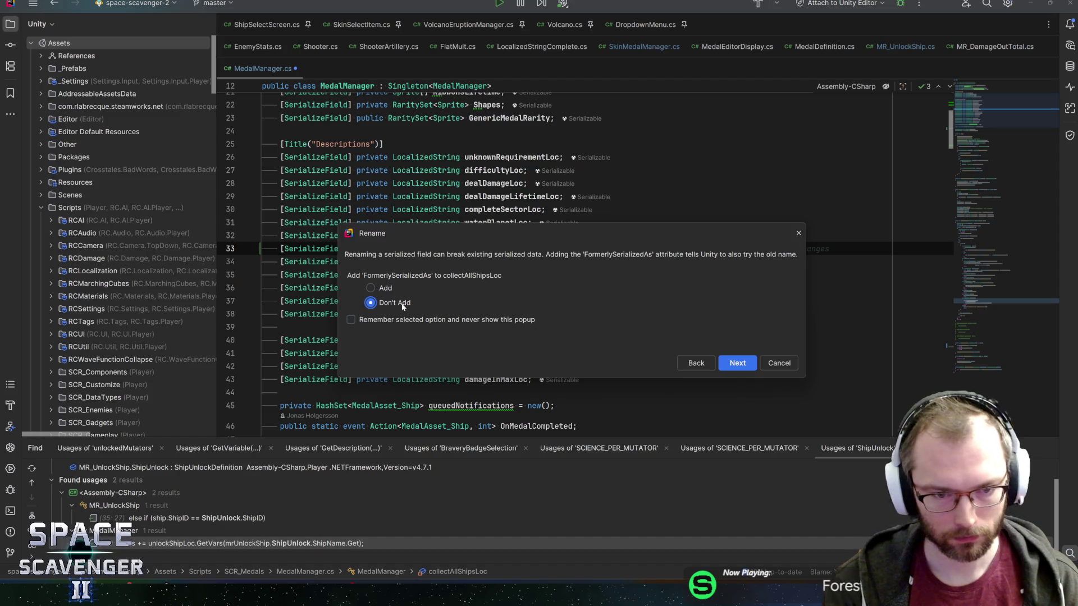
{"action": "left_click", "coordinate": [737, 363]}
Check the unlockAllShipsLoc usage on lines 181–182, then return to Unity.
{"action": "key", "text": "ctrl+f"}
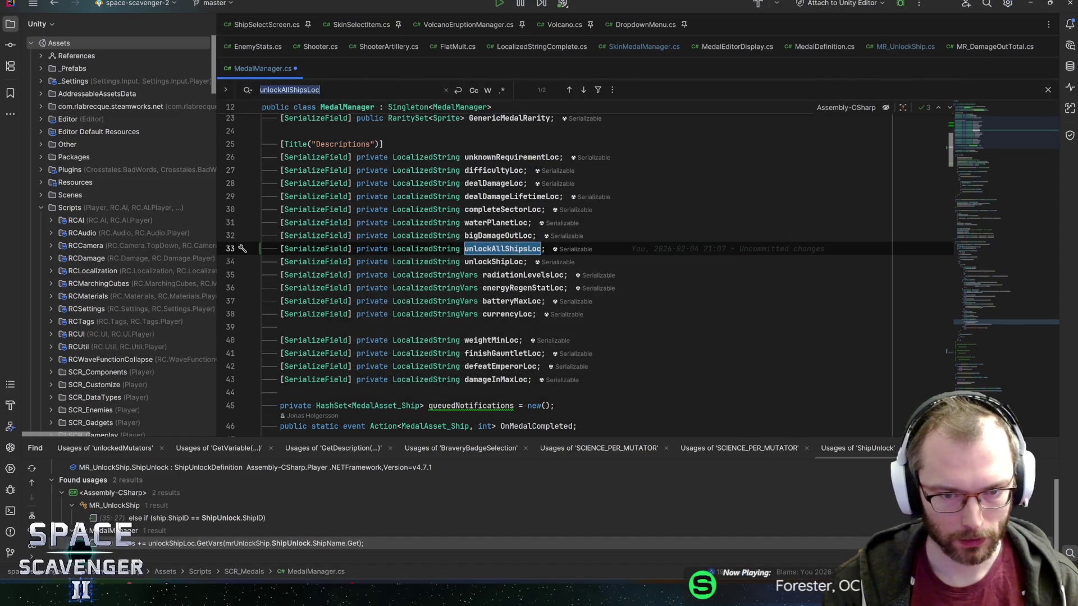
{"action": "key", "text": "Return"}
{"action": "left_click", "coordinate": [491, 227]}
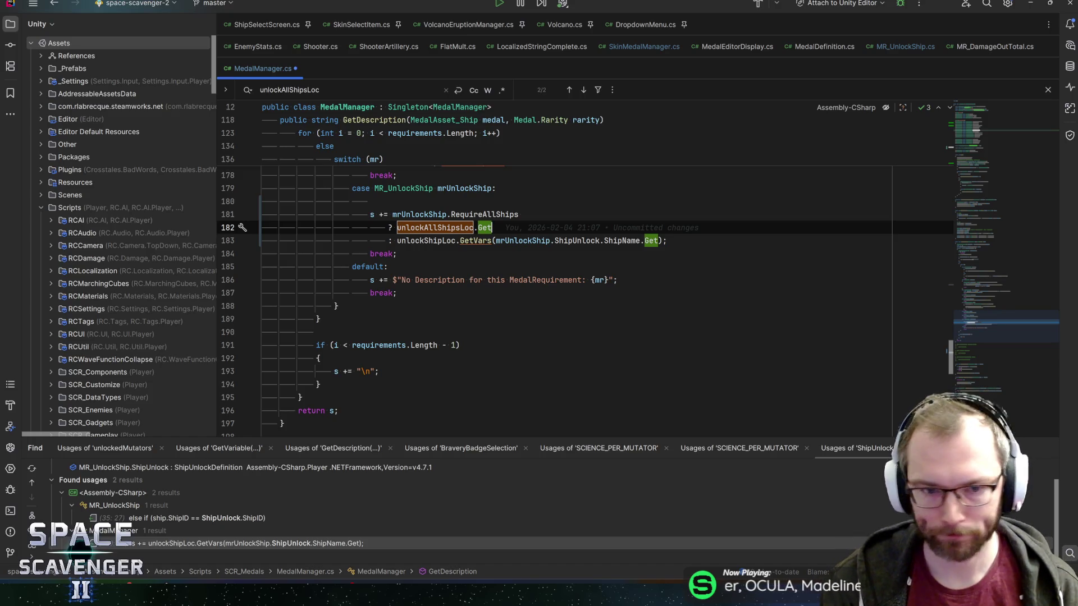
{"action": "left_click", "coordinate": [401, 215]}
{"action": "left_click", "coordinate": [416, 214]}
{"action": "key", "text": "alt+Tab"}
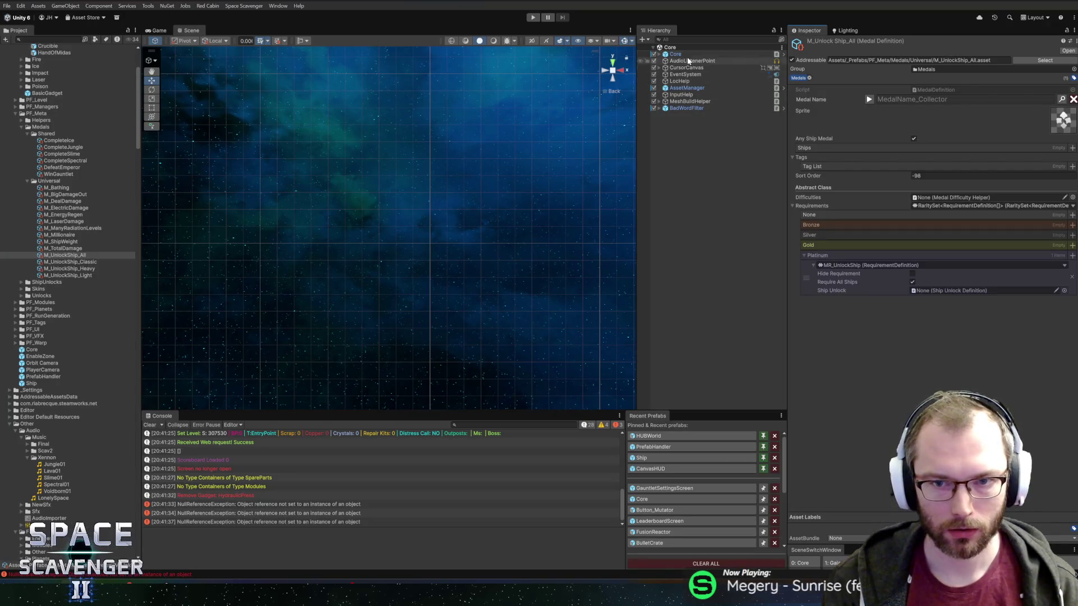
Open the Core prefab, collapse Bravery Levels, expand Medal Manager, and clear the Console.
{"action": "left_click", "coordinate": [730, 499]}
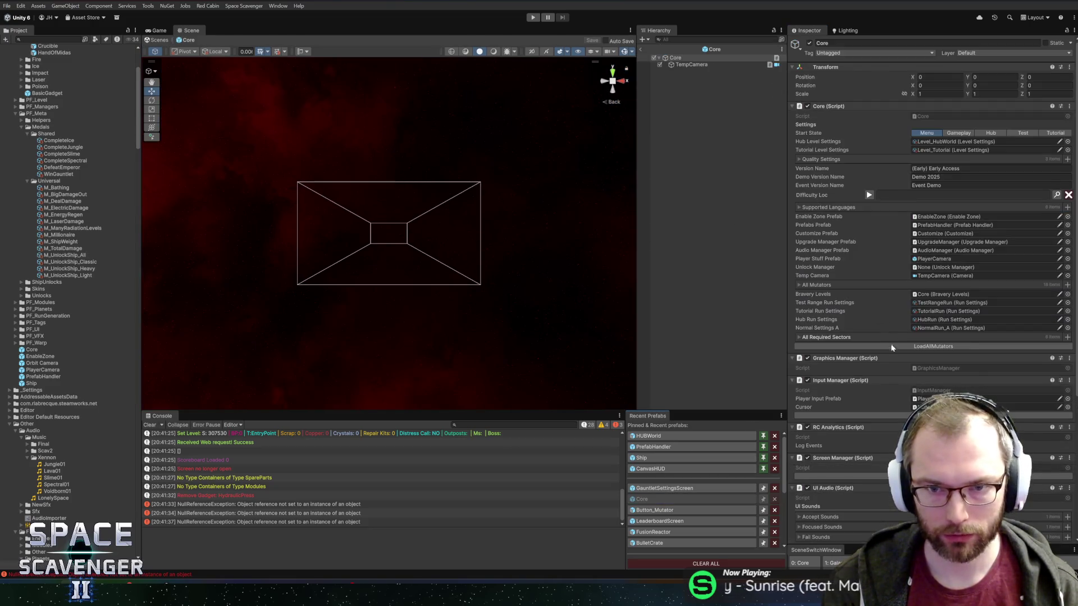
{"action": "scroll", "coordinate": [905, 373], "scroll_direction": "down", "scroll_amount": 1}
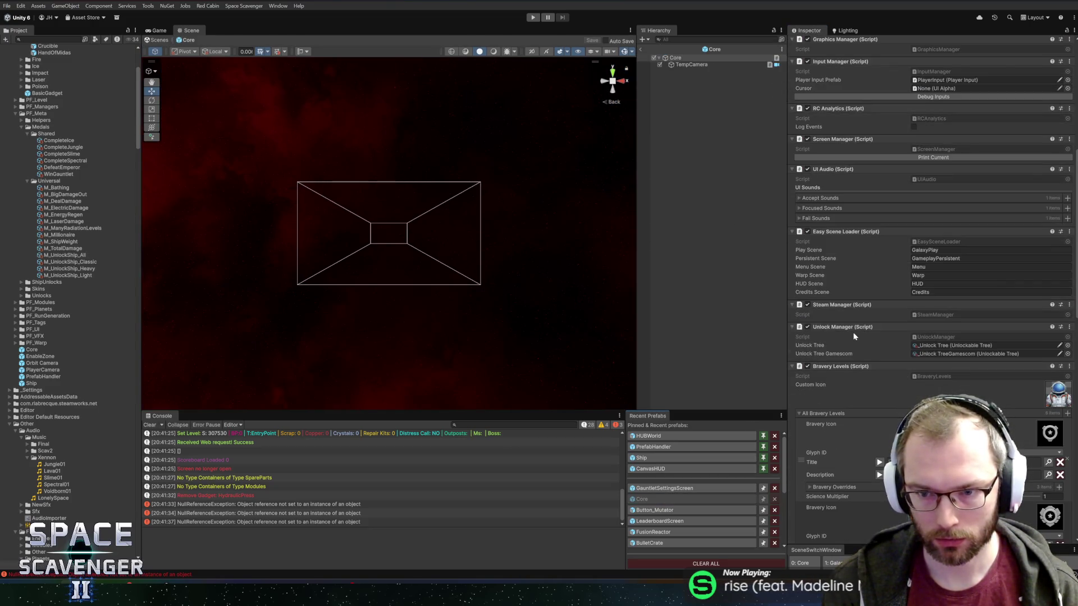
{"action": "scroll", "coordinate": [850, 334], "scroll_direction": "down", "scroll_amount": 2}
{"action": "scroll", "coordinate": [851, 335], "scroll_direction": "down", "scroll_amount": 5}
{"action": "left_click", "coordinate": [855, 204]}
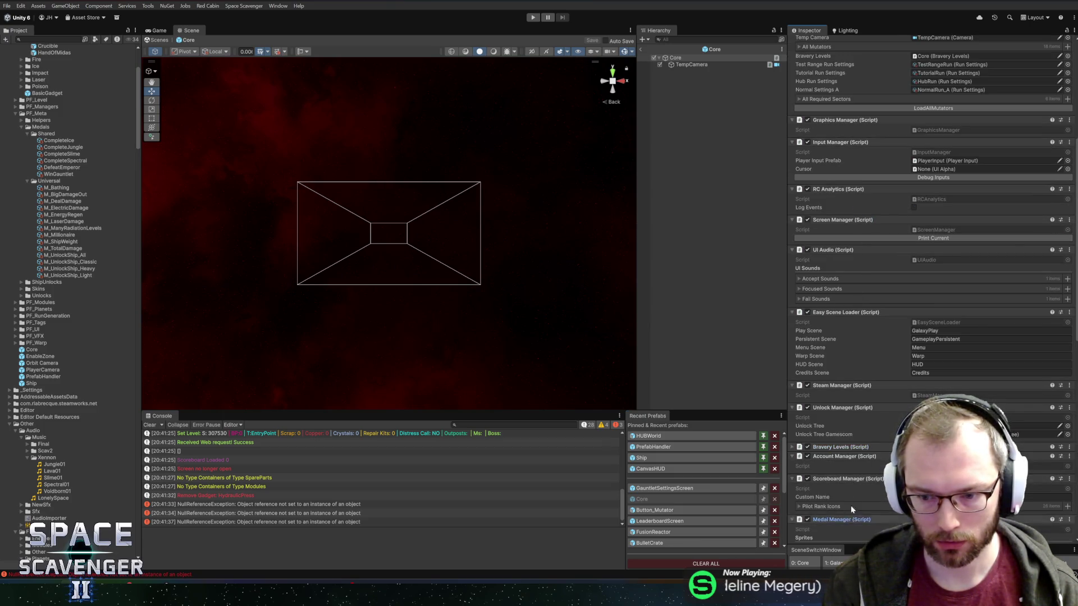
{"action": "left_click", "coordinate": [842, 519]}
{"action": "scroll", "coordinate": [825, 396], "scroll_direction": "down", "scroll_amount": 5}
{"action": "scroll", "coordinate": [825, 396], "scroll_direction": "down", "scroll_amount": 2}
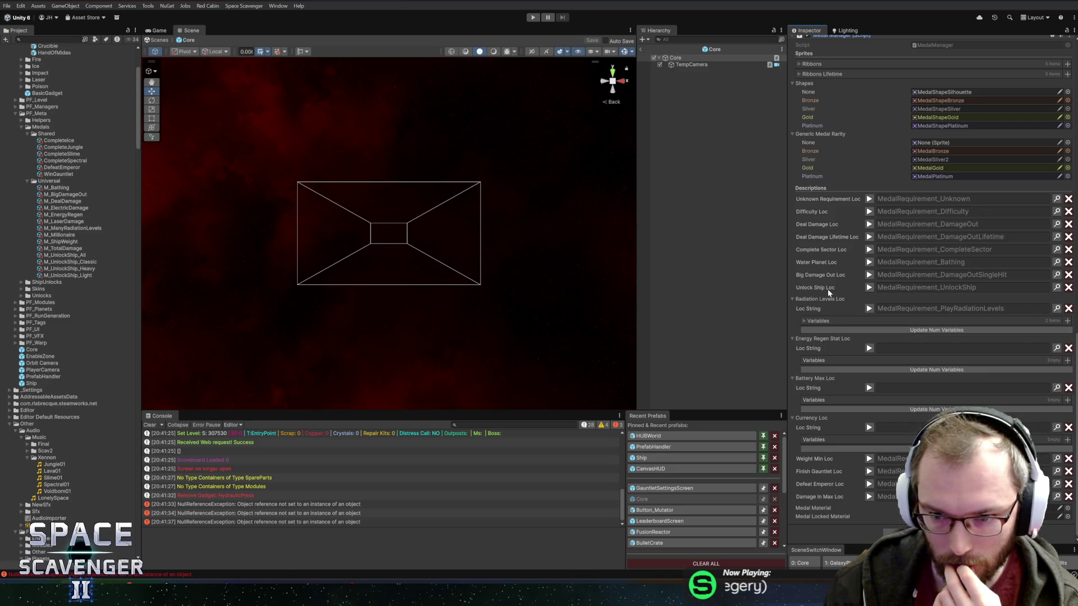
{"action": "left_click", "coordinate": [150, 424]}
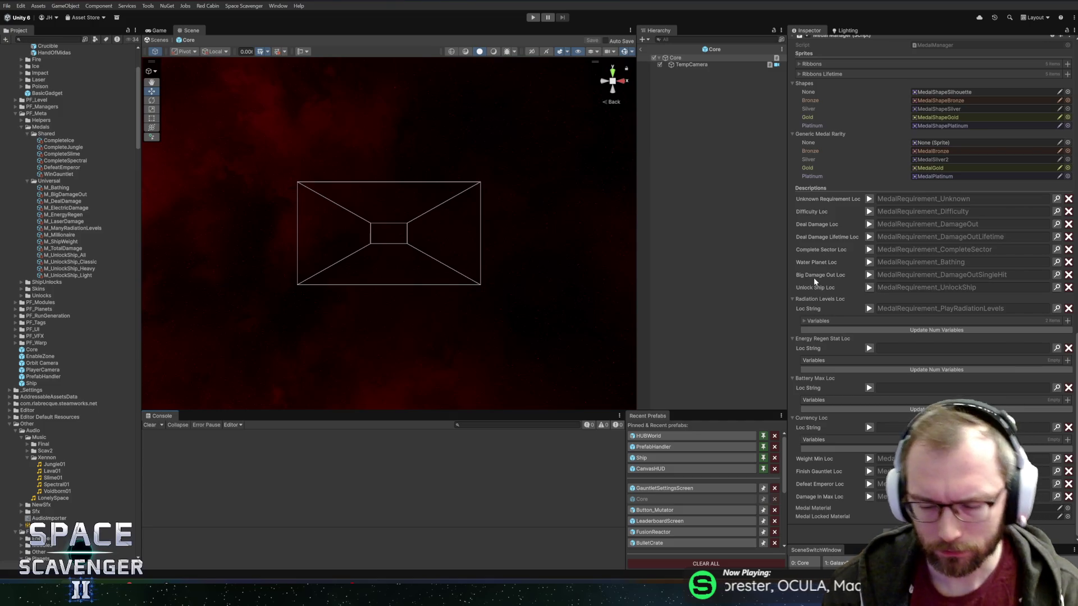
Visit the unlockAllShipsLoc declaration in Rider, recompile in Unity, and preview the Unlock Ship Loc text.
{"action": "key", "text": "alt+Tab"}
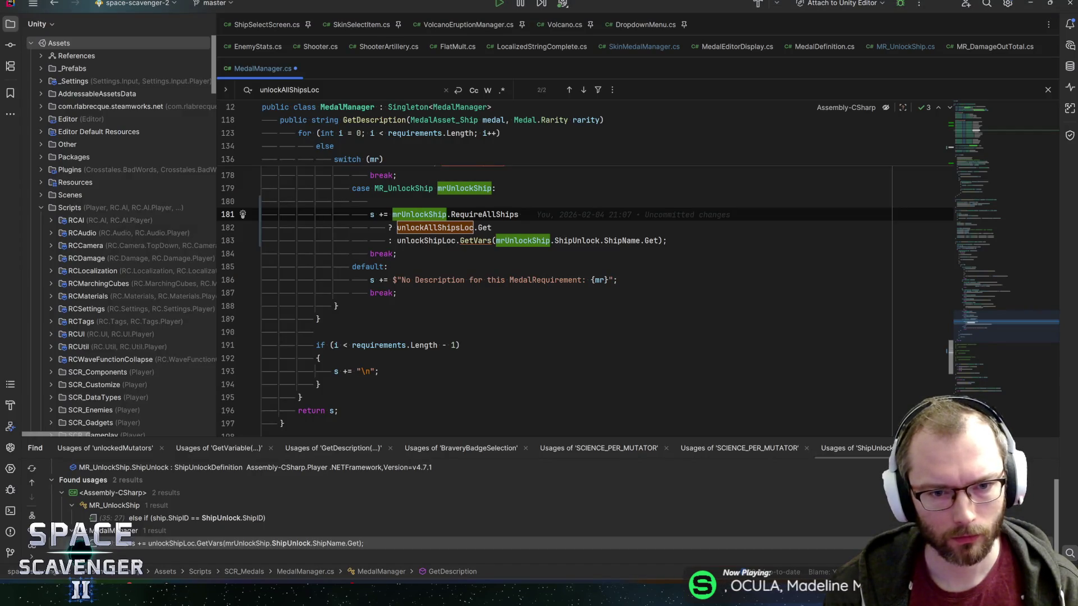
{"action": "left_click", "coordinate": [432, 227], "text": "ctrl"}
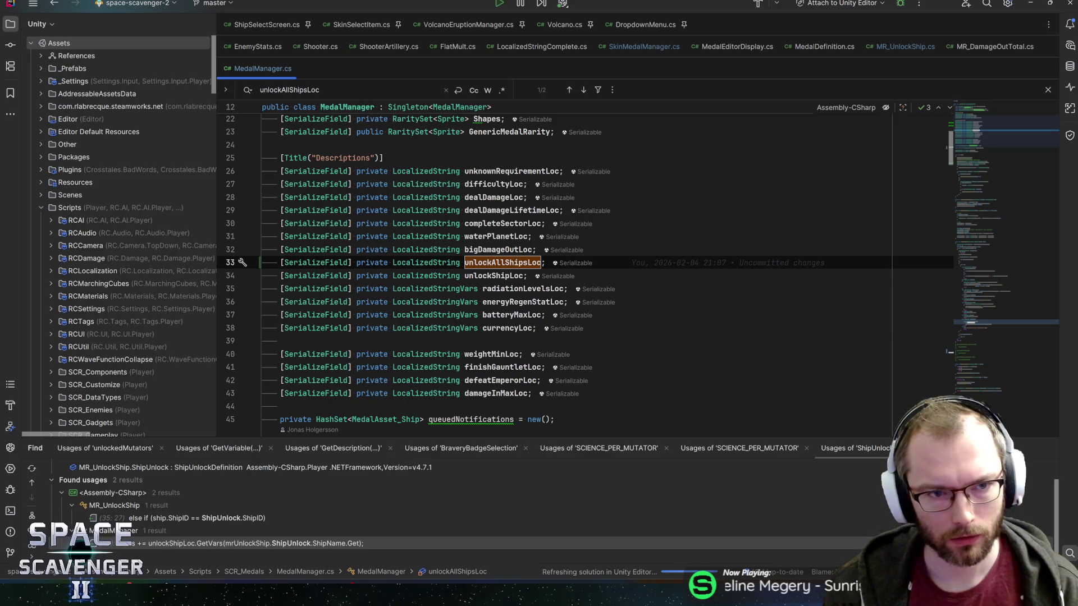
{"action": "key", "text": "alt+Tab"}
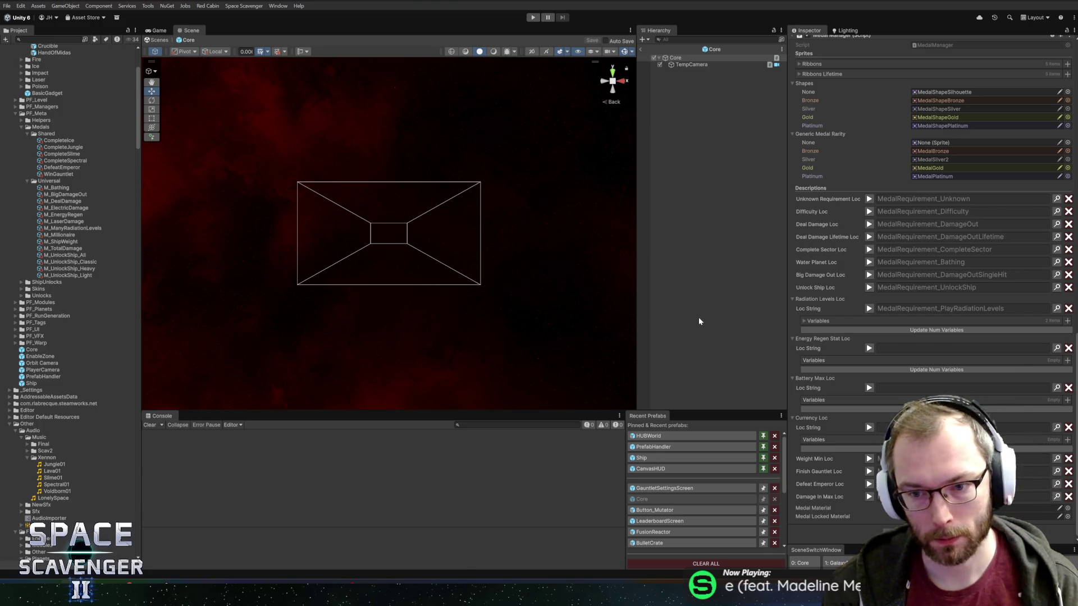
{"action": "scroll", "coordinate": [871, 332], "scroll_direction": "up", "scroll_amount": 5}
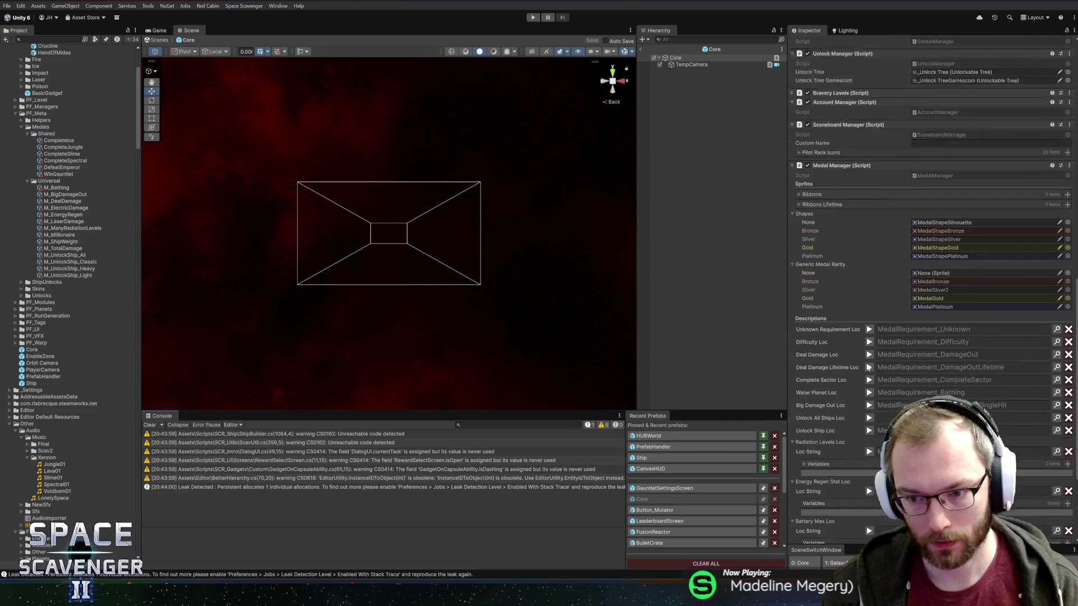
{"action": "scroll", "coordinate": [866, 367], "scroll_direction": "down", "scroll_amount": 5}
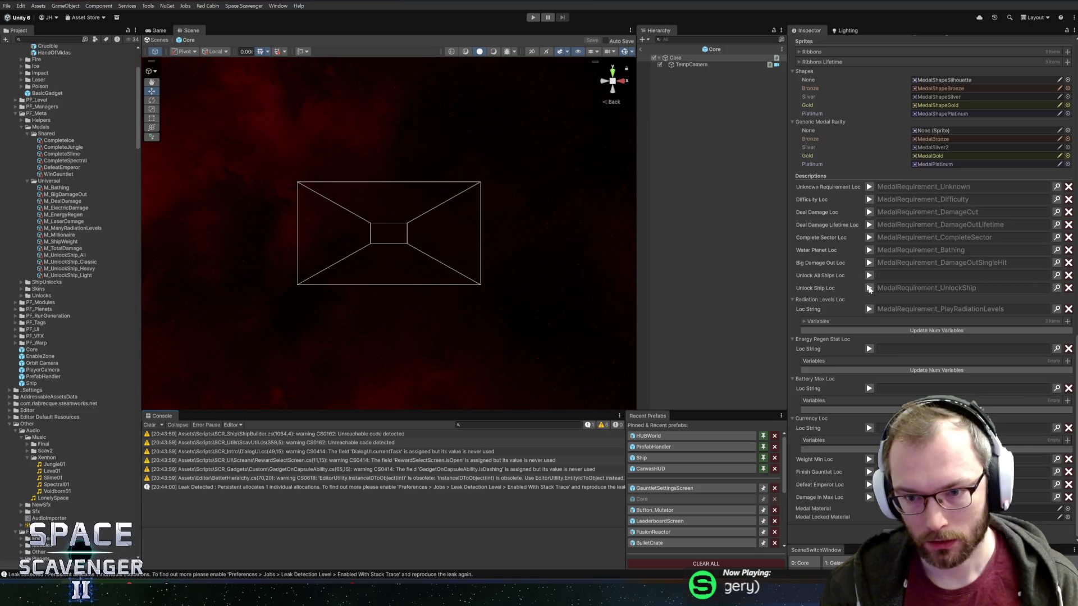
{"action": "left_click", "coordinate": [868, 288]}
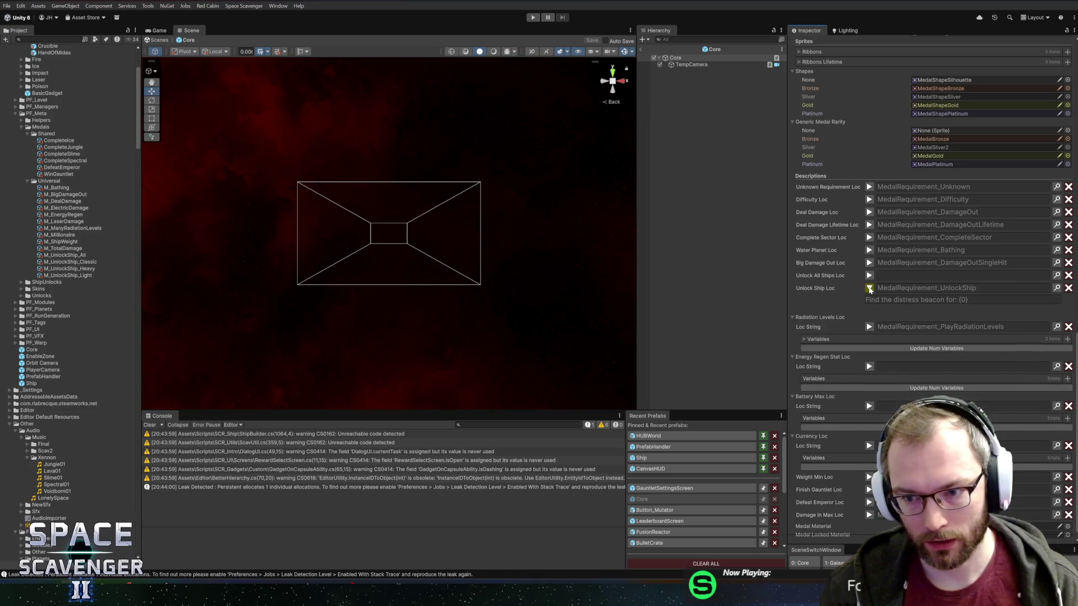
{"action": "left_click", "coordinate": [868, 289]}
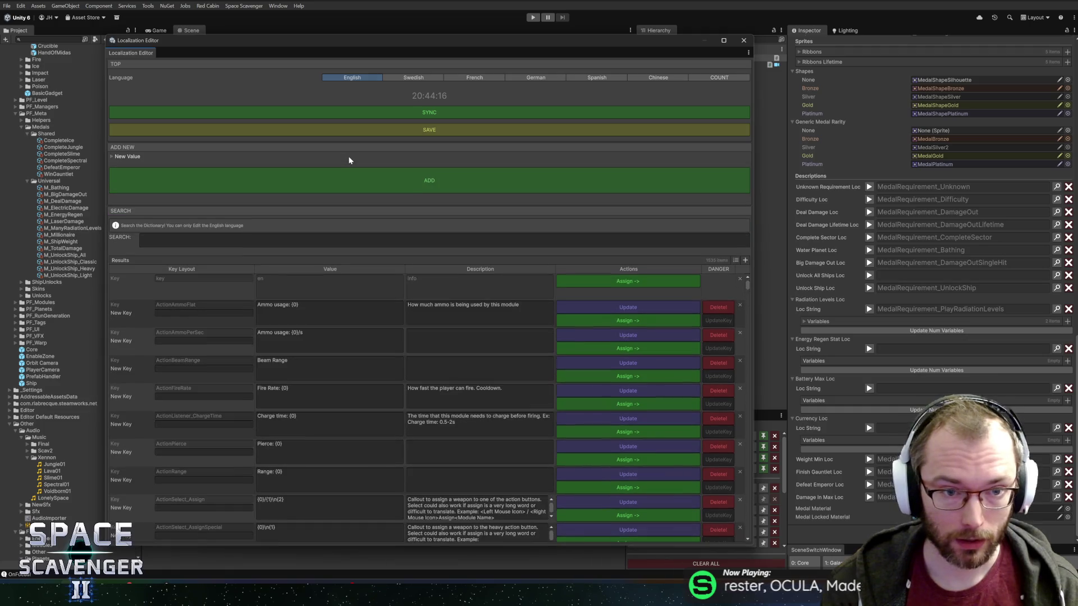
Add MedalRequirement_UnlockAllShips as 'Unlock all starting ships', then delete 'starting' from its text.
{"action": "left_click", "coordinate": [349, 160]}
{"action": "type", "text": "Medal"}
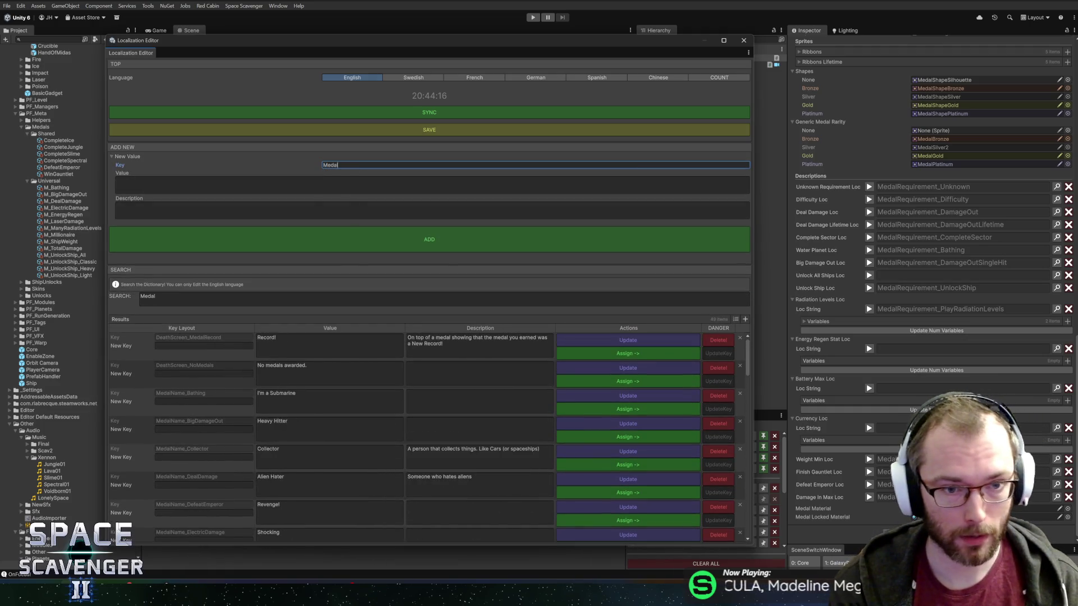
{"action": "type", "text": "Requirement_"}
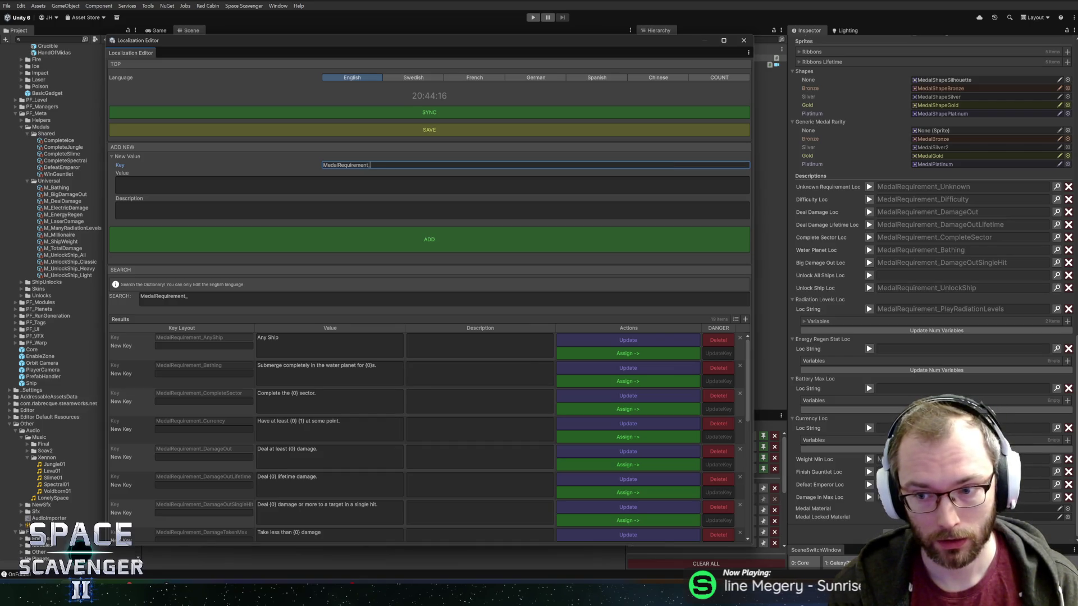
{"action": "type", "text": "UnlockAllShips"}
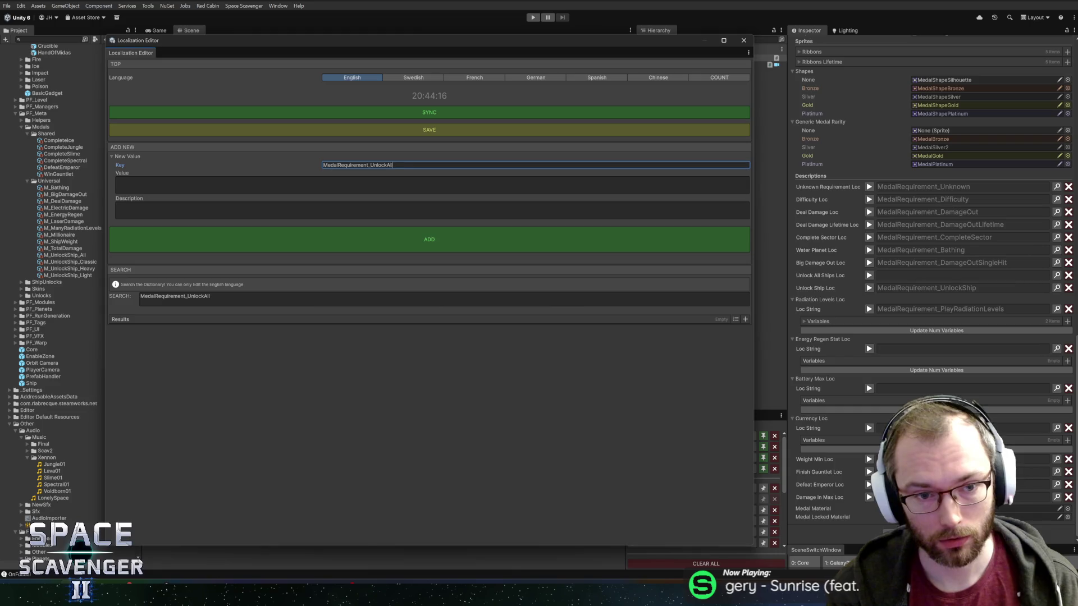
{"action": "key", "text": "Tab"}
{"action": "type", "text": "Unlock all starting ships"}
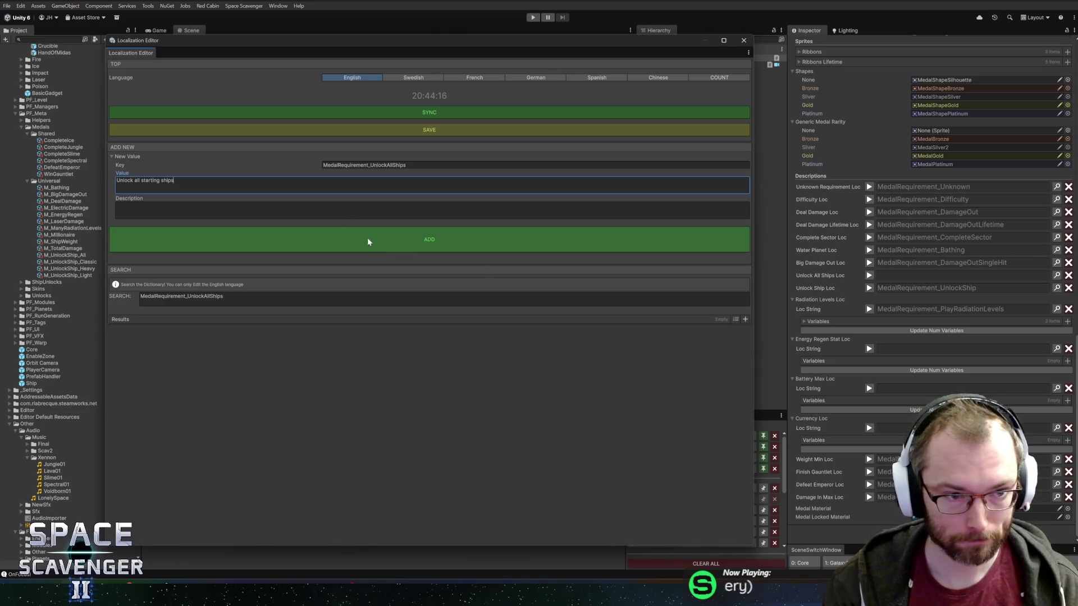
{"action": "key", "text": "ctrl+a"}
{"action": "key", "text": "ctrl+c"}
{"action": "key", "text": "BackSpace"}
{"action": "left_click", "coordinate": [428, 165]}
{"action": "left_click", "coordinate": [393, 185]}
{"action": "key", "text": "ctrl+v"}
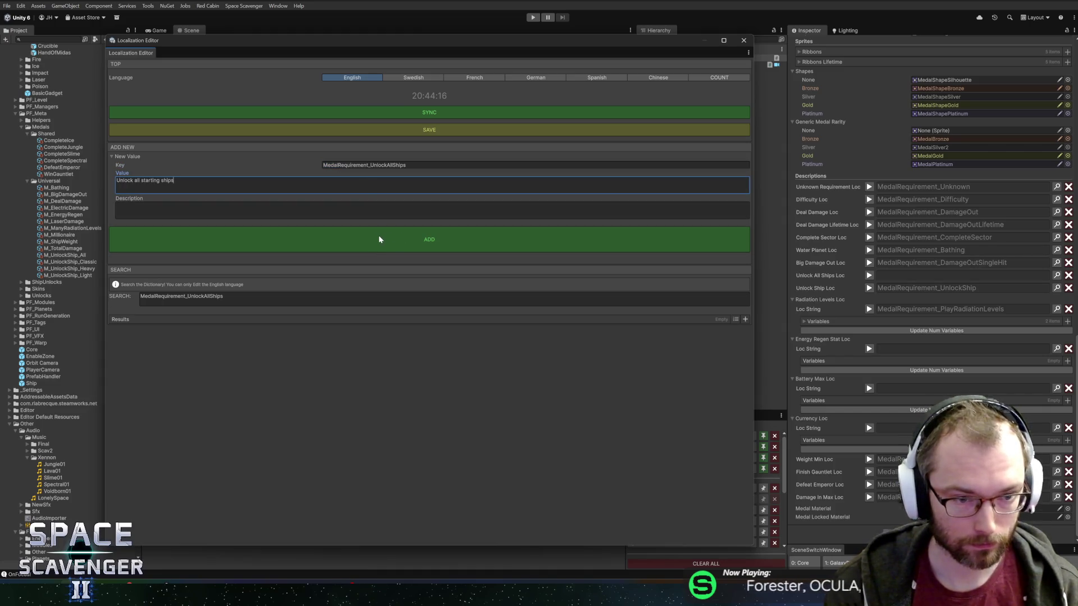
{"action": "left_click", "coordinate": [373, 238]}
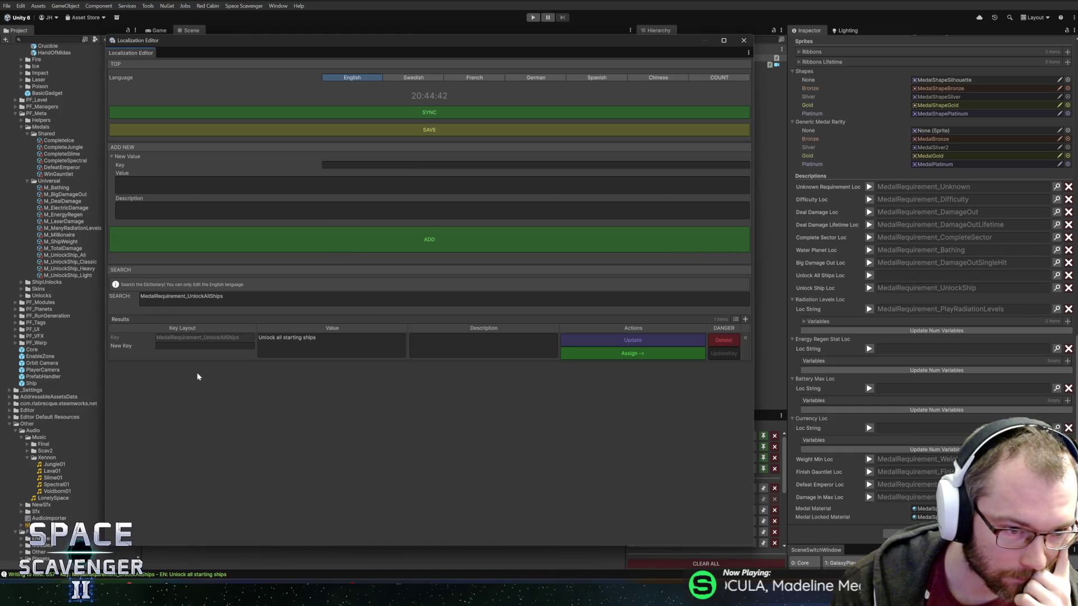
{"action": "double_click", "coordinate": [300, 338]}
{"action": "key", "text": "BackSpace"}
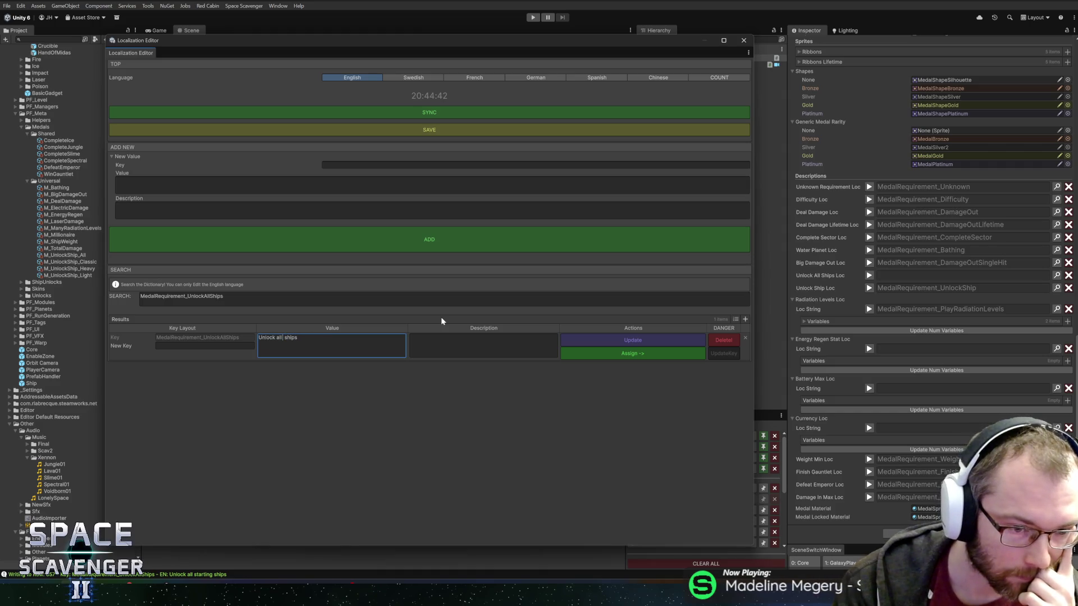
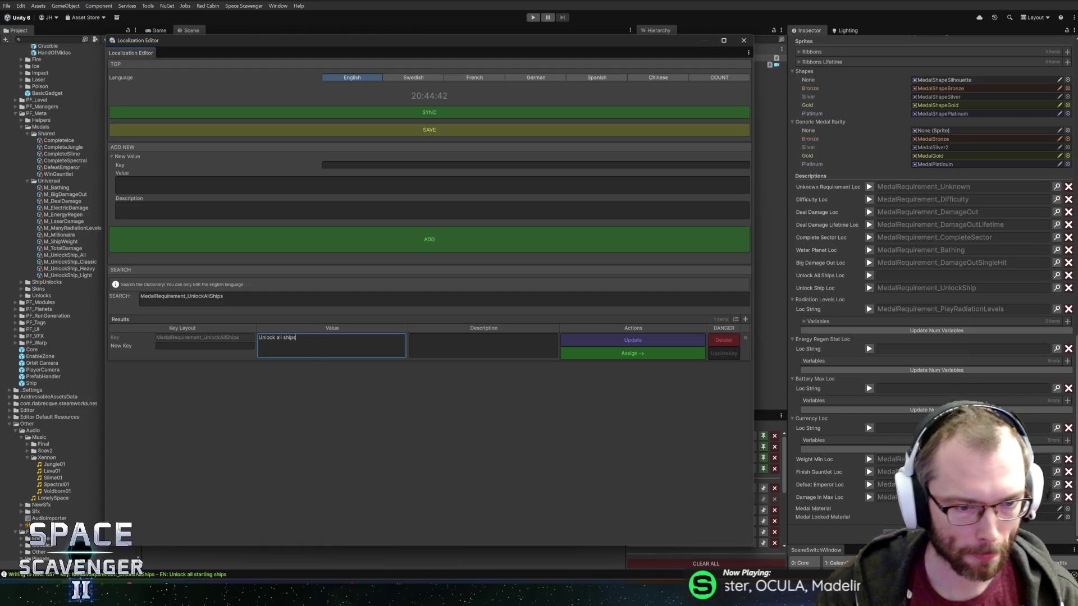
Save the Unlock all ships text, assign it to its field, and filter keys for 'unlock'.
{"action": "left_click", "coordinate": [628, 343]}
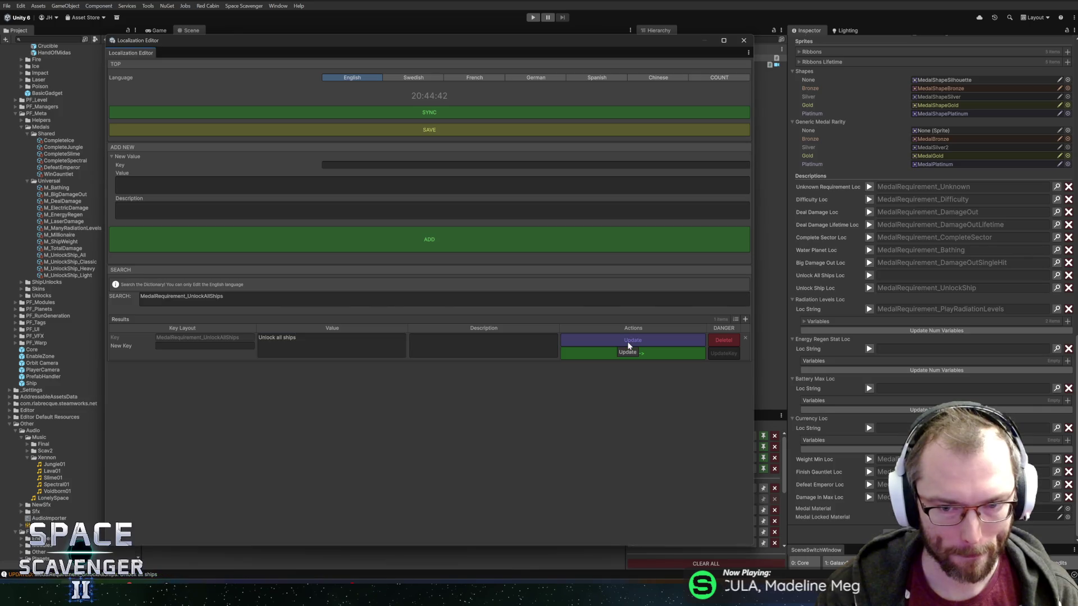
{"action": "left_click", "coordinate": [627, 353]}
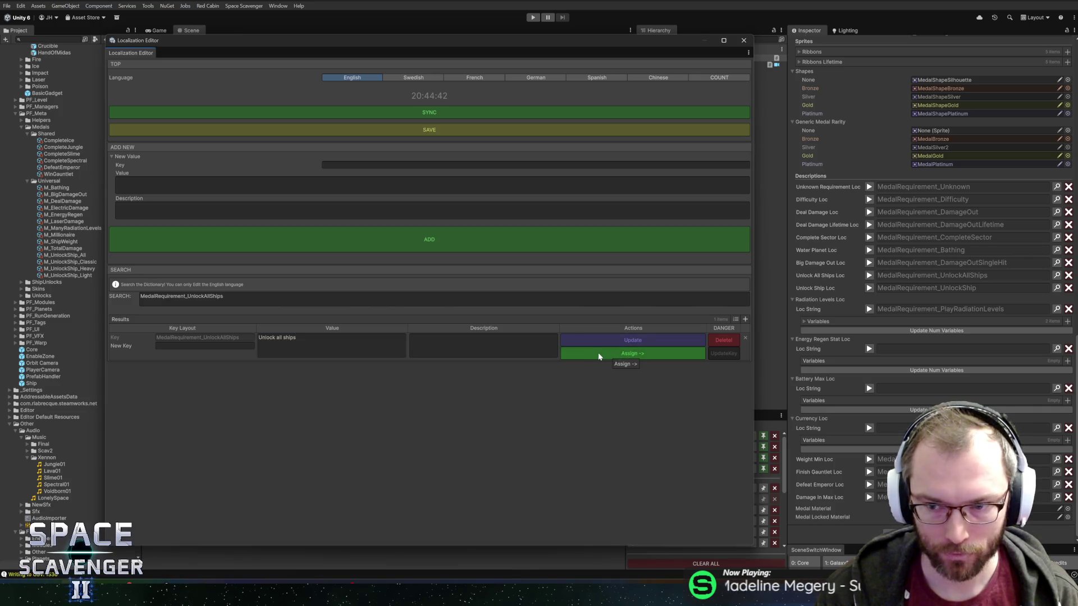
{"action": "left_click", "coordinate": [369, 164]}
{"action": "type", "text": "medalrequirement"}
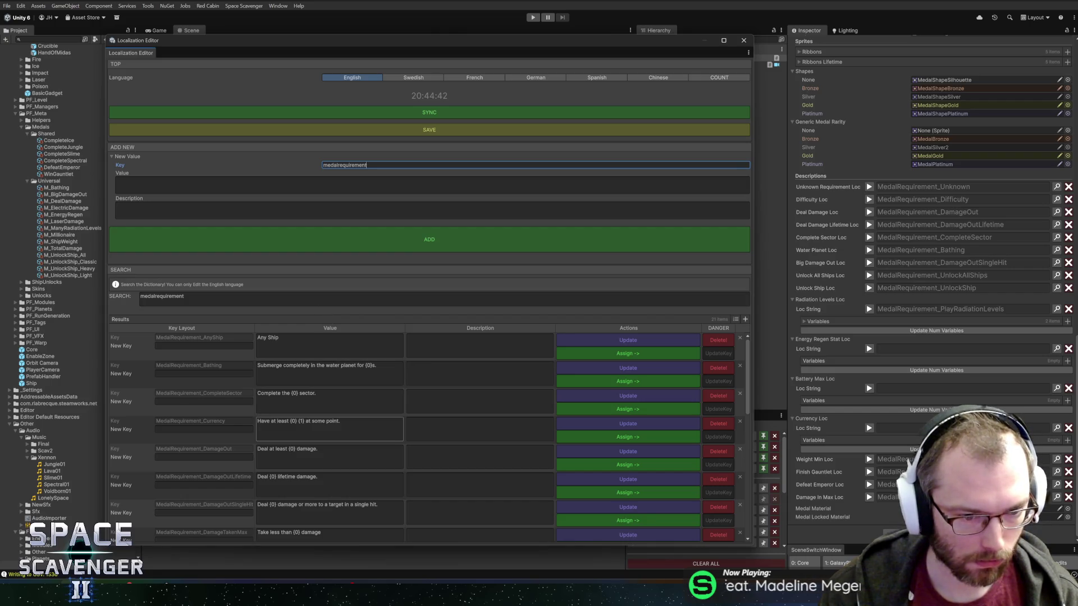
{"action": "type", "text": "_unl"}
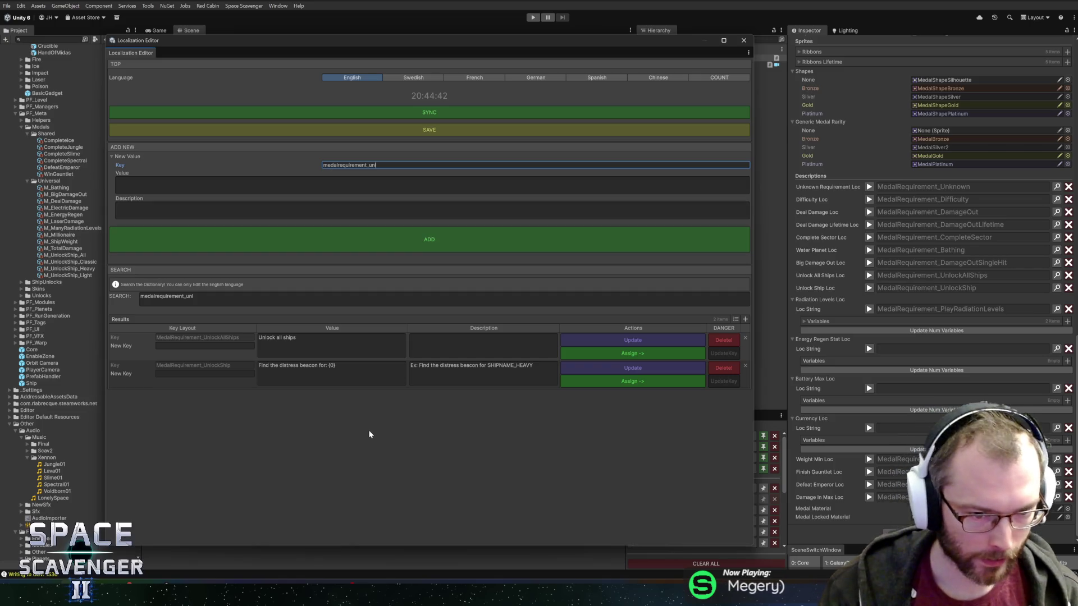
{"action": "key", "text": "BackSpace"}
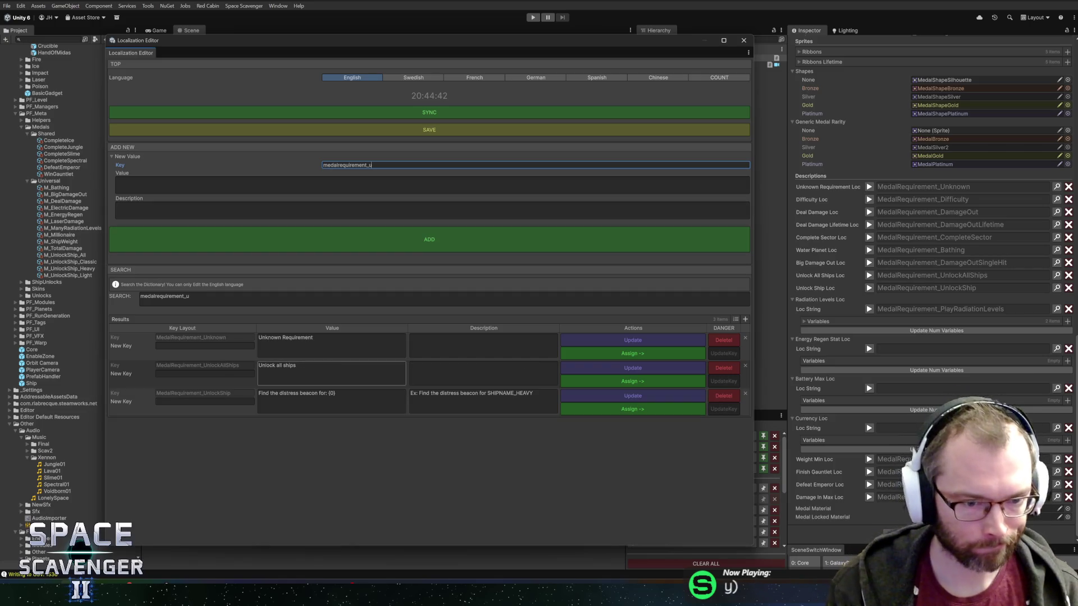
{"action": "key", "text": "BackSpace"}
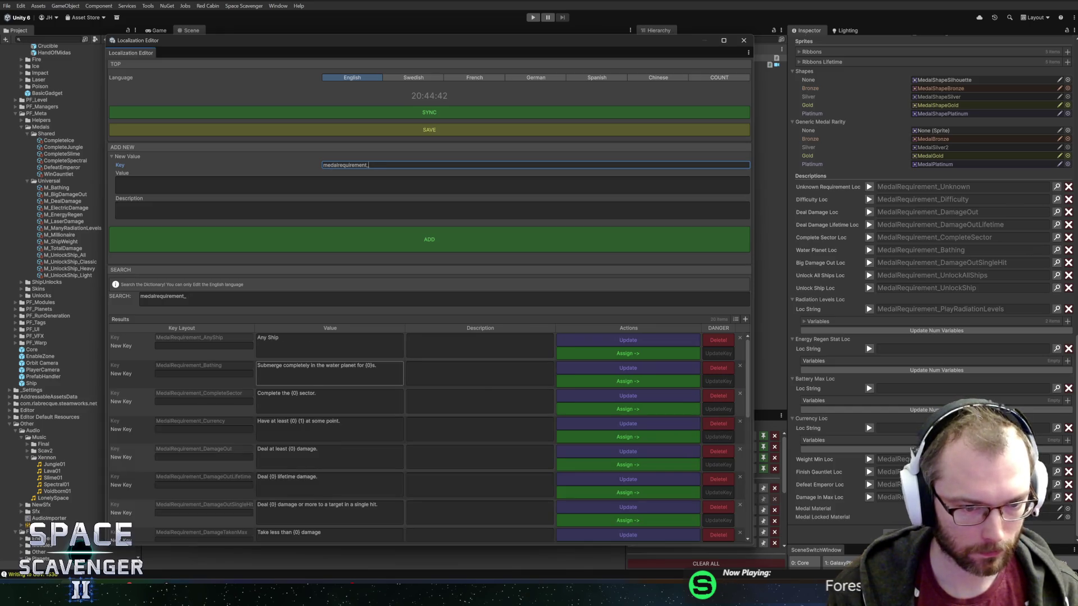
{"action": "type", "text": "unlock"}
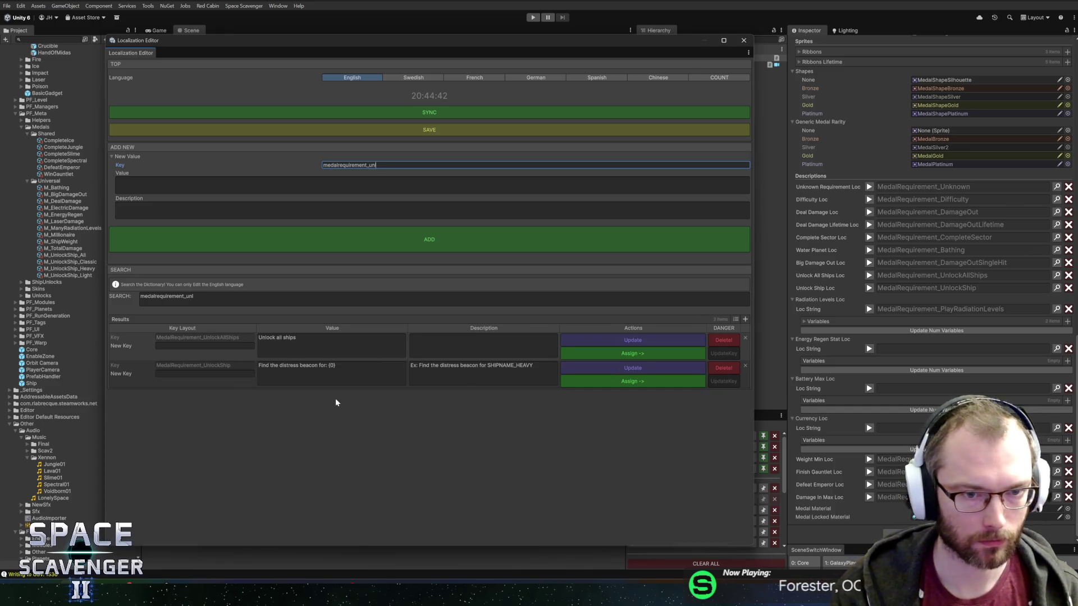
Place the cursor at the end of the Unlock all ships value and close the Localization Editor.
{"action": "left_click", "coordinate": [301, 336]}
{"action": "left_click", "coordinate": [302, 337]}
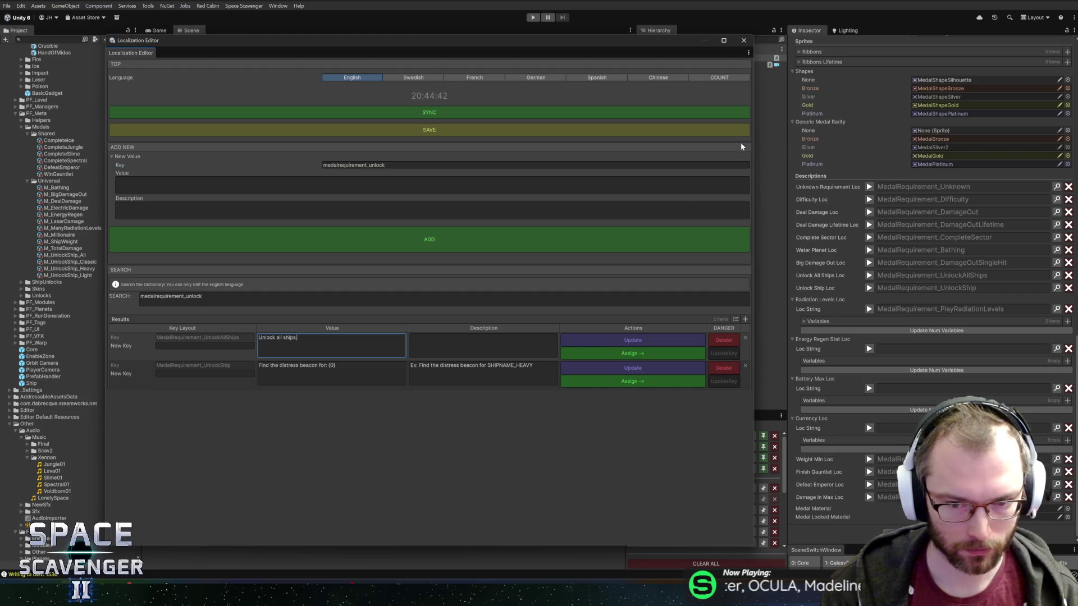
{"action": "type", "text": "."}
{"action": "left_click", "coordinate": [743, 40]}
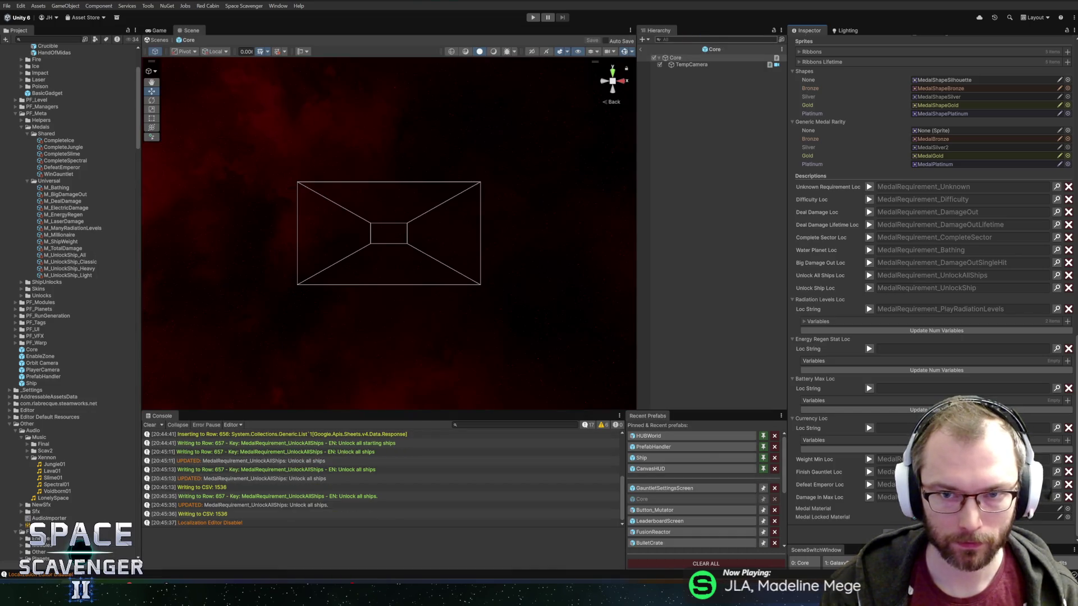
{"action": "left_click", "coordinate": [641, 49]}
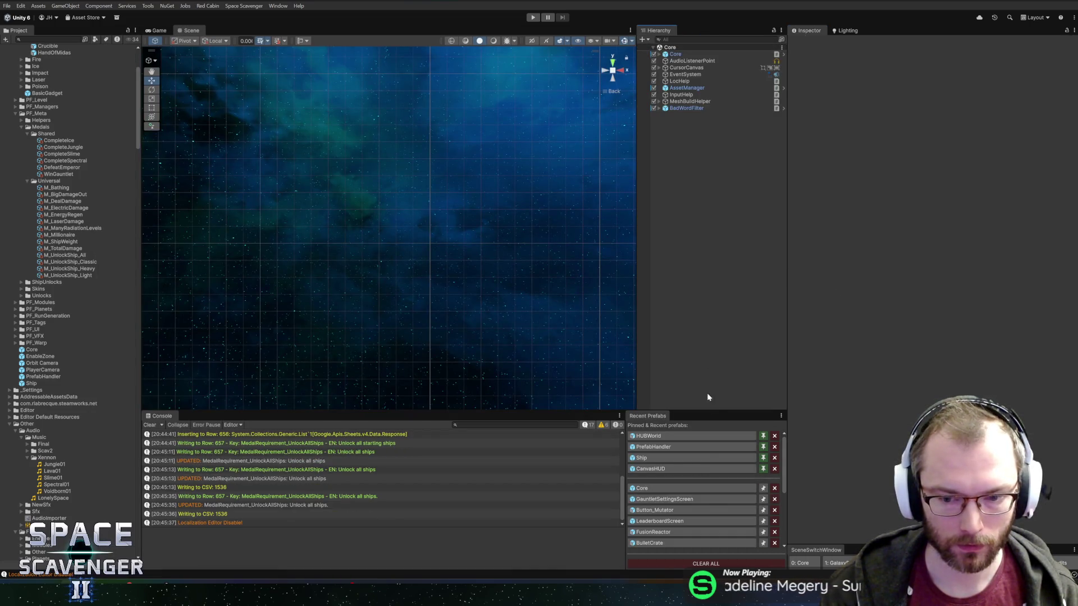
{"action": "key", "text": "alt+Tab"}
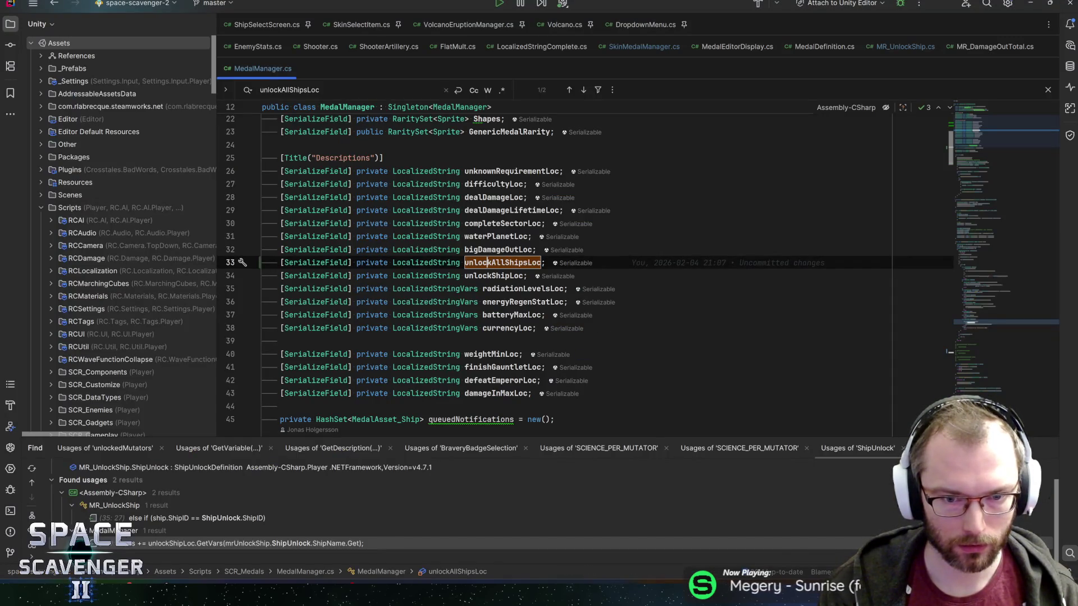
{"action": "left_click", "coordinate": [487, 288]}
{"action": "key", "text": "alt+F7"}
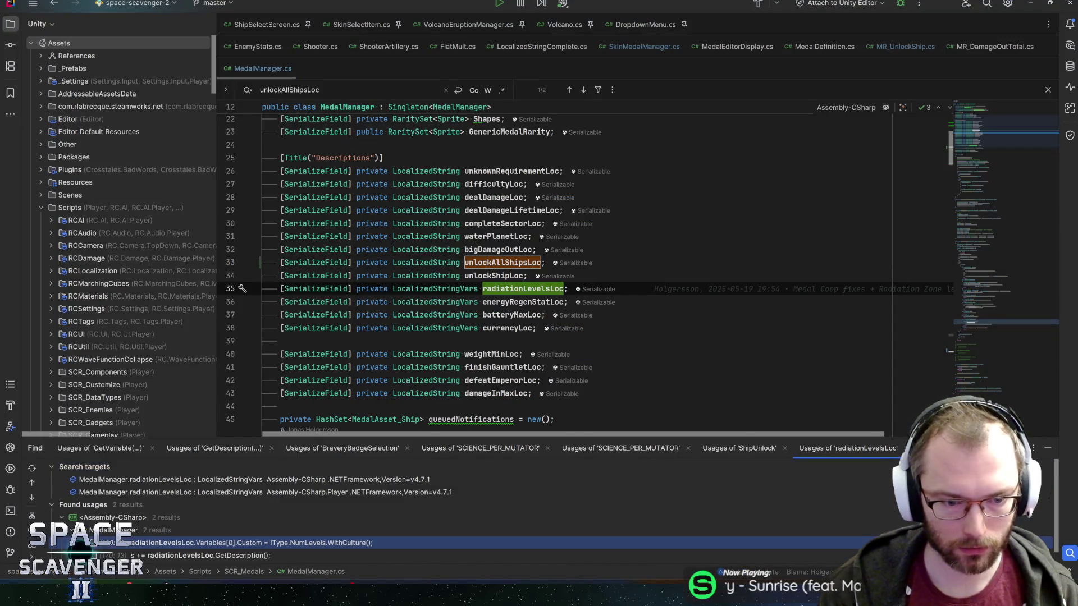
{"action": "key", "text": "ctrl+alt+Down"}
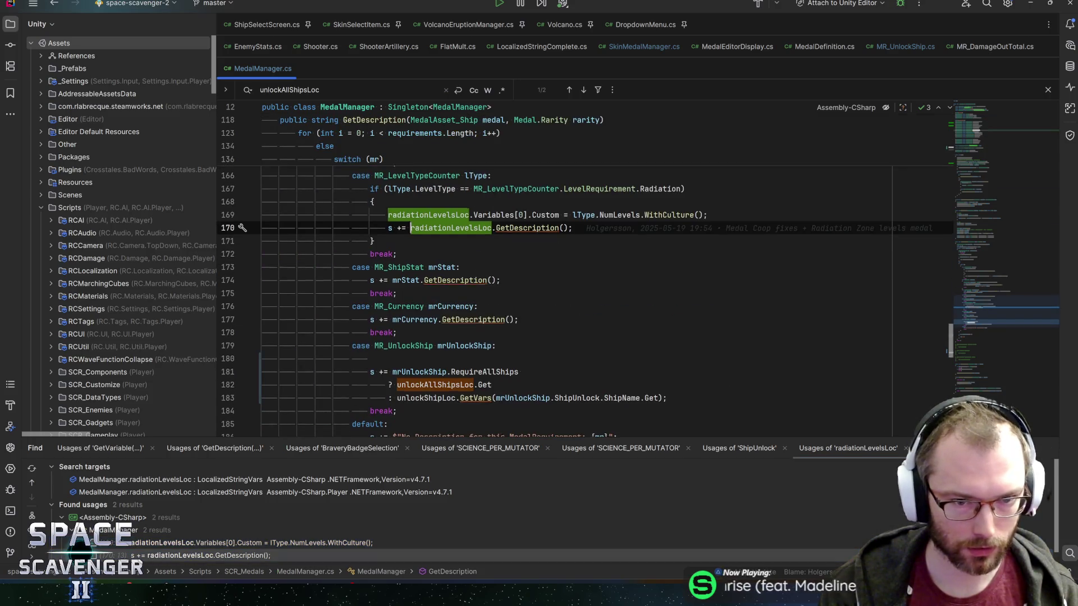
{"action": "scroll", "coordinate": [636, 328], "scroll_direction": "up", "scroll_amount": 1}
{"action": "left_click", "coordinate": [417, 215]}
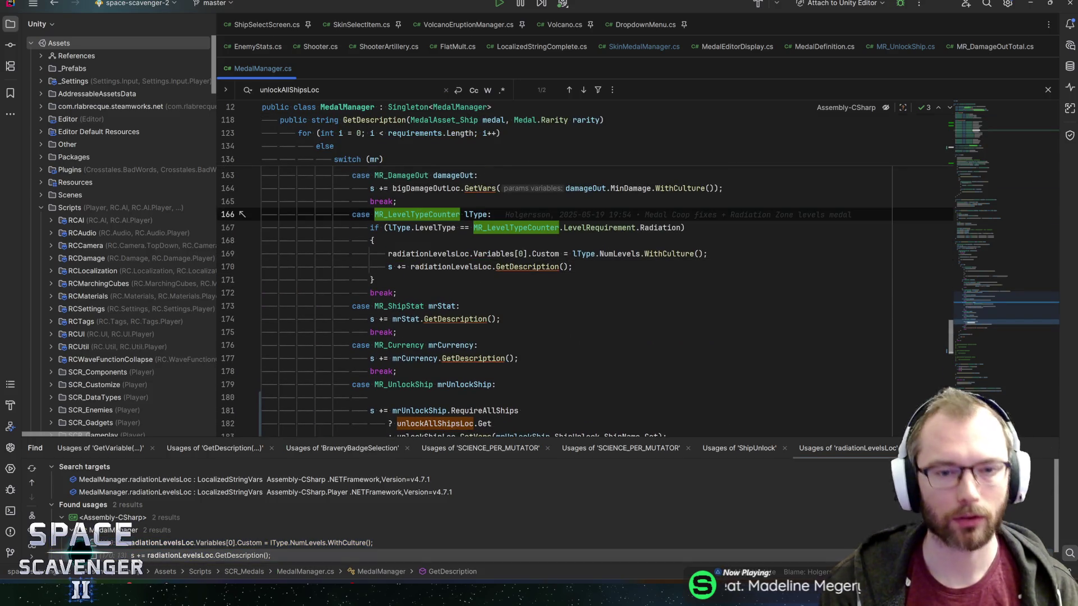
{"action": "key", "text": "alt+Tab"}
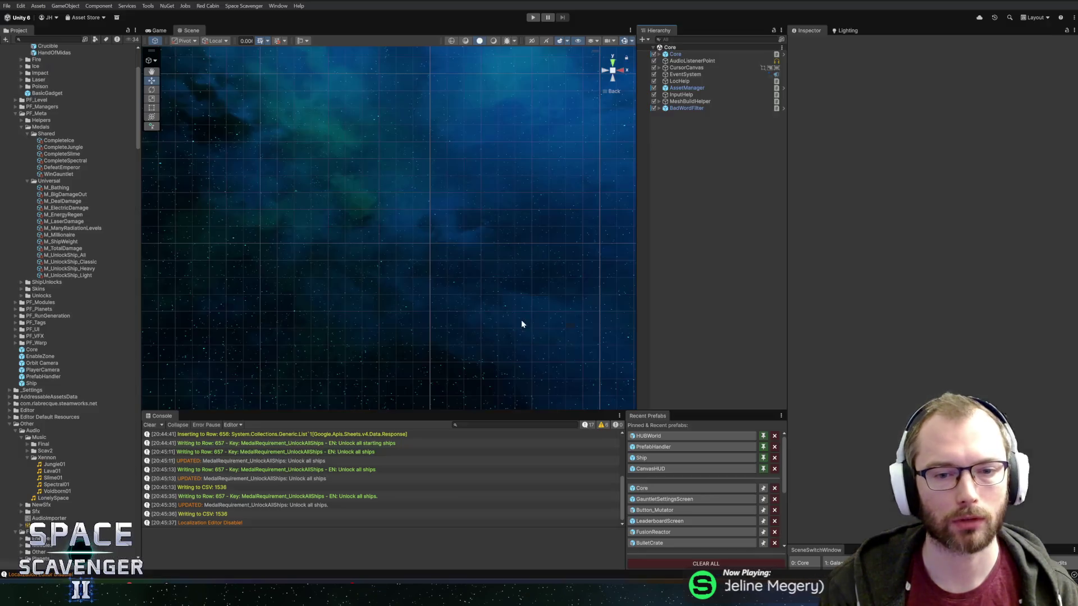
{"action": "left_click", "coordinate": [651, 487]}
{"action": "scroll", "coordinate": [843, 461], "scroll_direction": "down", "scroll_amount": 15}
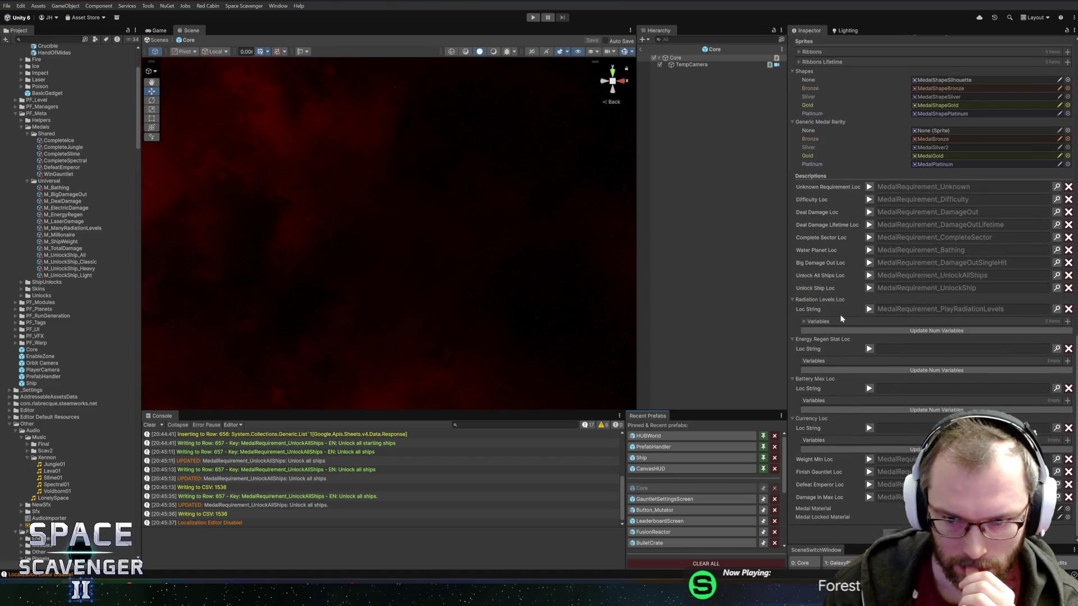
{"action": "key", "text": "alt+Tab"}
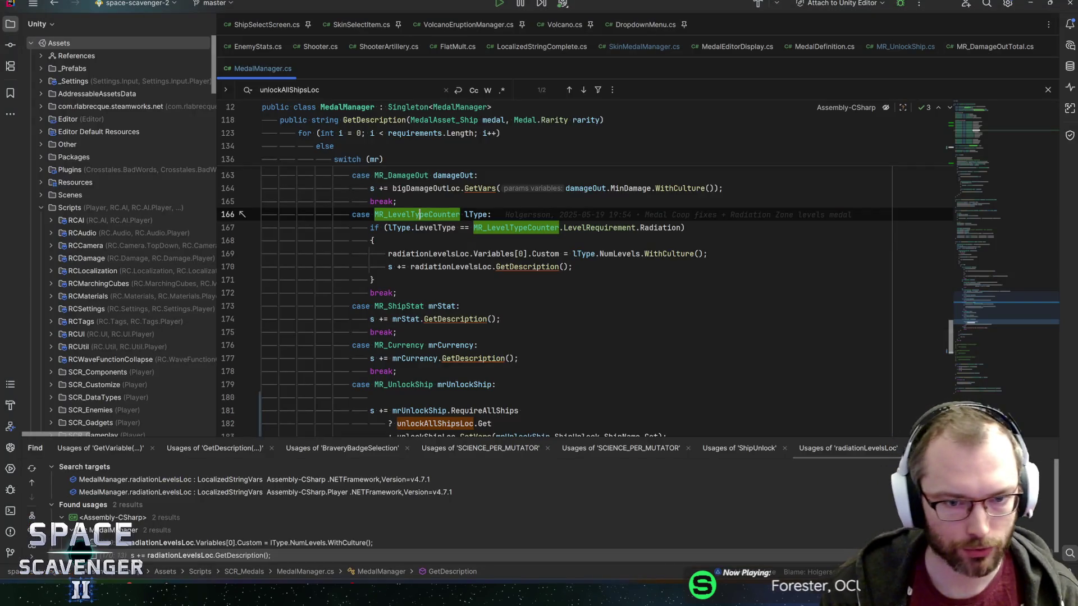
{"action": "left_click", "coordinate": [429, 254]}
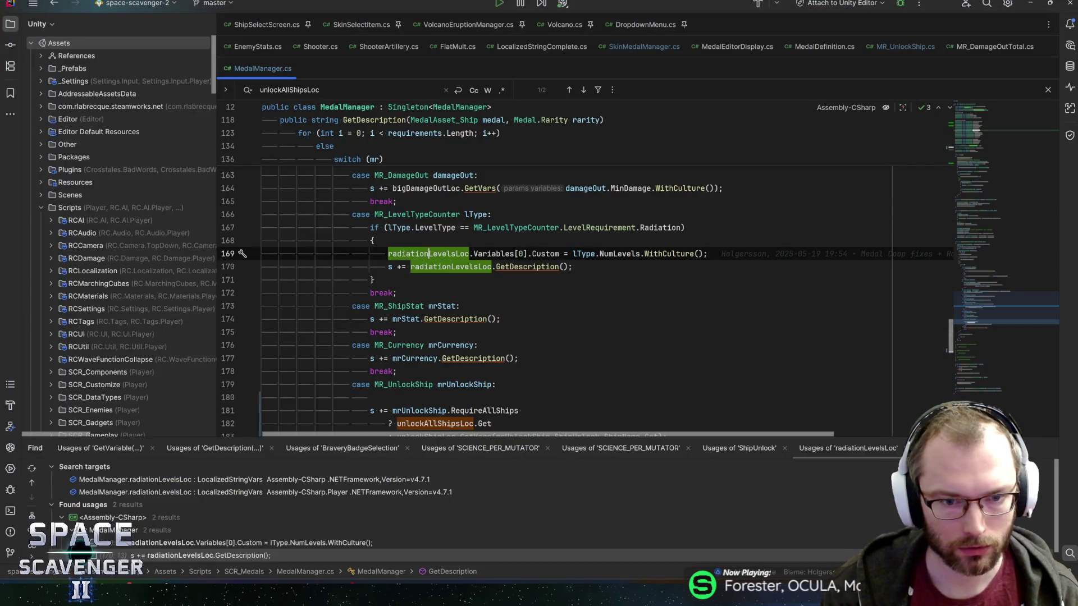
{"action": "key", "text": "ctrl+b"}
{"action": "left_click", "coordinate": [504, 276]}
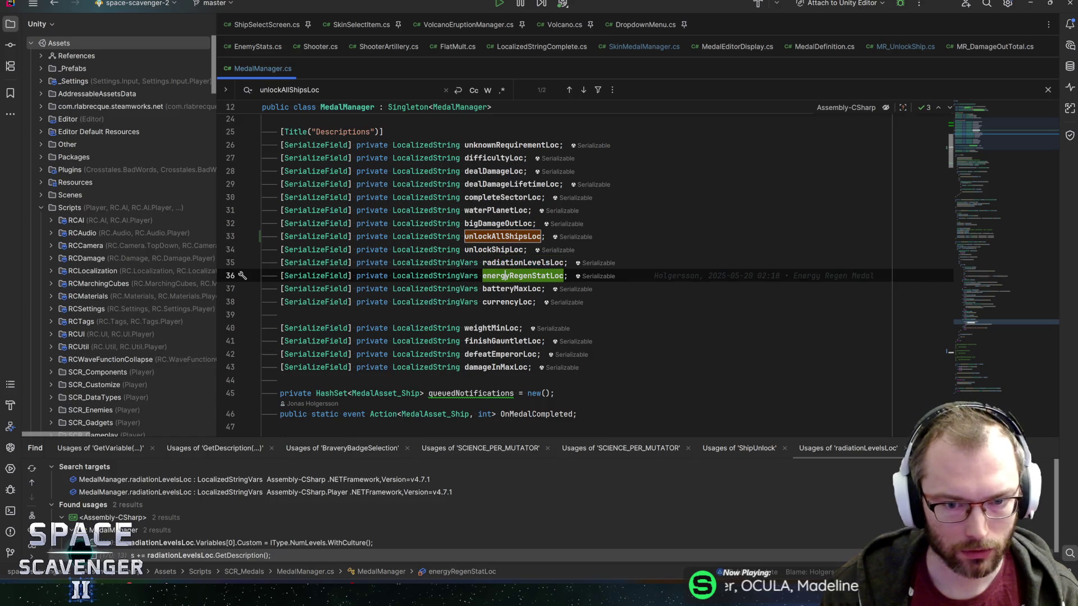
{"action": "left_click", "coordinate": [509, 288], "text": "ctrl"}
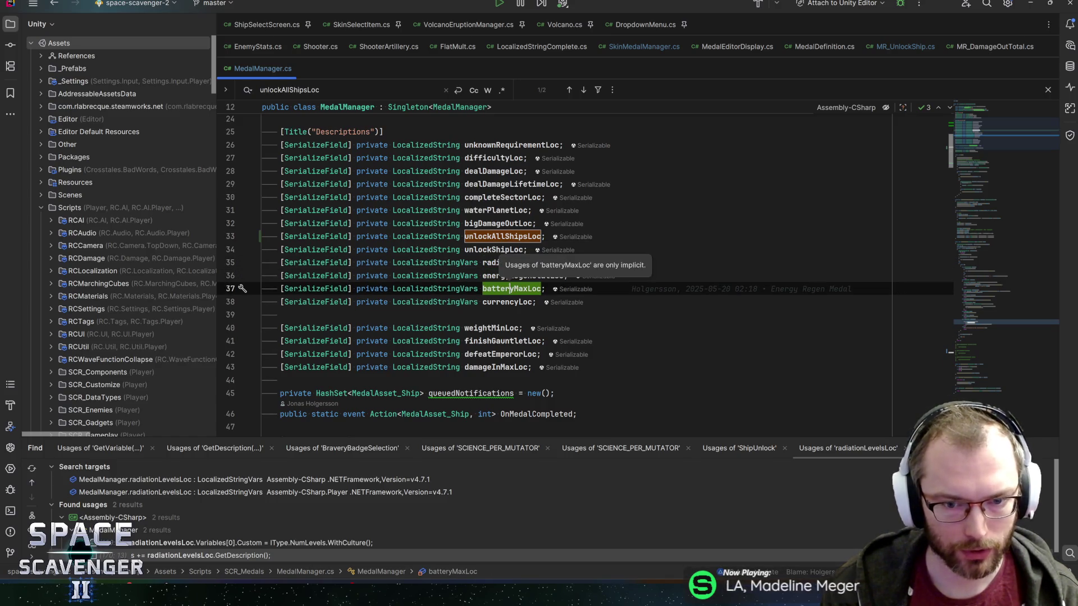
{"action": "left_click", "coordinate": [500, 289], "text": "ctrl"}
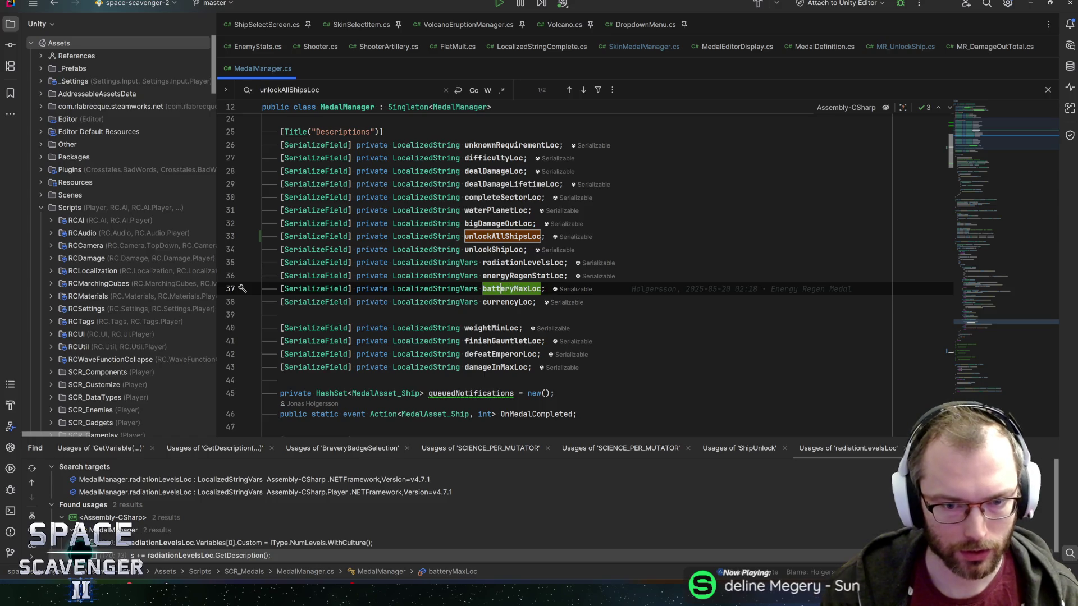
{"action": "key", "text": "alt+Tab"}
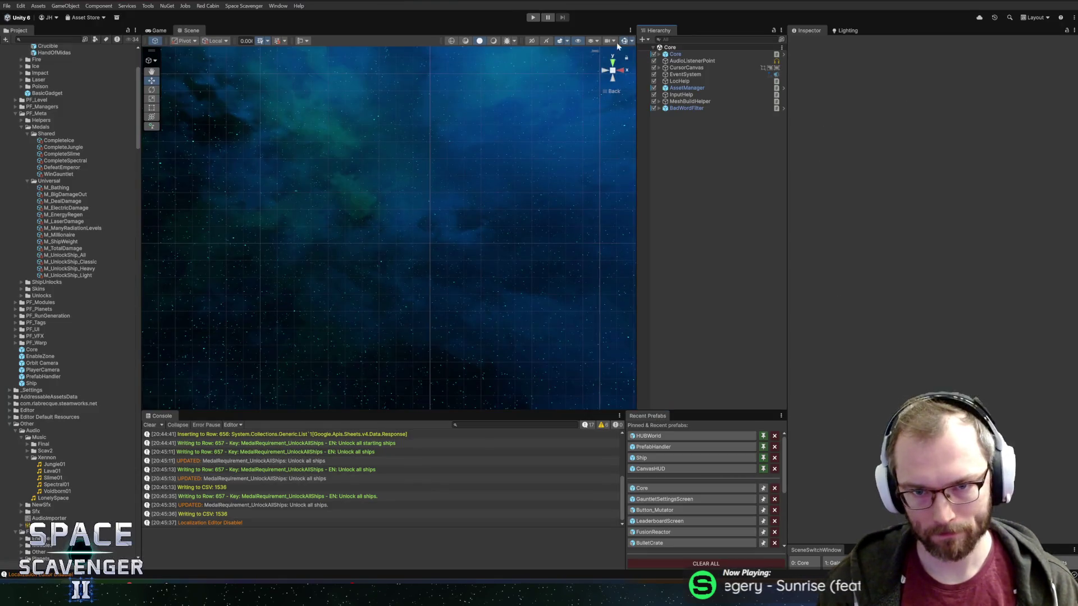
{"action": "left_click", "coordinate": [533, 17]}
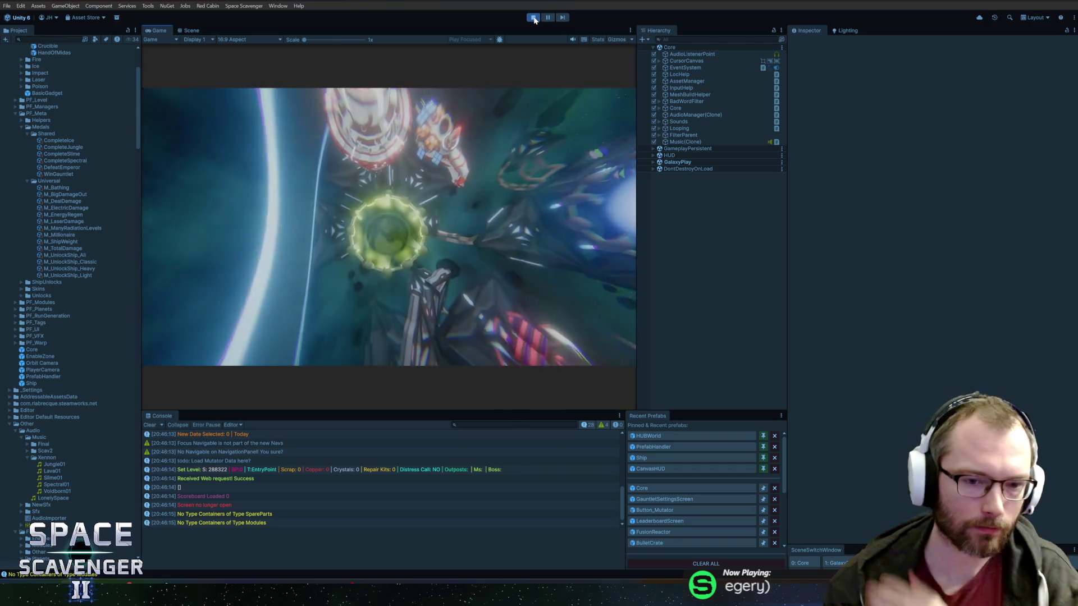
Maximize the game view and fly the ship into the customization ring to open ship customization.
{"action": "double_click", "coordinate": [159, 30]}
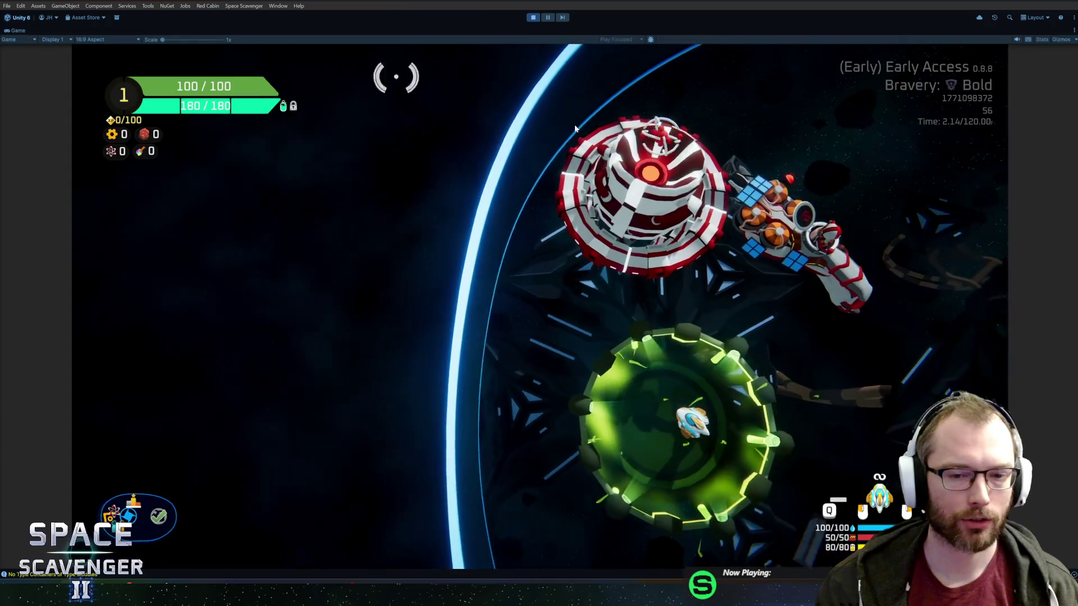
{"action": "key", "text": "d"}
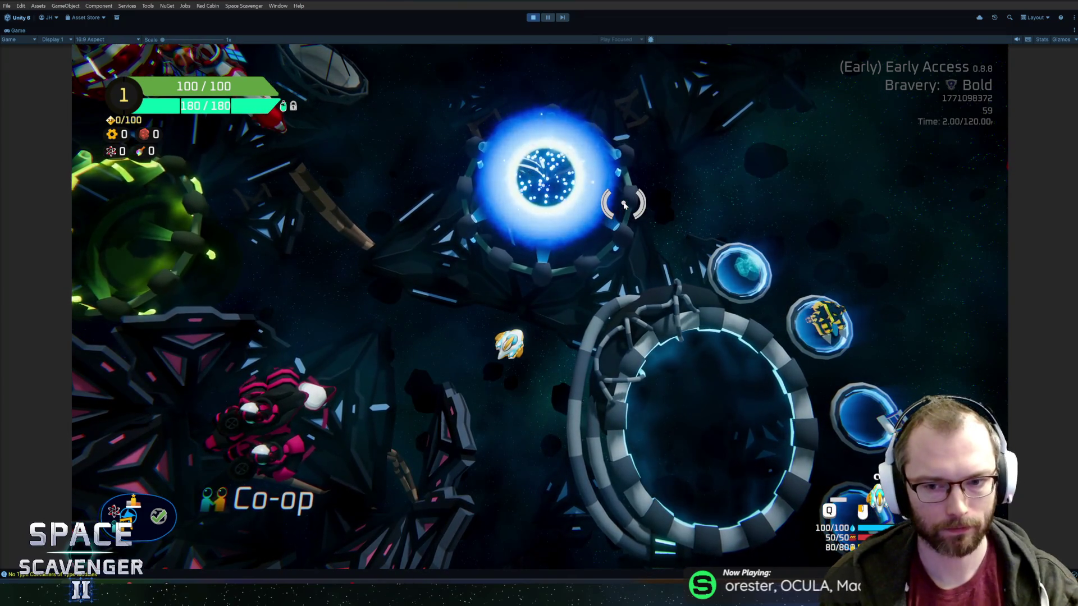
{"action": "key", "text": "d"}
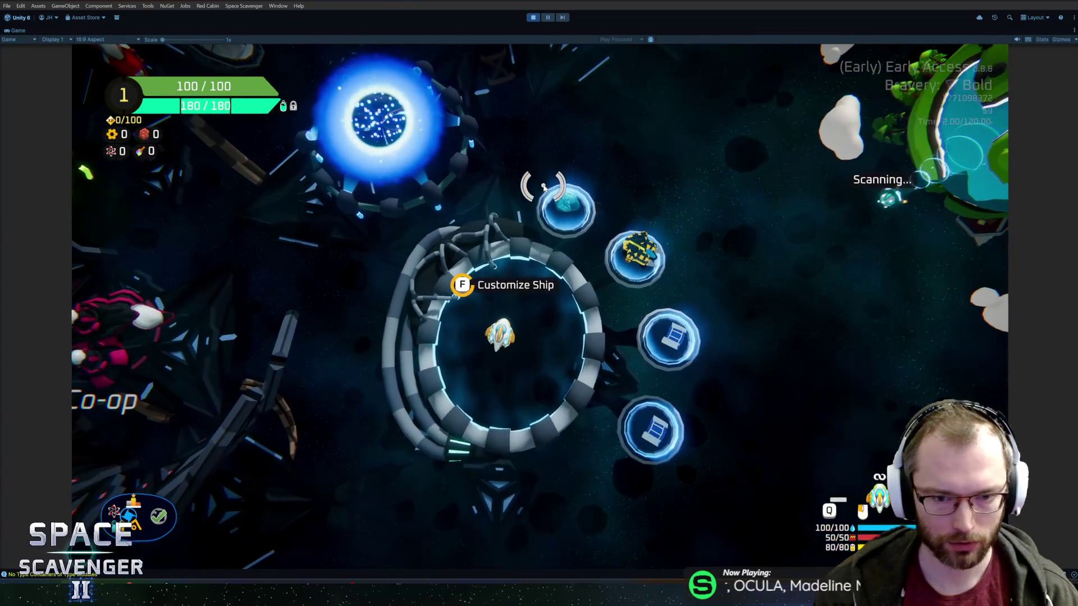
{"action": "key", "text": "e"}
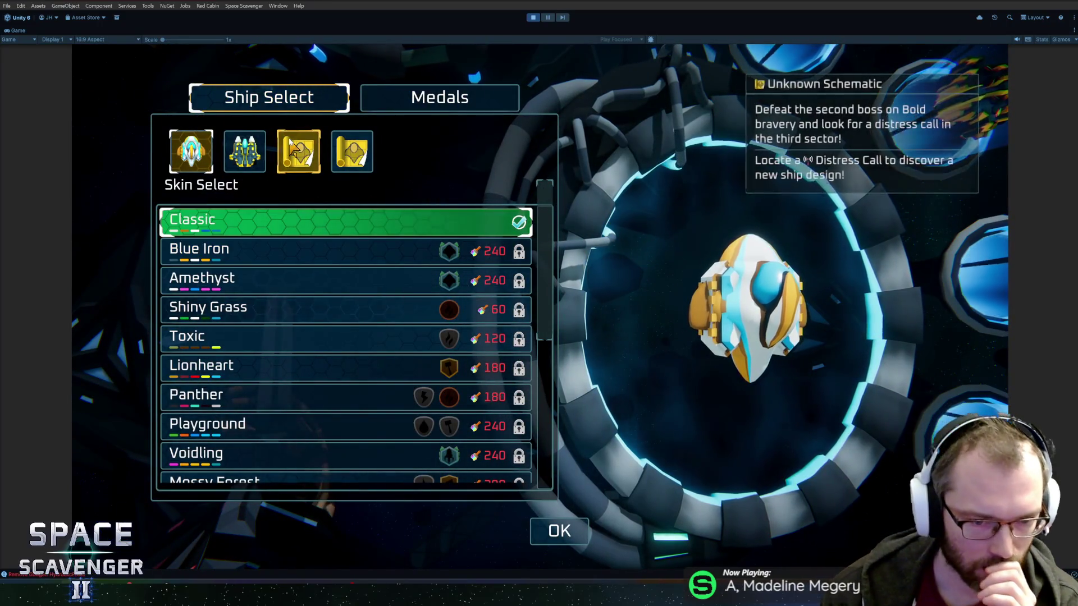
{"action": "scroll", "coordinate": [298, 415], "scroll_direction": "down", "scroll_amount": 3}
{"action": "scroll", "coordinate": [337, 393], "scroll_direction": "up", "scroll_amount": 6}
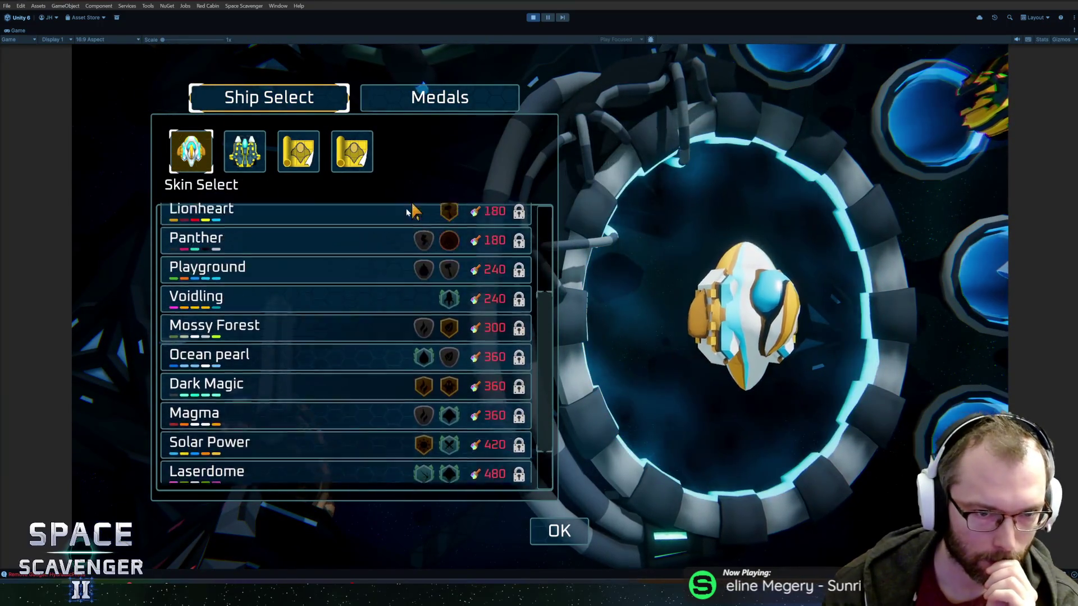
Browse the medals collection and ship skin view, then stop play mode with Ctrl+P.
{"action": "left_click", "coordinate": [447, 108]}
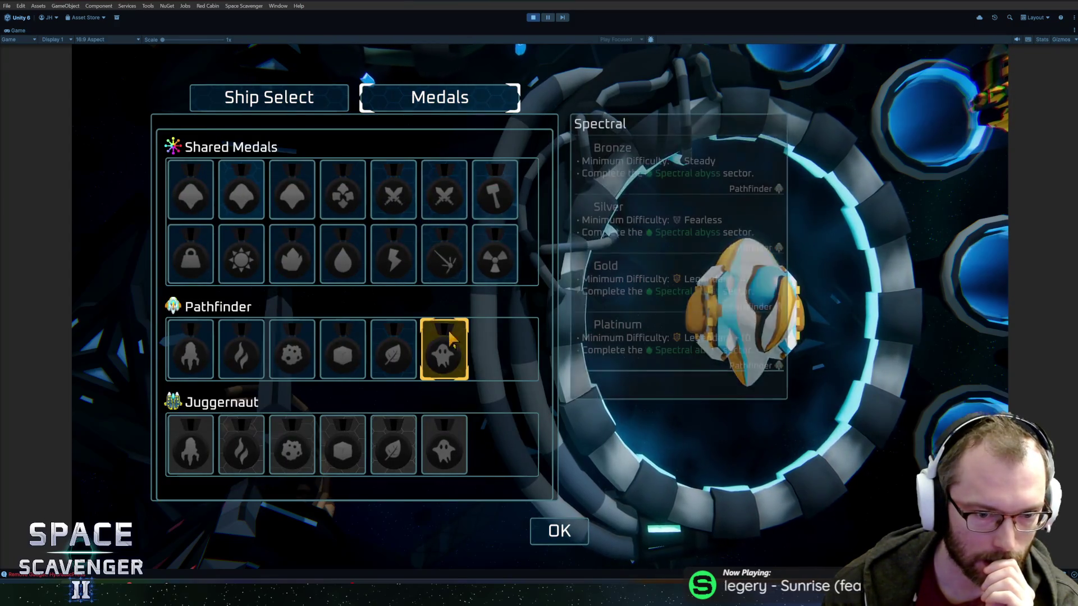
{"action": "mouse_move", "coordinate": [253, 331]}
{"action": "mouse_move", "coordinate": [317, 370]}
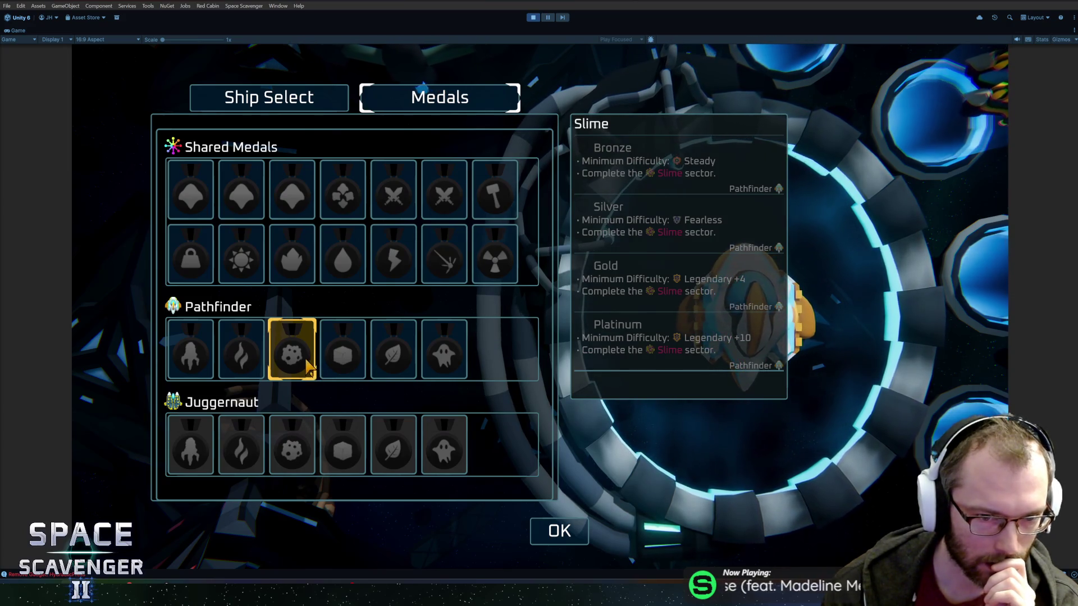
{"action": "left_click", "coordinate": [272, 99]}
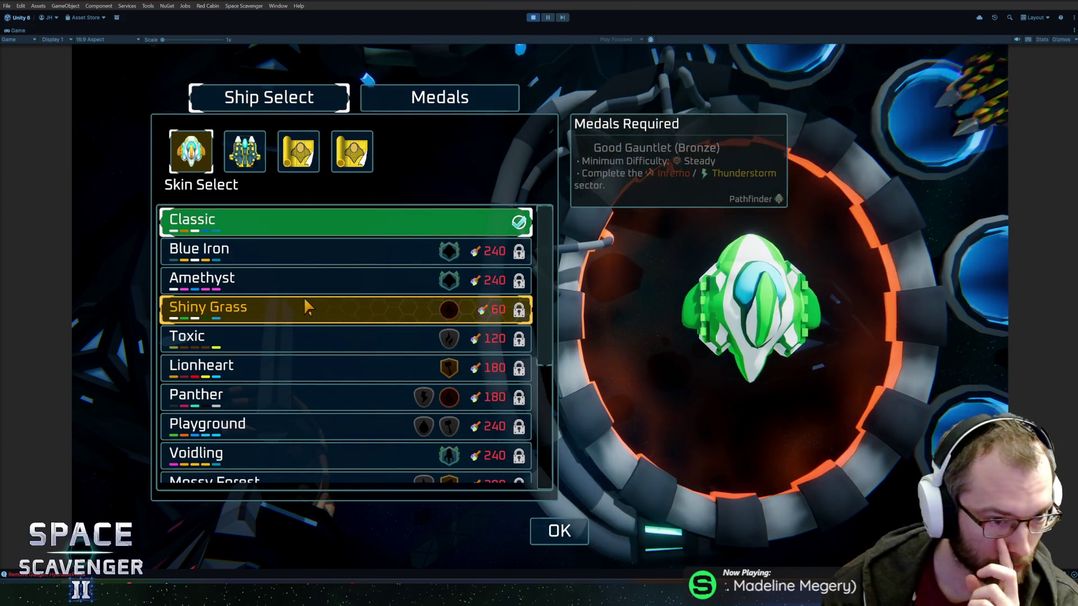
{"action": "left_click", "coordinate": [446, 108]}
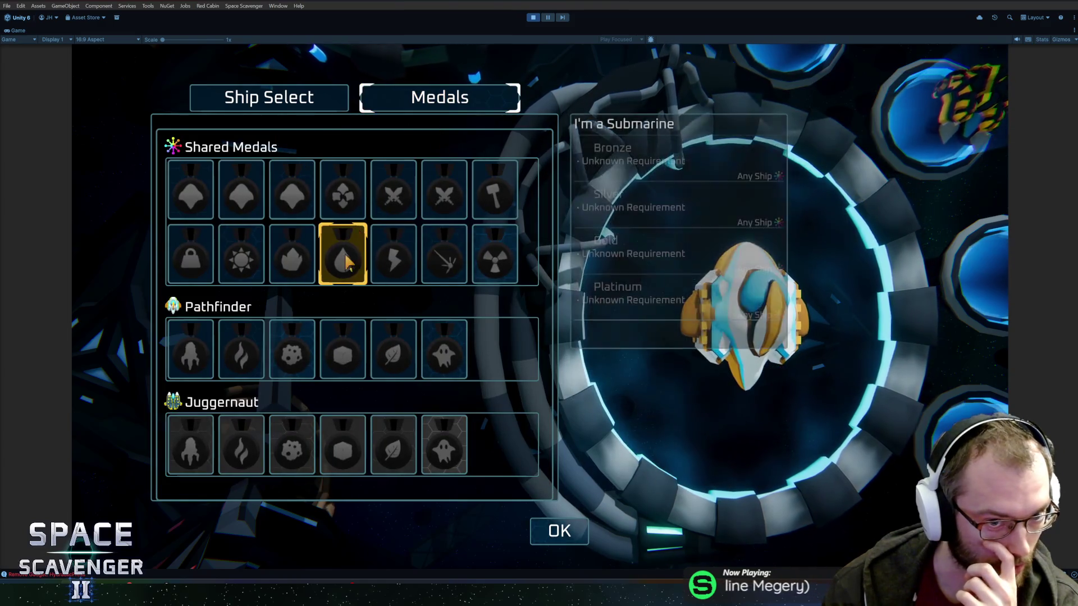
{"action": "mouse_move", "coordinate": [486, 259]}
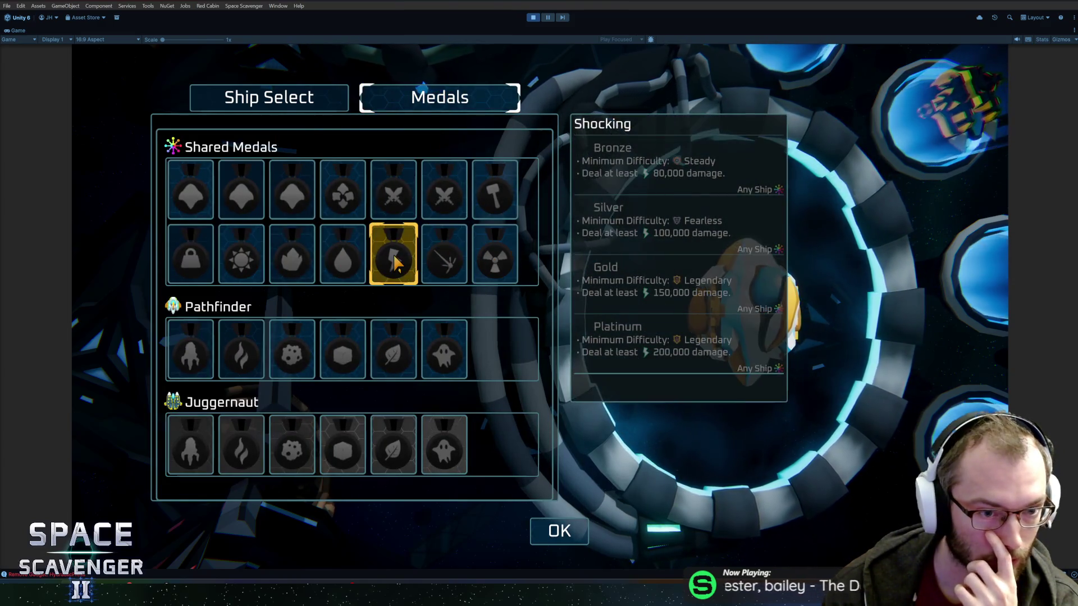
{"action": "mouse_move", "coordinate": [204, 272]}
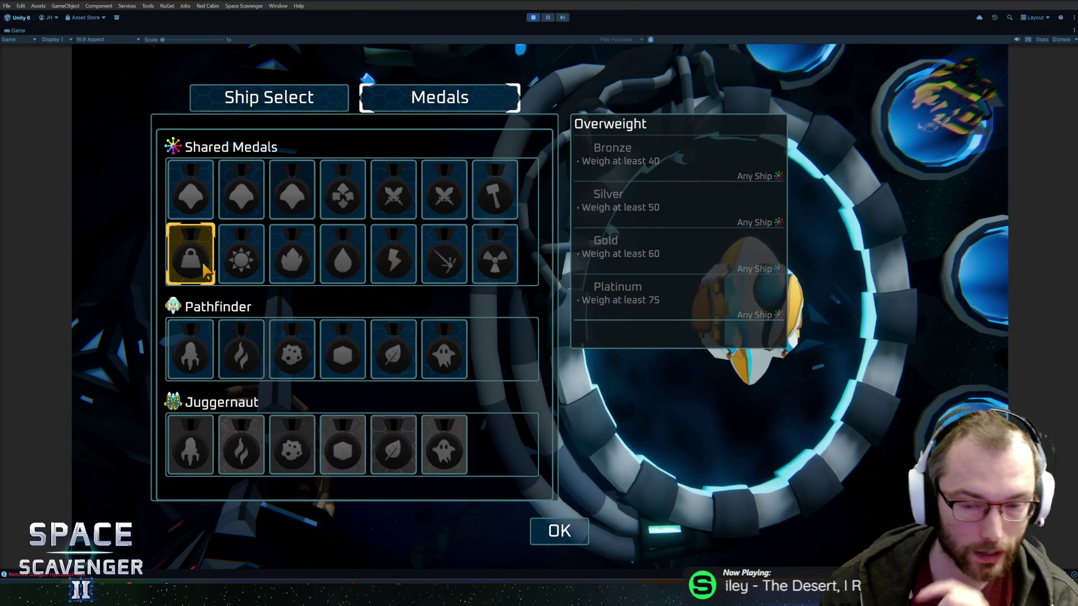
{"action": "key", "text": "ctrl+p"}
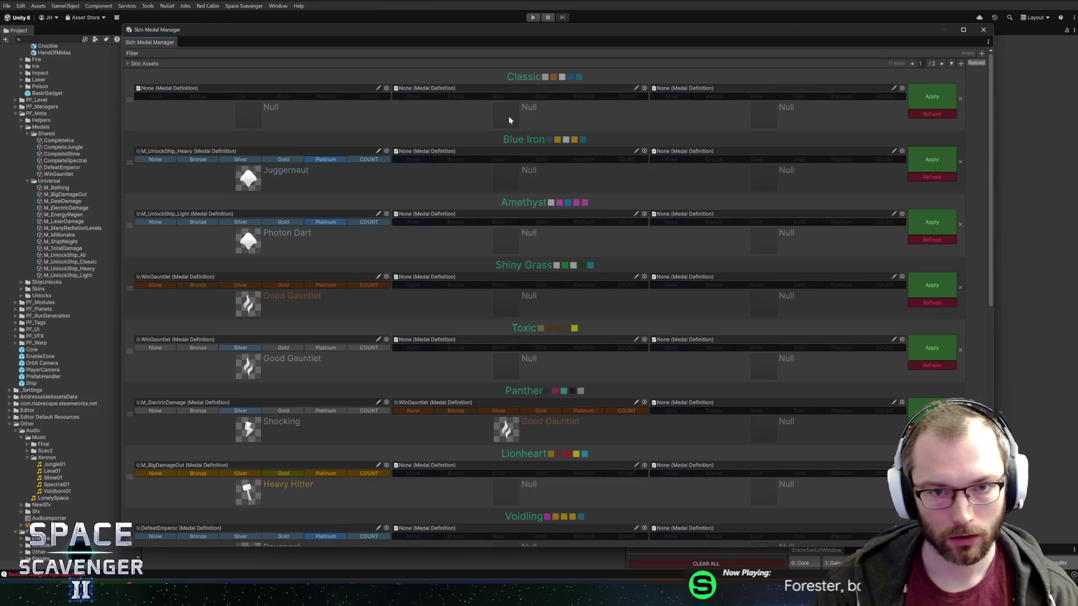
Give Lionheart's second slot the M_TotalDamage medal at Silver tier and apply it.
{"action": "scroll", "coordinate": [479, 237], "scroll_direction": "down", "scroll_amount": 10}
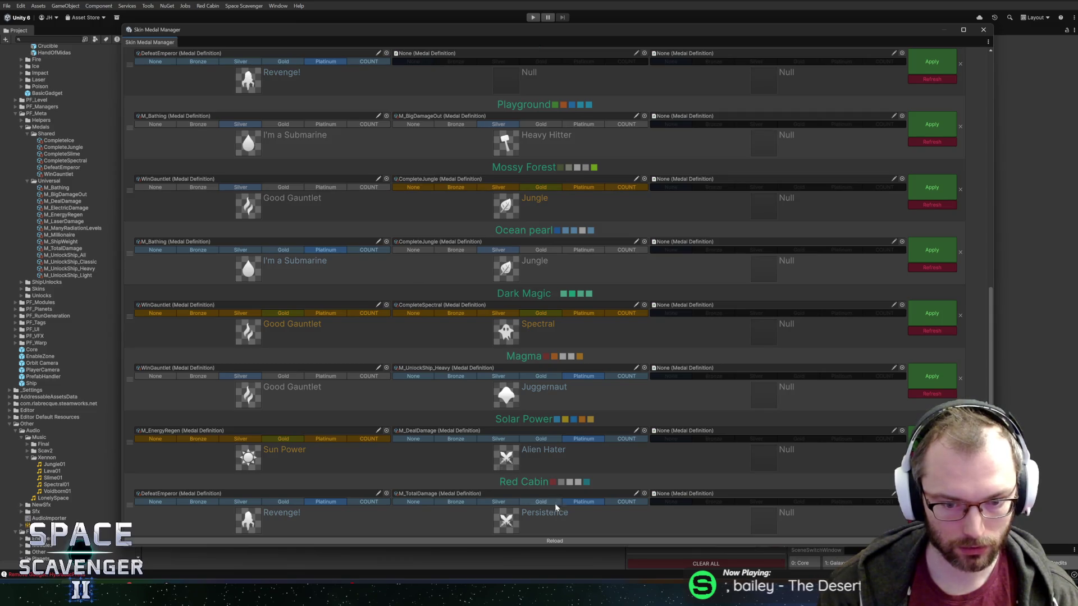
{"action": "scroll", "coordinate": [740, 298], "scroll_direction": "up", "scroll_amount": 15}
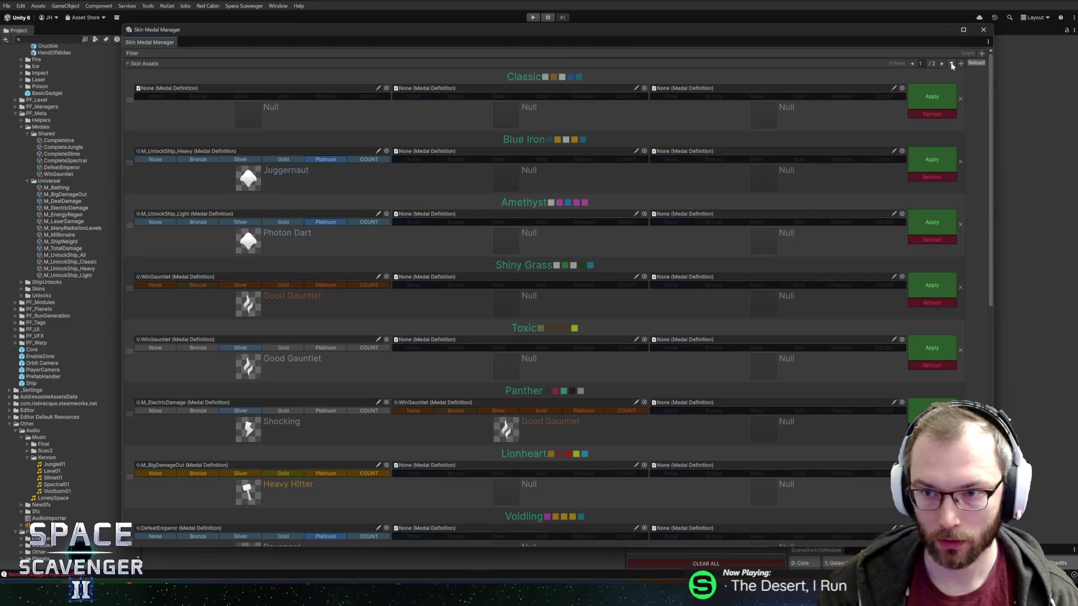
{"action": "scroll", "coordinate": [698, 233], "scroll_direction": "down", "scroll_amount": 8}
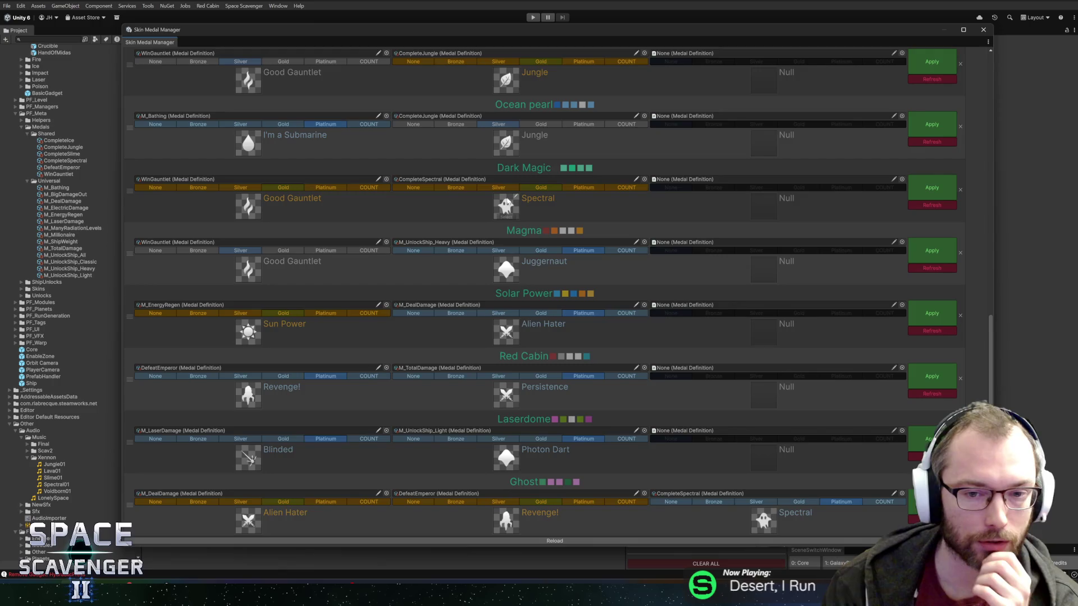
{"action": "scroll", "coordinate": [496, 258], "scroll_direction": "up", "scroll_amount": 3}
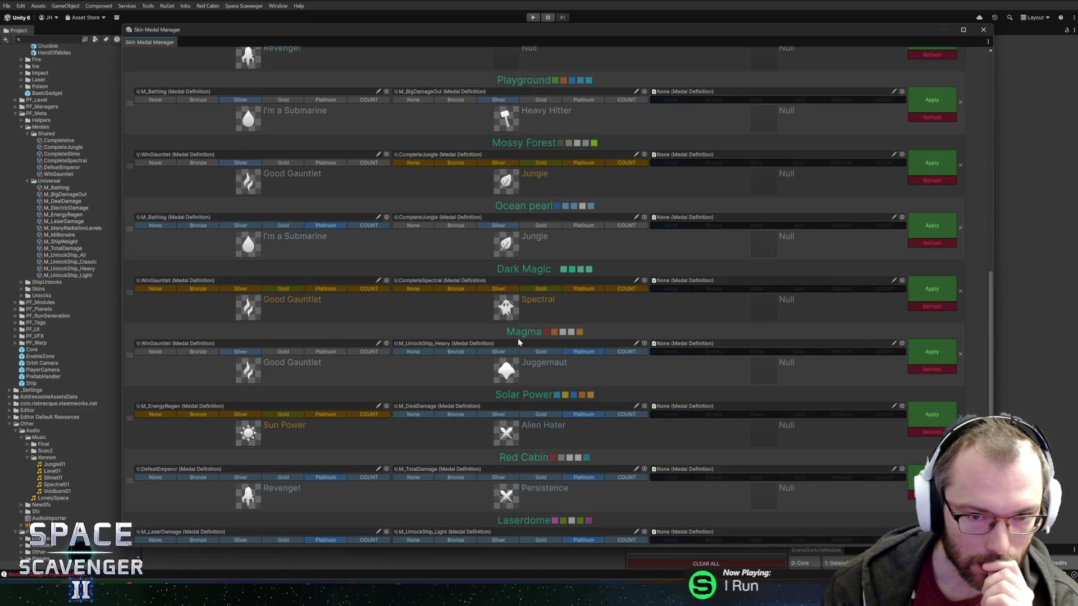
{"action": "scroll", "coordinate": [521, 332], "scroll_direction": "up", "scroll_amount": 3}
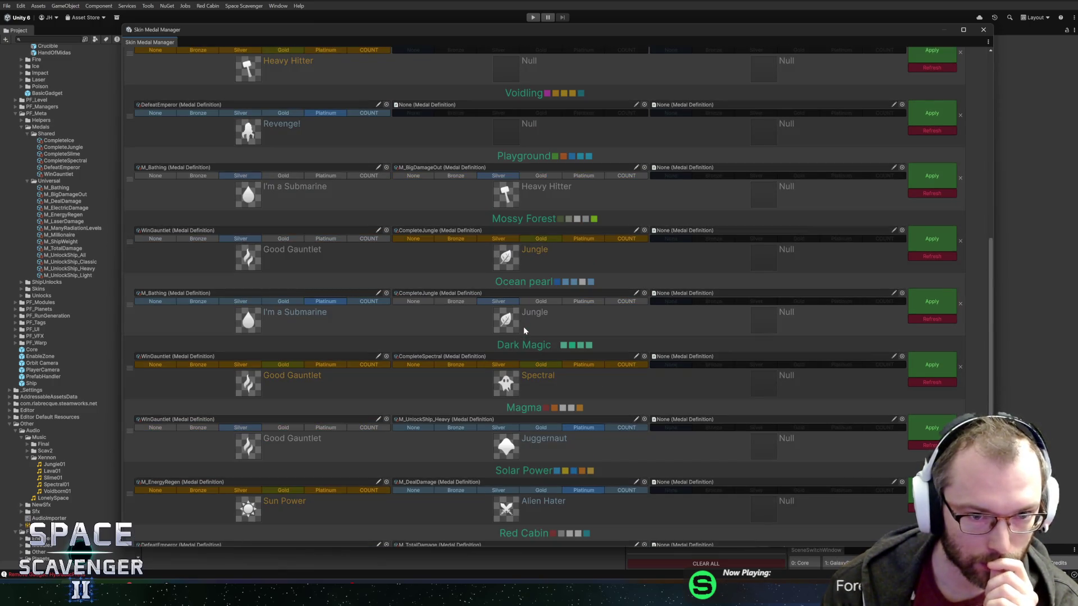
{"action": "scroll", "coordinate": [542, 319], "scroll_direction": "up", "scroll_amount": 6}
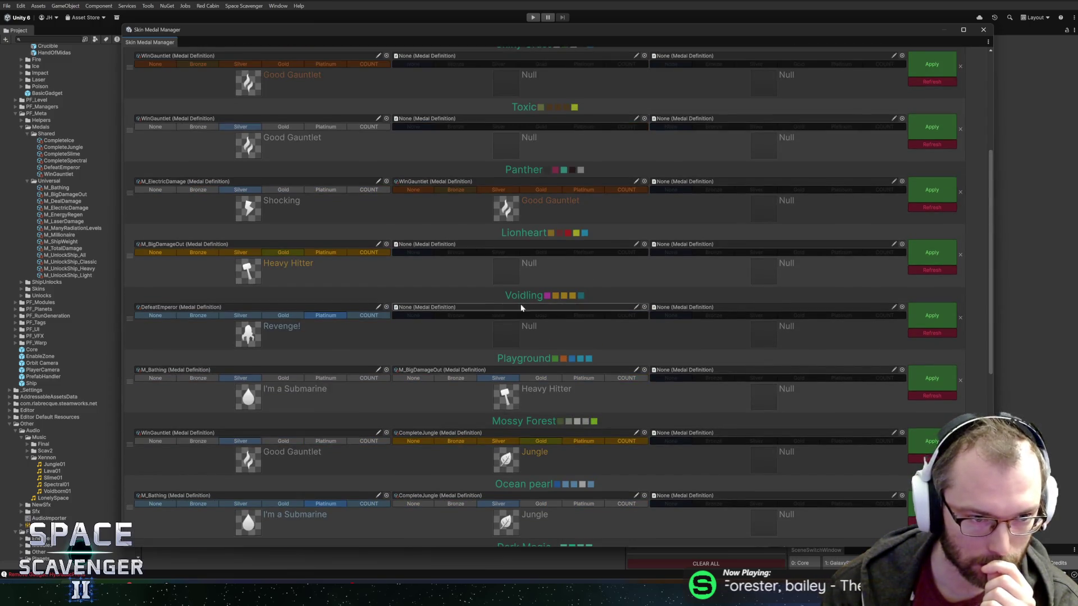
{"action": "left_click", "coordinate": [644, 244]}
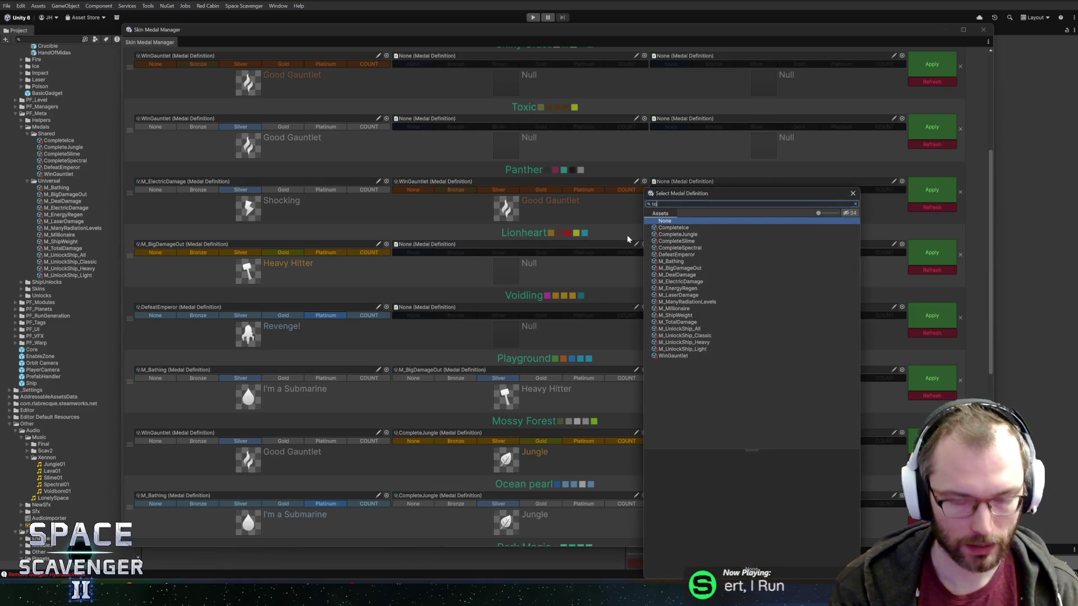
{"action": "type", "text": "tal"}
{"action": "left_click", "coordinate": [668, 227]}
{"action": "double_click", "coordinate": [668, 227]}
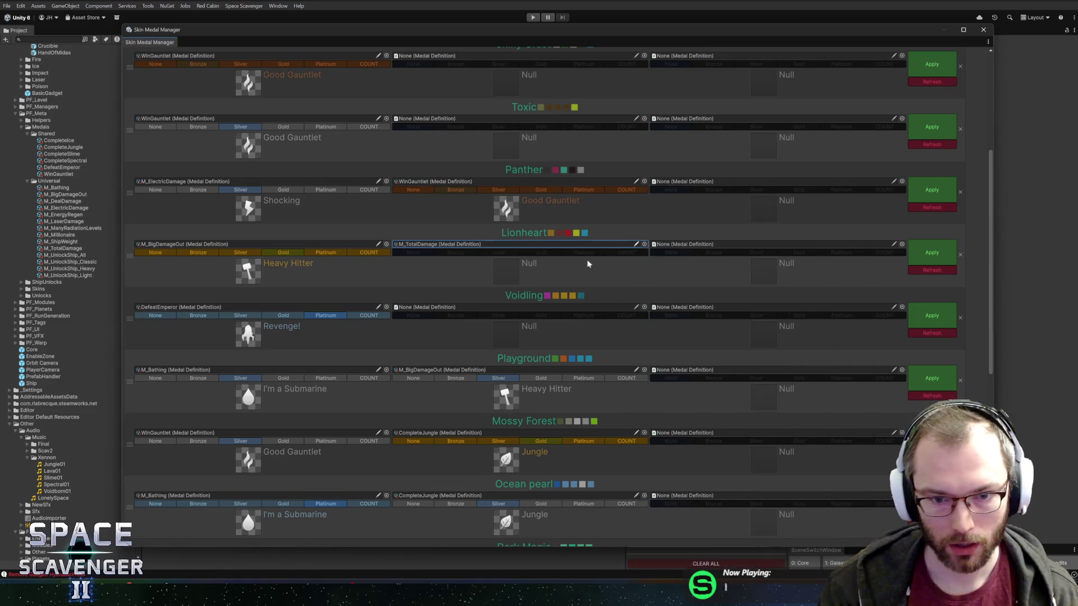
{"action": "left_click", "coordinate": [476, 253]}
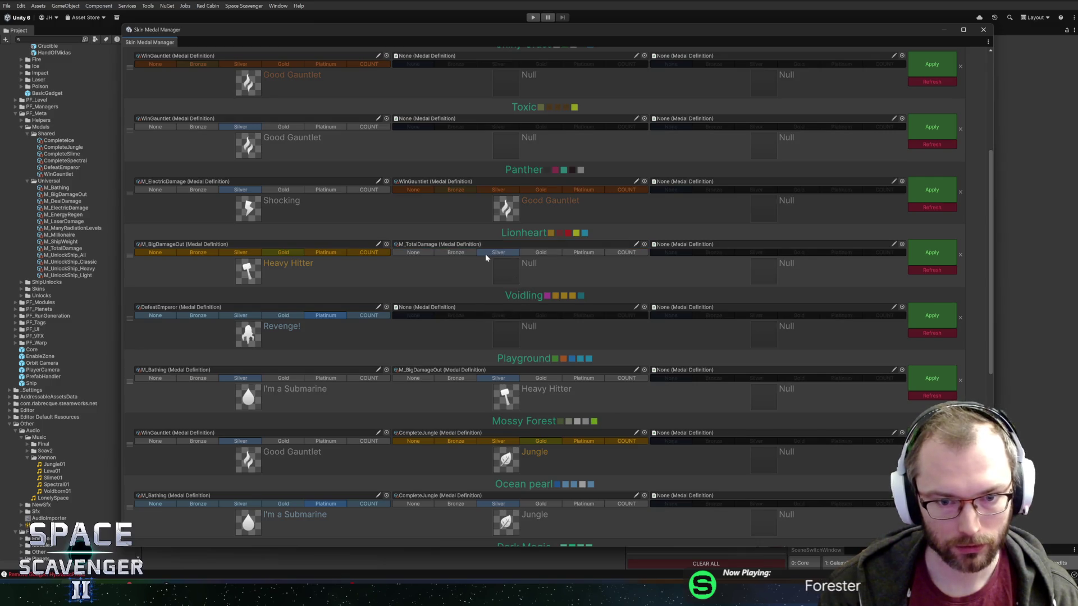
{"action": "left_click", "coordinate": [924, 254]}
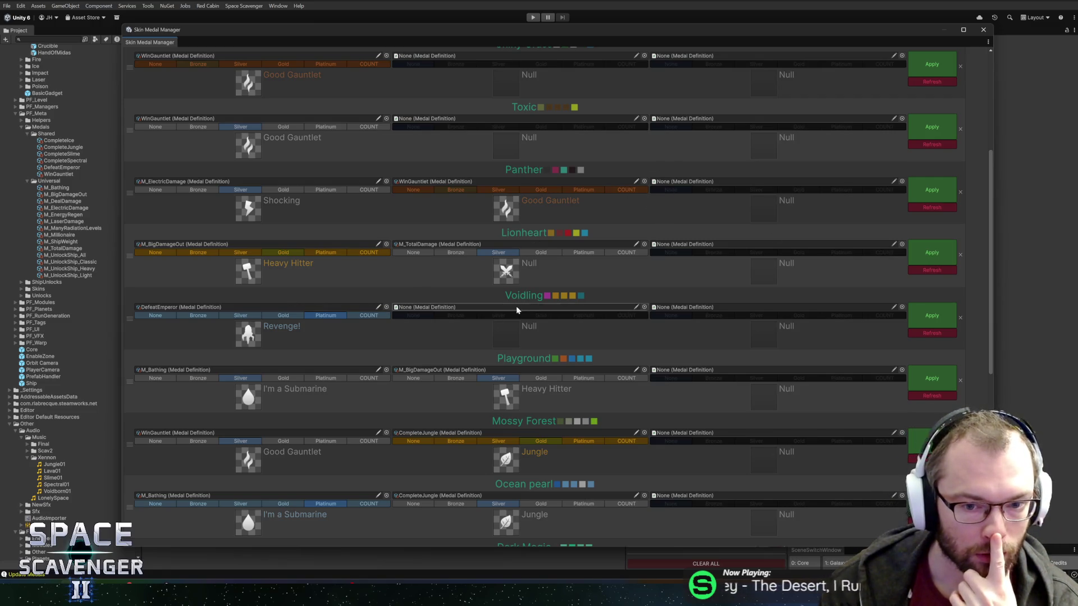
Assign M_DealDamage to Voidling's second slot, apply it, and open M_DealDamage's properties.
{"action": "left_click", "coordinate": [644, 308]}
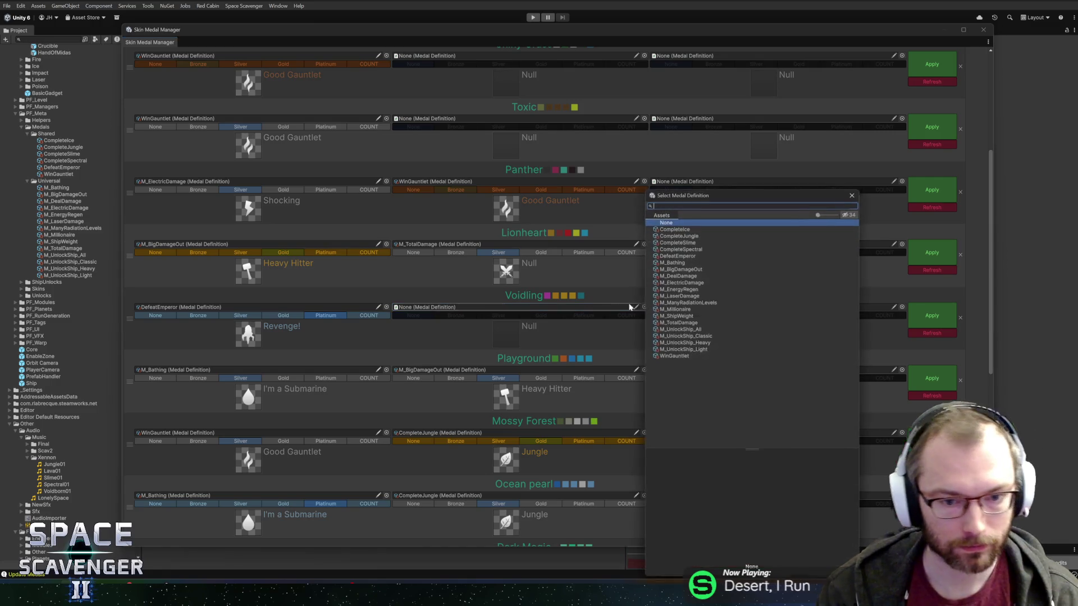
{"action": "type", "text": "damage"}
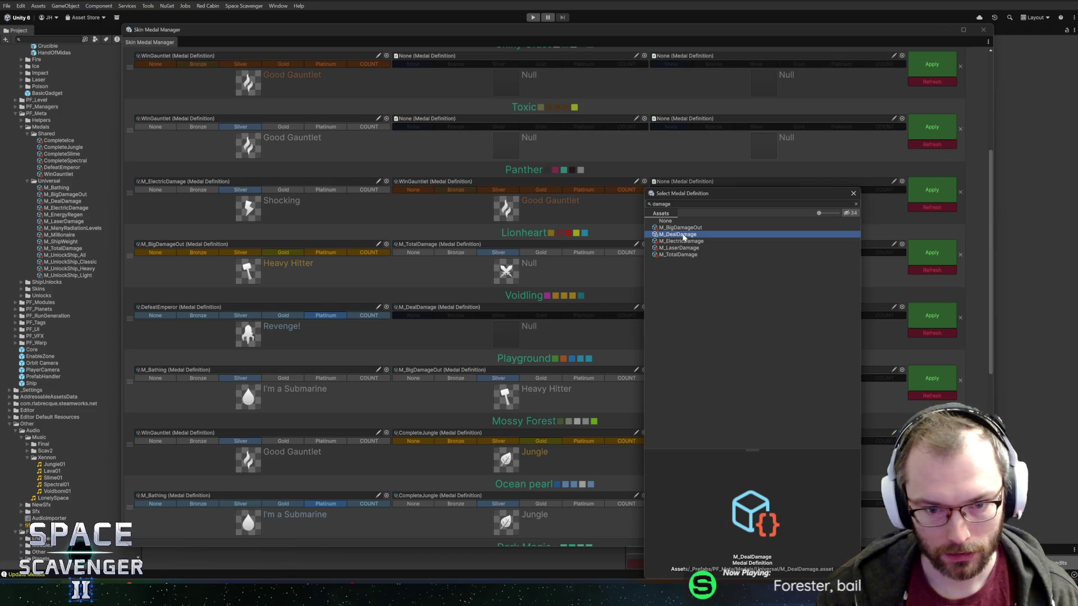
{"action": "double_click", "coordinate": [684, 236]}
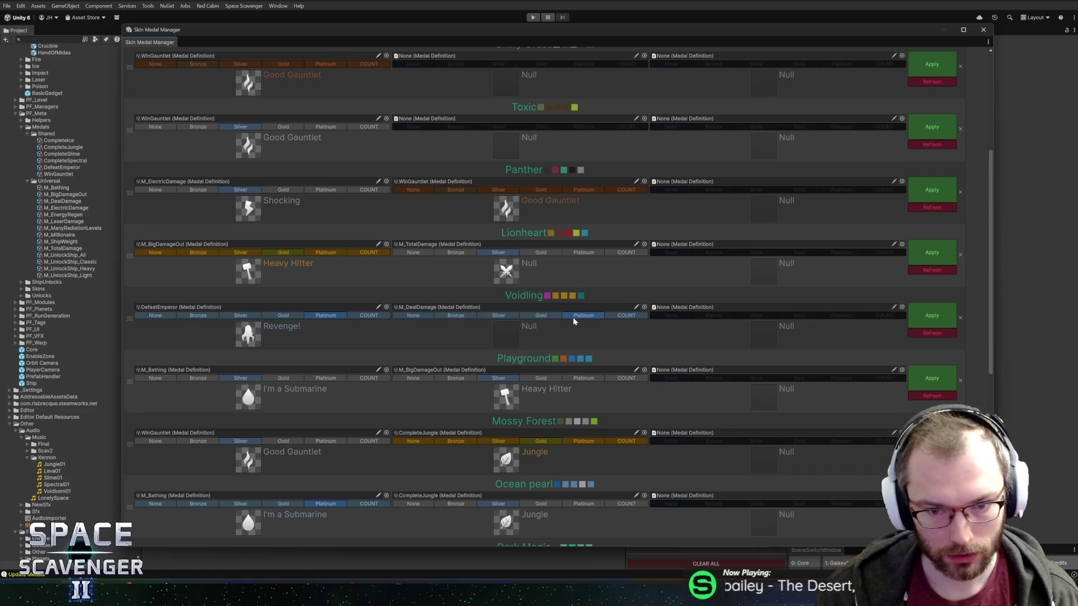
{"action": "left_click", "coordinate": [943, 315]}
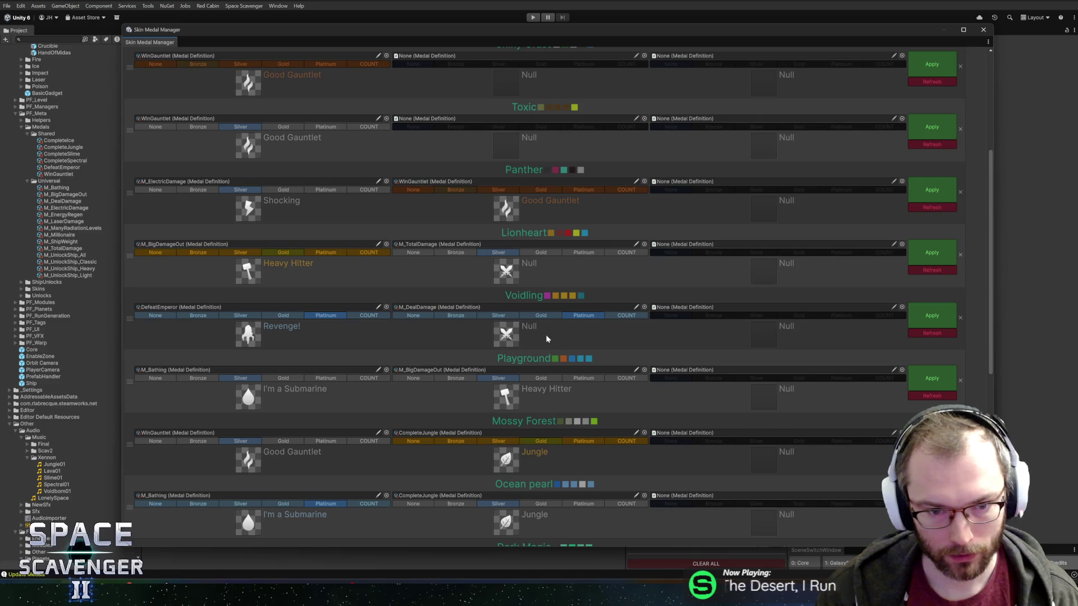
{"action": "double_click", "coordinate": [408, 309]}
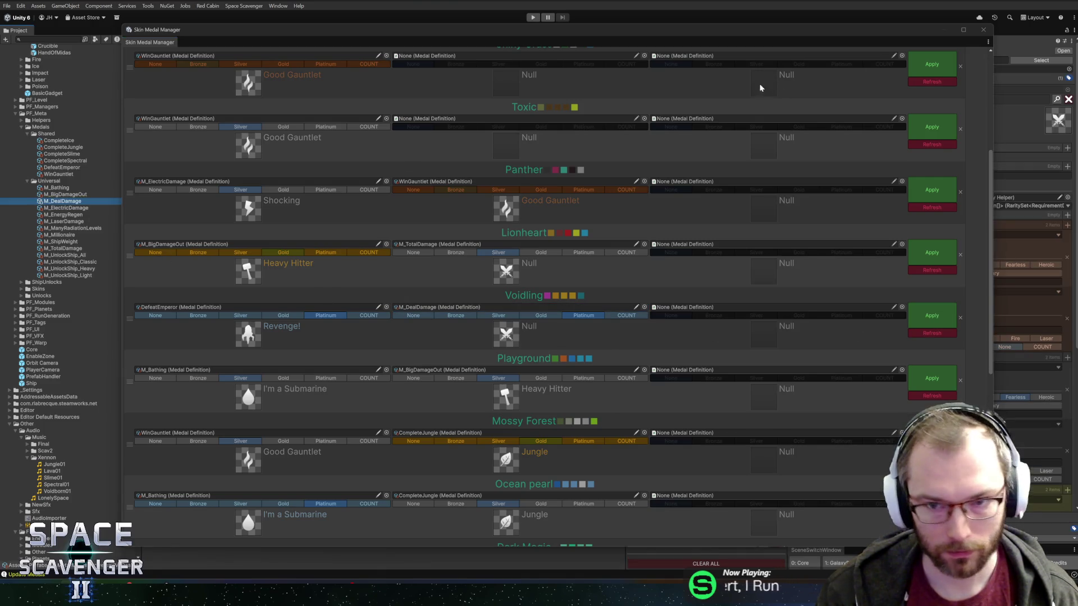
{"action": "mouse_move", "coordinate": [170, 47]}
{"action": "left_mouse_down"}
{"action": "mouse_move", "coordinate": [170, 92]}
{"action": "mouse_move", "coordinate": [225, 32]}
{"action": "left_mouse_up"}
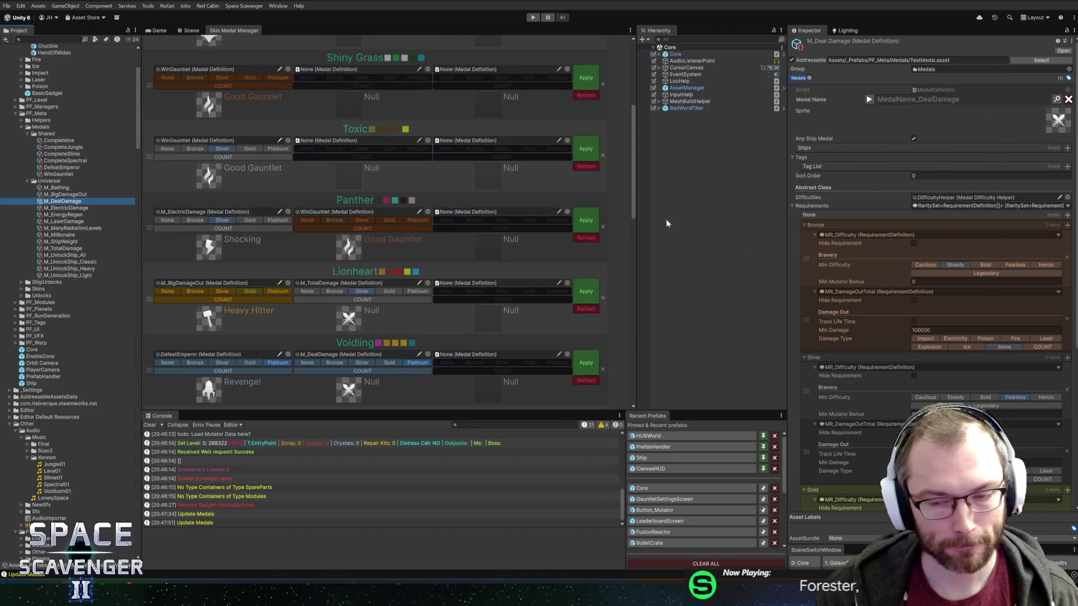
{"action": "left_click", "coordinate": [635, 290]}
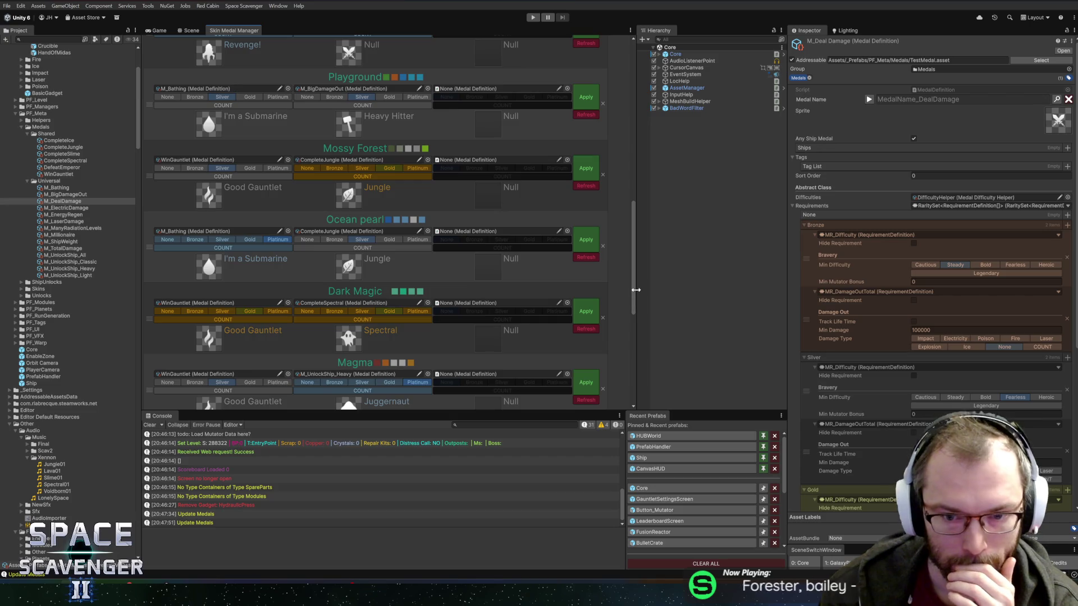
{"action": "scroll", "coordinate": [918, 341], "scroll_direction": "down", "scroll_amount": 7}
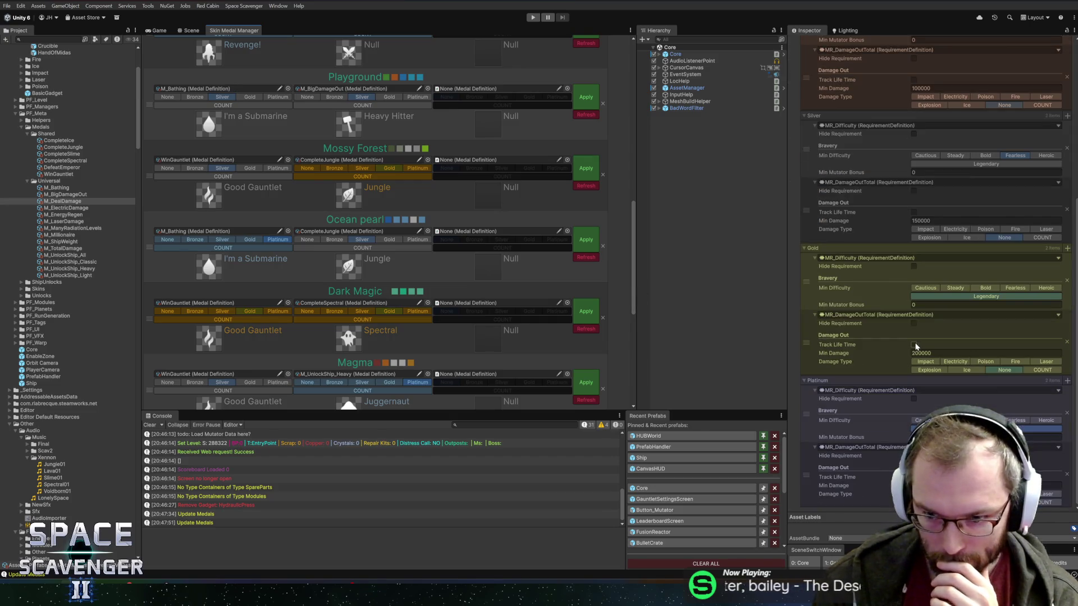
{"action": "left_click_drag", "start_coordinate": [634, 282], "coordinate": [645, 281]}
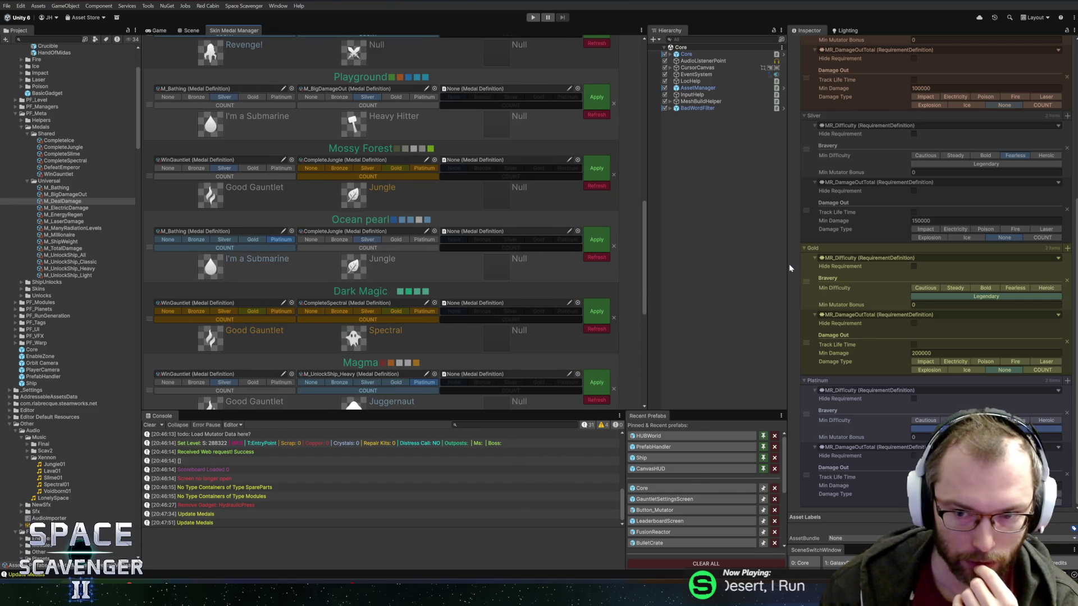
{"action": "left_click_drag", "start_coordinate": [787, 265], "coordinate": [809, 265]}
{"action": "scroll", "coordinate": [540, 303], "scroll_direction": "down", "scroll_amount": 3}
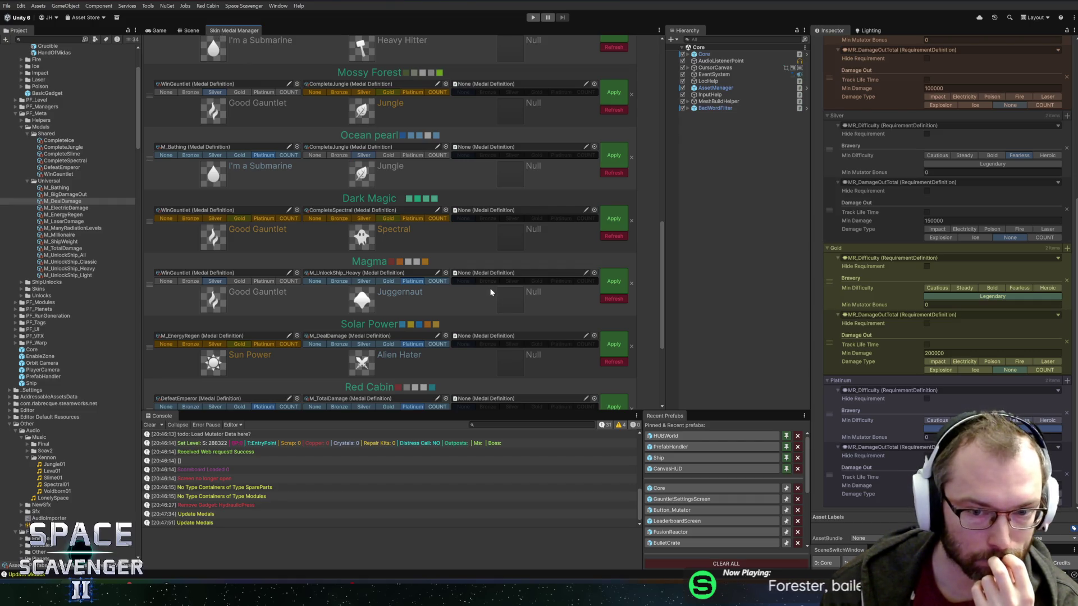
{"action": "scroll", "coordinate": [437, 299], "scroll_direction": "up", "scroll_amount": 10}
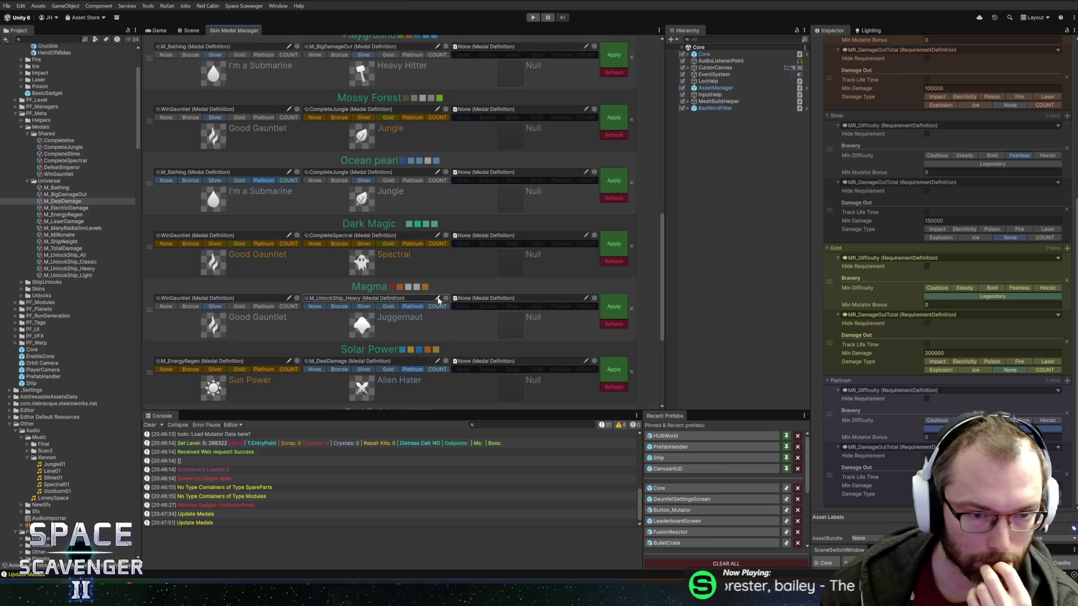
{"action": "scroll", "coordinate": [437, 298], "scroll_direction": "up", "scroll_amount": 5}
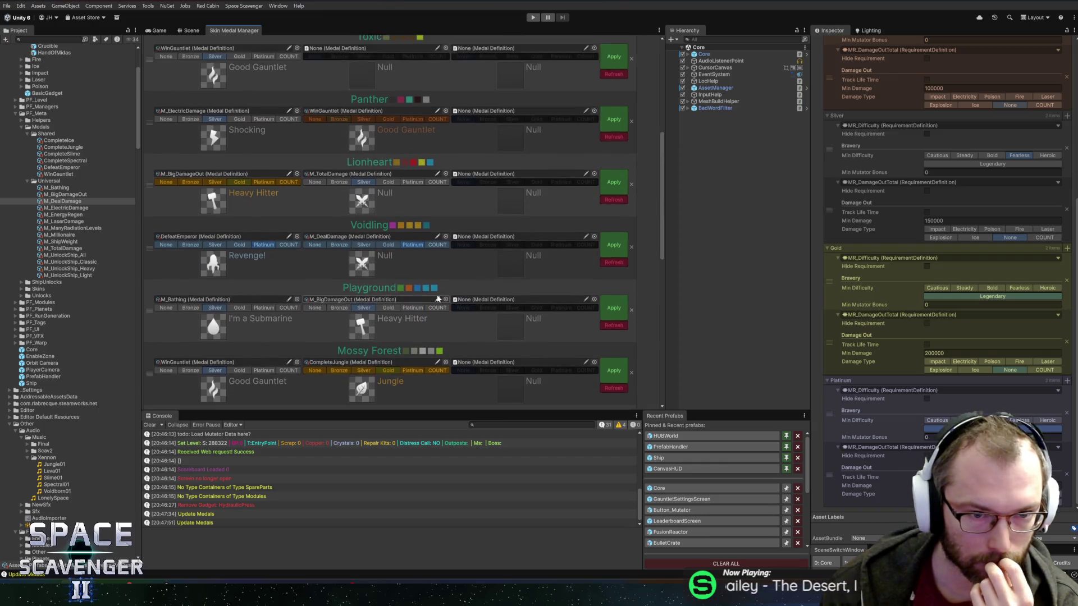
{"action": "scroll", "coordinate": [427, 287], "scroll_direction": "down", "scroll_amount": 2}
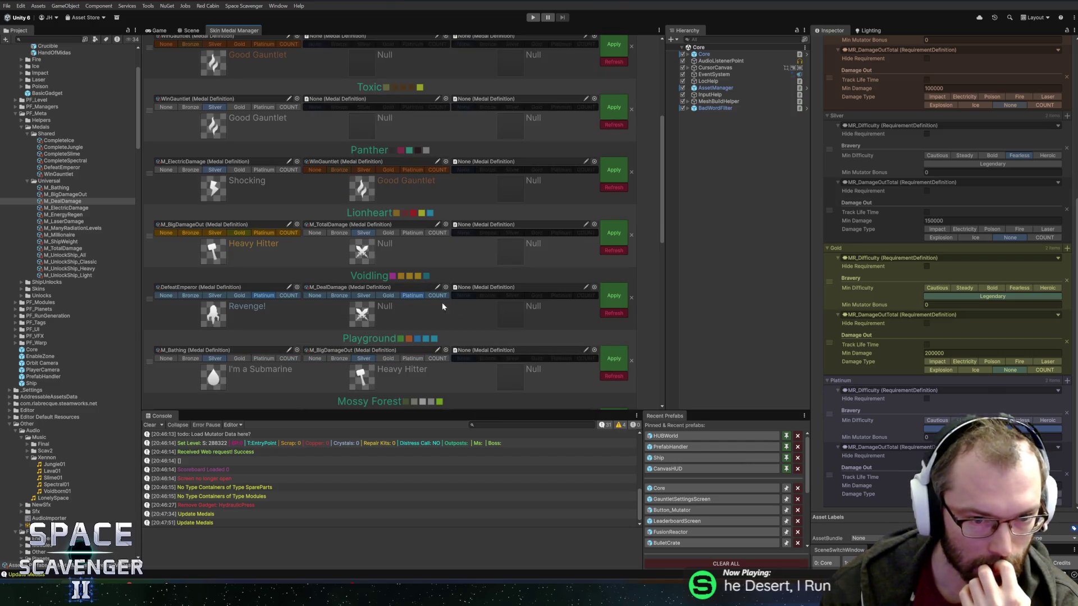
{"action": "left_click", "coordinate": [614, 295]}
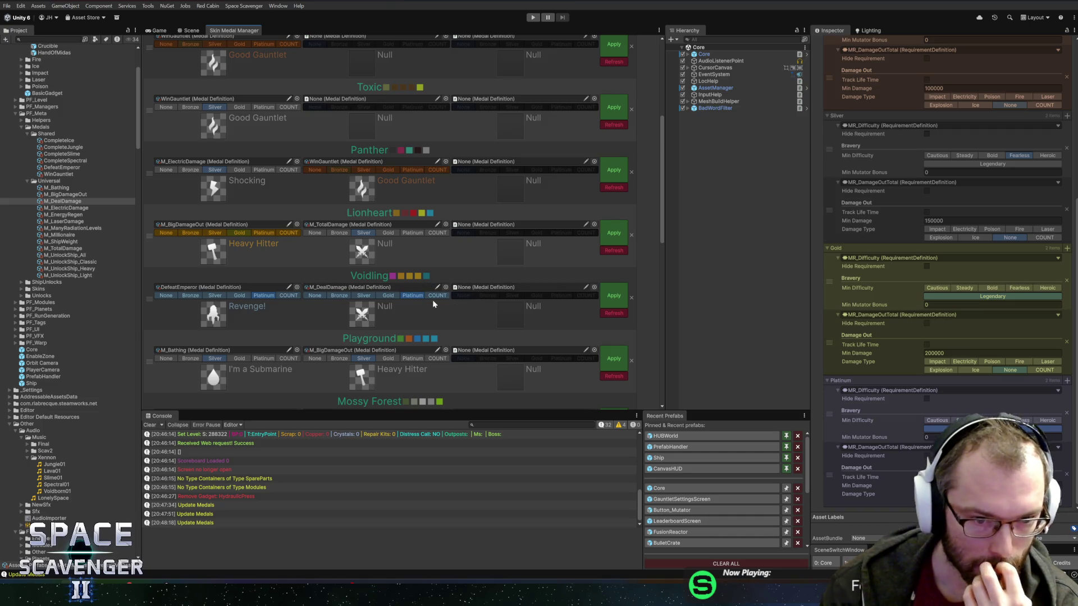
{"action": "scroll", "coordinate": [433, 302], "scroll_direction": "down", "scroll_amount": 4}
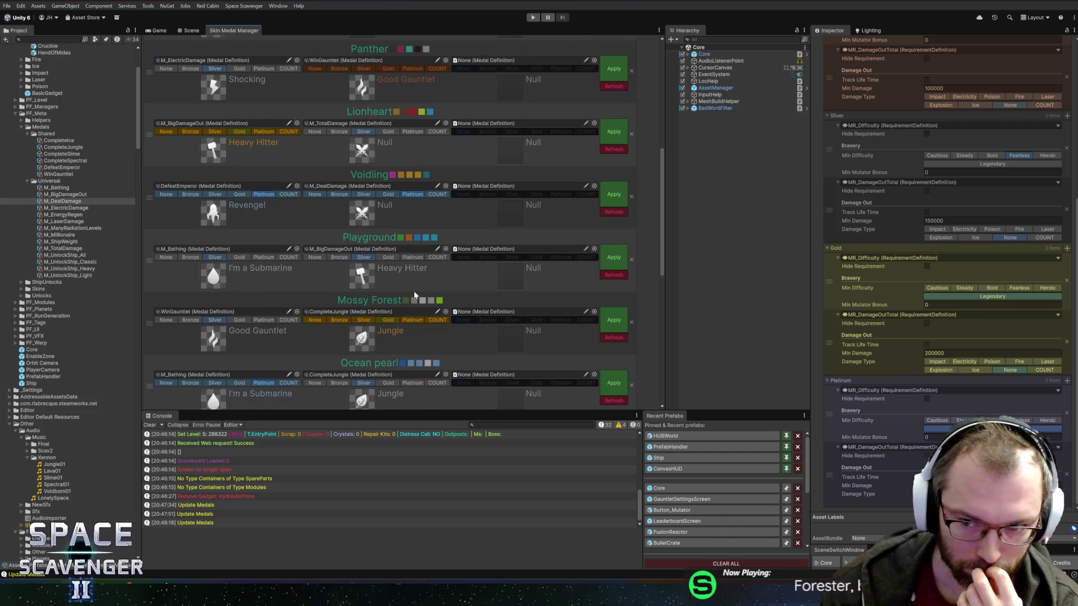
{"action": "scroll", "coordinate": [413, 291], "scroll_direction": "down", "scroll_amount": 10}
{"action": "scroll", "coordinate": [414, 299], "scroll_direction": "up", "scroll_amount": 15}
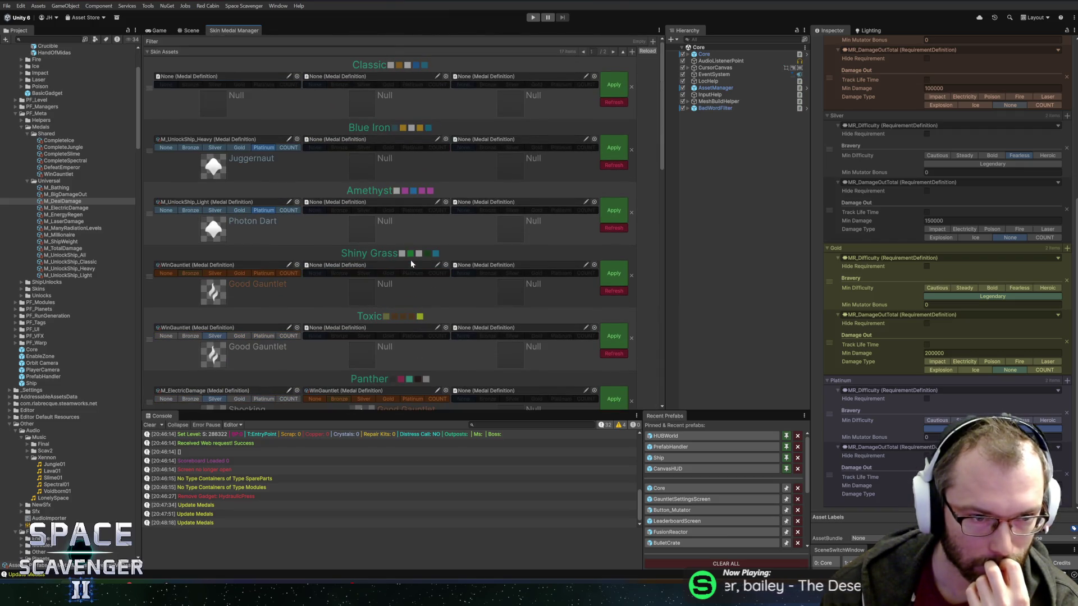
{"action": "scroll", "coordinate": [412, 263], "scroll_direction": "down", "scroll_amount": 2}
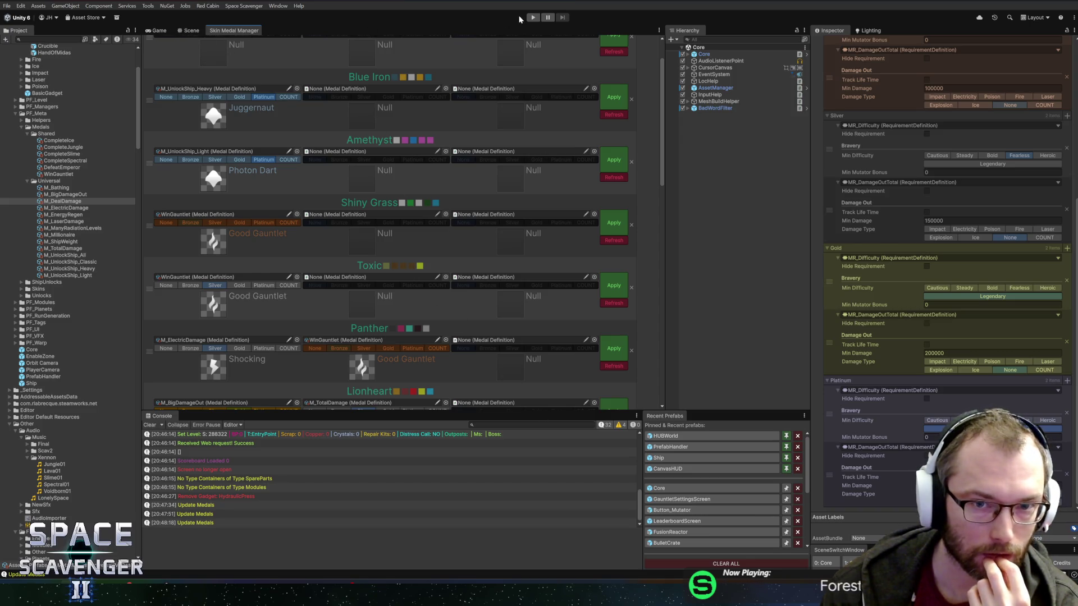
Play the game, view the Blue Iron skin's medals grid, then return to the Figma icons file.
{"action": "left_click", "coordinate": [532, 18]}
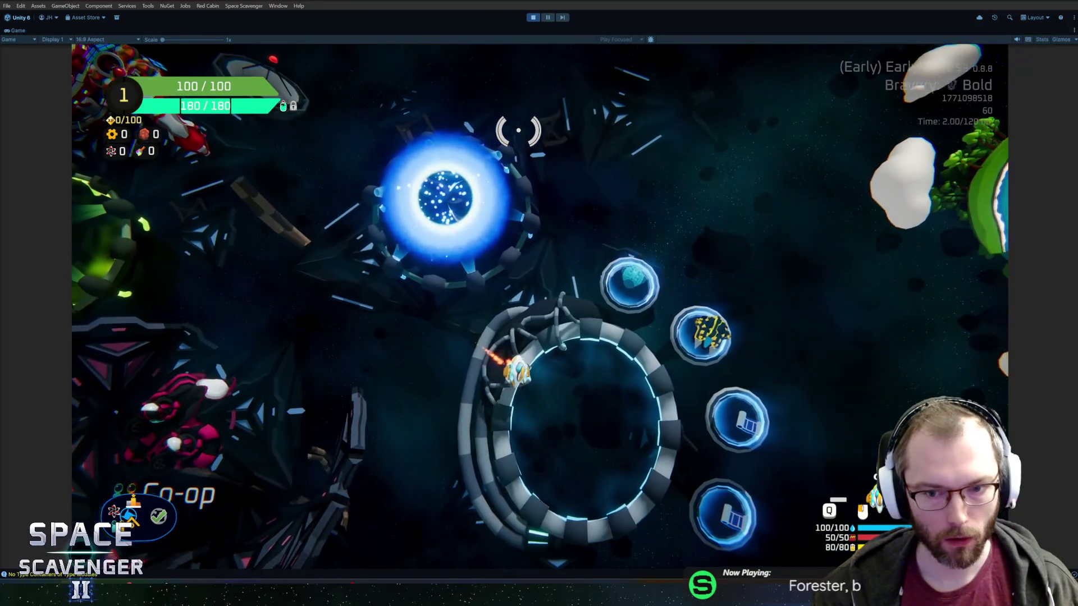
{"action": "key", "text": "e"}
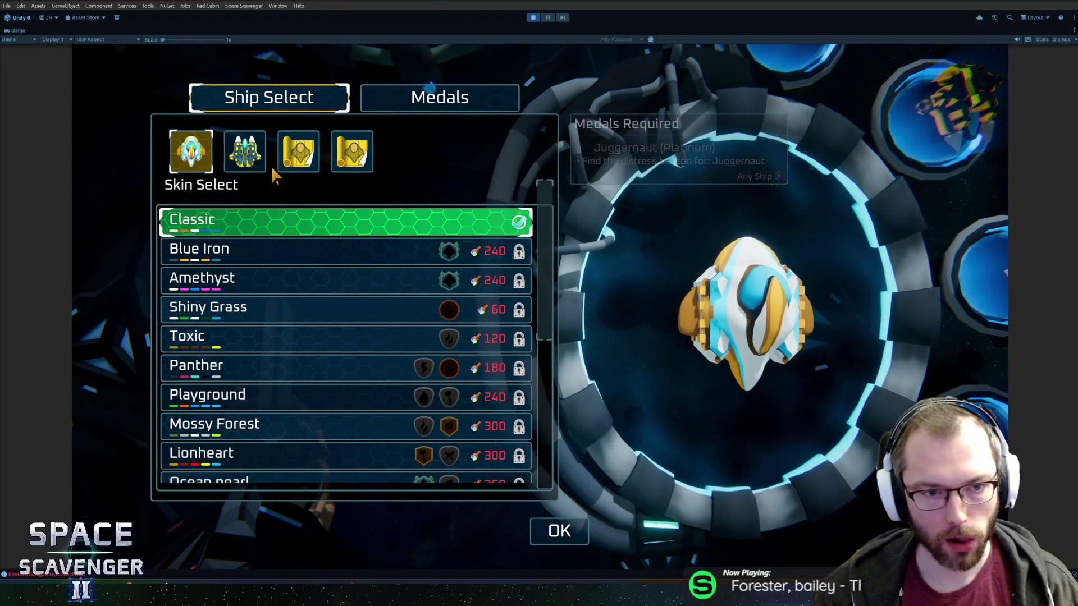
{"action": "left_click", "coordinate": [252, 159]}
{"action": "left_click", "coordinate": [439, 97]}
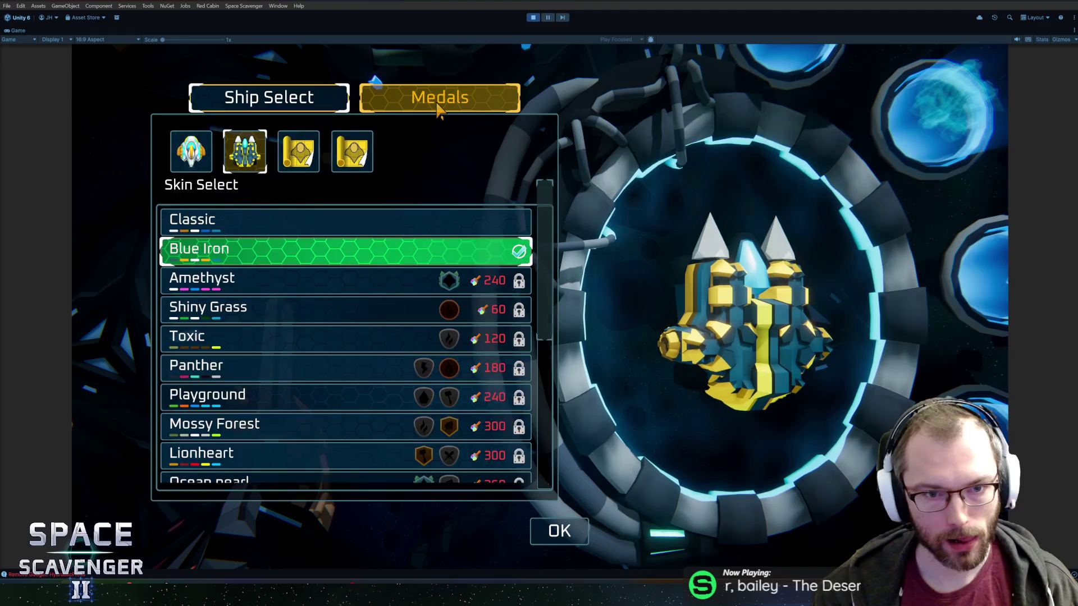
{"action": "mouse_move", "coordinate": [349, 198]}
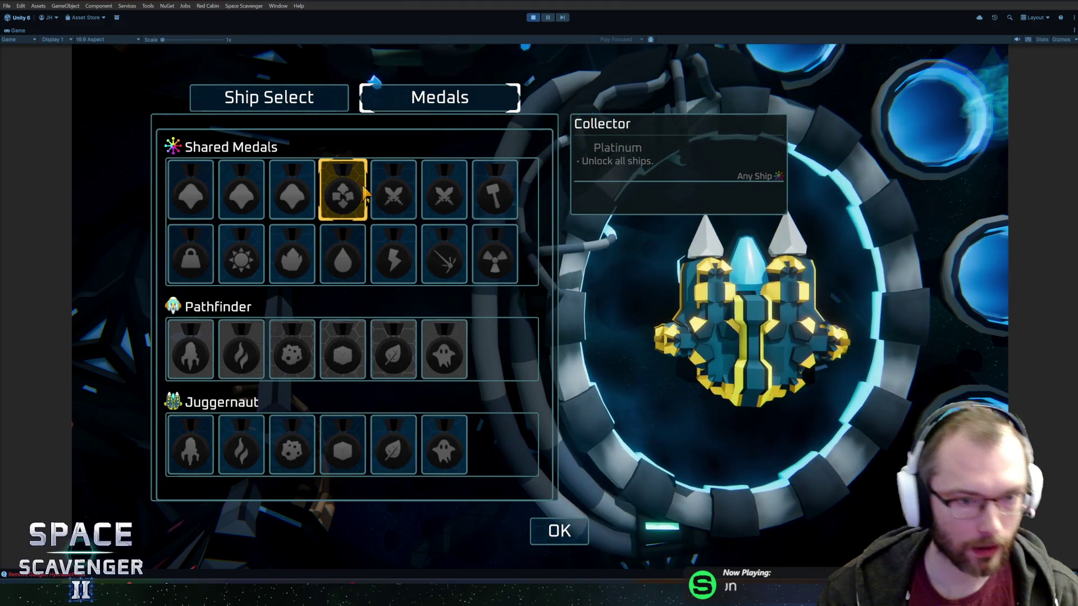
{"action": "key", "text": "alt+Tab"}
{"action": "key", "text": "alt+Tab"}
{"action": "key", "text": "alt+Tab"}
{"action": "scroll", "coordinate": [593, 452], "scroll_direction": "up", "scroll_amount": 15}
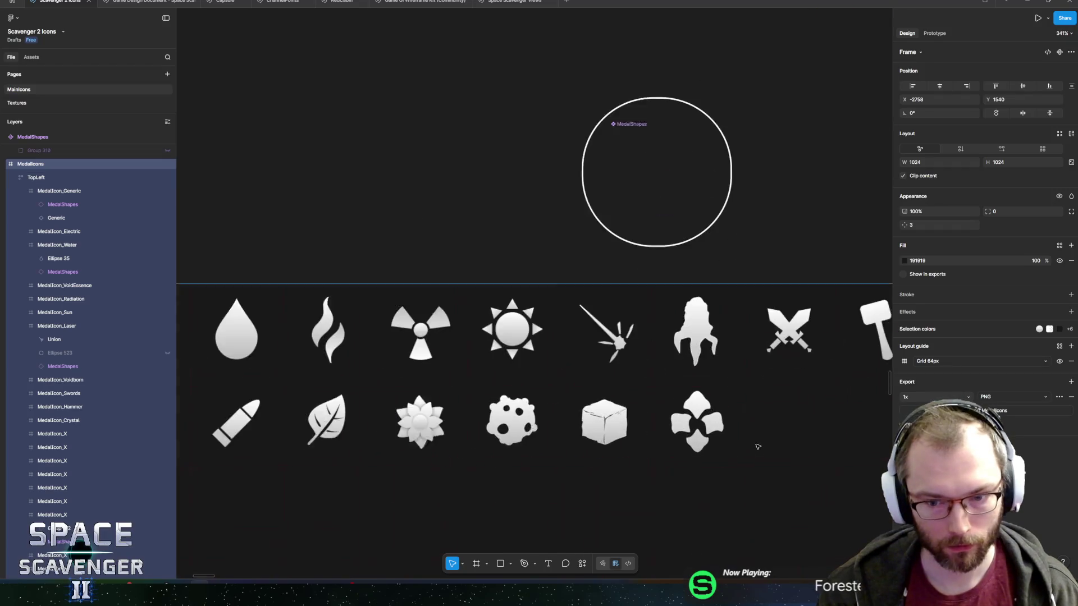
Hide the clover icon's bottom leaf after briefly rotating it.
{"action": "left_click", "coordinate": [592, 452], "text": "ctrl"}
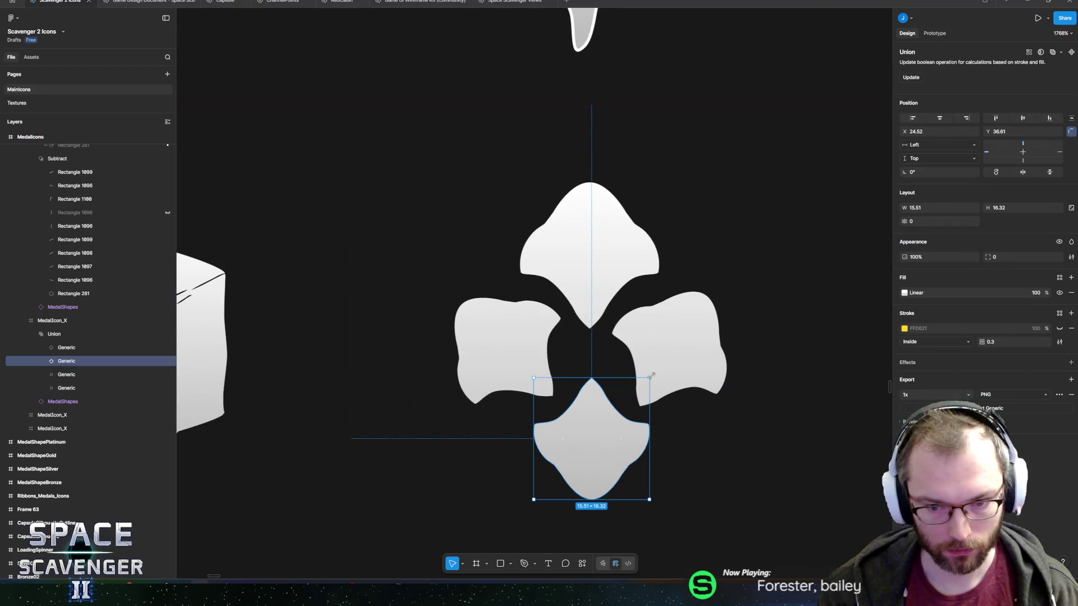
{"action": "mouse_move", "coordinate": [661, 415]}
{"action": "left_mouse_down"}
{"action": "mouse_move", "coordinate": [656, 466]}
{"action": "mouse_move", "coordinate": [529, 519]}
{"action": "left_mouse_up"}
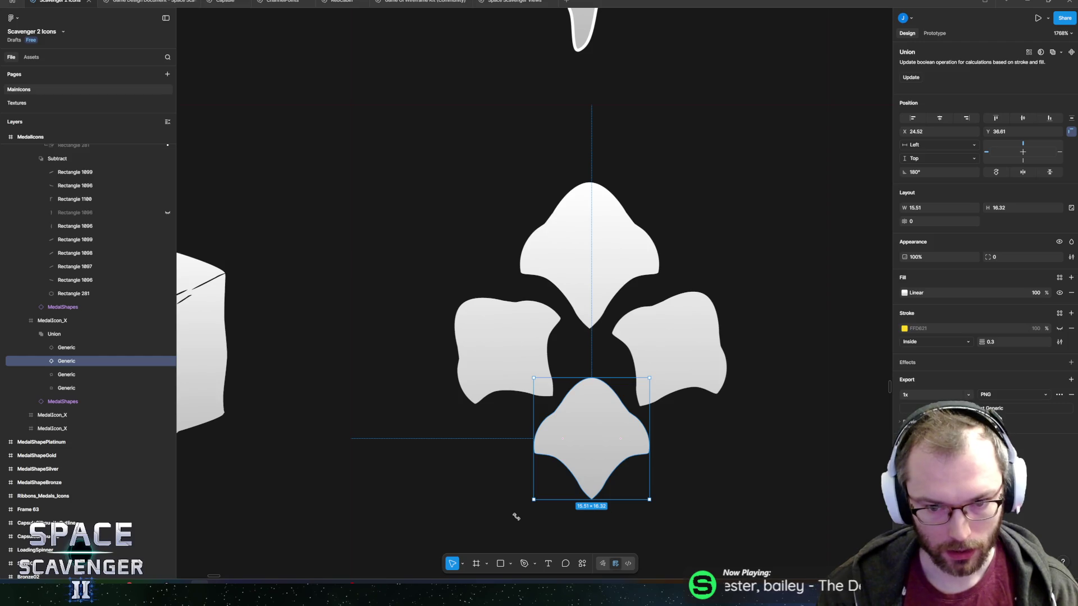
{"action": "left_click", "coordinate": [695, 364]}
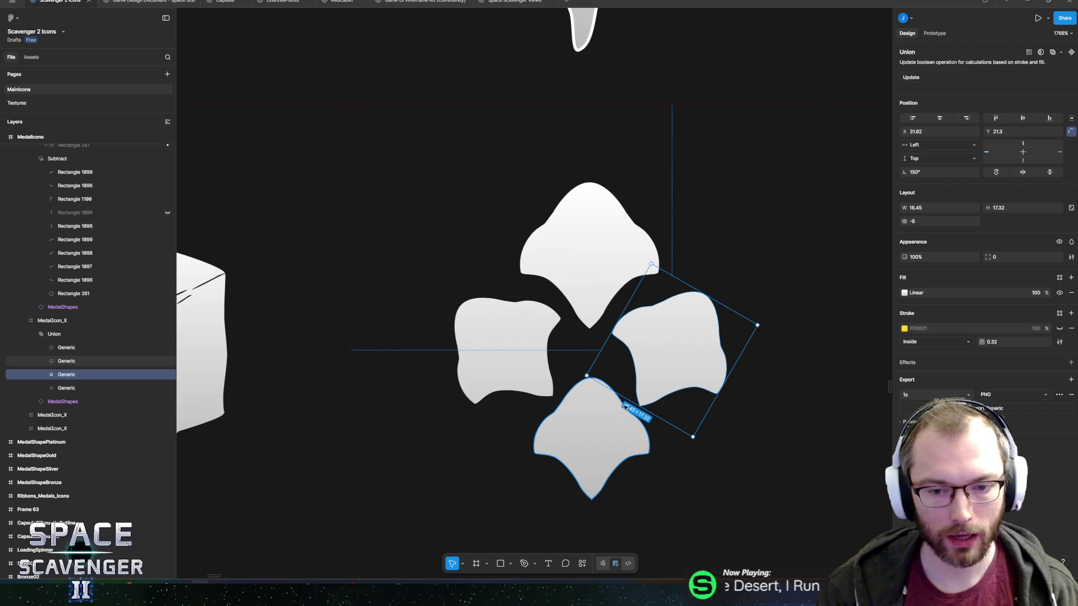
{"action": "left_click", "coordinate": [579, 455]}
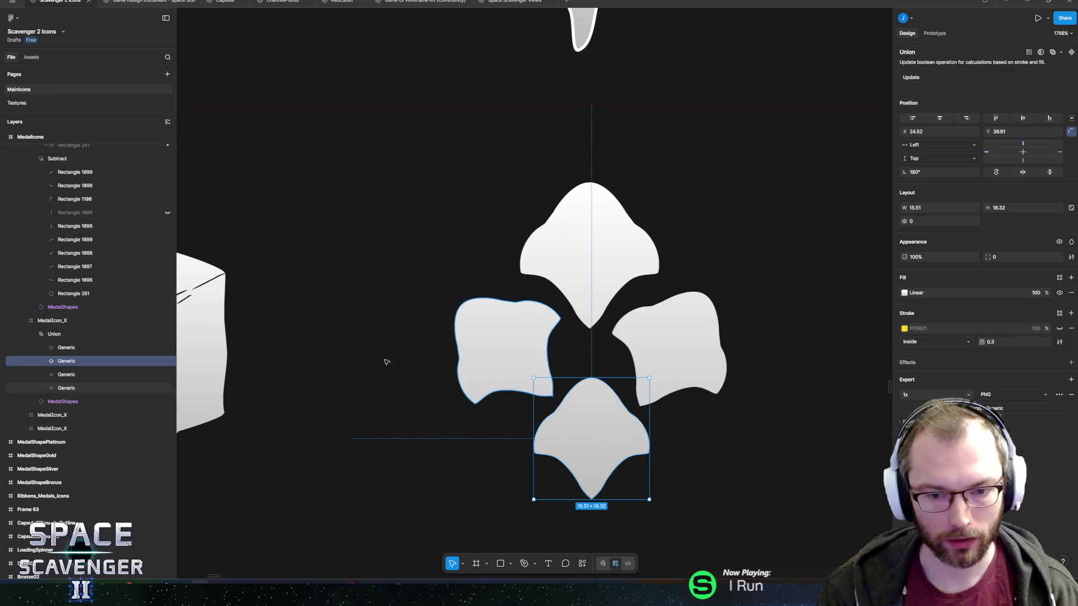
{"action": "left_click", "coordinate": [168, 362]}
Draw a small circle below the left leaf, move it into the Union group, and add a smaller copy.
{"action": "scroll", "coordinate": [474, 314], "scroll_direction": "down", "scroll_amount": 1}
{"action": "left_click", "coordinate": [474, 314]}
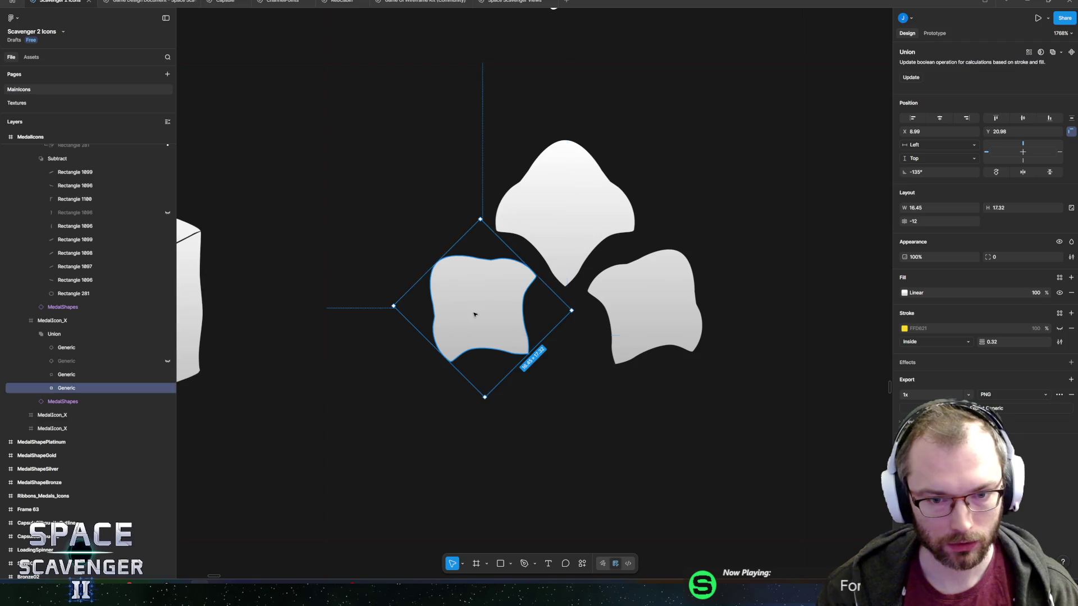
{"action": "scroll", "coordinate": [522, 329], "scroll_direction": "down", "scroll_amount": 1}
{"action": "scroll", "coordinate": [485, 317], "scroll_direction": "up", "scroll_amount": 2}
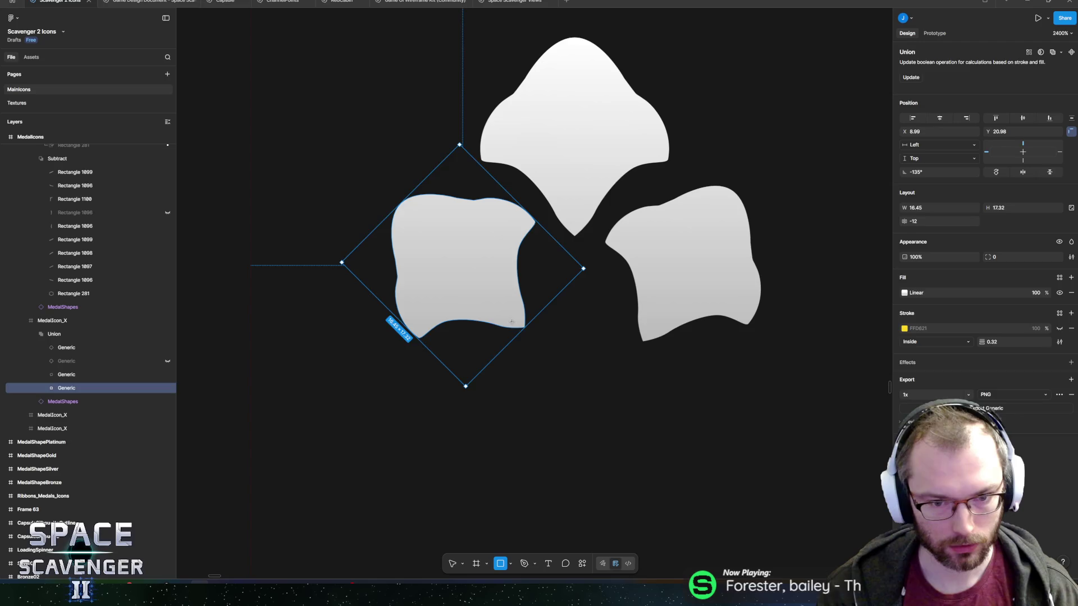
{"action": "left_click_drag", "start_coordinate": [511, 321], "coordinate": [552, 362]}
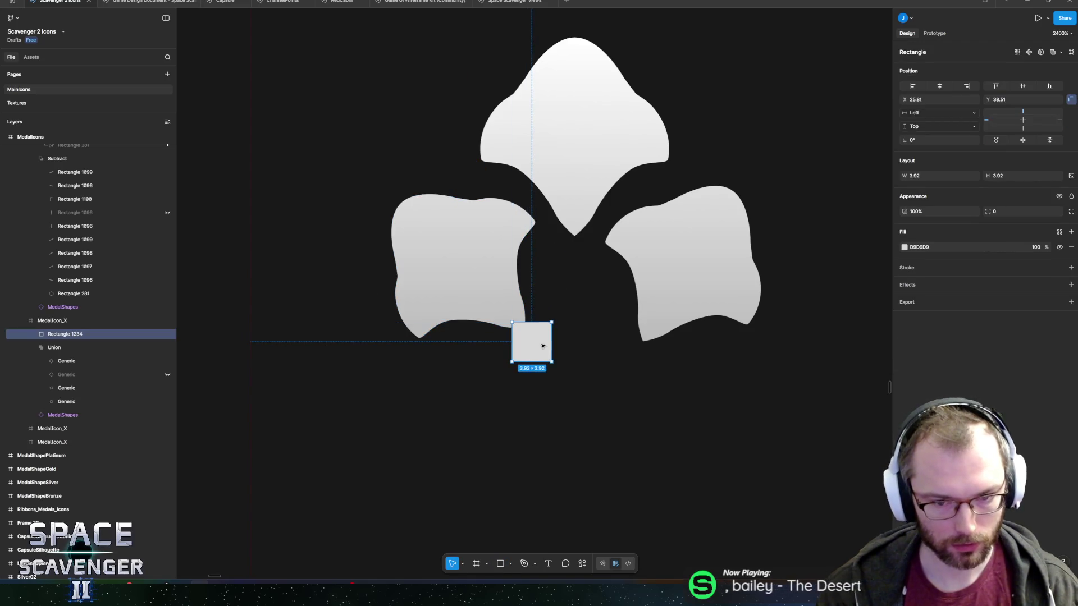
{"action": "key", "text": "Delete"}
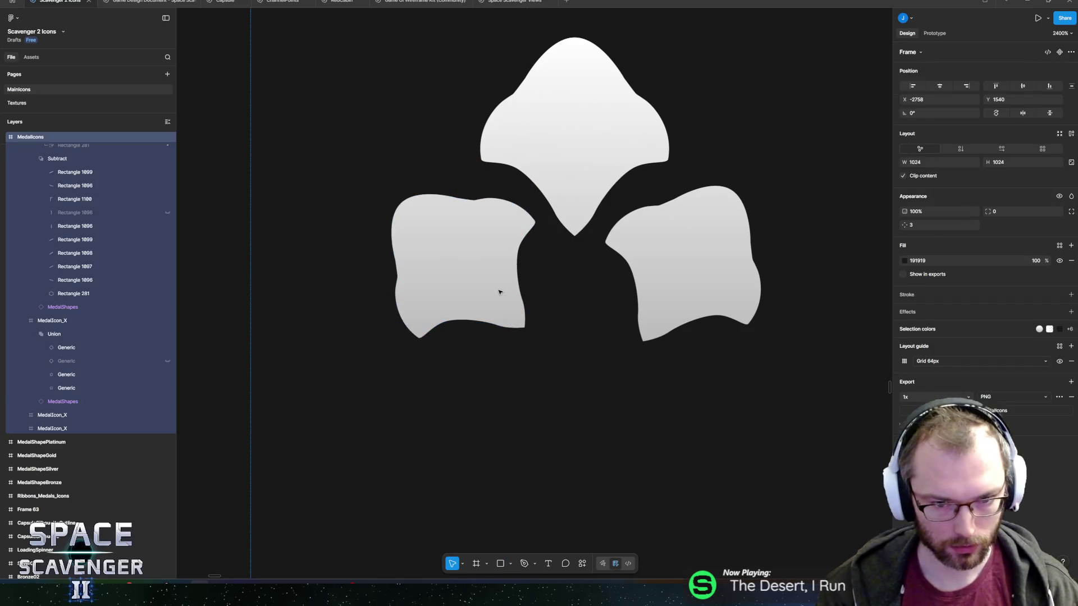
{"action": "left_click", "coordinate": [499, 291], "text": "ctrl"}
{"action": "key", "text": "o"}
{"action": "mouse_move", "coordinate": [502, 333]}
{"action": "left_mouse_down"}
{"action": "mouse_move", "coordinate": [556, 388]}
{"action": "mouse_move", "coordinate": [552, 357]}
{"action": "mouse_move", "coordinate": [538, 367]}
{"action": "mouse_move", "coordinate": [523, 352]}
{"action": "left_mouse_up"}
{"action": "mouse_move", "coordinate": [60, 309]}
{"action": "left_mouse_down"}
{"action": "mouse_move", "coordinate": [93, 346]}
{"action": "mouse_move", "coordinate": [91, 368]}
{"action": "left_mouse_up"}
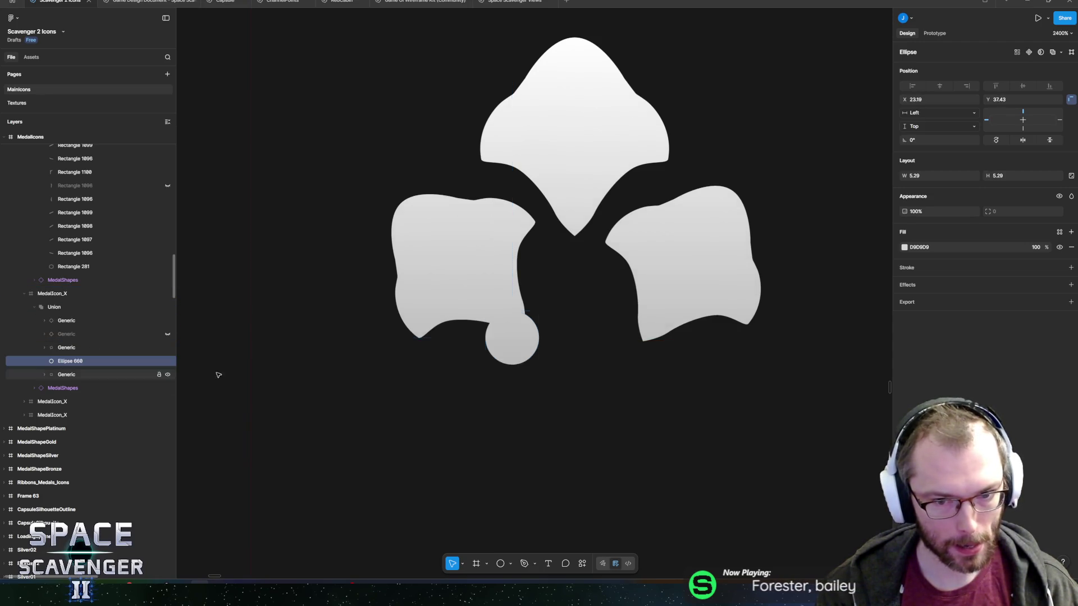
{"action": "mouse_move", "coordinate": [512, 354]}
{"action": "left_mouse_down"}
{"action": "mouse_move", "coordinate": [544, 364]}
{"action": "mouse_move", "coordinate": [559, 336]}
{"action": "mouse_move", "coordinate": [562, 354]}
{"action": "mouse_move", "coordinate": [584, 369]}
{"action": "mouse_move", "coordinate": [560, 395]}
{"action": "mouse_move", "coordinate": [565, 384]}
{"action": "mouse_move", "coordinate": [549, 388]}
{"action": "mouse_move", "coordinate": [547, 402]}
{"action": "mouse_move", "coordinate": [566, 398]}
{"action": "mouse_move", "coordinate": [564, 383]}
{"action": "left_mouse_up"}
Unhide Group 318 so the medal frames show behind the icons.
{"action": "scroll", "coordinate": [564, 384], "scroll_direction": "down", "scroll_amount": 10}
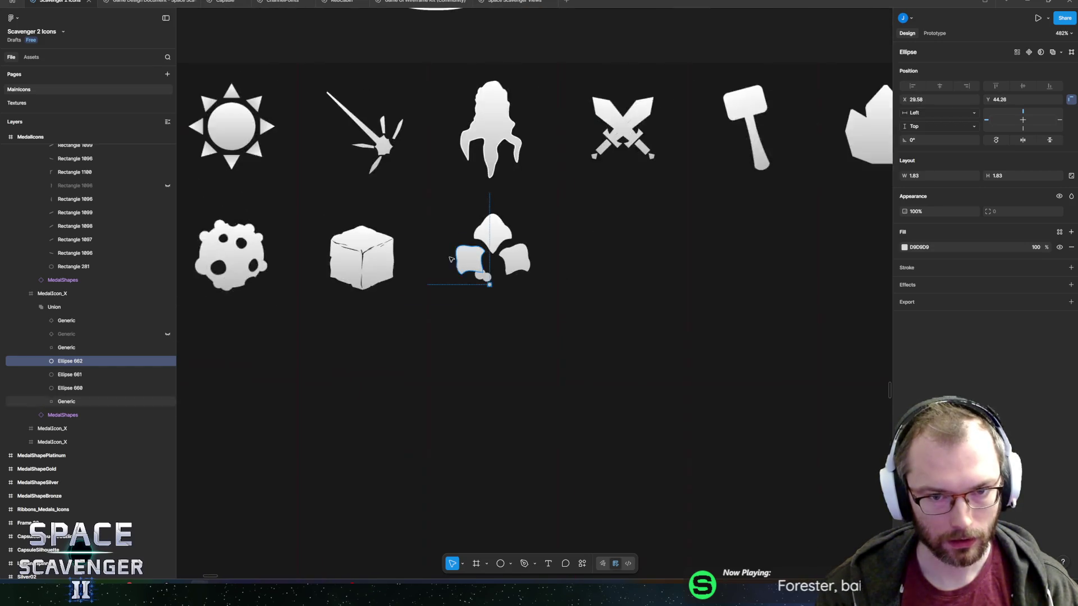
{"action": "left_click", "coordinate": [436, 71]}
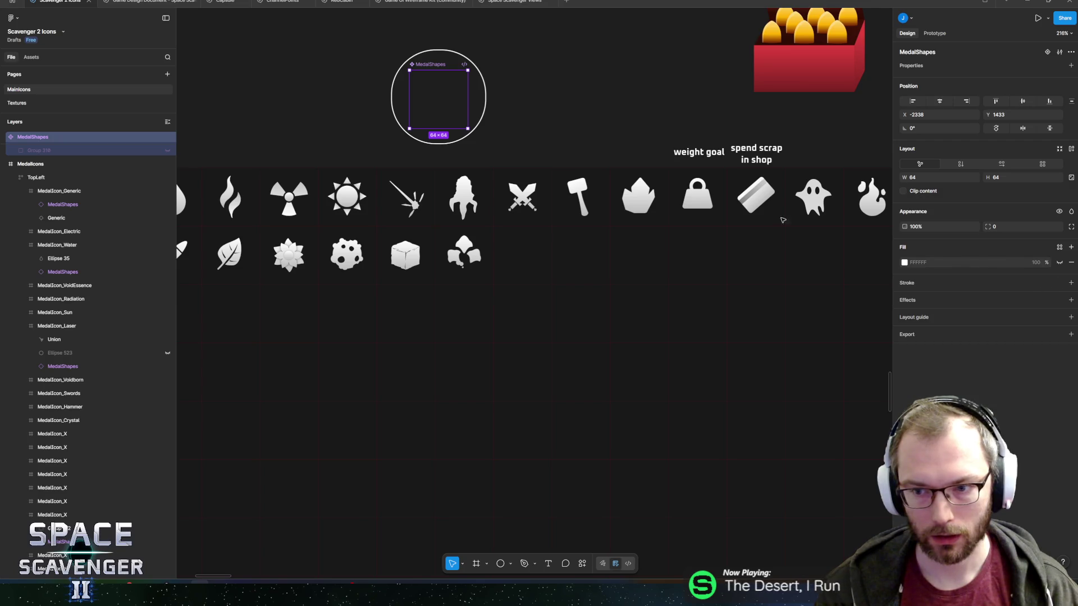
{"action": "left_click", "coordinate": [167, 151]}
{"action": "scroll", "coordinate": [482, 240], "scroll_direction": "up", "scroll_amount": 5}
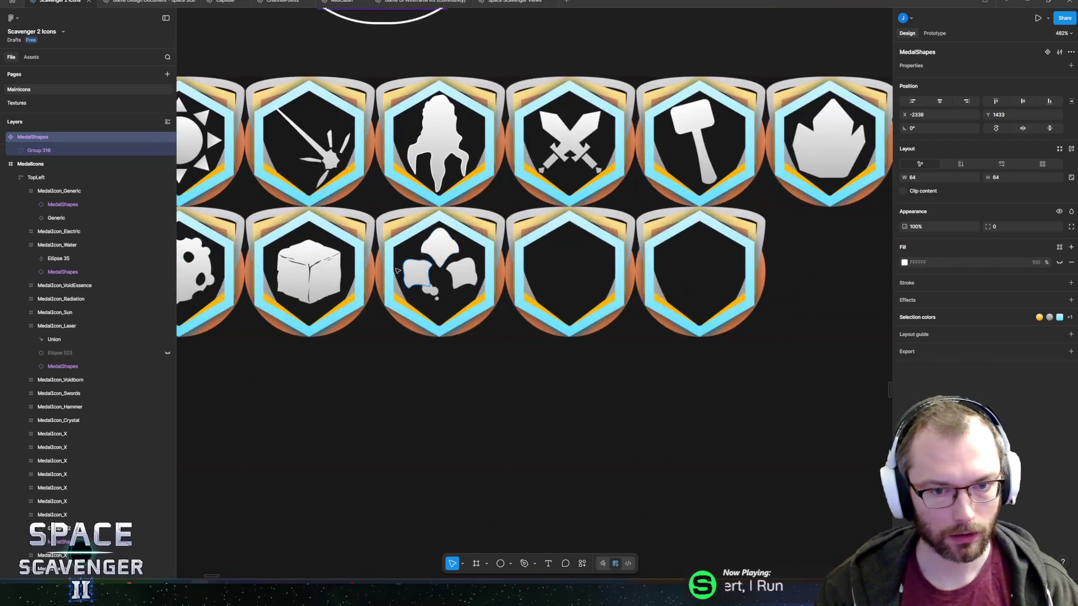
{"action": "scroll", "coordinate": [397, 271], "scroll_direction": "up", "scroll_amount": 8}
{"action": "left_click", "coordinate": [449, 294]}
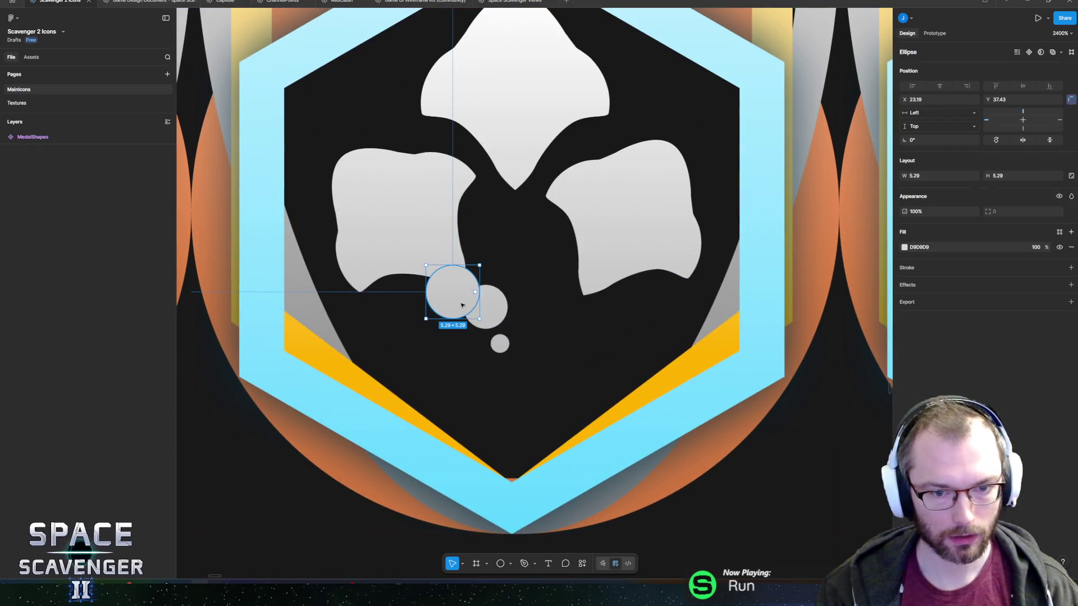
Duplicate and resize the small circles to extend the bead chain down from the leaves.
{"action": "left_click", "coordinate": [494, 315]}
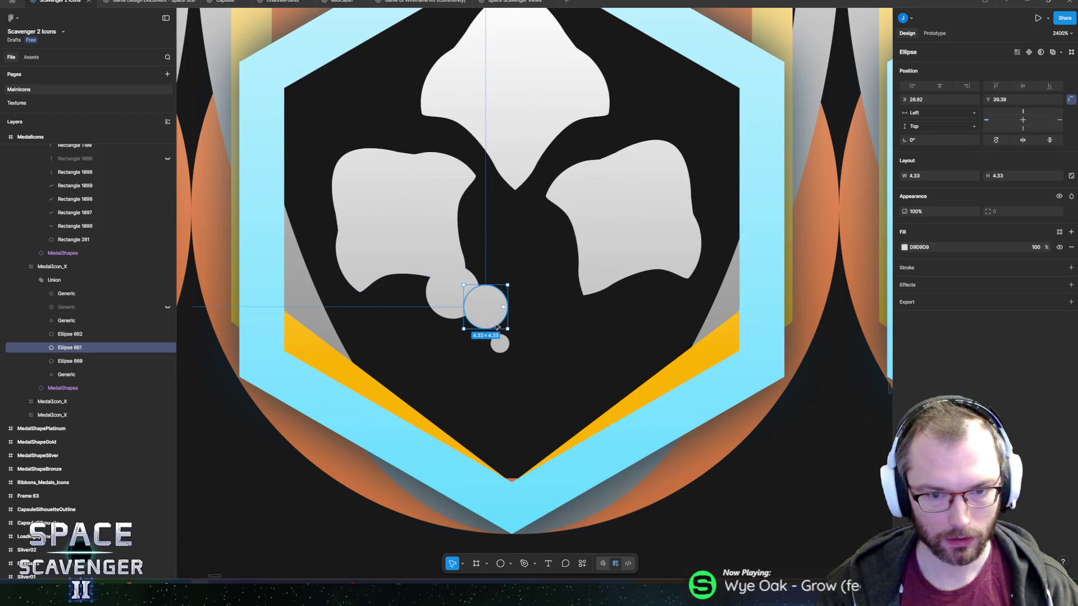
{"action": "left_click", "coordinate": [502, 344]}
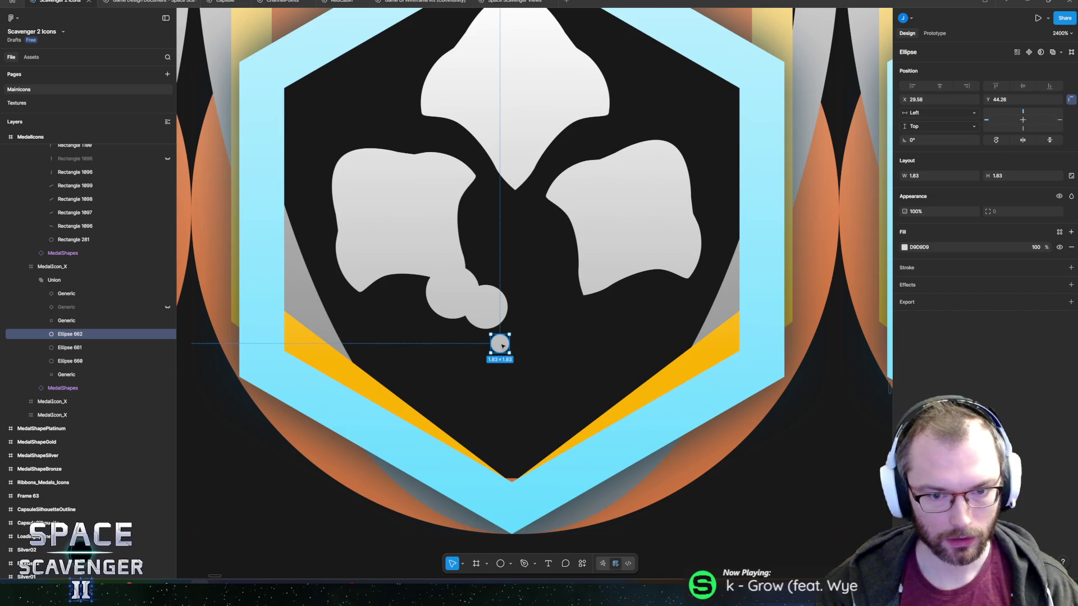
{"action": "mouse_move", "coordinate": [502, 347]}
{"action": "left_mouse_down", "text": "alt"}
{"action": "mouse_move", "coordinate": [521, 420]}
{"action": "mouse_move", "coordinate": [531, 404]}
{"action": "mouse_move", "coordinate": [549, 493]}
{"action": "mouse_move", "coordinate": [516, 369]}
{"action": "mouse_move", "coordinate": [528, 377]}
{"action": "left_mouse_up", "text": "alt"}
{"action": "left_click", "coordinate": [528, 430]}
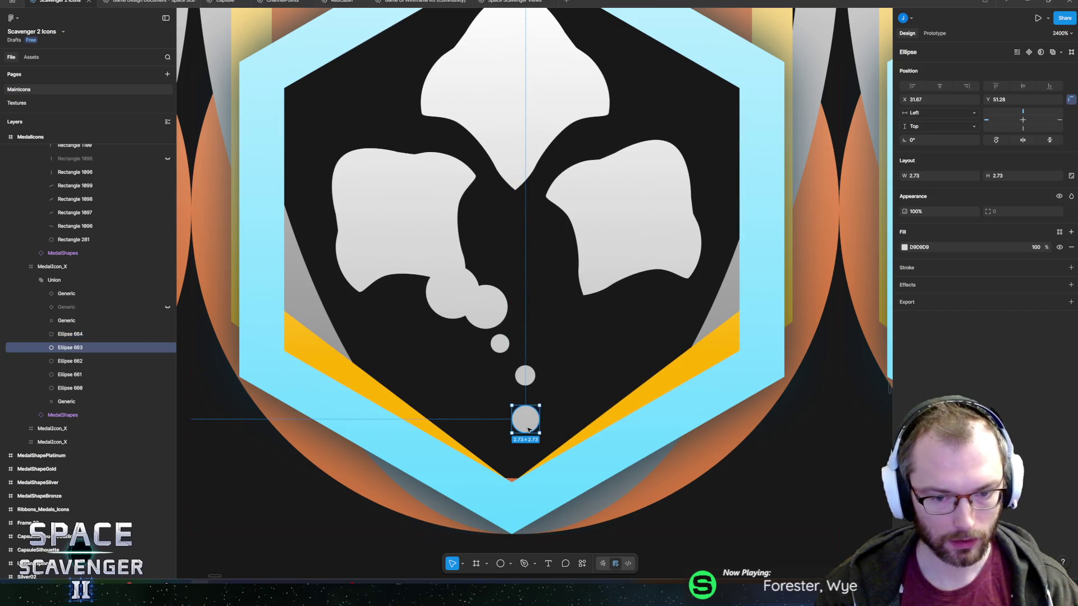
{"action": "left_click", "coordinate": [525, 375]}
{"action": "mouse_move", "coordinate": [535, 365]}
{"action": "left_mouse_down"}
{"action": "mouse_move", "coordinate": [545, 356]}
{"action": "mouse_move", "coordinate": [538, 390]}
{"action": "mouse_move", "coordinate": [491, 381]}
{"action": "mouse_move", "coordinate": [512, 365]}
{"action": "mouse_move", "coordinate": [467, 371]}
{"action": "mouse_move", "coordinate": [557, 314]}
{"action": "mouse_move", "coordinate": [621, 225]}
{"action": "mouse_move", "coordinate": [573, 351]}
{"action": "mouse_move", "coordinate": [551, 324]}
{"action": "mouse_move", "coordinate": [548, 337]}
{"action": "mouse_move", "coordinate": [541, 328]}
{"action": "mouse_move", "coordinate": [549, 367]}
{"action": "mouse_move", "coordinate": [550, 354]}
{"action": "mouse_move", "coordinate": [515, 339]}
{"action": "mouse_move", "coordinate": [510, 324]}
{"action": "mouse_move", "coordinate": [467, 320]}
{"action": "mouse_move", "coordinate": [507, 202]}
{"action": "mouse_move", "coordinate": [477, 225]}
{"action": "mouse_move", "coordinate": [512, 210]}
{"action": "left_mouse_up"}
{"action": "key", "text": "ctrl+d"}
{"action": "key", "text": "ctrl+d"}
{"action": "key", "text": "ctrl+d"}
{"action": "key", "text": "ctrl+d"}
{"action": "key", "text": "ctrl+d"}
{"action": "key", "text": "ctrl+d"}
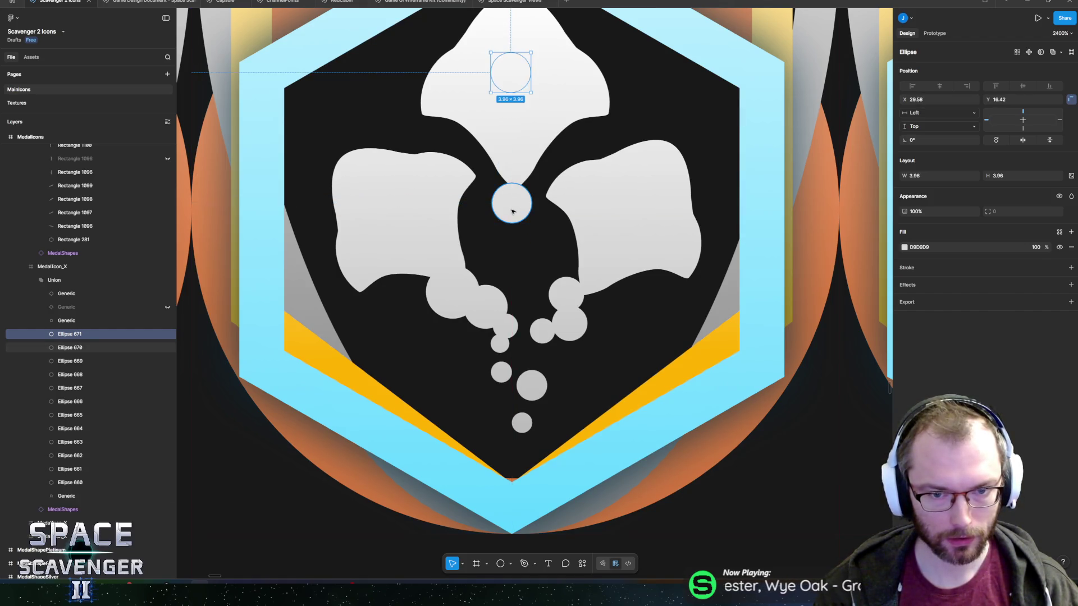
{"action": "mouse_move", "coordinate": [512, 81]}
{"action": "left_mouse_down"}
{"action": "mouse_move", "coordinate": [514, 235]}
{"action": "mouse_move", "coordinate": [563, 280]}
{"action": "mouse_move", "coordinate": [510, 258]}
{"action": "mouse_move", "coordinate": [508, 274]}
{"action": "mouse_move", "coordinate": [541, 268]}
{"action": "mouse_move", "coordinate": [570, 280]}
{"action": "mouse_move", "coordinate": [517, 275]}
{"action": "mouse_move", "coordinate": [512, 293]}
{"action": "left_mouse_up"}
{"action": "key", "text": "ctrl+d"}
{"action": "key", "text": "ctrl+d"}
{"action": "key", "text": "ctrl+d"}
{"action": "scroll", "coordinate": [512, 292], "scroll_direction": "down", "scroll_amount": 10}
Copy a mid-stem circle, move the copy into the Union group, and position it lower on the stem.
{"action": "scroll", "coordinate": [543, 342], "scroll_direction": "down", "scroll_amount": 3}
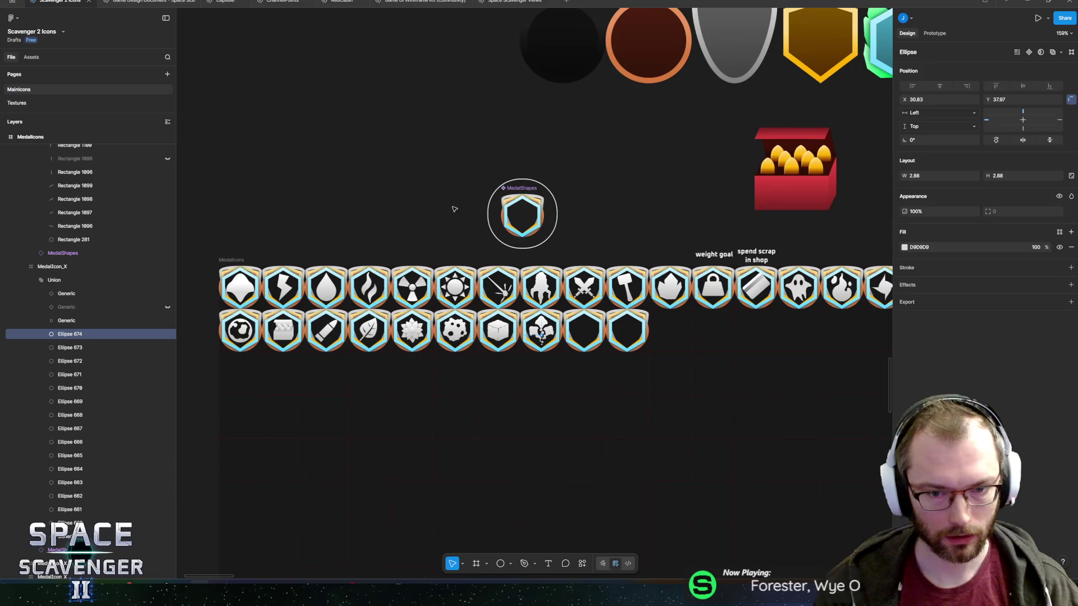
{"action": "left_click", "coordinate": [453, 208]}
{"action": "scroll", "coordinate": [462, 238], "scroll_direction": "up", "scroll_amount": 5}
{"action": "scroll", "coordinate": [551, 303], "scroll_direction": "down", "scroll_amount": 3}
{"action": "scroll", "coordinate": [553, 306], "scroll_direction": "up", "scroll_amount": 12}
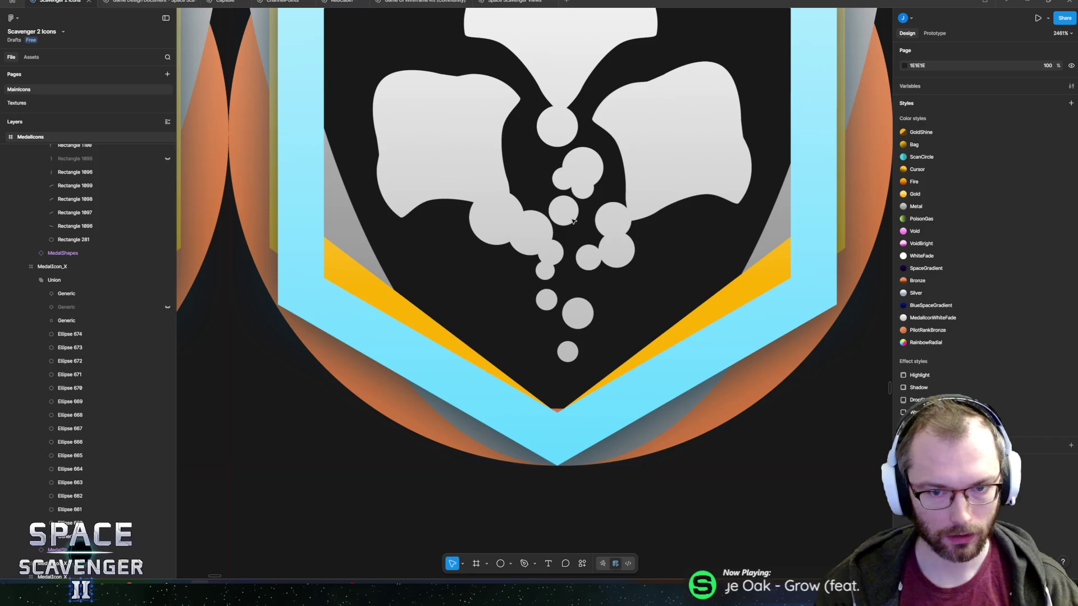
{"action": "double_click", "coordinate": [564, 212]}
{"action": "mouse_move", "coordinate": [566, 218]}
{"action": "left_mouse_down"}
{"action": "mouse_move", "coordinate": [553, 212]}
{"action": "mouse_move", "coordinate": [571, 198]}
{"action": "left_mouse_up"}
{"action": "mouse_move", "coordinate": [570, 198]}
{"action": "left_mouse_down"}
{"action": "mouse_move", "coordinate": [540, 186]}
{"action": "mouse_move", "coordinate": [534, 163]}
{"action": "mouse_move", "coordinate": [568, 151]}
{"action": "mouse_move", "coordinate": [590, 109]}
{"action": "mouse_move", "coordinate": [542, 159]}
{"action": "mouse_move", "coordinate": [513, 160]}
{"action": "mouse_move", "coordinate": [597, 255]}
{"action": "mouse_move", "coordinate": [587, 288]}
{"action": "mouse_move", "coordinate": [637, 449]}
{"action": "mouse_move", "coordinate": [588, 284]}
{"action": "mouse_move", "coordinate": [621, 283]}
{"action": "mouse_move", "coordinate": [651, 258]}
{"action": "mouse_move", "coordinate": [588, 298]}
{"action": "mouse_move", "coordinate": [609, 284]}
{"action": "mouse_move", "coordinate": [560, 289]}
{"action": "left_mouse_up"}
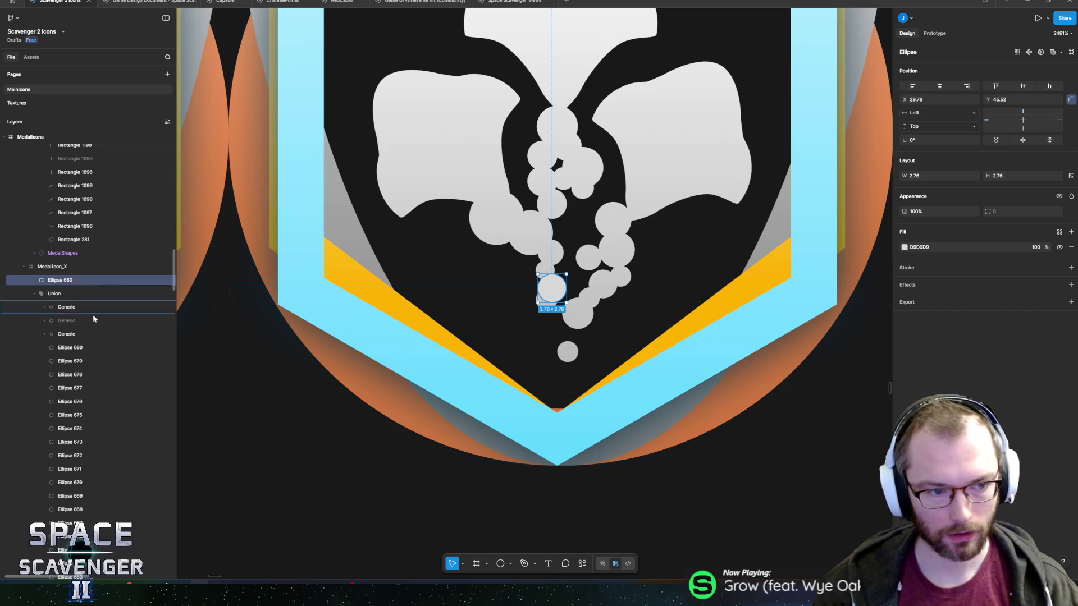
{"action": "left_click_drag", "start_coordinate": [68, 280], "coordinate": [67, 340]}
{"action": "mouse_move", "coordinate": [557, 292]}
{"action": "left_mouse_down"}
{"action": "mouse_move", "coordinate": [561, 347]}
{"action": "mouse_move", "coordinate": [571, 337]}
{"action": "mouse_move", "coordinate": [553, 284]}
{"action": "mouse_move", "coordinate": [565, 305]}
{"action": "left_mouse_up"}
{"action": "scroll", "coordinate": [564, 305], "scroll_direction": "down", "scroll_amount": 10}
Select all 24 stem circles and flatten them into one vector via the Actions search.
{"action": "left_click", "coordinate": [444, 143]}
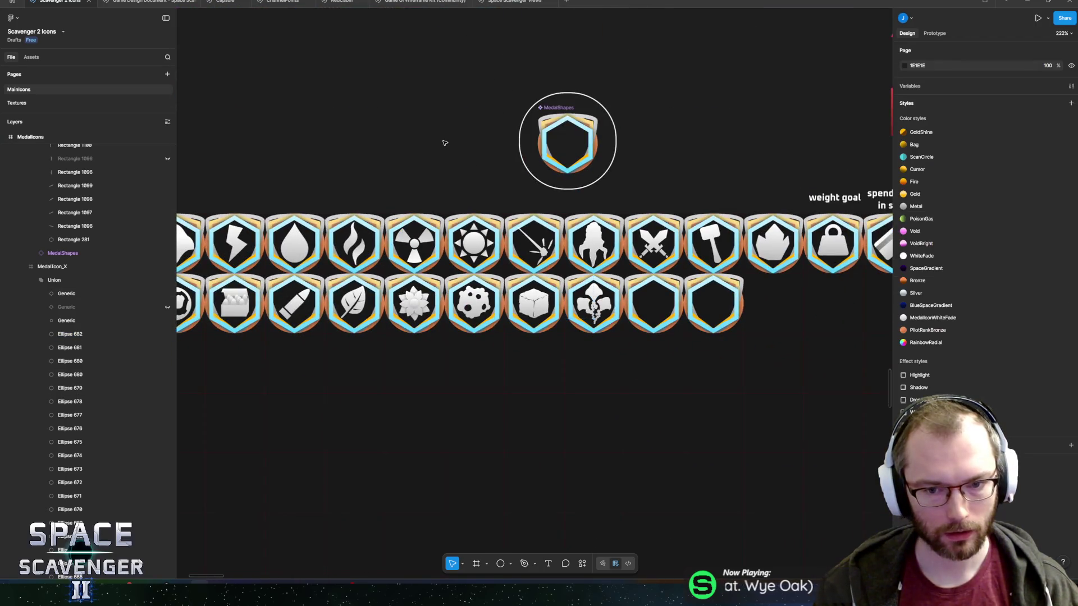
{"action": "scroll", "coordinate": [545, 290], "scroll_direction": "down", "scroll_amount": 5}
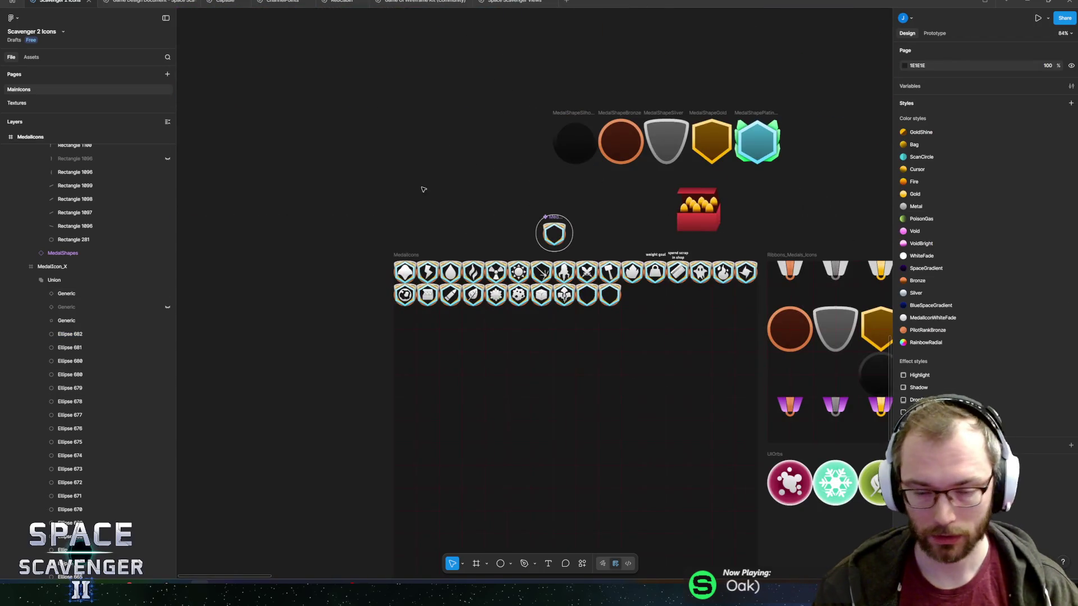
{"action": "scroll", "coordinate": [471, 213], "scroll_direction": "up", "scroll_amount": 4}
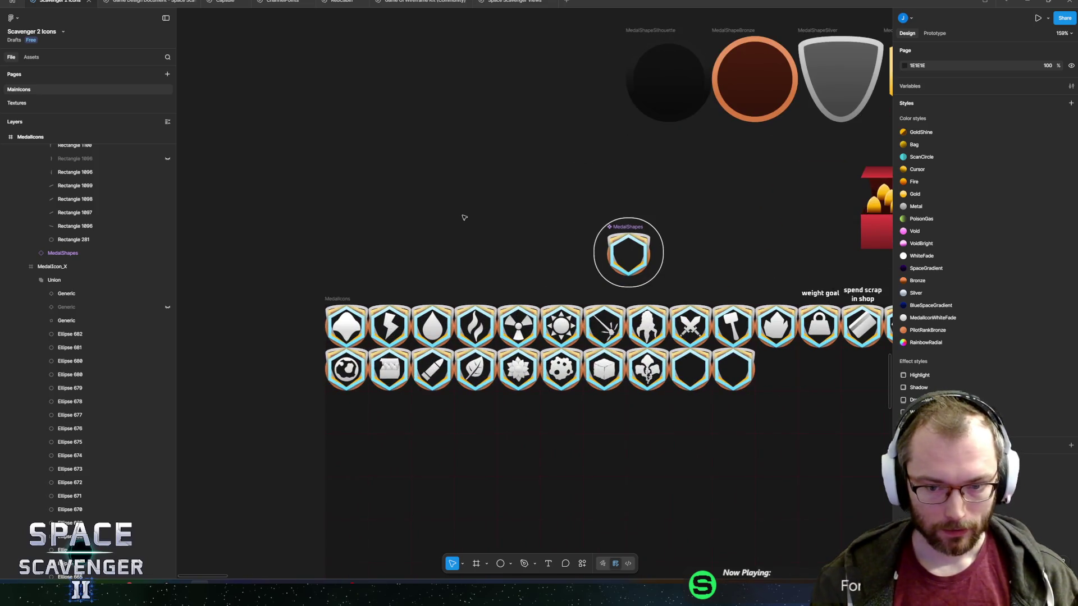
{"action": "scroll", "coordinate": [647, 371], "scroll_direction": "up", "scroll_amount": 10}
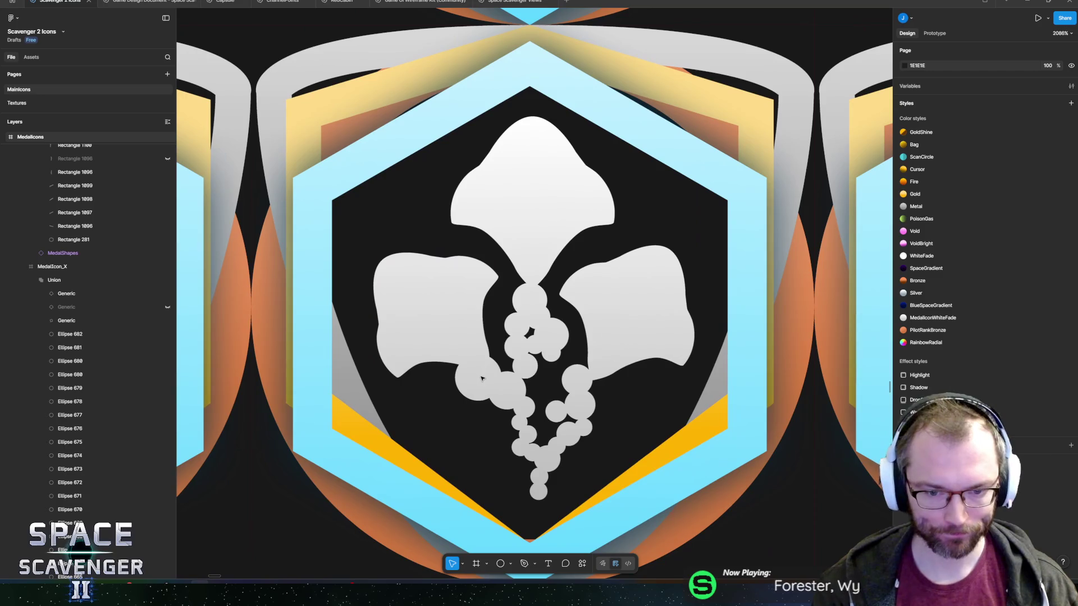
{"action": "double_click", "coordinate": [481, 379]}
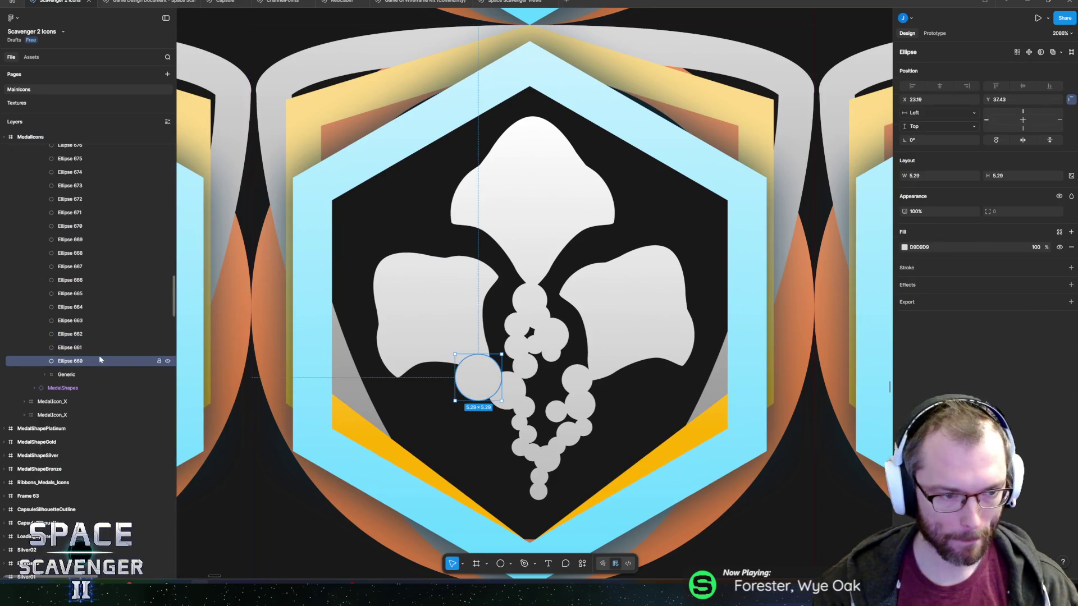
{"action": "scroll", "coordinate": [85, 303], "scroll_direction": "up", "scroll_amount": 1}
{"action": "left_click", "coordinate": [96, 261], "text": "shift"}
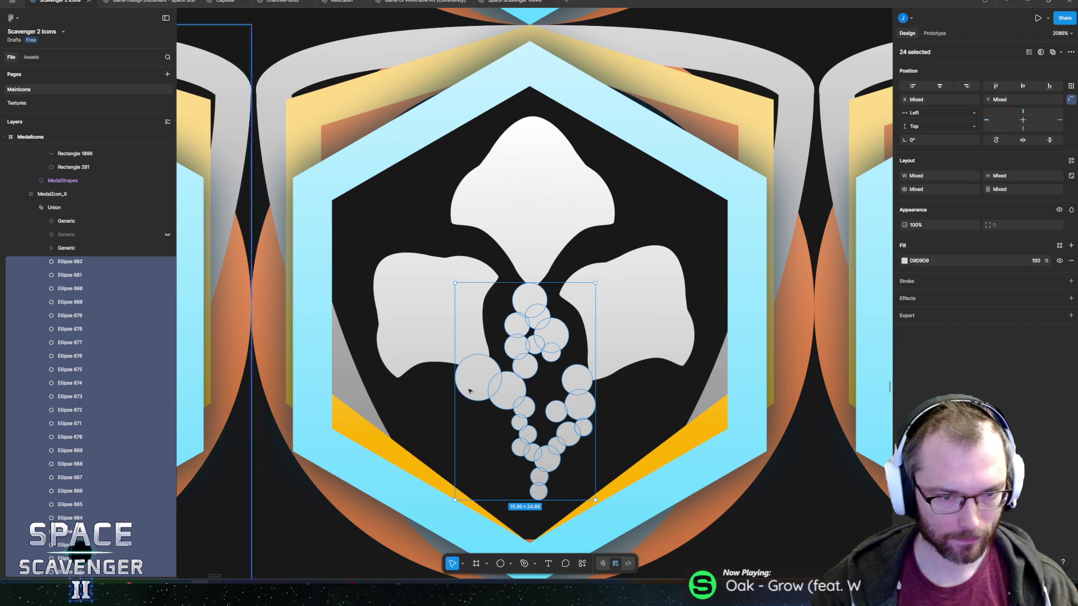
{"action": "right_click", "coordinate": [522, 332]}
{"action": "mouse_move", "coordinate": [535, 477]}
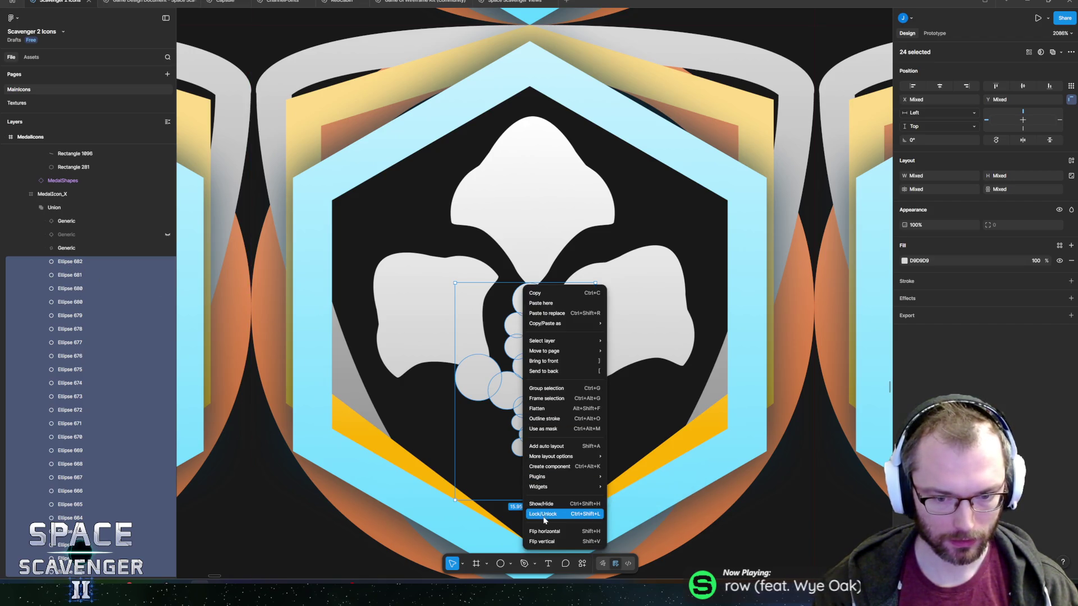
{"action": "key", "text": "Escape"}
{"action": "left_click", "coordinate": [581, 564]}
{"action": "type", "text": "flatten"}
{"action": "key", "text": "Return"}
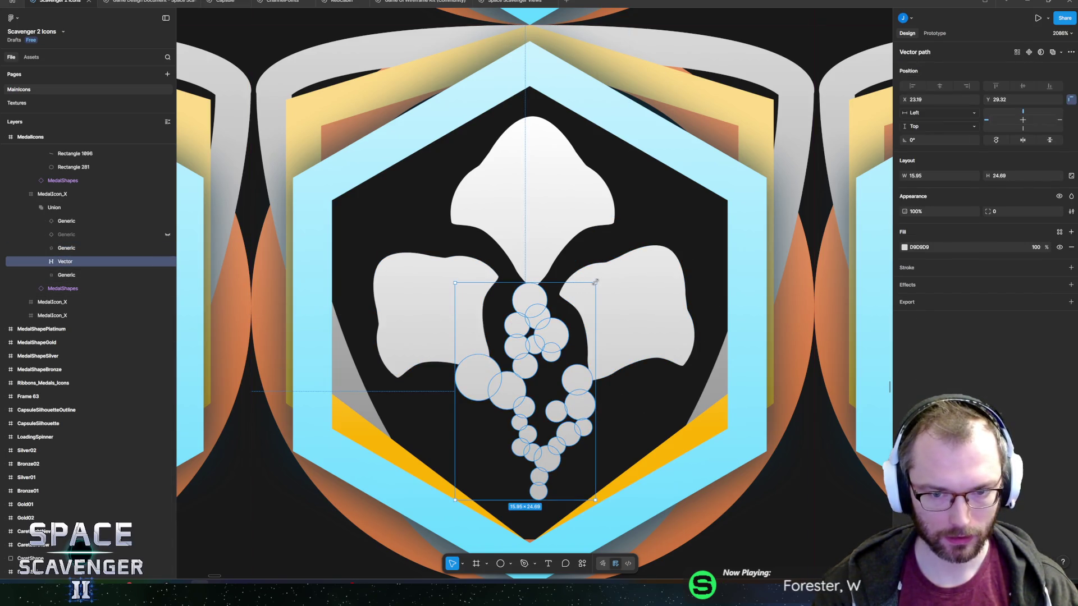
Scale the flattened stem up proportionally to 17.15 × 26.57 with the Scale tool.
{"action": "left_click_drag", "start_coordinate": [552, 282], "coordinate": [547, 183]}
{"action": "key", "text": "ctrl+z"}
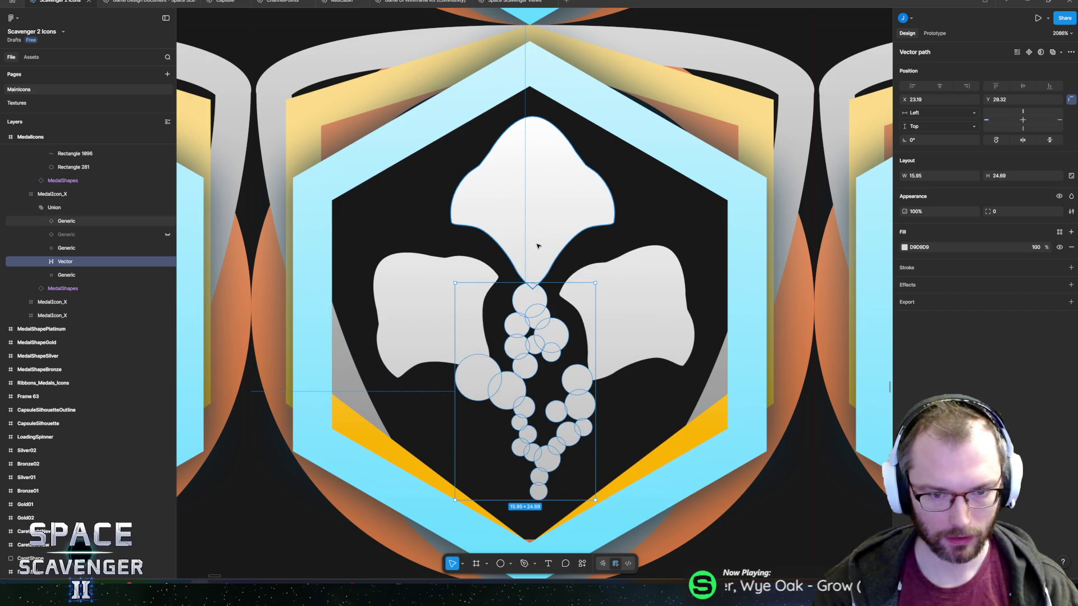
{"action": "key", "text": "k"}
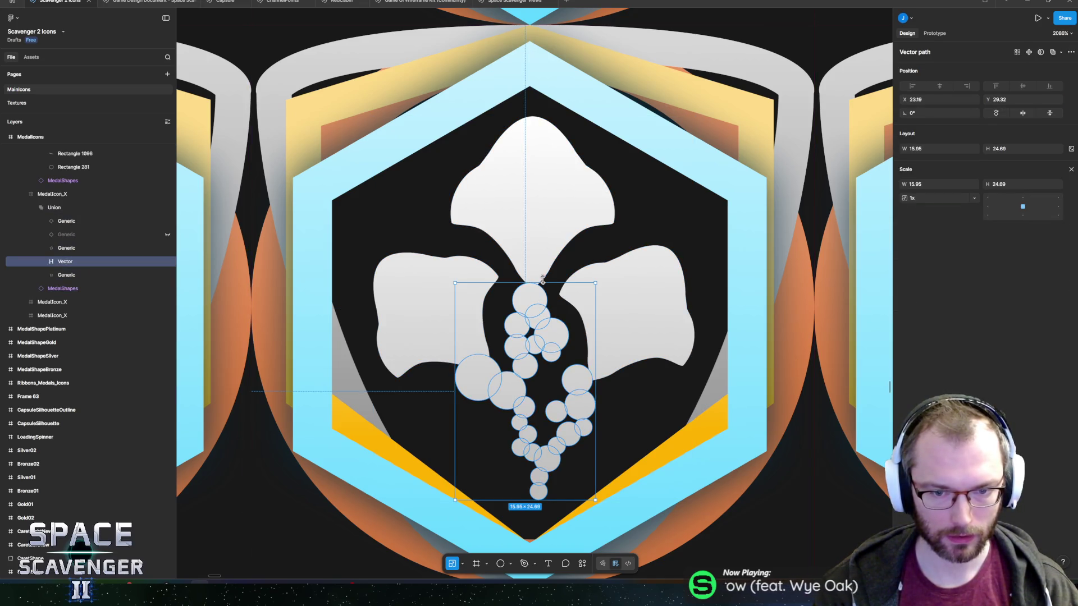
{"action": "left_click_drag", "start_coordinate": [543, 290], "coordinate": [539, 304]}
{"action": "scroll", "coordinate": [590, 337], "scroll_direction": "down", "scroll_amount": 10}
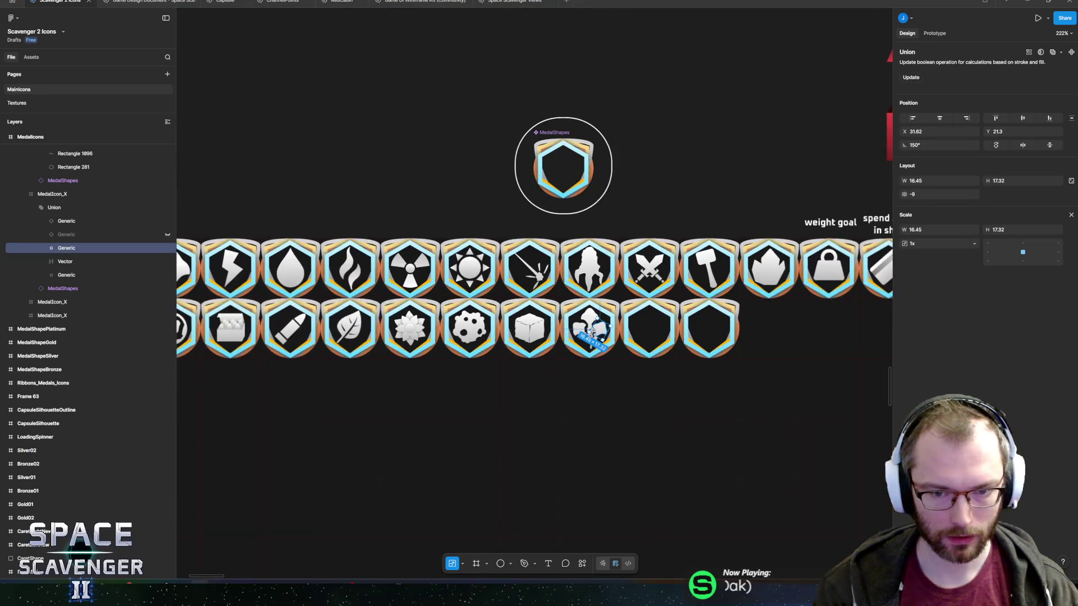
Drag the stem vector's anchor points to flatten the fork circle and the small right-branch circle.
{"action": "key", "text": "Escape"}
{"action": "scroll", "coordinate": [590, 341], "scroll_direction": "up", "scroll_amount": 10}
{"action": "left_click", "coordinate": [579, 352]}
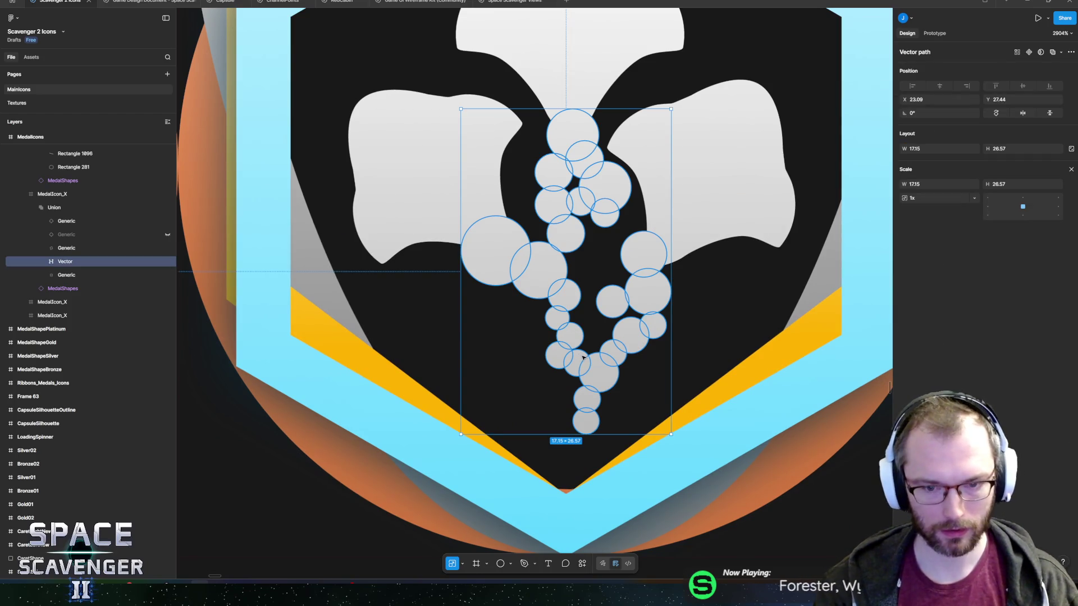
{"action": "double_click", "coordinate": [599, 374]}
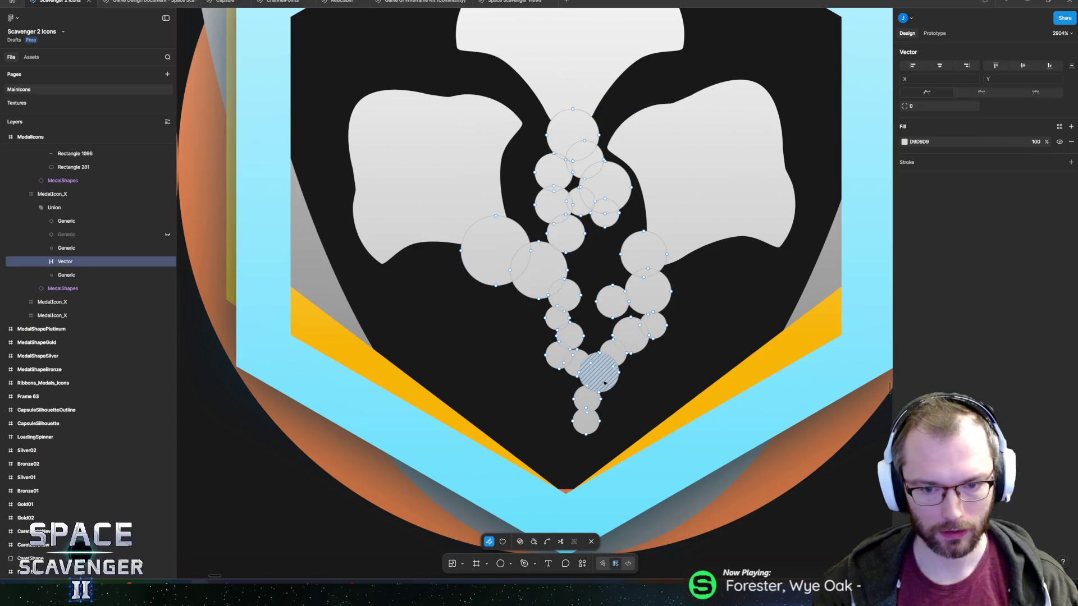
{"action": "scroll", "coordinate": [598, 364], "scroll_direction": "up", "scroll_amount": 5}
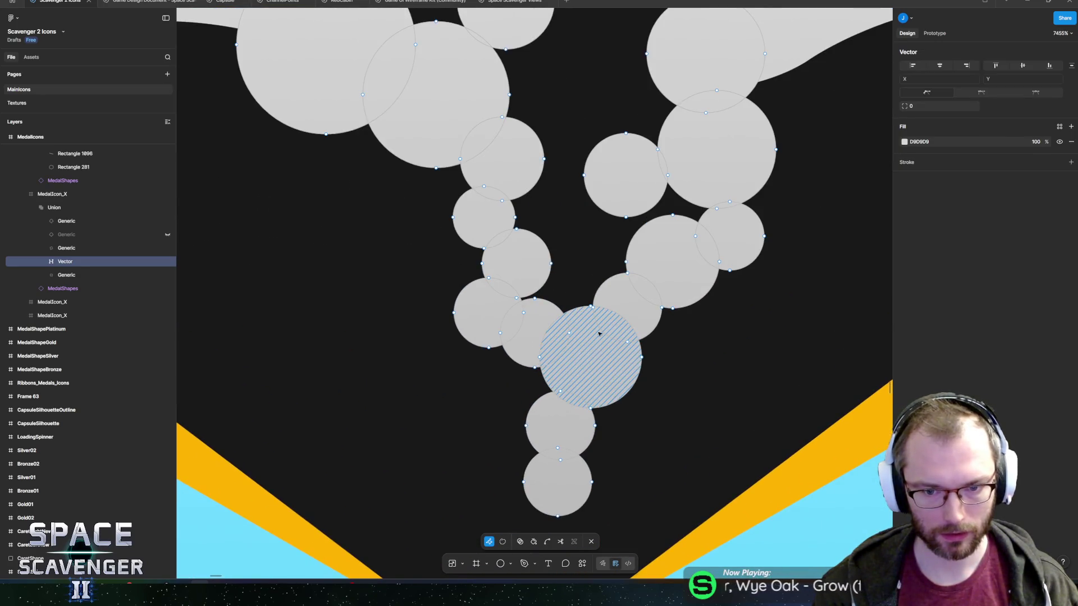
{"action": "left_click_drag", "start_coordinate": [591, 307], "coordinate": [580, 321]}
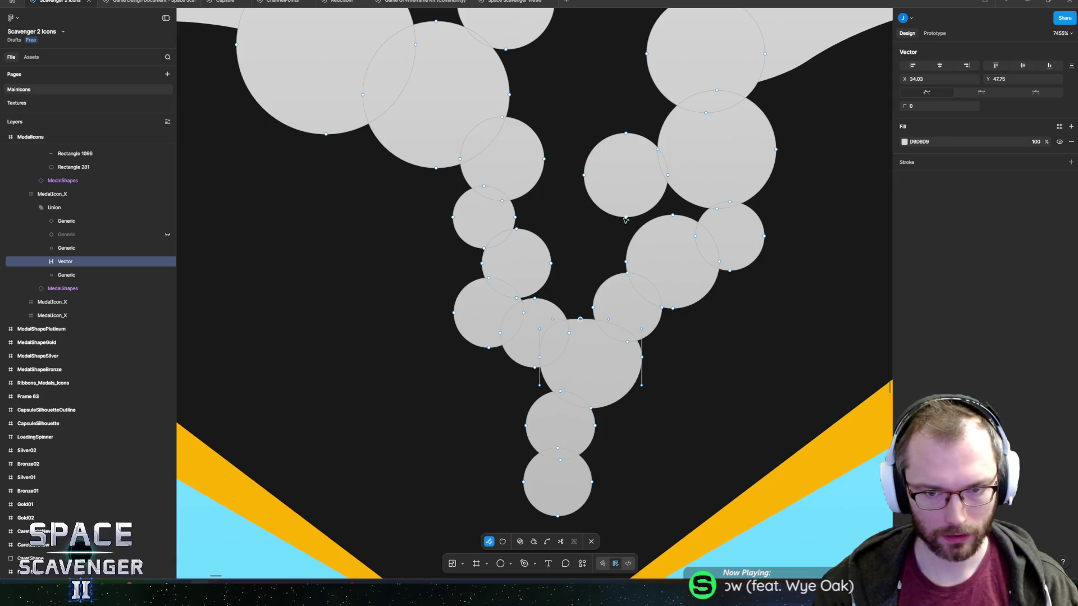
{"action": "left_click_drag", "start_coordinate": [626, 217], "coordinate": [633, 208]}
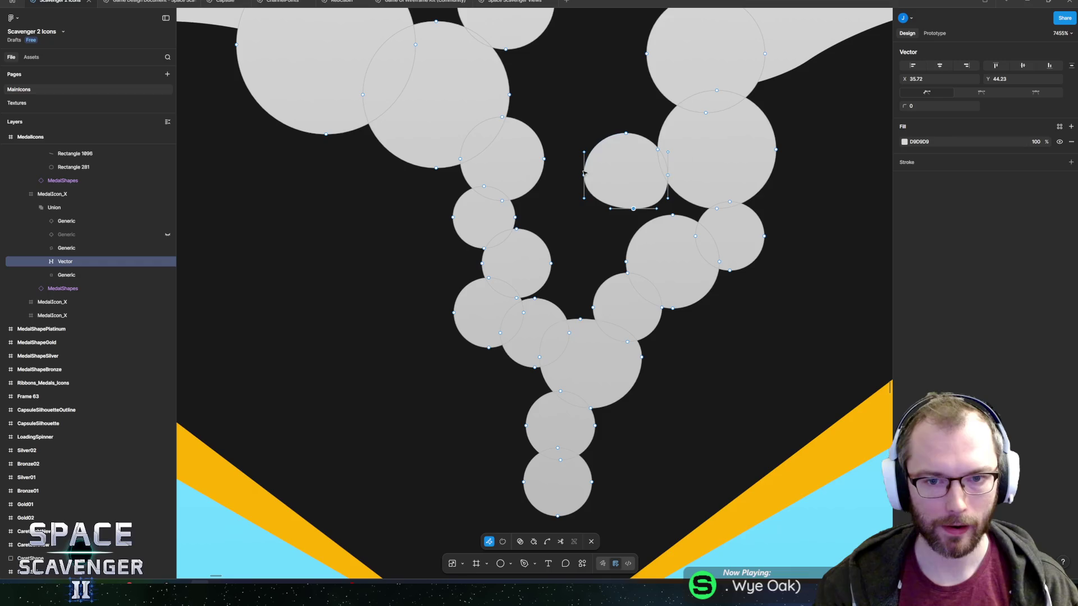
{"action": "mouse_move", "coordinate": [584, 175]}
{"action": "left_mouse_down"}
{"action": "mouse_move", "coordinate": [593, 173]}
{"action": "mouse_move", "coordinate": [529, 154]}
{"action": "mouse_move", "coordinate": [540, 149]}
{"action": "left_mouse_up"}
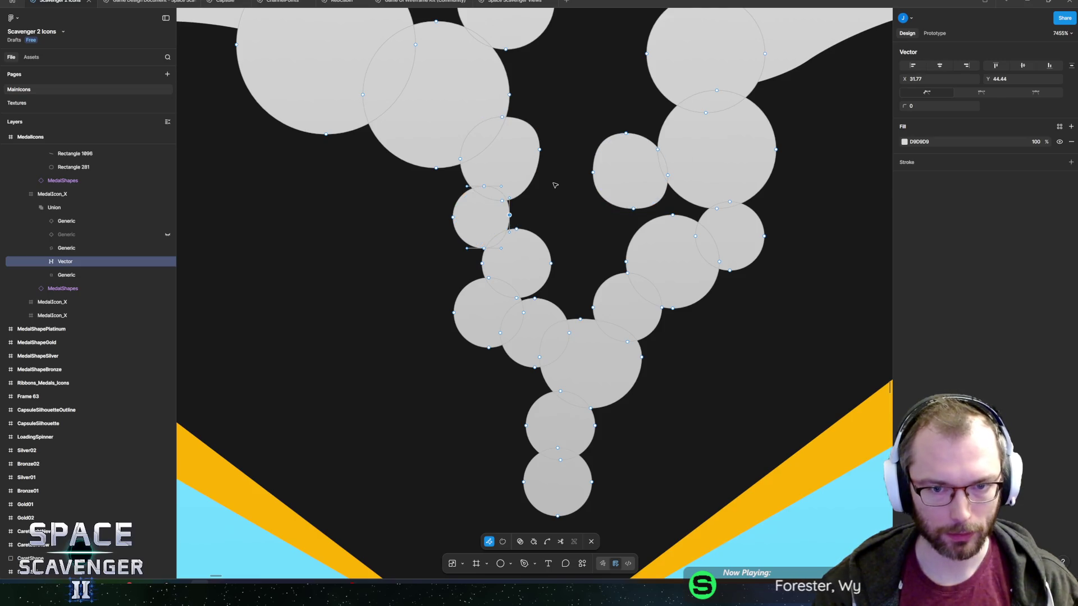
{"action": "key", "text": "Escape"}
{"action": "scroll", "coordinate": [689, 311], "scroll_direction": "down", "scroll_amount": 10}
{"action": "key", "text": "Escape"}
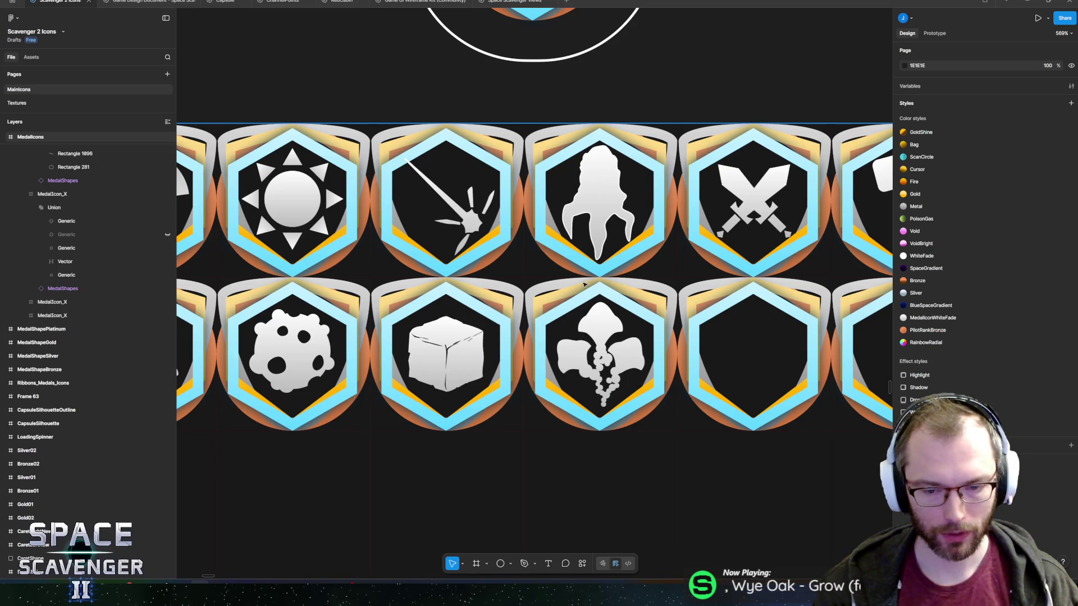
Select and delete the flattened circle-chain stem vector, then switch to the Pen tool.
{"action": "scroll", "coordinate": [592, 317], "scroll_direction": "up", "scroll_amount": 5}
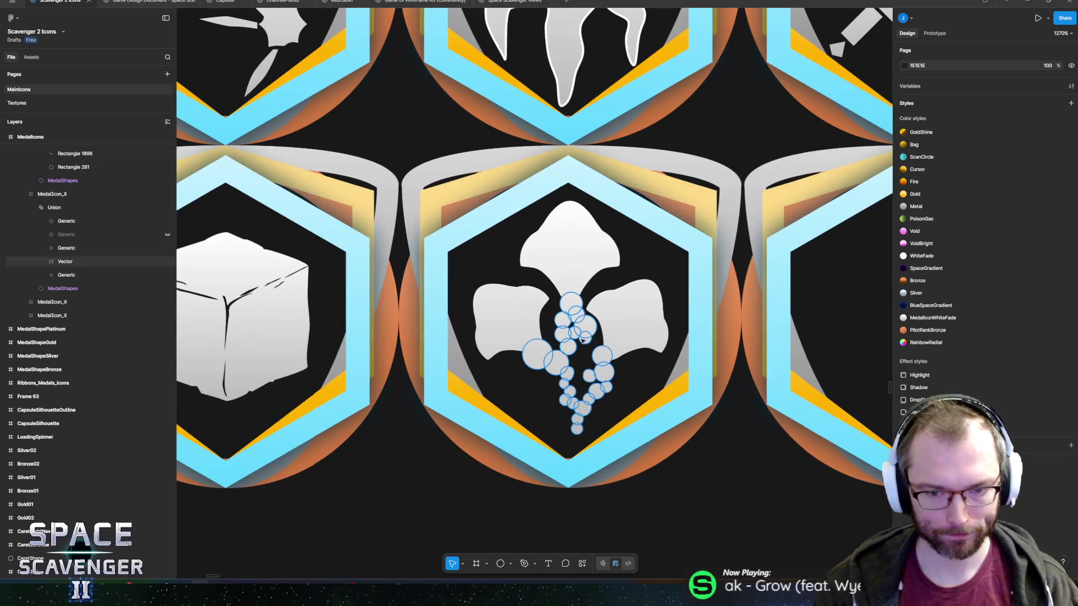
{"action": "left_click", "coordinate": [66, 260]}
{"action": "key", "text": "Delete"}
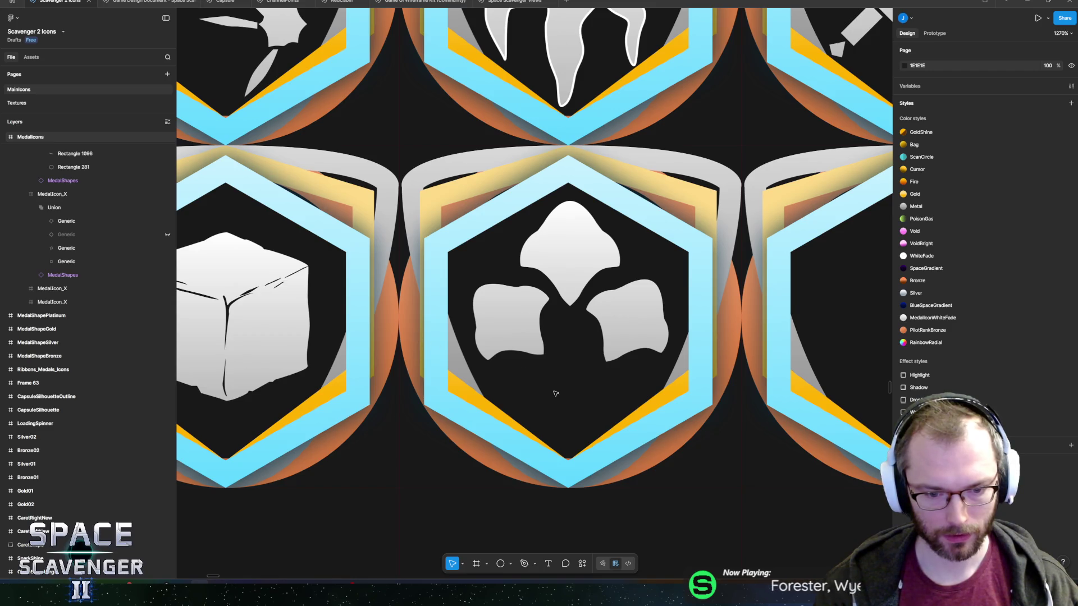
{"action": "scroll", "coordinate": [556, 393], "scroll_direction": "up", "scroll_amount": 5}
{"action": "key", "text": "p"}
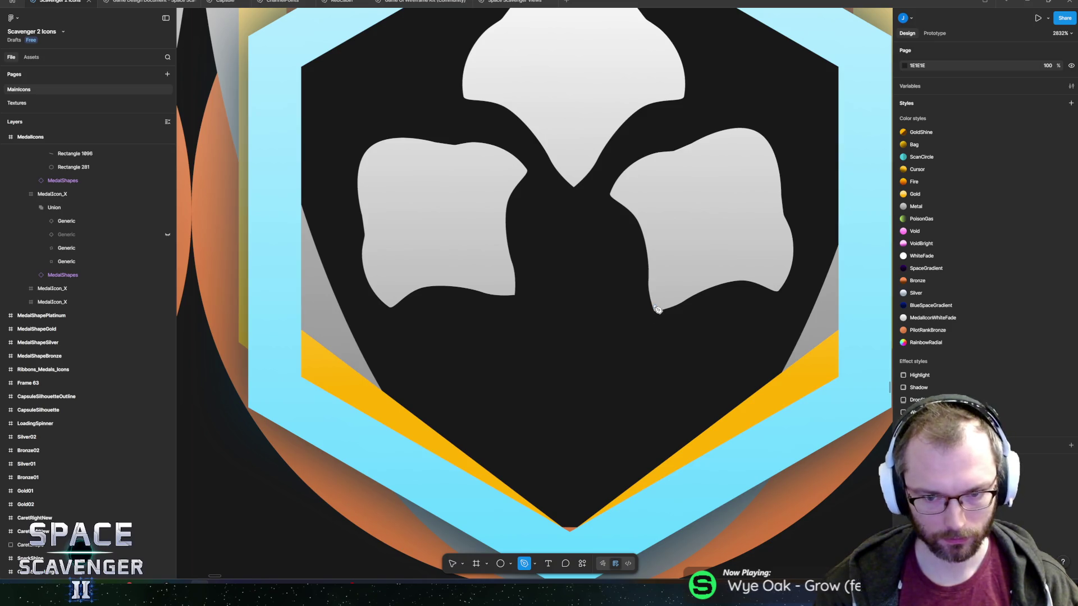
Pen-draw a wavy stem path down the centre, from below the top leaf to the medal's bottom.
{"action": "left_click", "coordinate": [572, 182]}
{"action": "left_click_drag", "start_coordinate": [545, 257], "coordinate": [554, 300]}
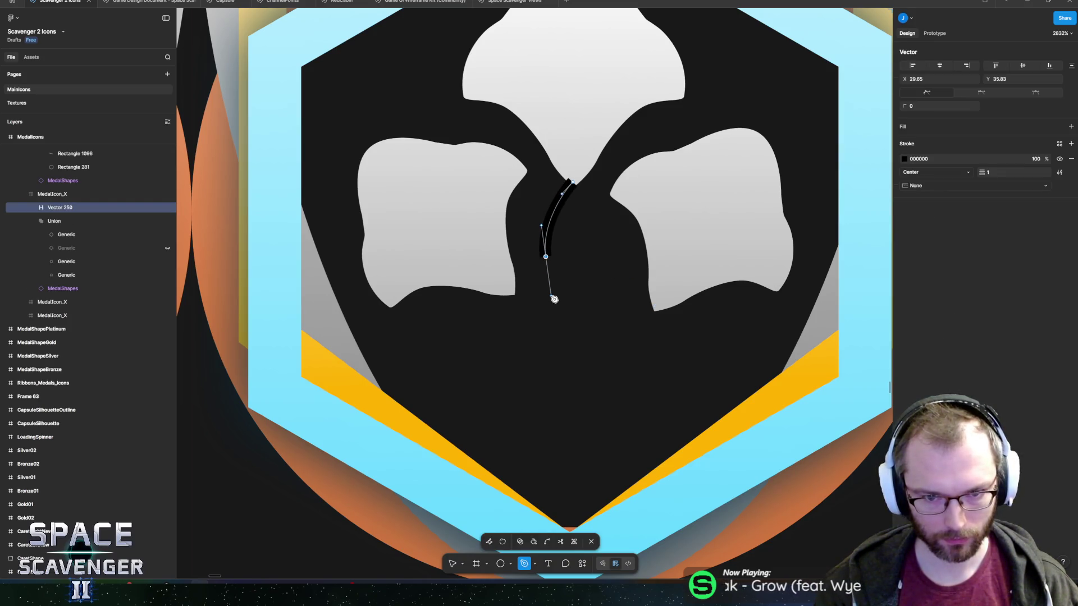
{"action": "left_click_drag", "start_coordinate": [595, 342], "coordinate": [586, 385]}
{"action": "left_click_drag", "start_coordinate": [564, 455], "coordinate": [574, 501]}
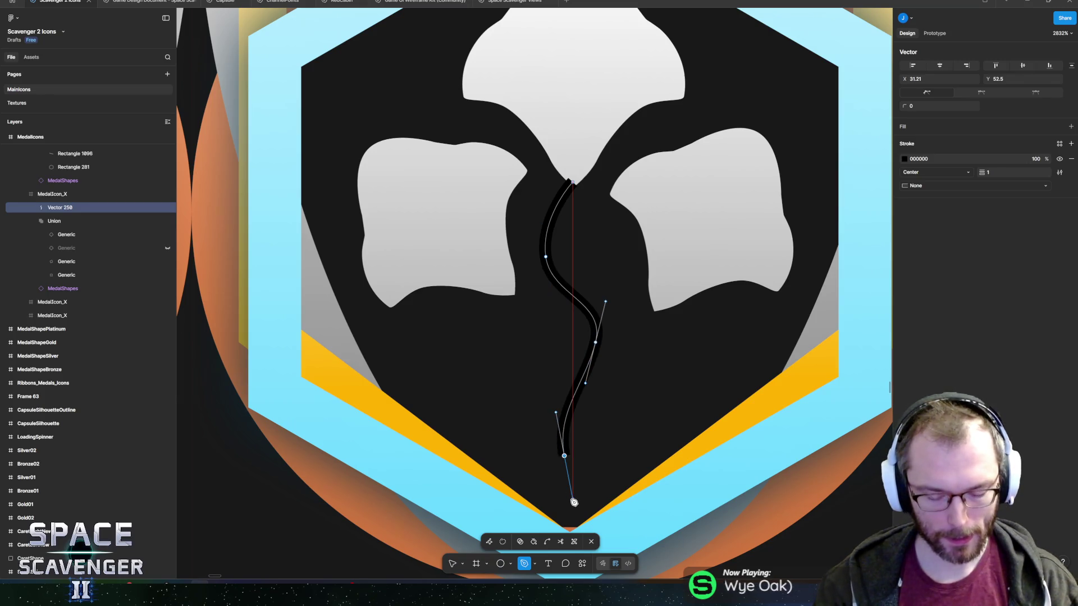
{"action": "key", "text": "Escape"}
Give the centre stem a white FFFFFF stroke with weight 2.
{"action": "left_click", "coordinate": [904, 264]}
{"action": "left_click", "coordinate": [801, 454]}
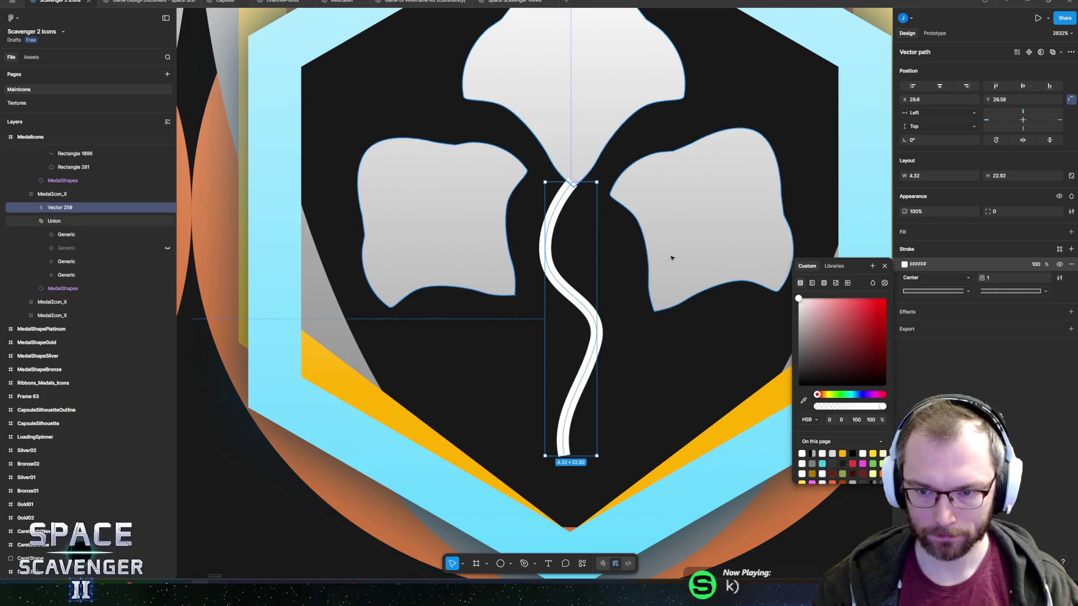
{"action": "key", "text": "Escape"}
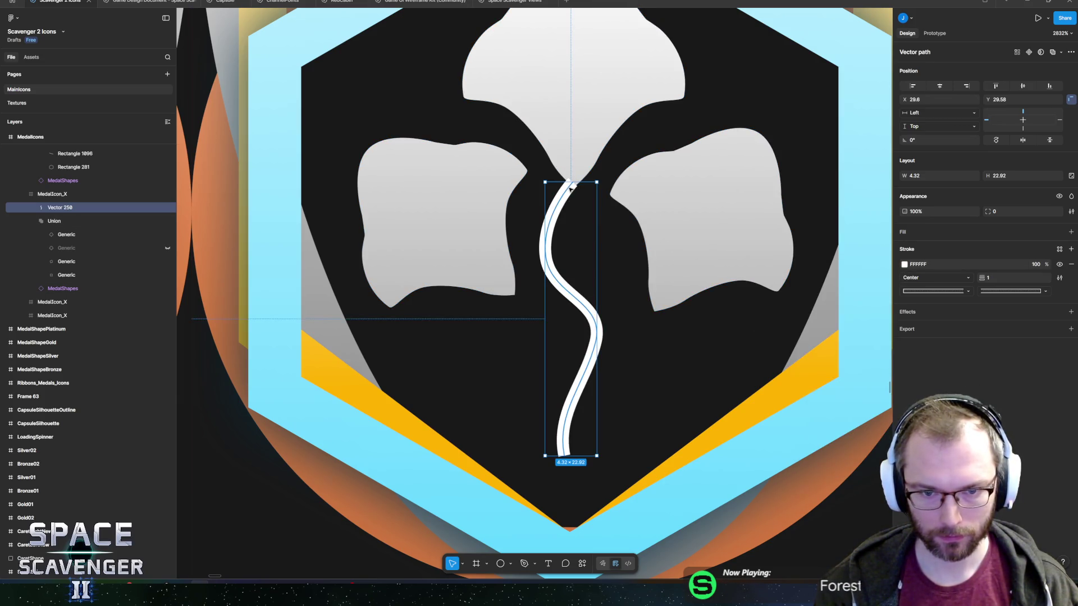
{"action": "double_click", "coordinate": [569, 184]}
{"action": "left_click", "coordinate": [571, 184]}
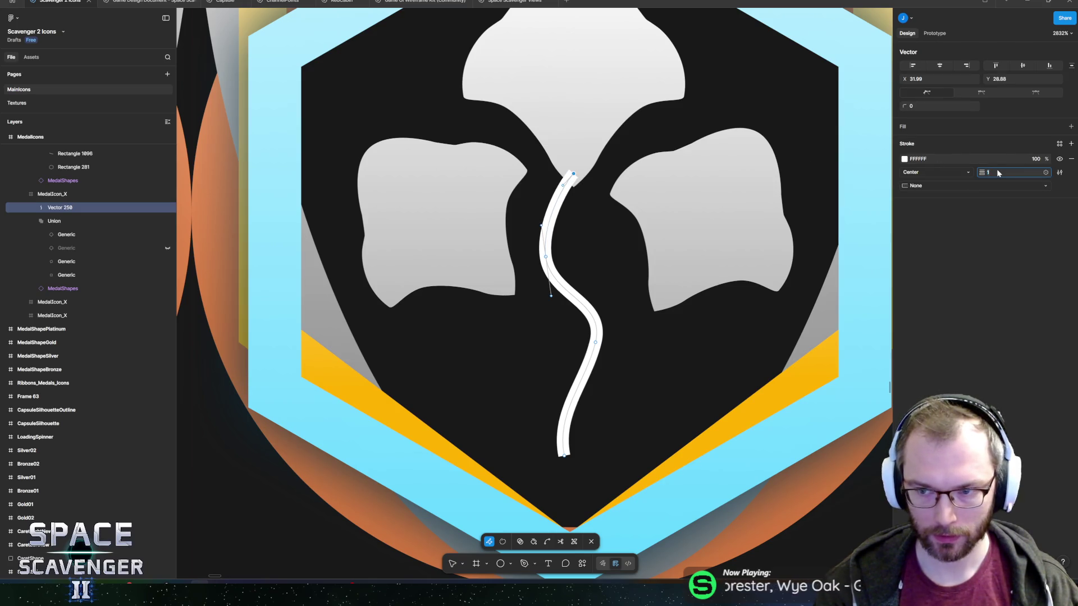
{"action": "type", "text": "3"}
{"action": "key", "text": "Return"}
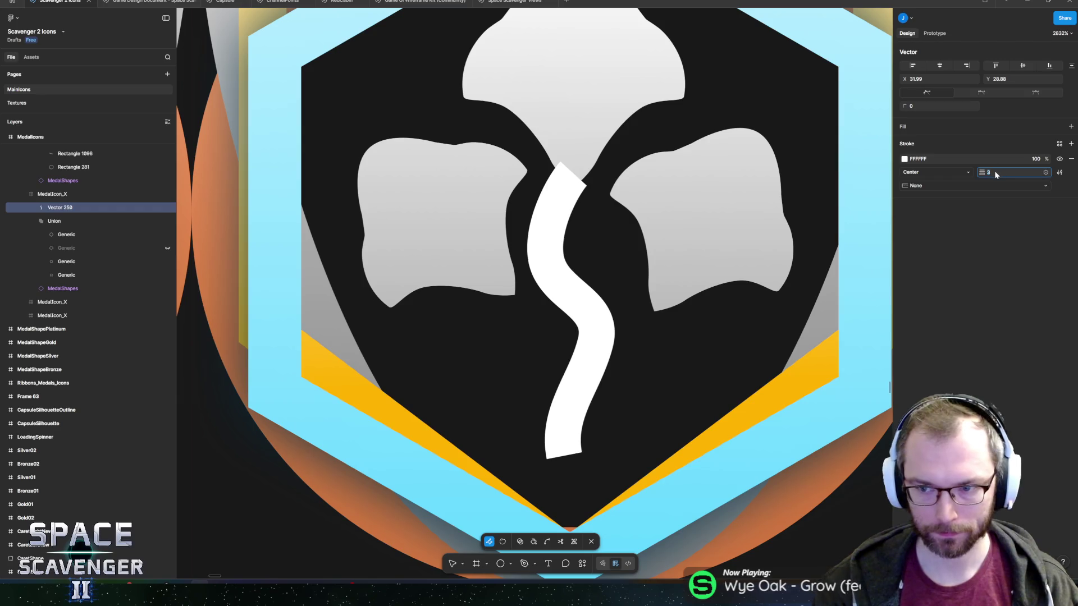
{"action": "type", "text": "2"}
{"action": "key", "text": "Return"}
{"action": "left_click", "coordinate": [561, 274]}
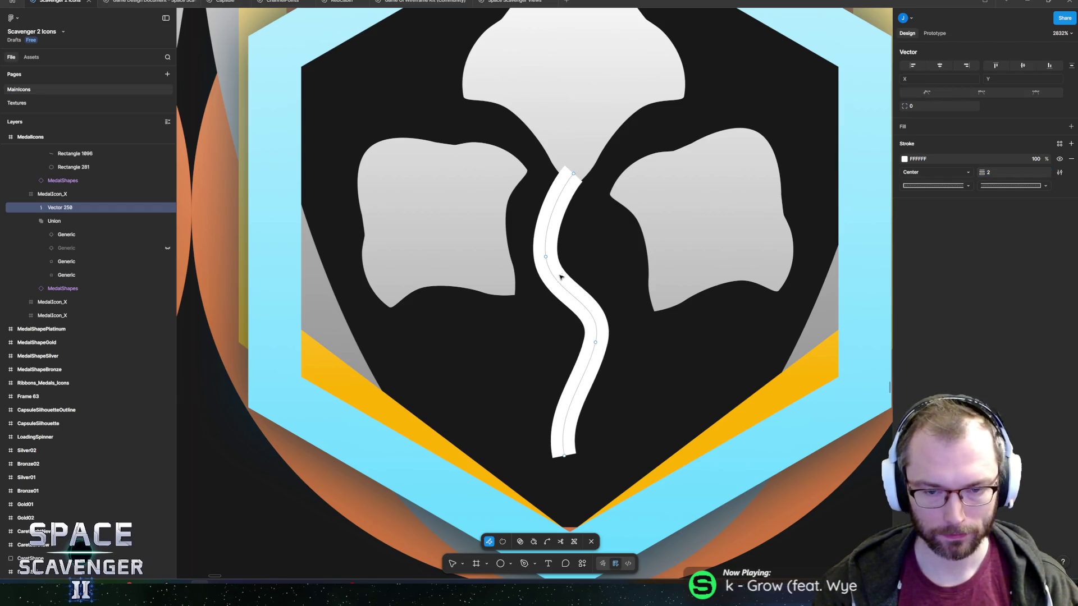
{"action": "key", "text": "Escape"}
Draw a second wavy stem curving down from the left lobe and reshape its upper curve.
{"action": "left_click", "coordinate": [526, 562]}
{"action": "left_click", "coordinate": [499, 287]}
{"action": "left_click", "coordinate": [528, 315]}
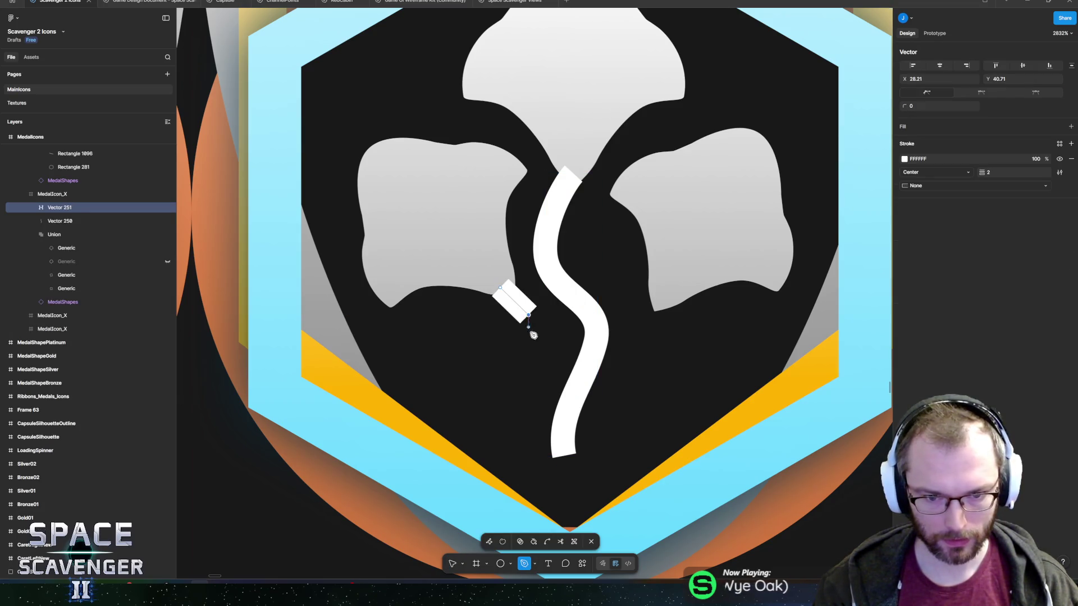
{"action": "mouse_move", "coordinate": [517, 421]}
{"action": "left_mouse_down"}
{"action": "mouse_move", "coordinate": [515, 489]}
{"action": "mouse_move", "coordinate": [495, 478]}
{"action": "left_mouse_up"}
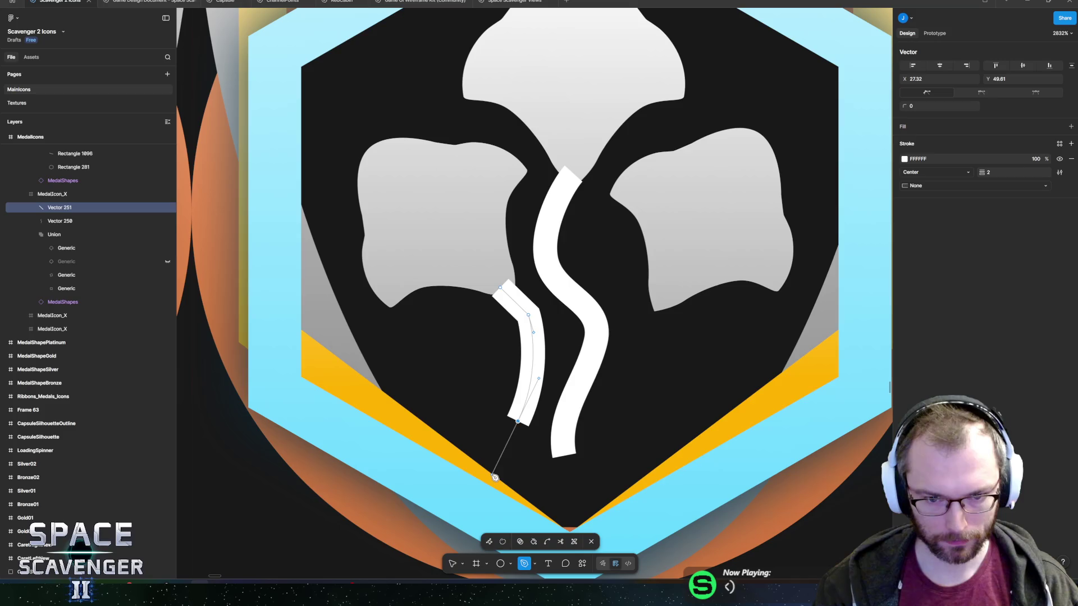
{"action": "left_click", "coordinate": [558, 475]}
{"action": "key", "text": "Escape"}
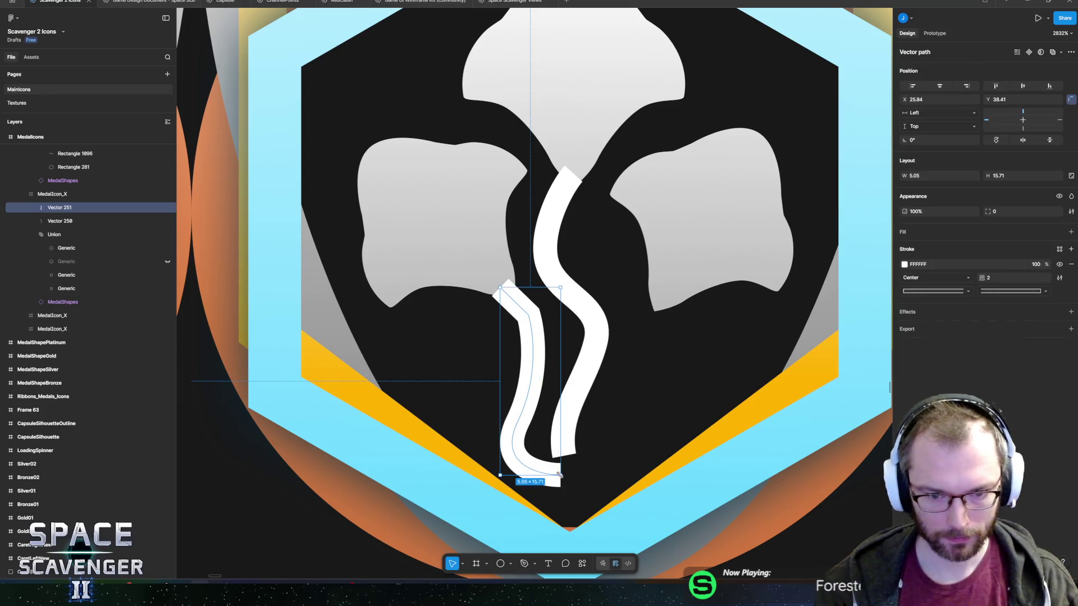
{"action": "double_click", "coordinate": [526, 315]}
{"action": "left_click_drag", "start_coordinate": [530, 317], "coordinate": [518, 304]}
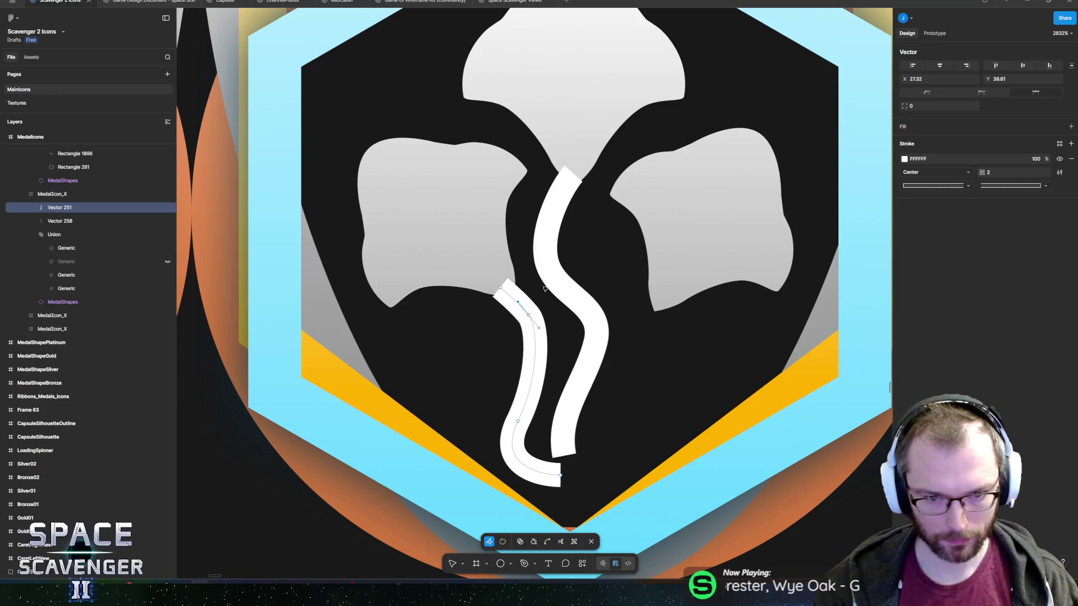